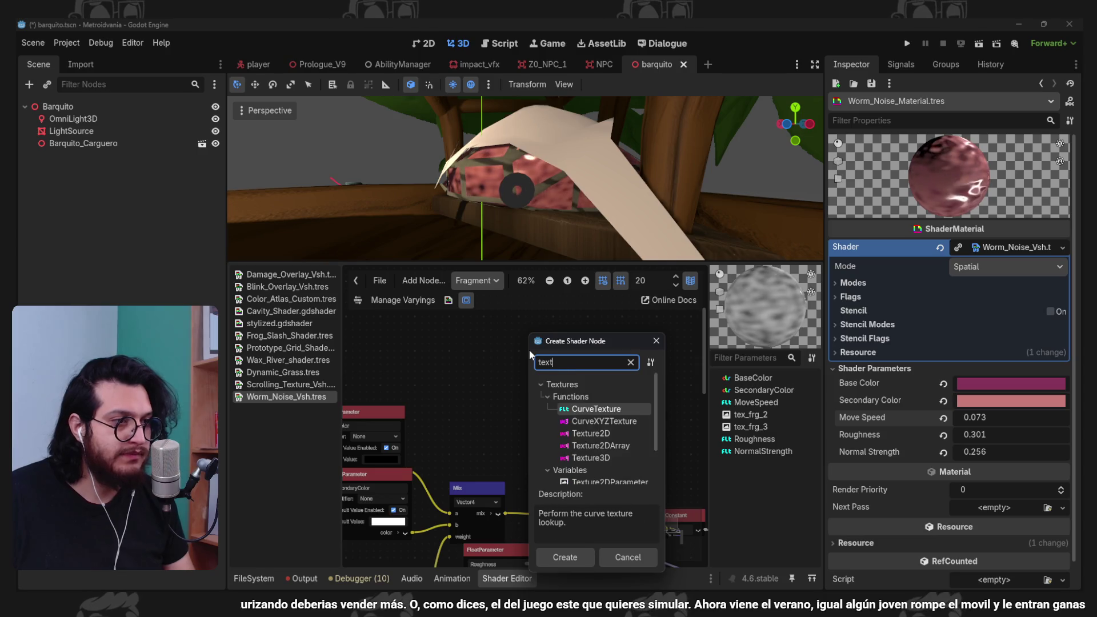
- Add a TextureParameterTriplanar node to the Worm_Noise graph and name it LinesTexture
key(Return)
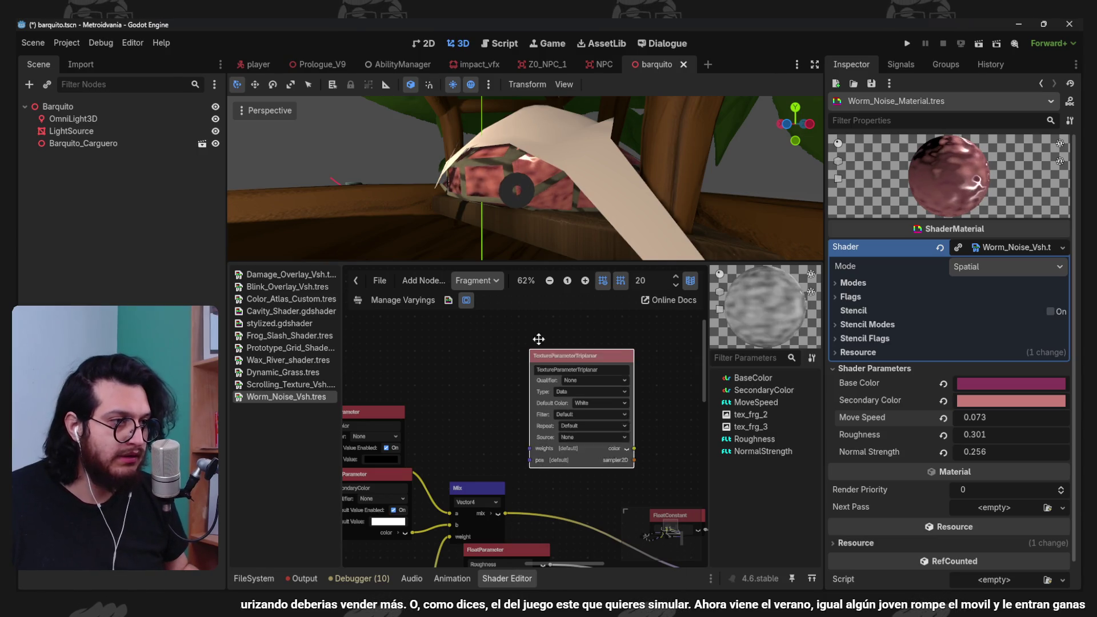
drag(612, 364, 561, 344)
text(LinesTe)
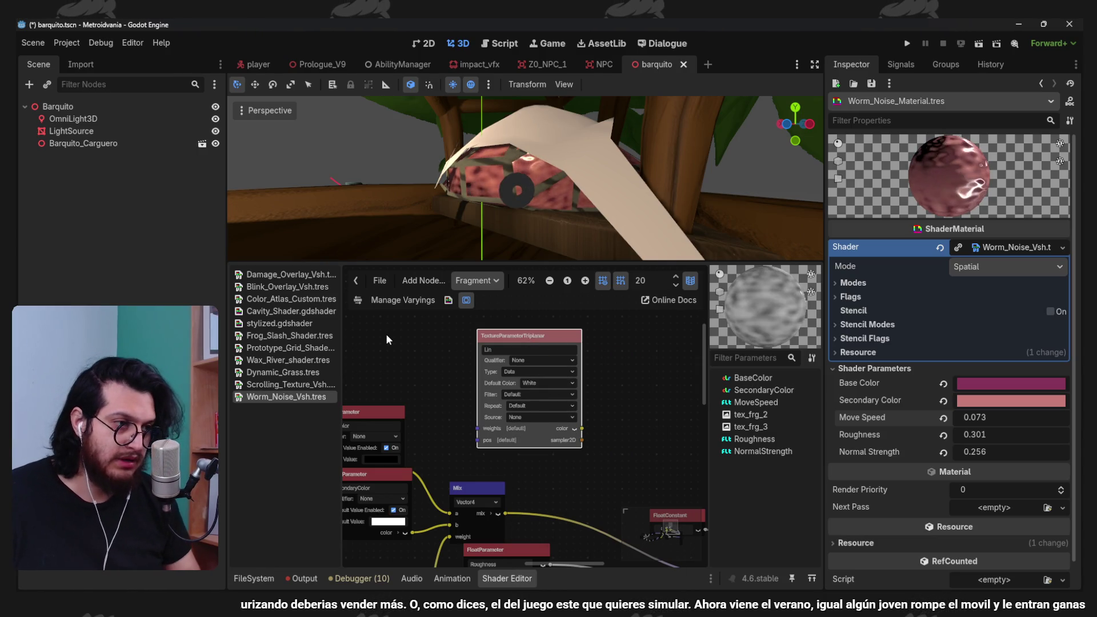
key(BackSpace)
key(BackSpace)
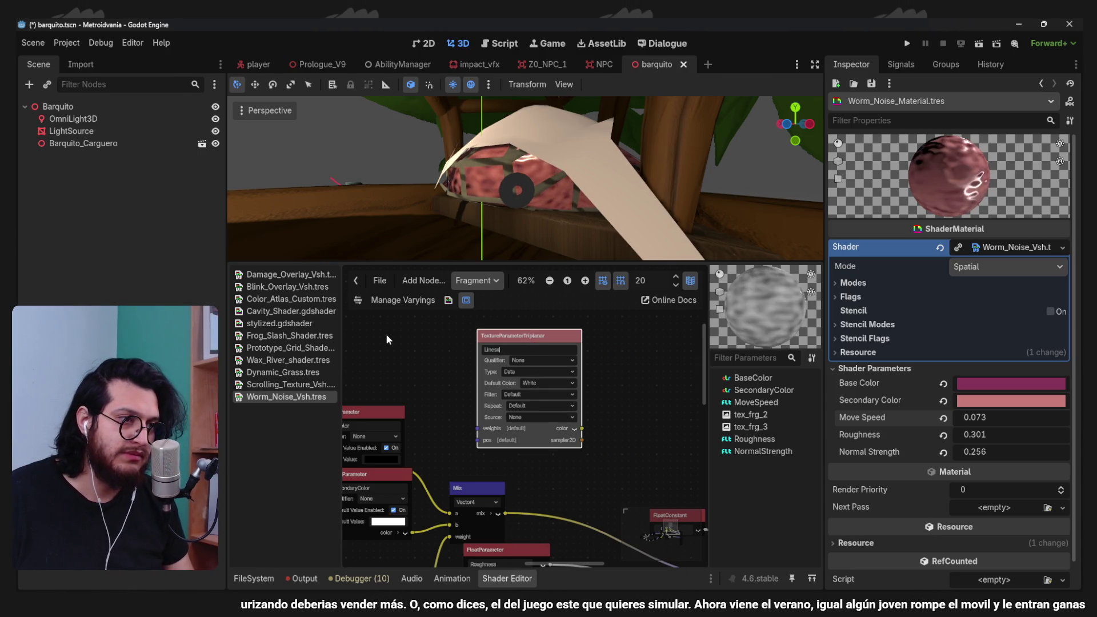
text(Texture)
key(Return)
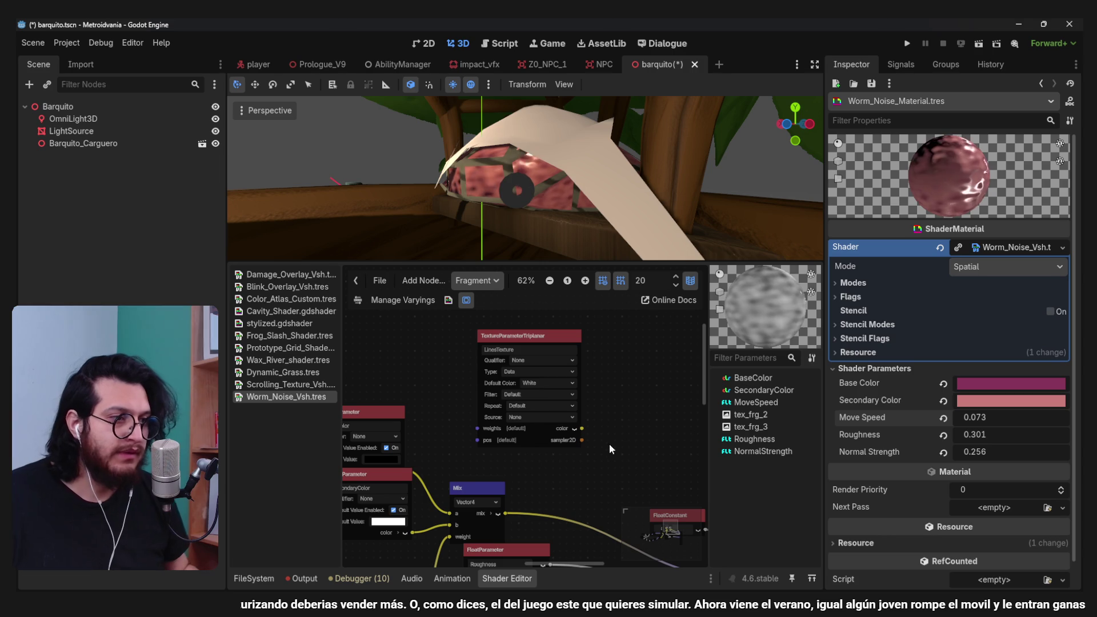
drag(608, 438, 607, 437)
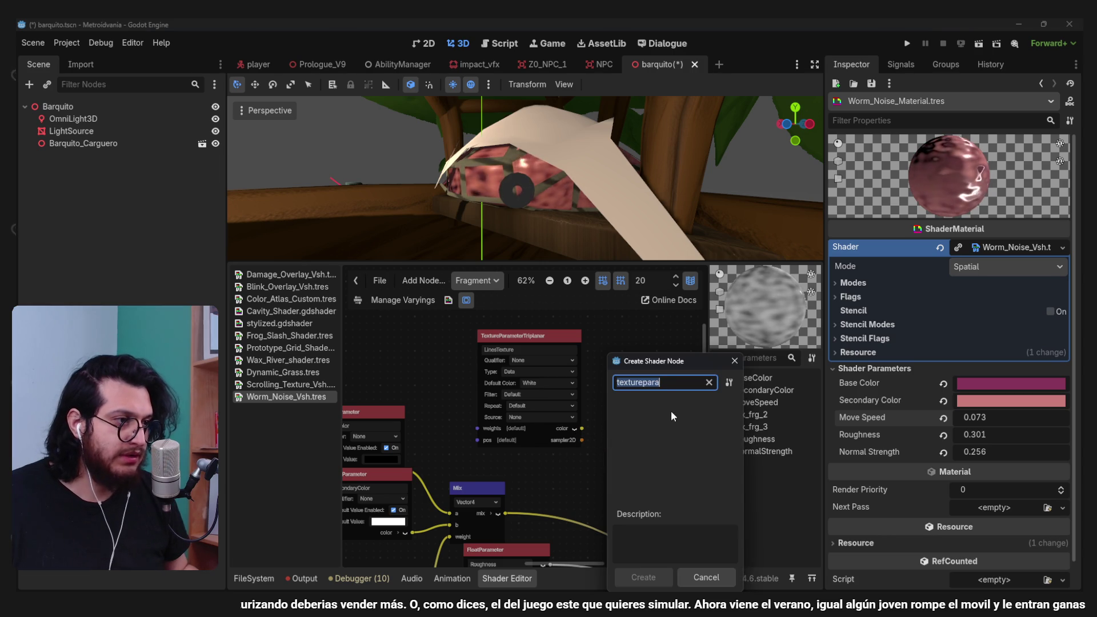
- Create a Texture2D node fed by the LinesTexture sampler and arrange it beside the triplanar node
double_click(682, 426)
scroll(down, 3)
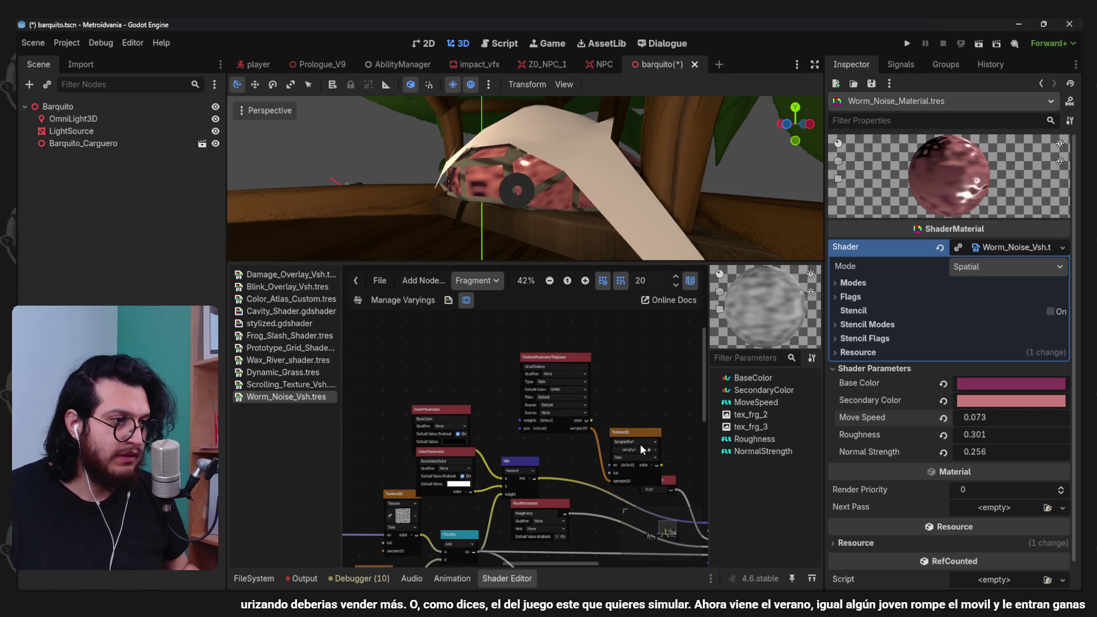
drag(641, 438, 579, 350)
drag(599, 363, 520, 348)
scroll(up, 3)
- Add a vector Add node after Texture2D and wire its result into Output Albedo
drag(487, 354, 536, 356)
text(add)
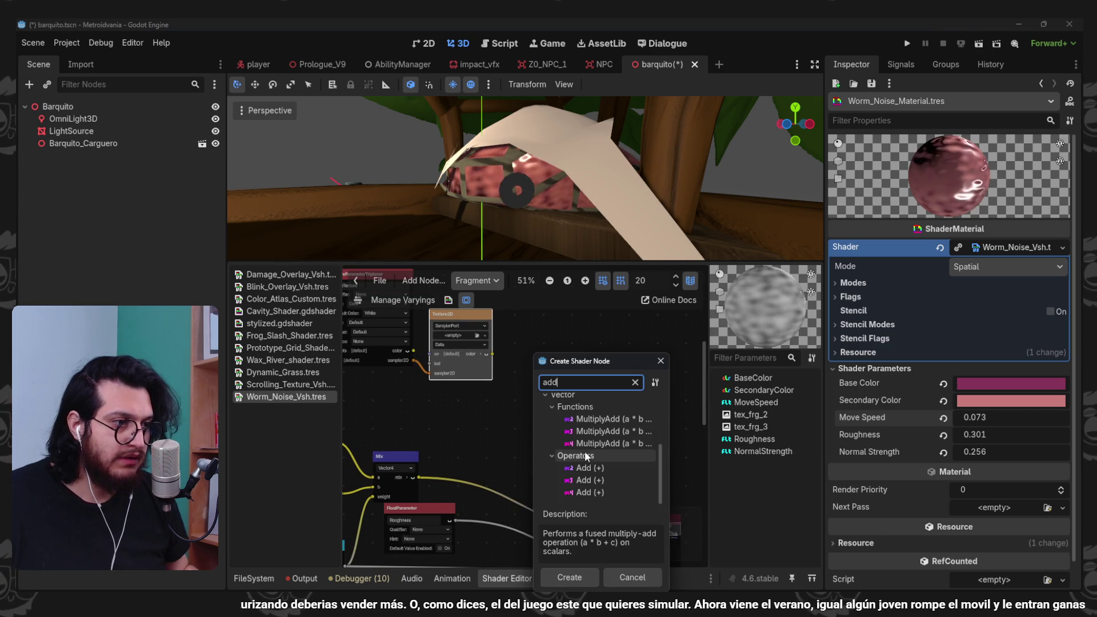
double_click(606, 491)
scroll(down, 3)
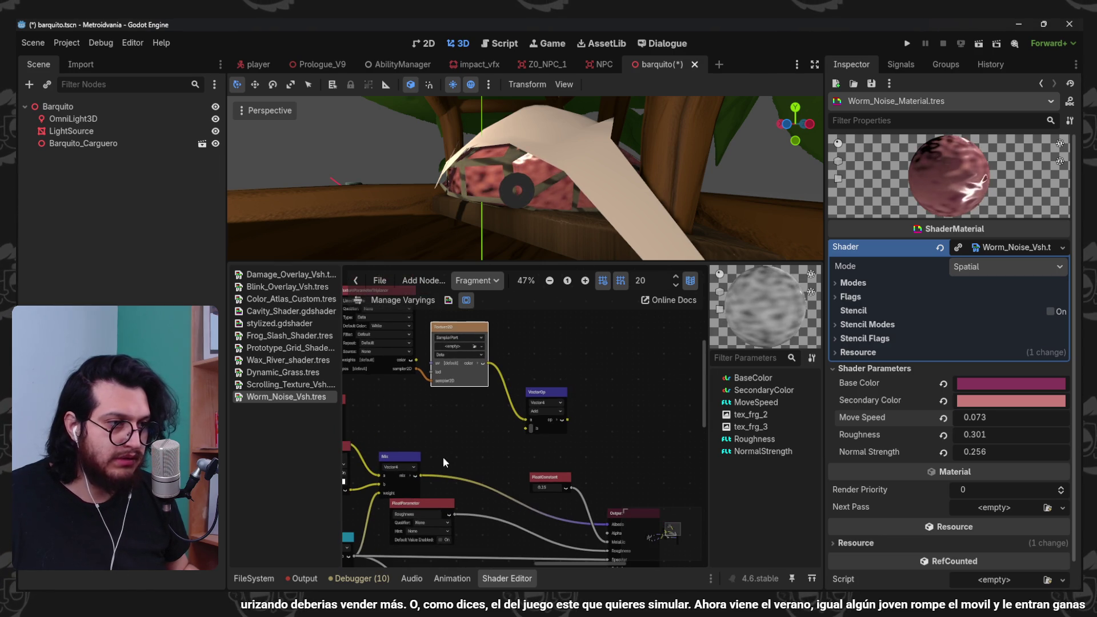
drag(567, 420, 606, 523)
scroll(up, 3)
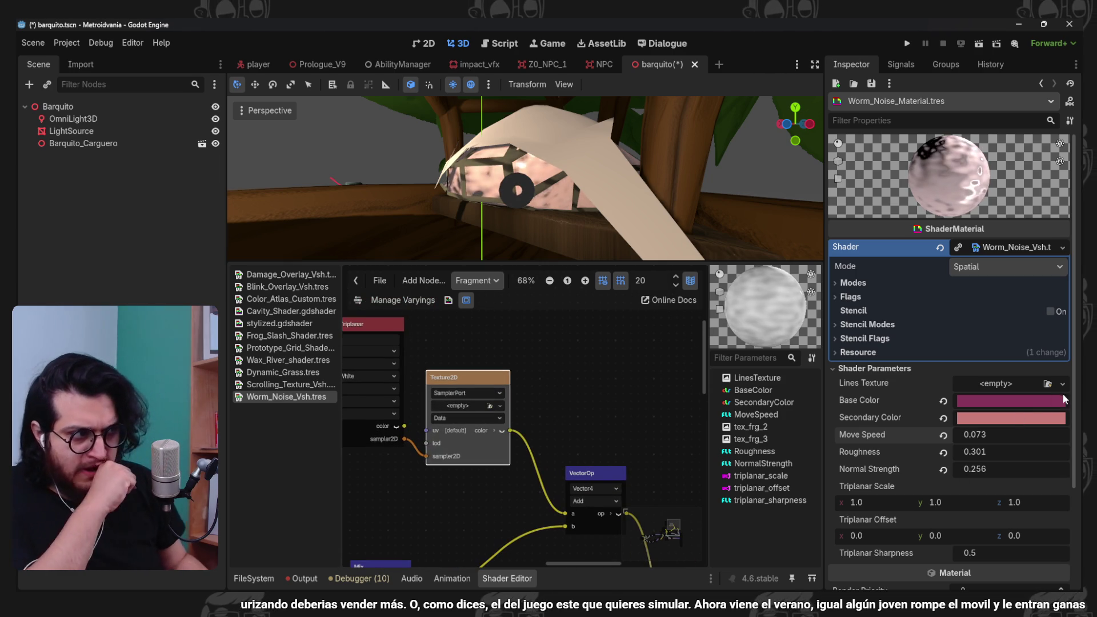
- Quick Load the streaky RopeBaseColor texture into the material's Lines Texture slot
click(1062, 384)
click(1003, 567)
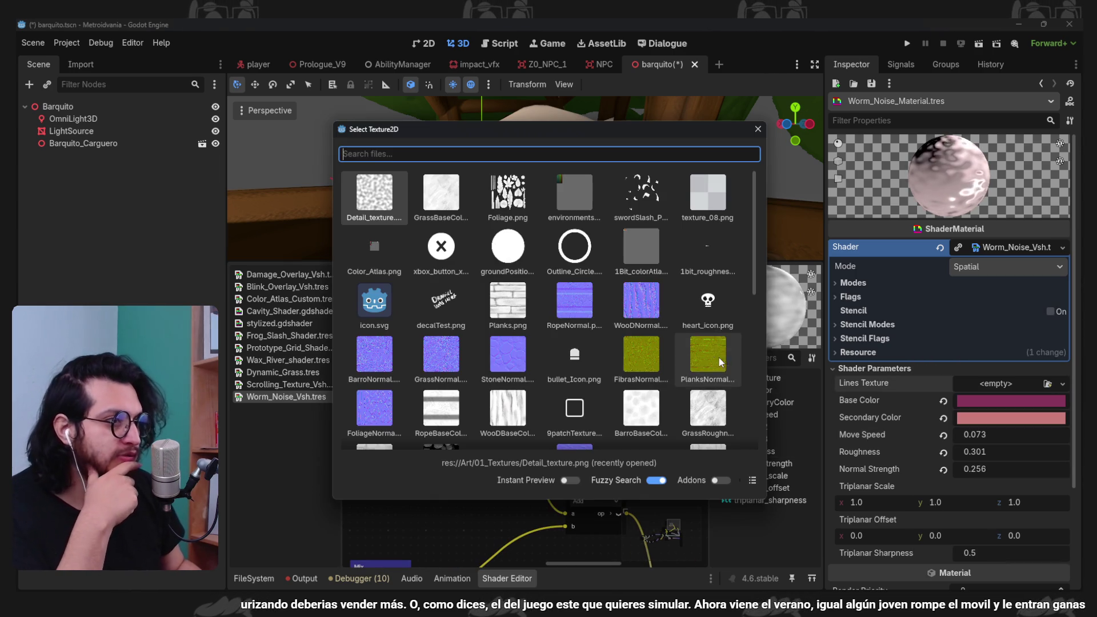
scroll(down, 3)
scroll(down, 3)
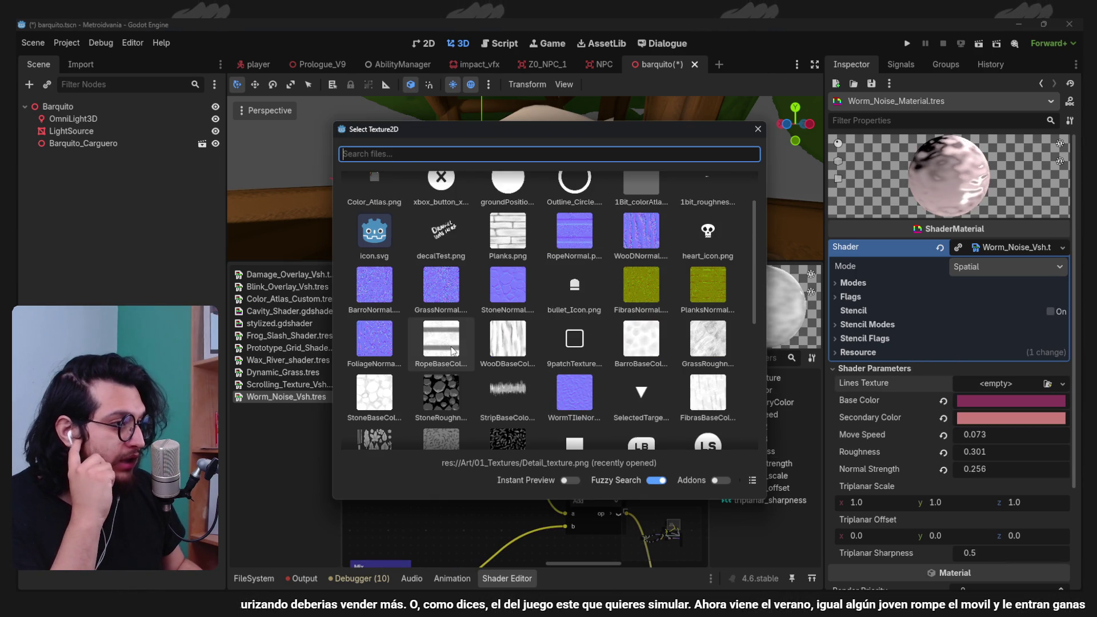
scroll(down, 3)
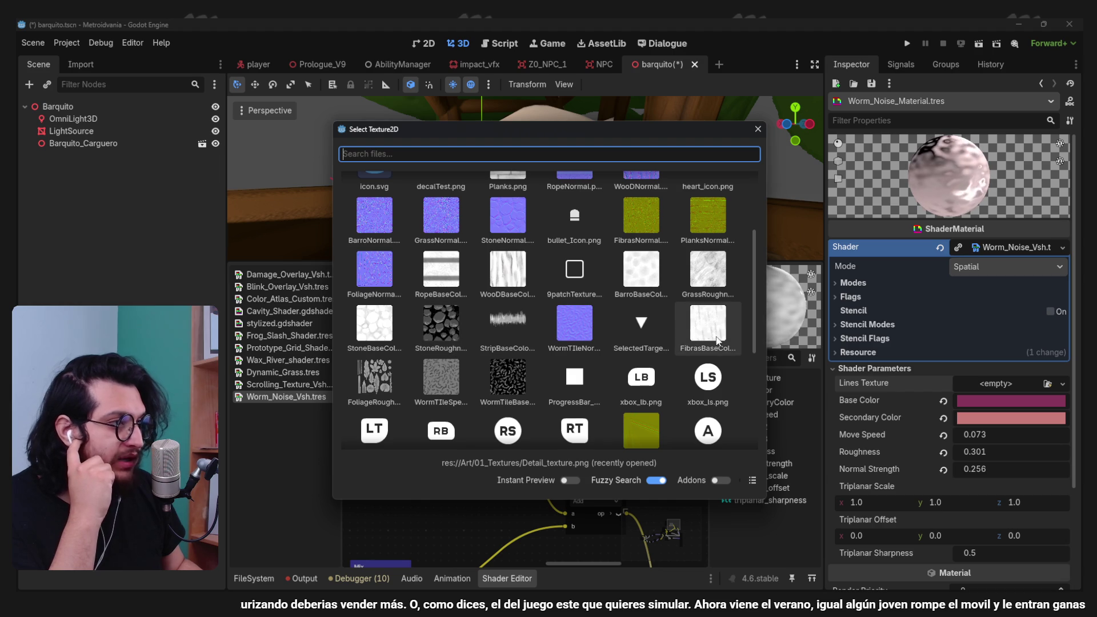
double_click(441, 285)
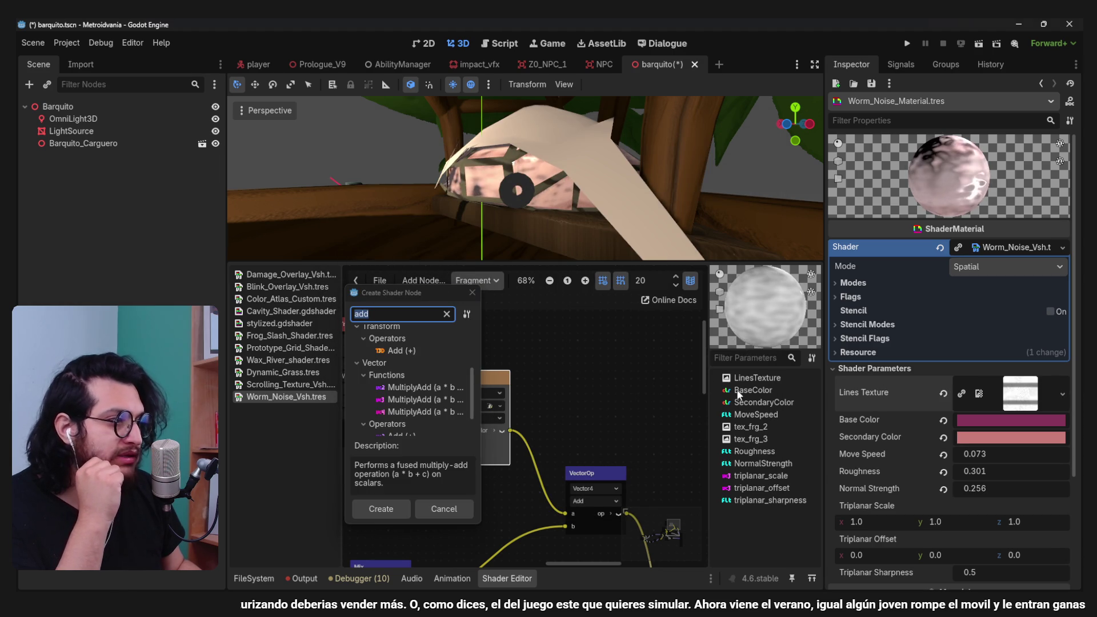
click(472, 294)
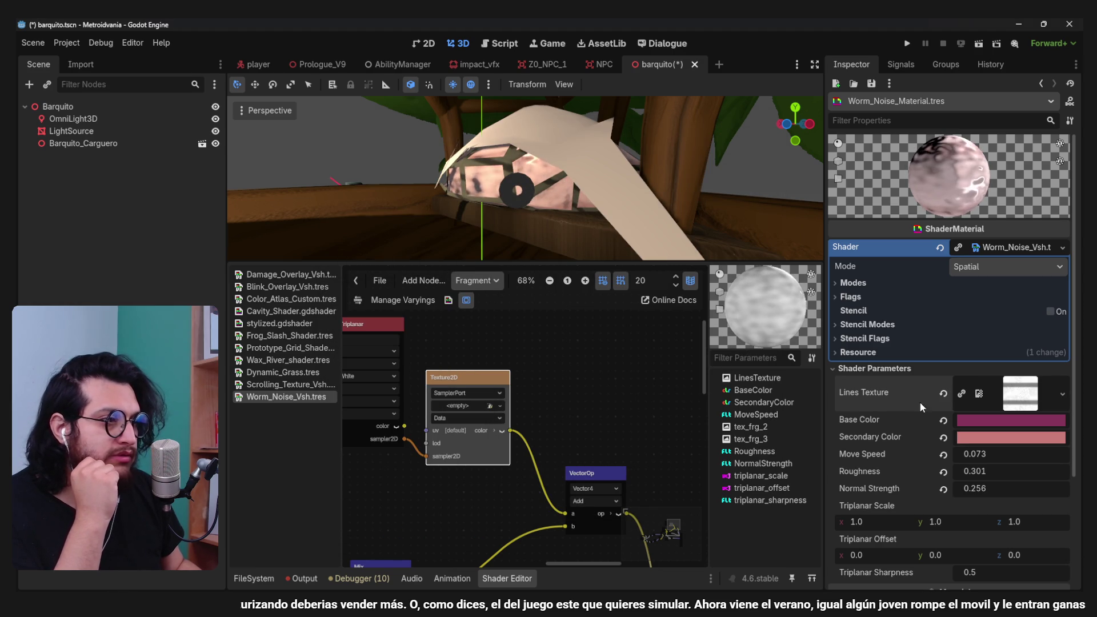
- Adjust the triplanar x scale, then wire the texture into input b and Mix into input a
scroll(down, 3)
drag(869, 465, 898, 464)
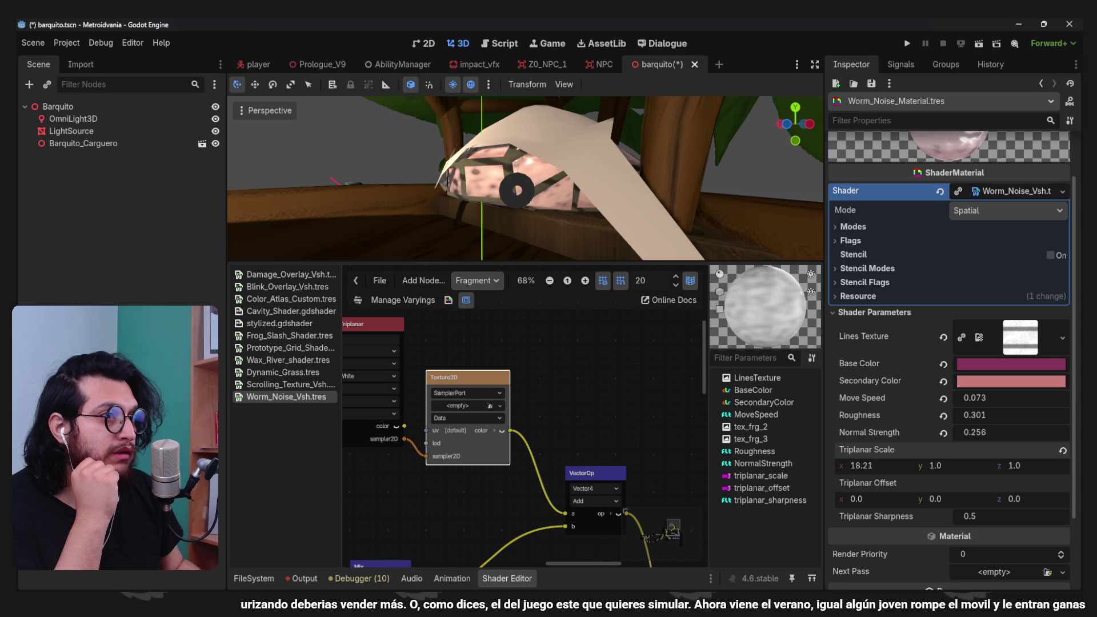
scroll(down, 3)
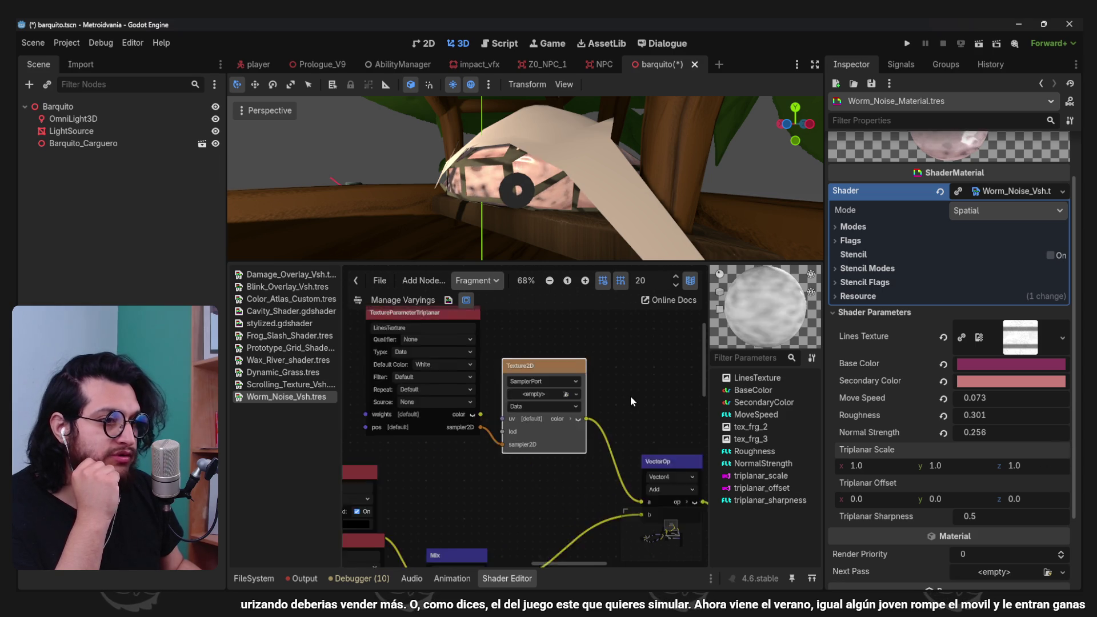
drag(607, 455, 628, 458)
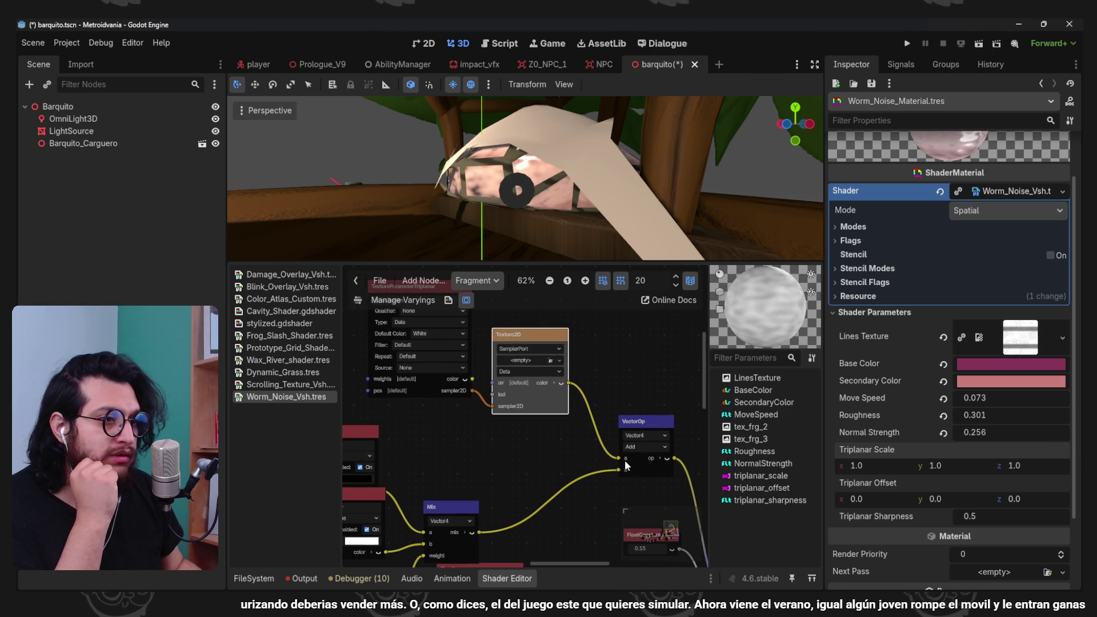
drag(618, 458, 618, 469)
scroll(down, 3)
drag(455, 505, 594, 437)
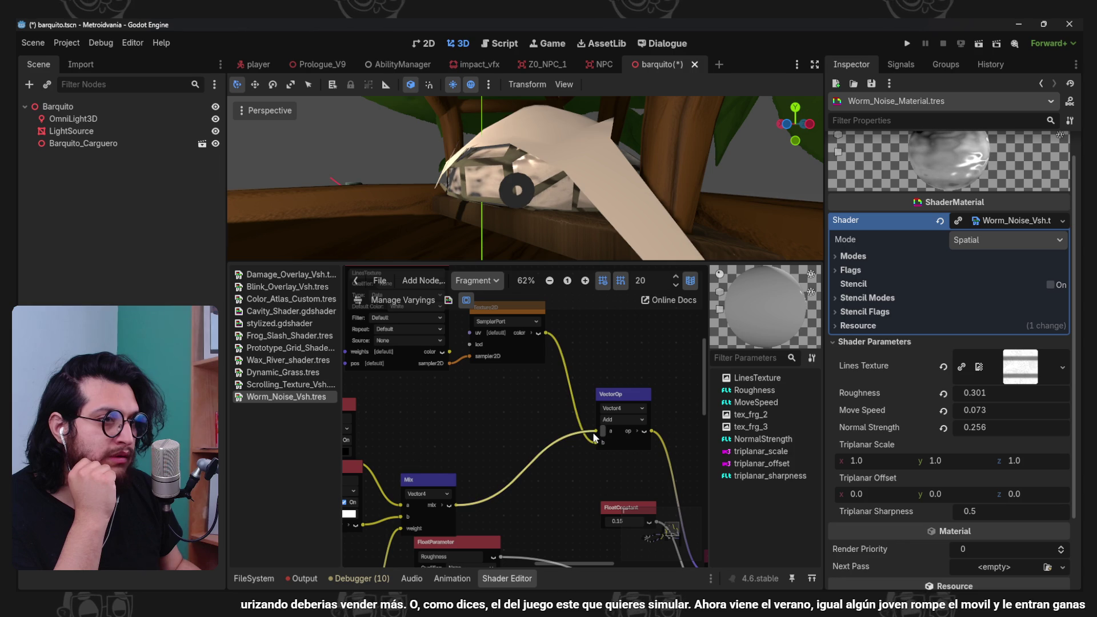
- Switch the VectorOp operator to Multiply and check the boat's darker streaks
drag(567, 226, 626, 189)
scroll(up, 3)
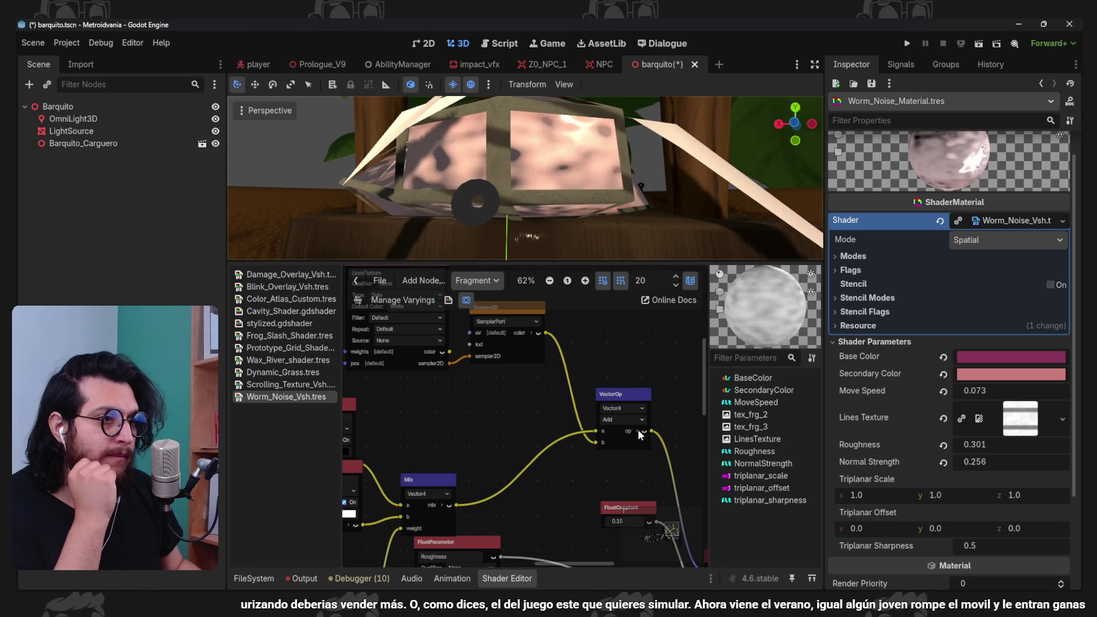
click(612, 421)
click(633, 419)
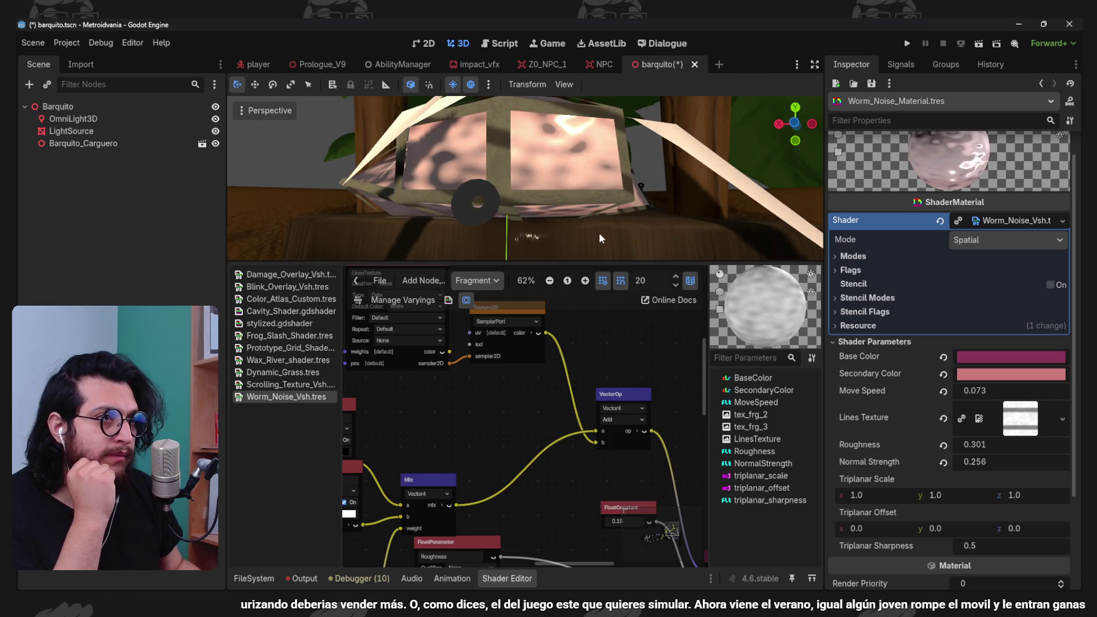
scroll(up, 3)
drag(591, 176, 631, 173)
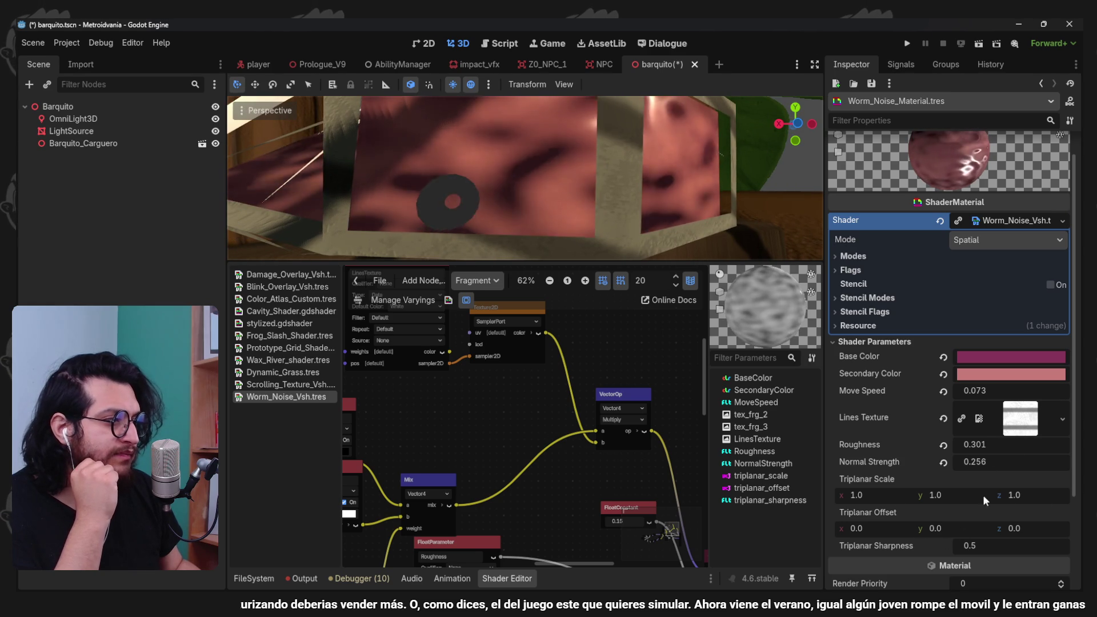
scroll(up, 3)
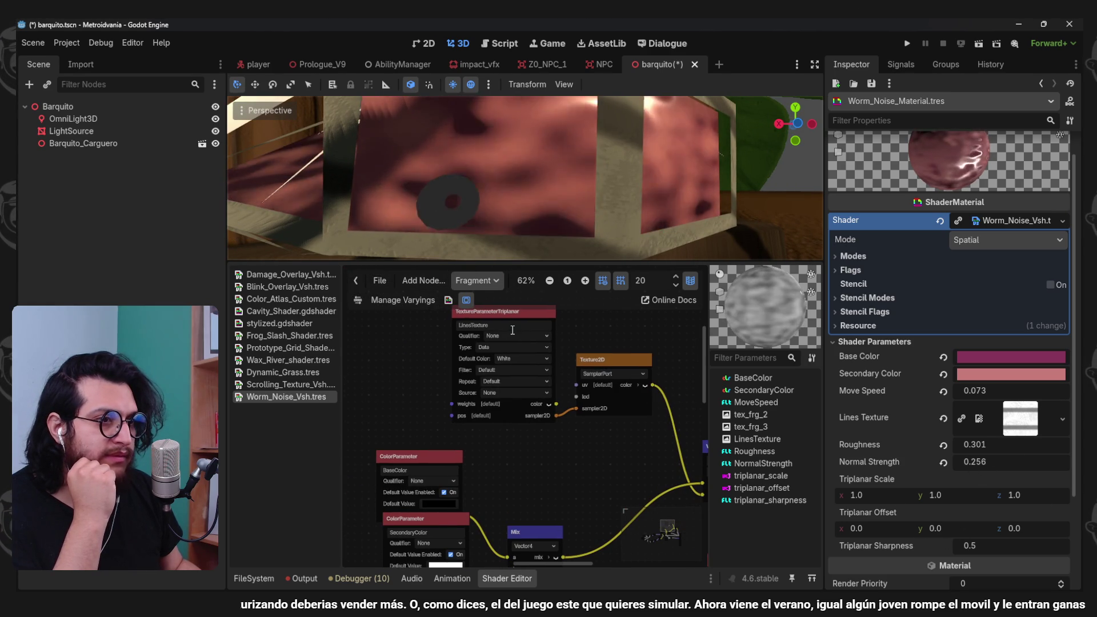
- Add a UVFunc Scaling node beside the Texture2D node
drag(513, 329, 608, 353)
drag(601, 338, 416, 359)
right_click(577, 341)
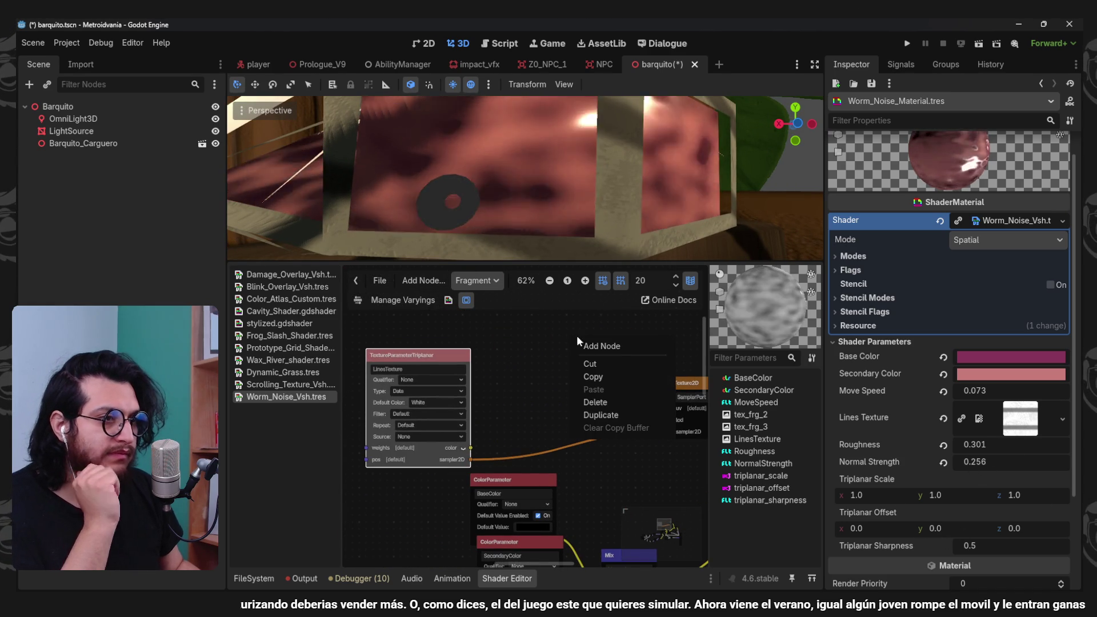
click(580, 345)
text(uvscal)
key(Return)
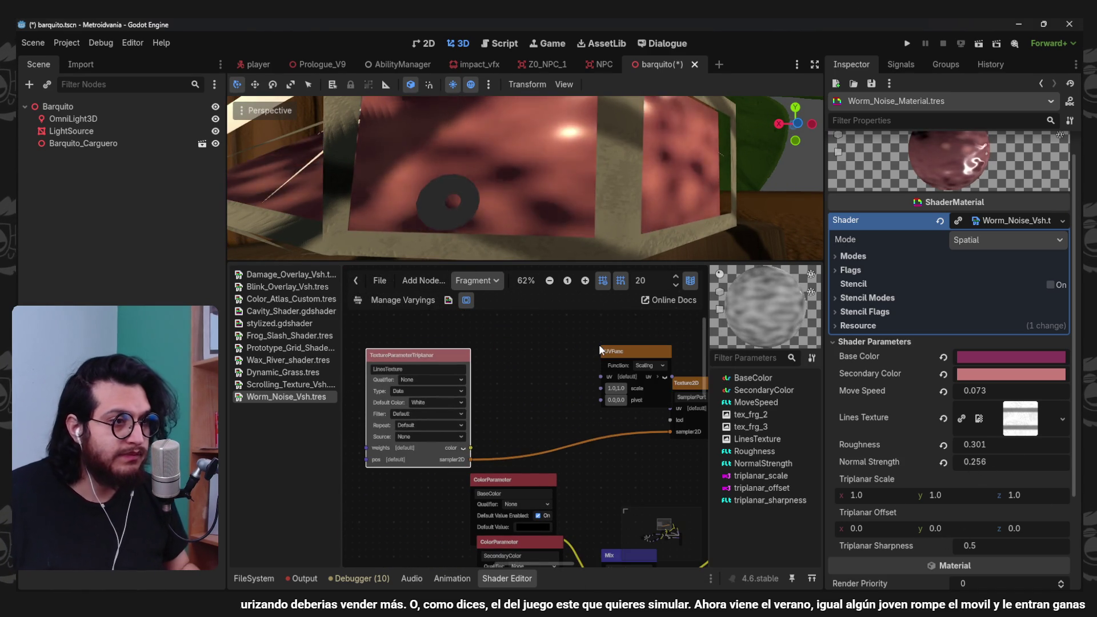
drag(601, 350, 547, 324)
- Add a float parameter named LineSize next to the UV scaling node
right_click(535, 332)
click(554, 341)
text(float)
key(Return)
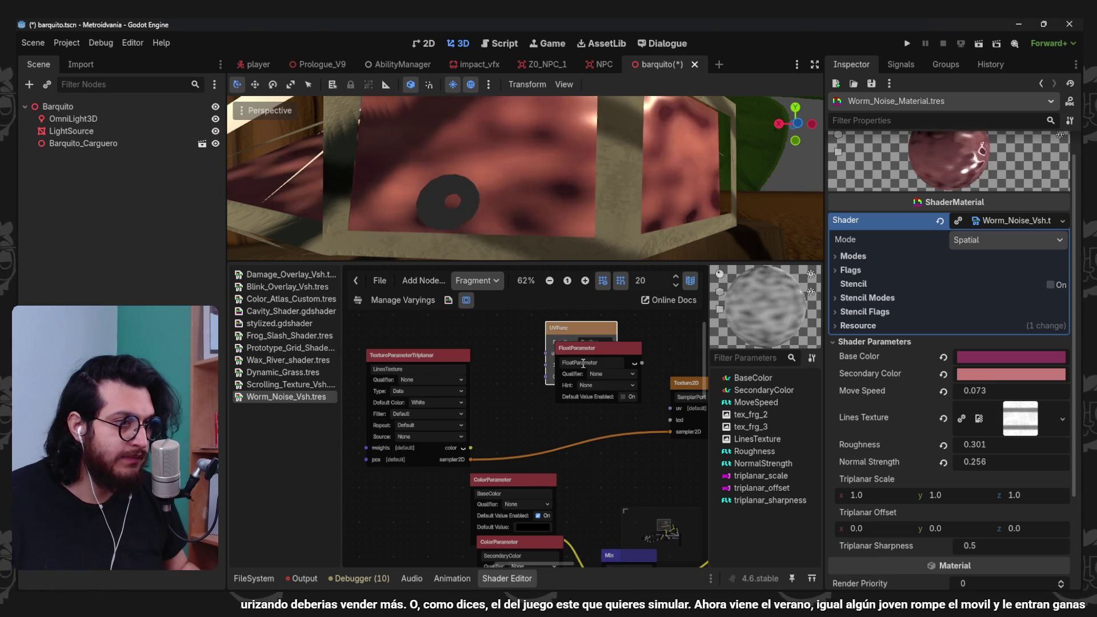
text(Lines)
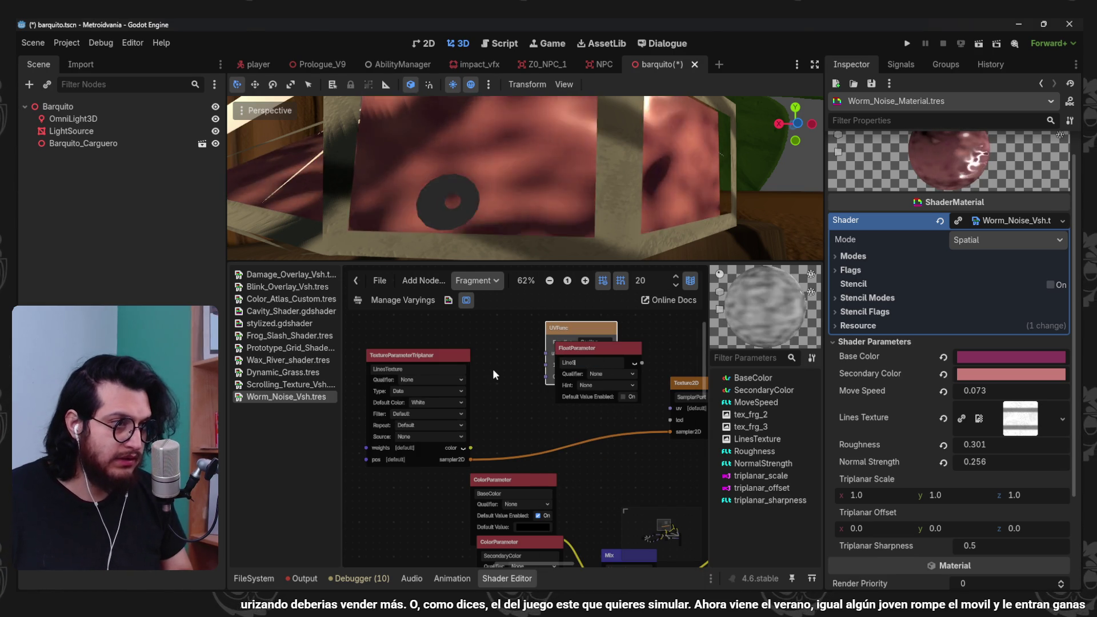
key(BackSpace)
text(Size)
drag(576, 349, 470, 329)
- Wire LineSize into the UV scale, the scaled UVs into Texture2D, and set Line Size to 14.82
drag(594, 327, 621, 327)
drag(529, 330, 572, 365)
drag(644, 353, 670, 408)
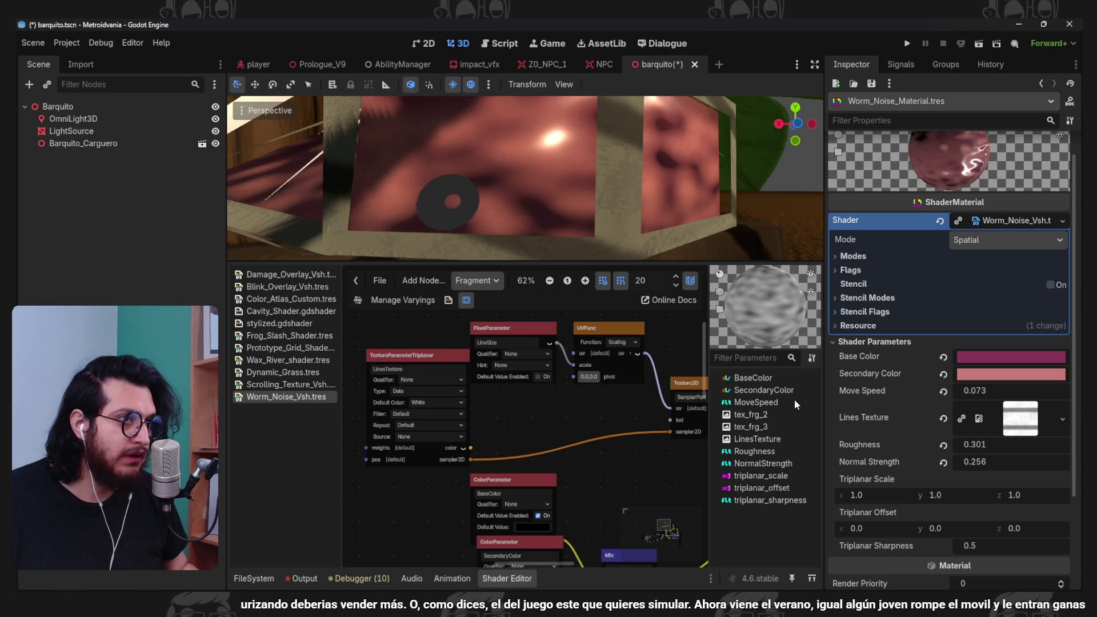
drag(988, 409, 1068, 409)
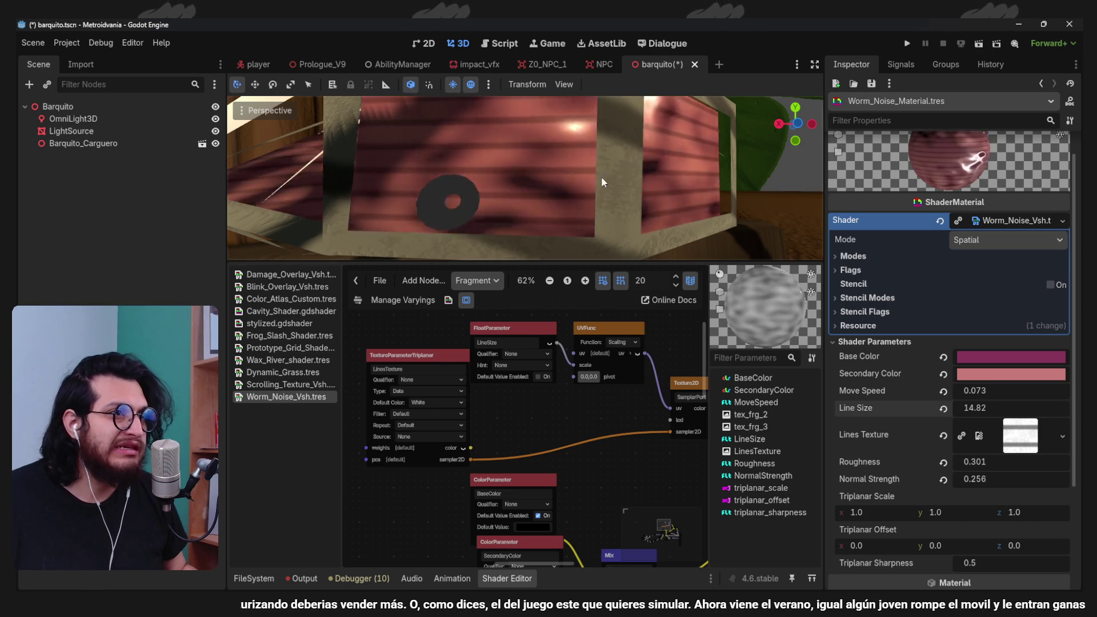
- Zoom out, shift the TextureParameterTriplanar node left, and pan until the Output node shows
scroll(down, 3)
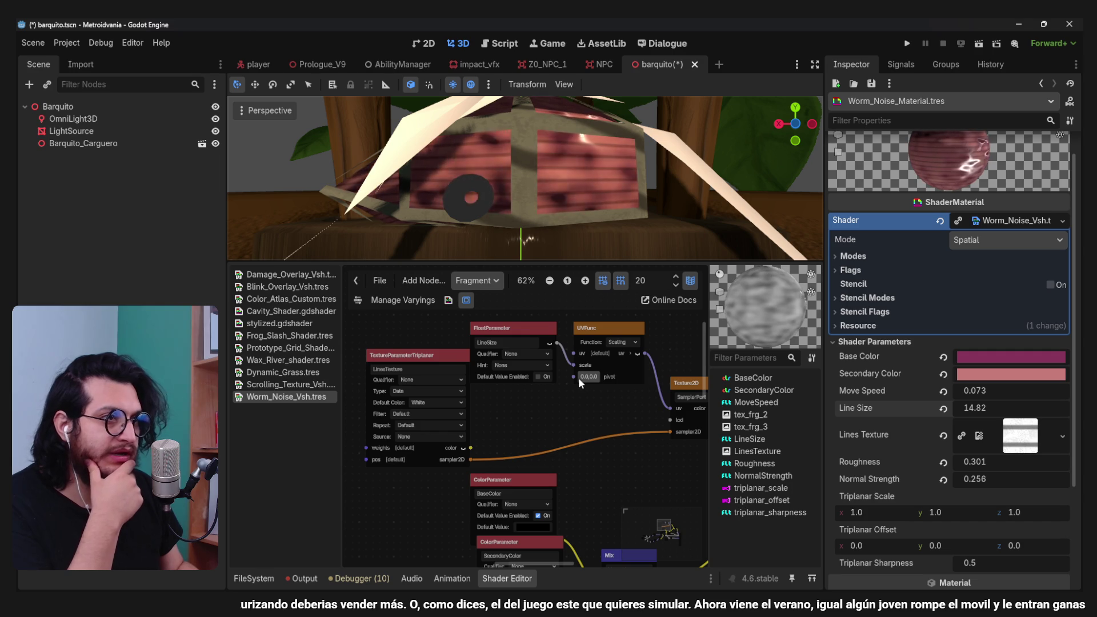
scroll(down, 3)
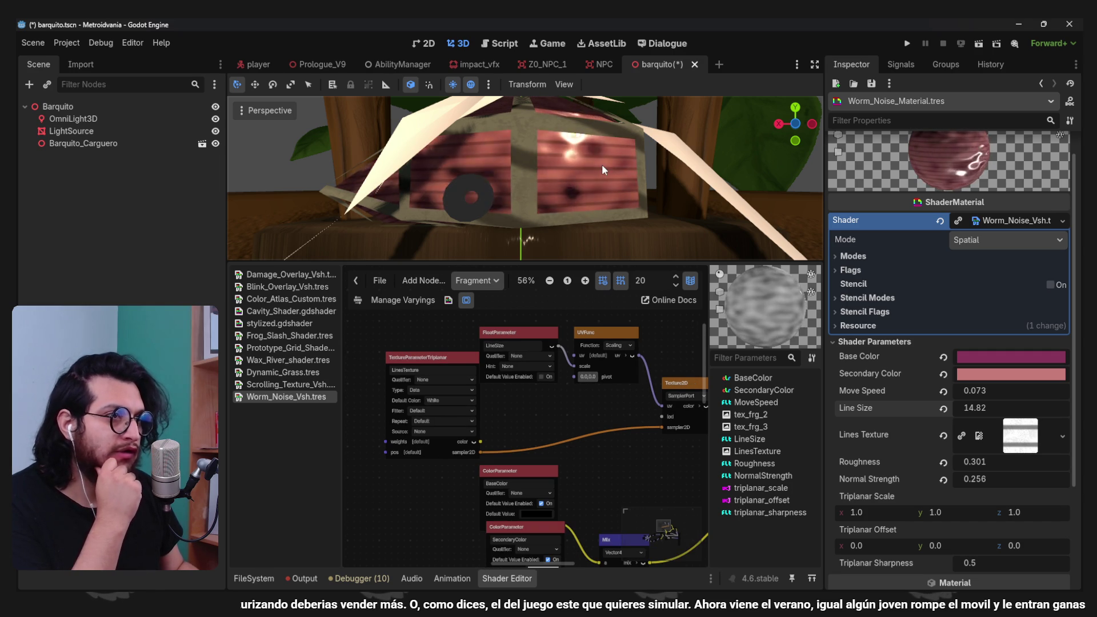
scroll(down, 3)
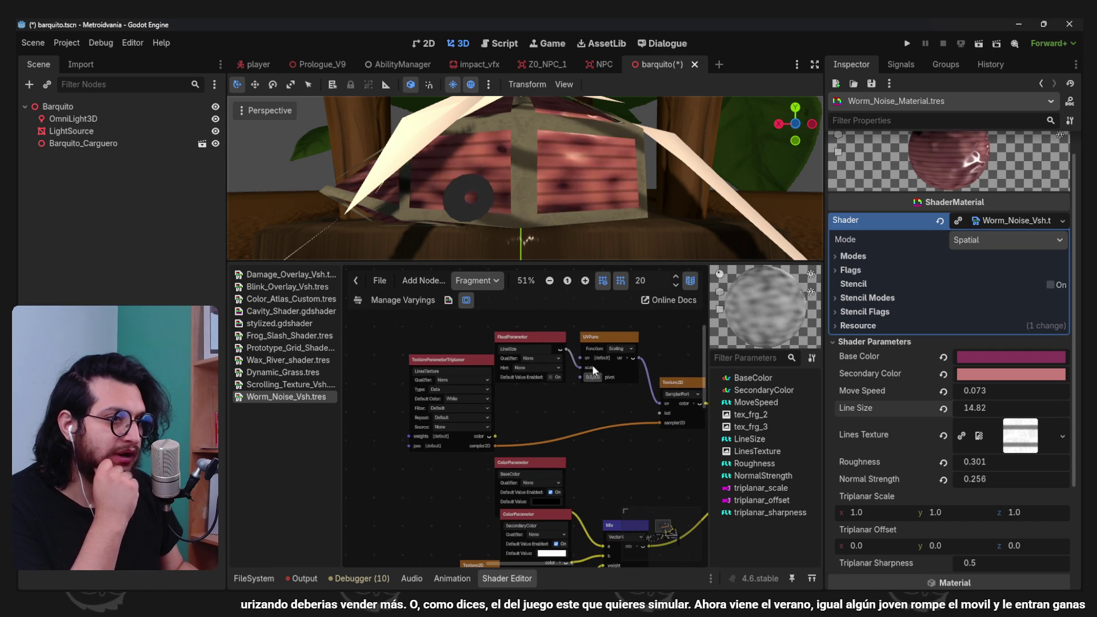
drag(581, 405, 561, 386)
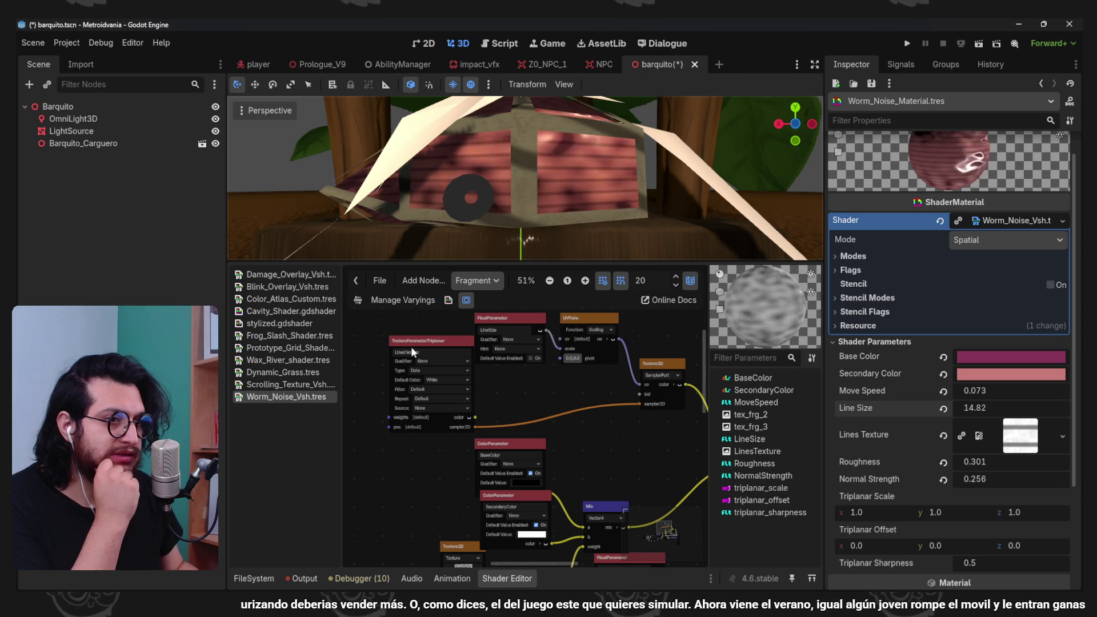
drag(409, 346, 370, 331)
scroll(down, 3)
drag(607, 435, 495, 387)
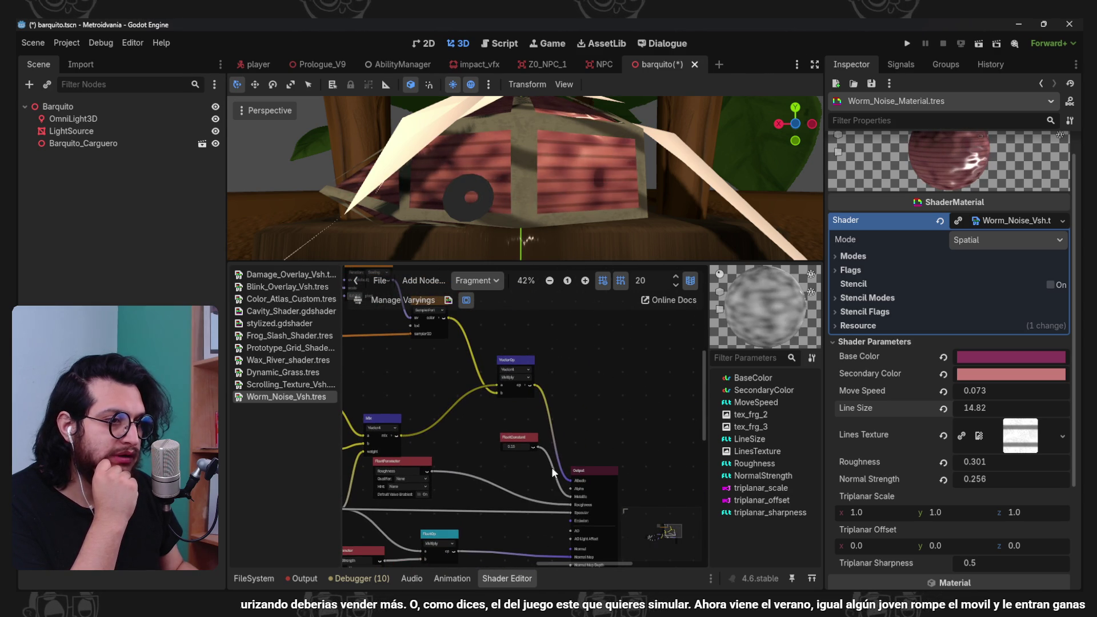
- Connect the Mix colour directly to the Output's Albedo
drag(496, 385, 572, 481)
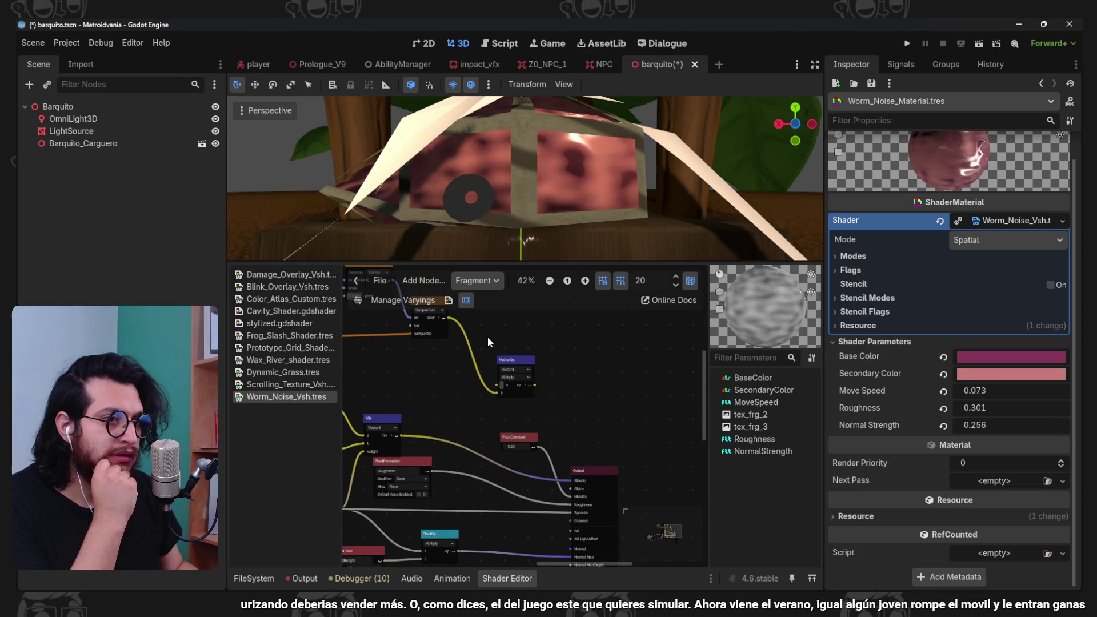
scroll(down, 3)
drag(474, 361, 610, 378)
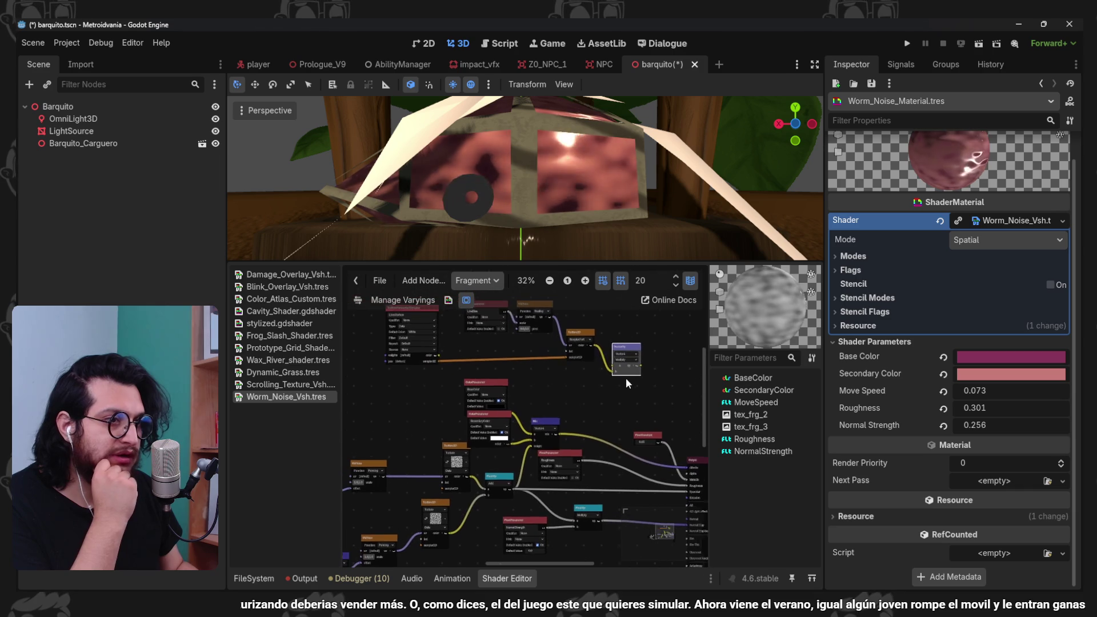
scroll(up, 3)
drag(514, 369, 551, 380)
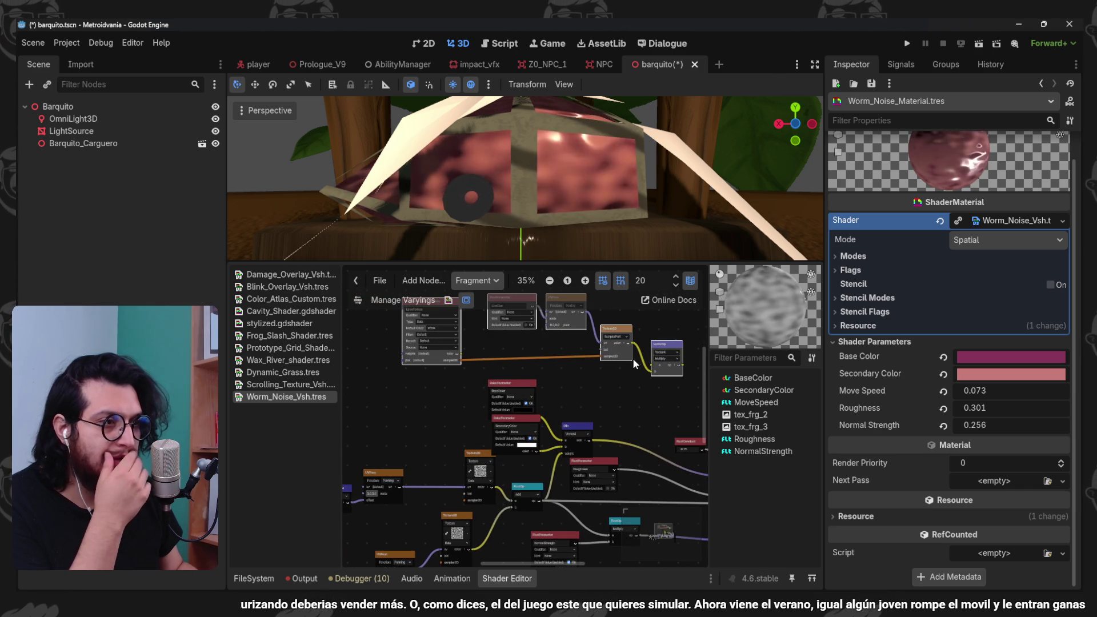
- Rearrange the Texture2D, VectorOp, BaseColor and SecondaryColor nodes in the graph
drag(631, 364, 456, 406)
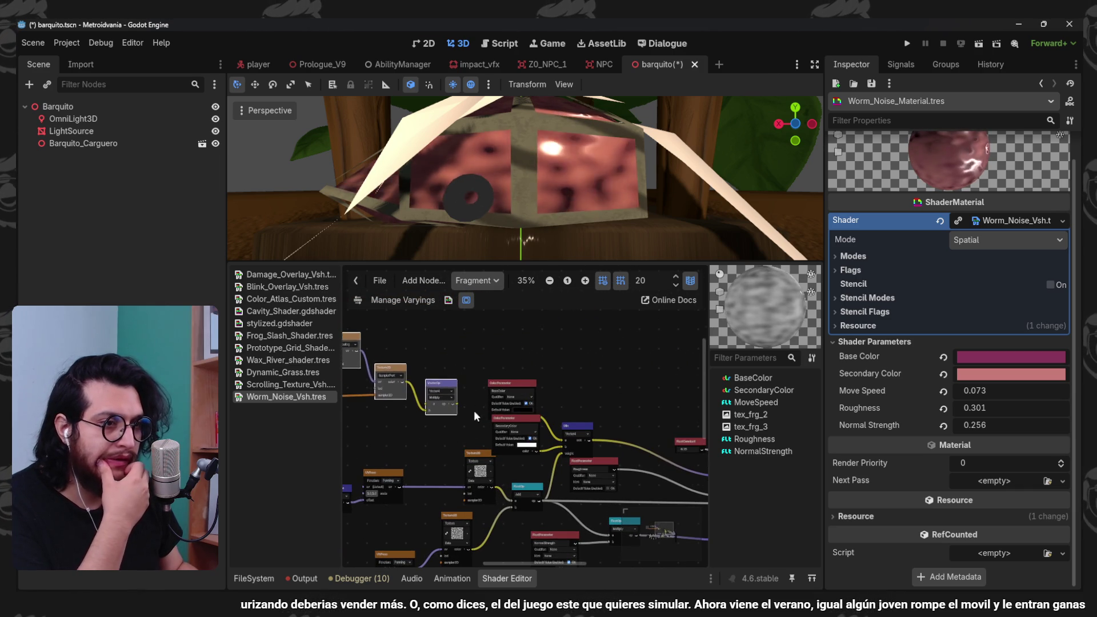
scroll(up, 3)
drag(531, 393, 574, 362)
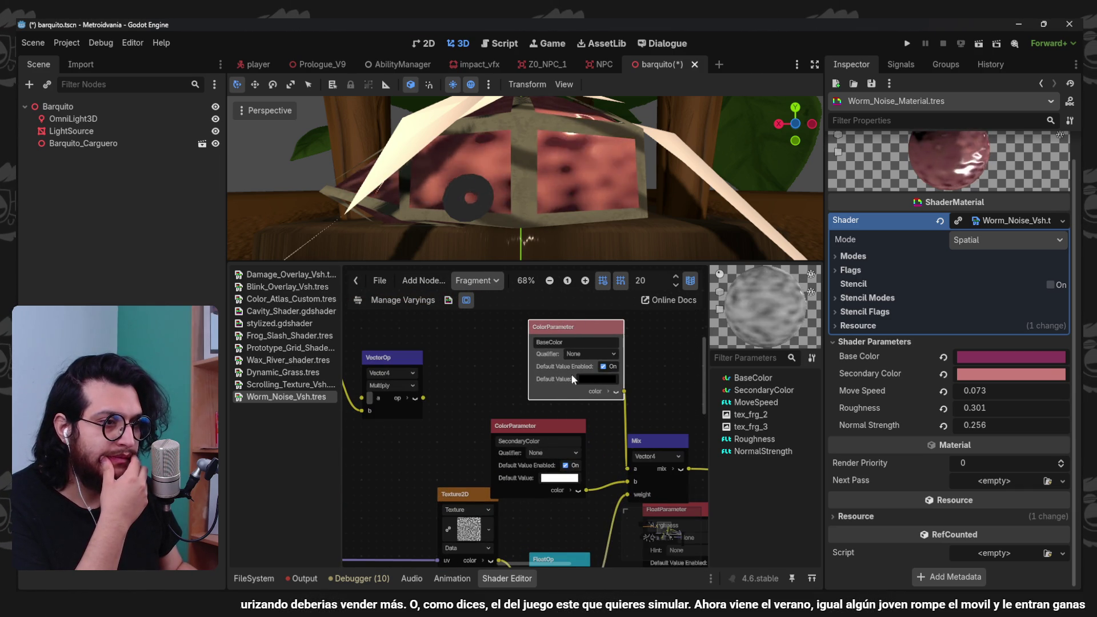
drag(568, 425, 595, 415)
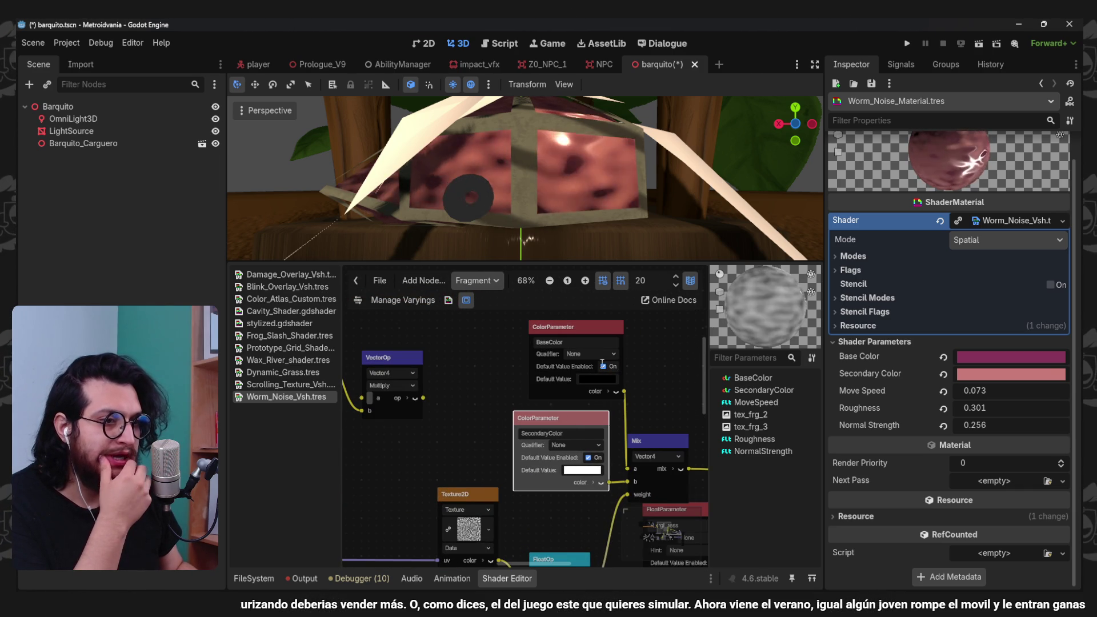
scroll(down, 3)
drag(474, 405, 583, 382)
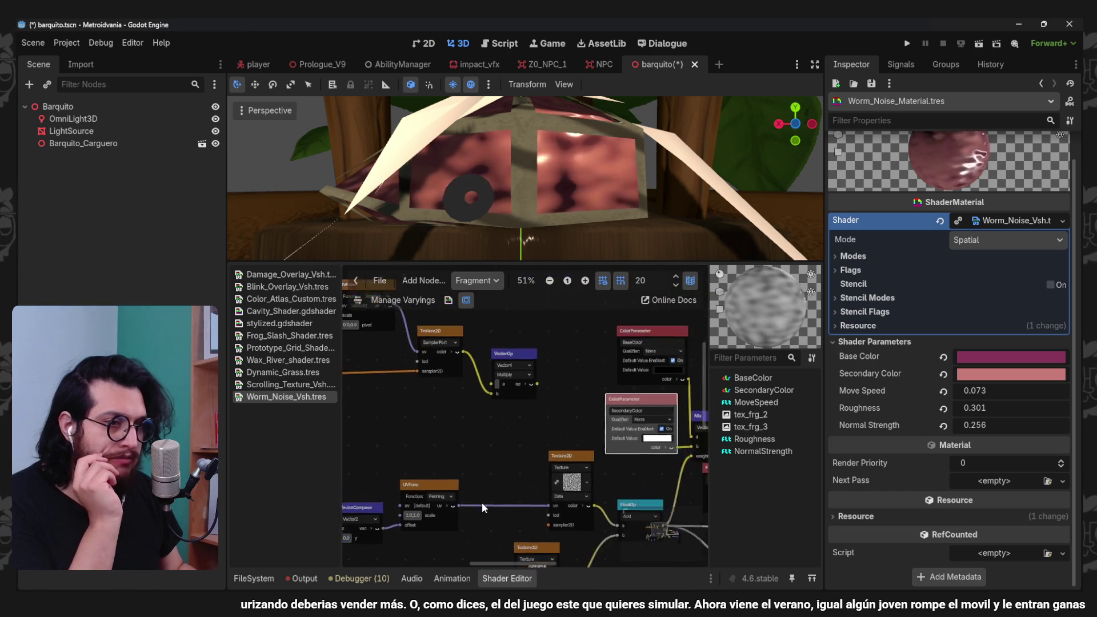
drag(534, 488, 568, 453)
drag(604, 440, 535, 429)
- Wire Texture2D into Multiply input b, UVFunc into Texture2D uv, and Multiply into FloatOp a
drag(572, 481, 504, 350)
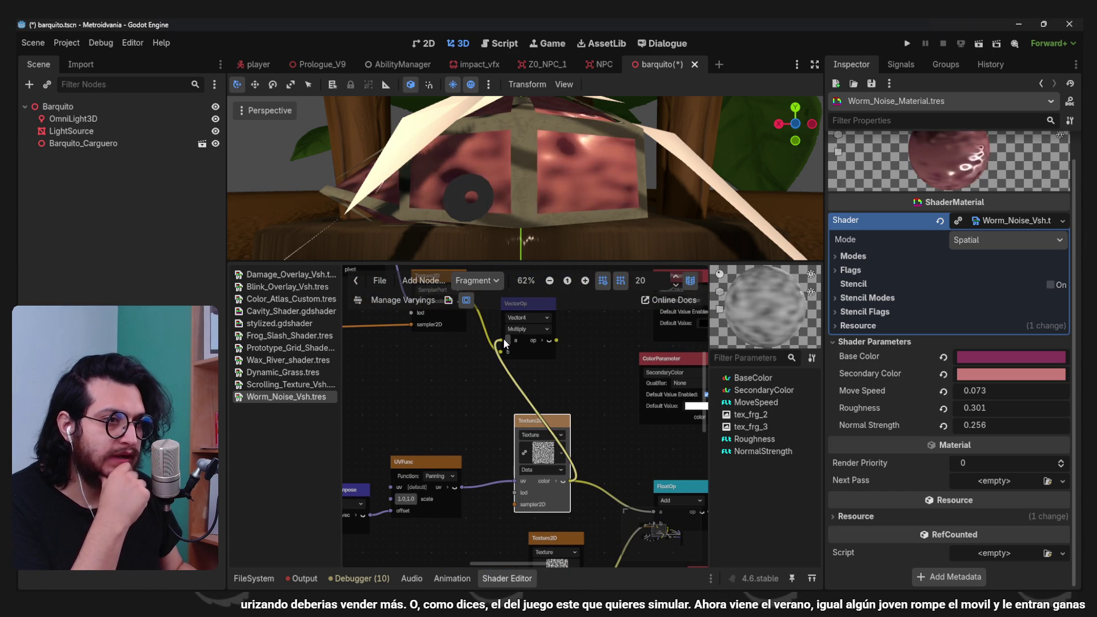
scroll(down, 3)
scroll(up, 3)
drag(509, 487, 387, 283)
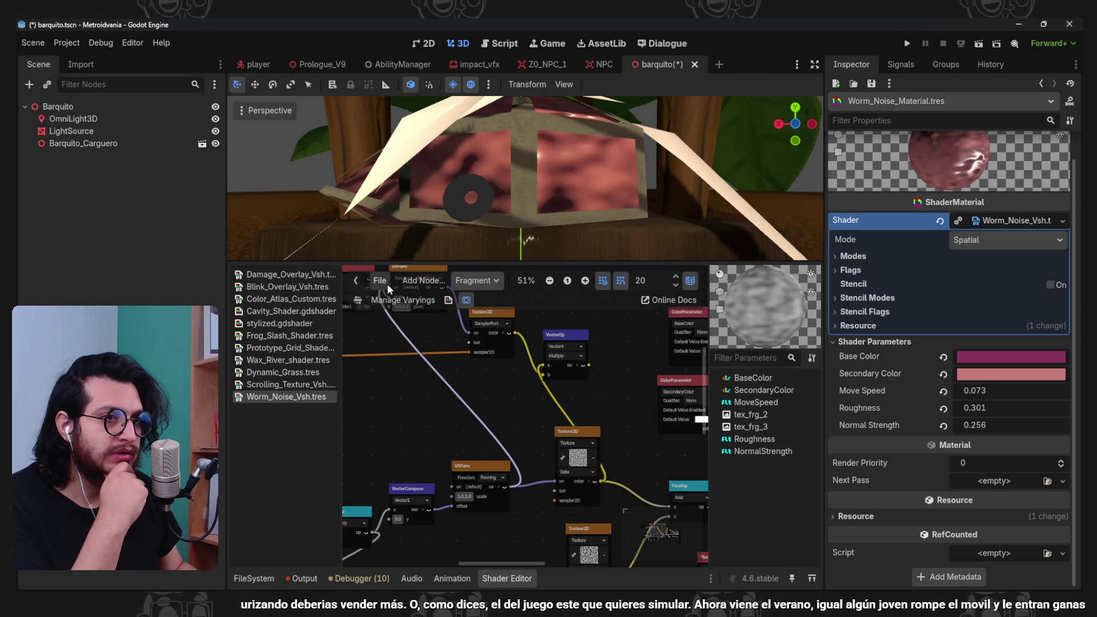
drag(592, 418, 497, 375)
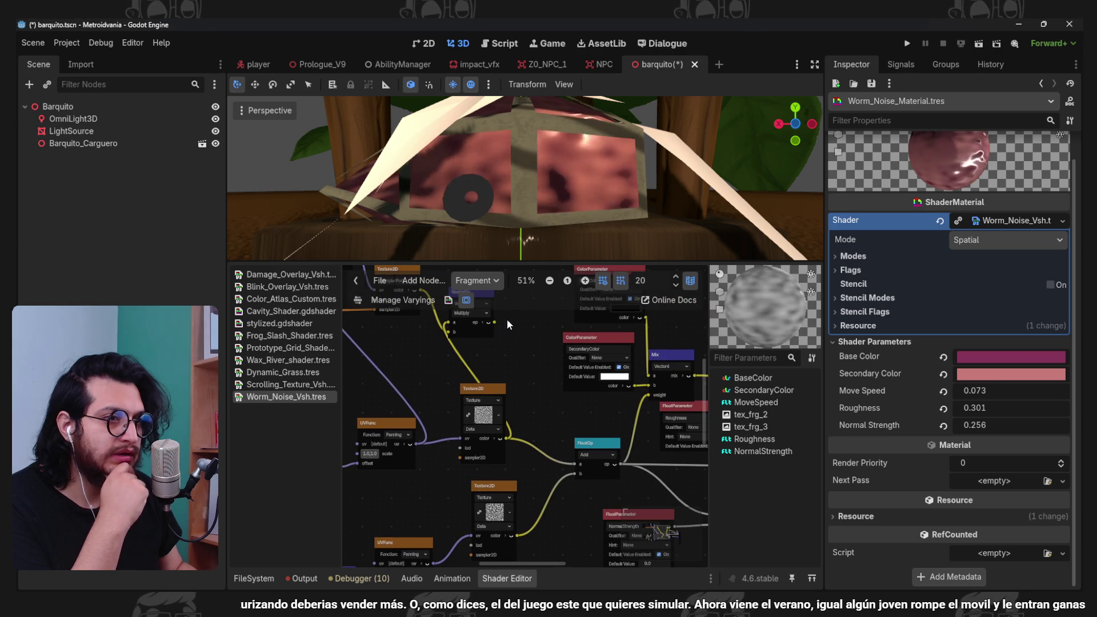
drag(496, 321, 573, 462)
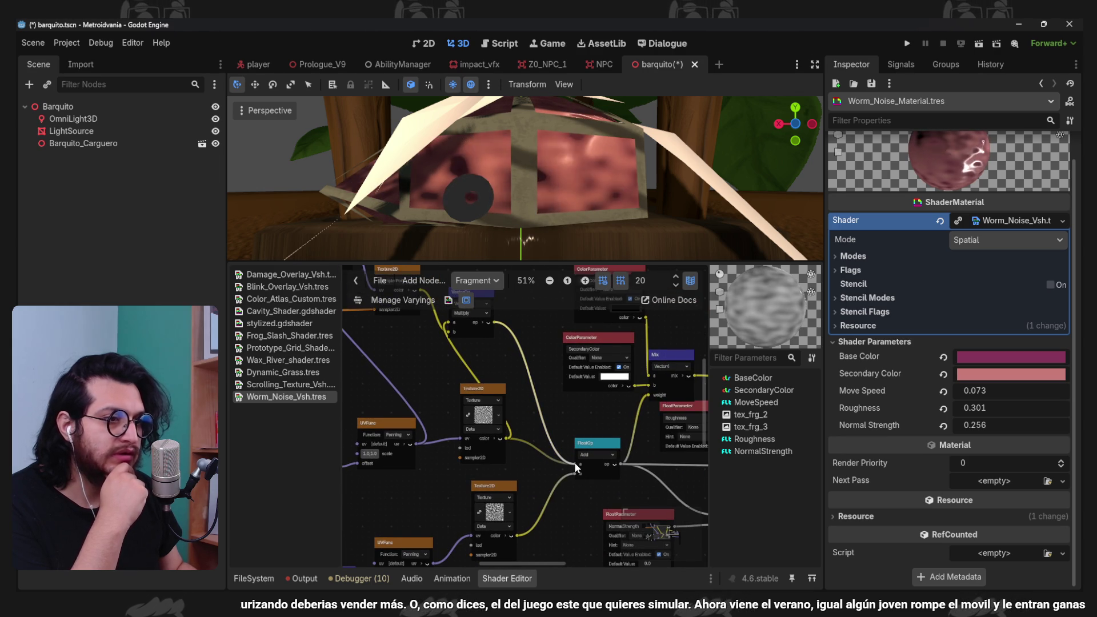
- Raise Line Size to 25.39
scroll(down, 3)
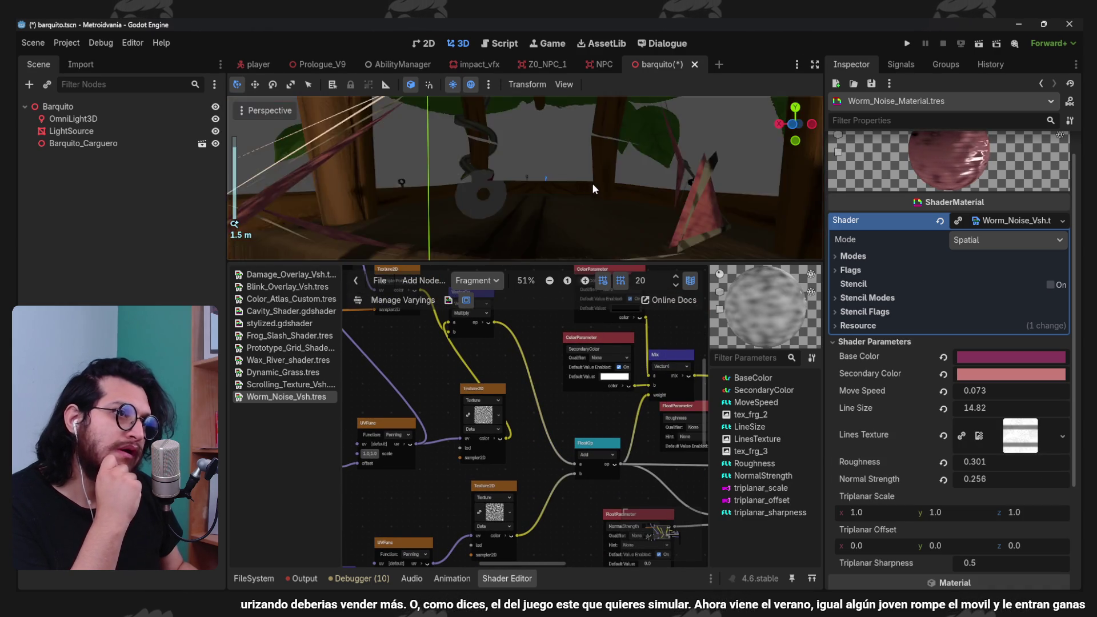
scroll(up, 3)
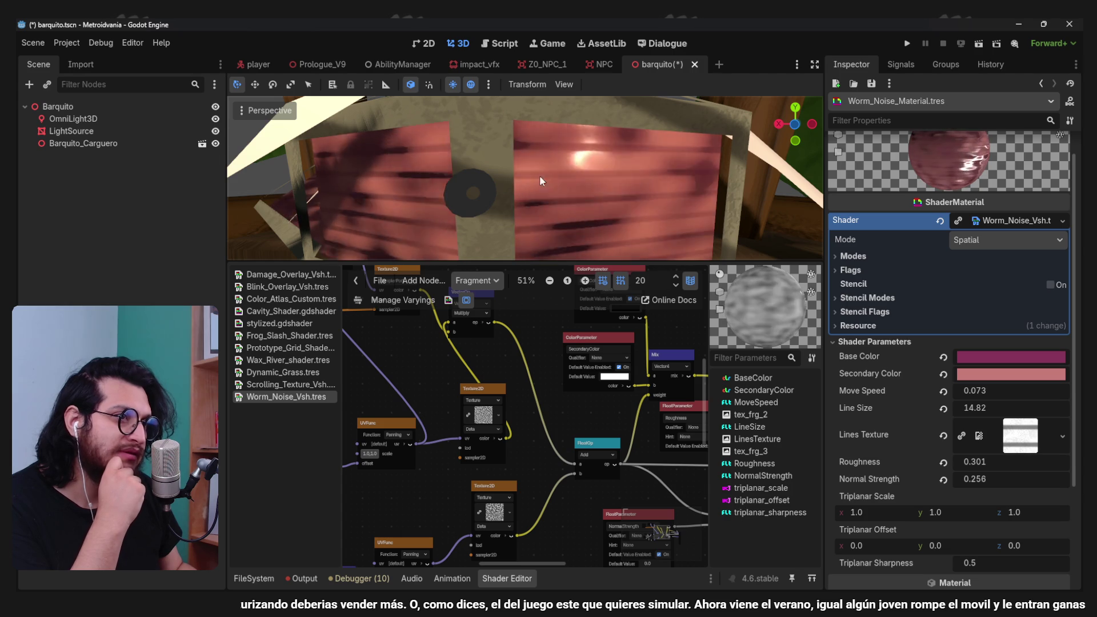
drag(979, 408, 1034, 407)
- Remove the LineSize and LinesTexture line-texture nodes from the shader graph
scroll(down, 3)
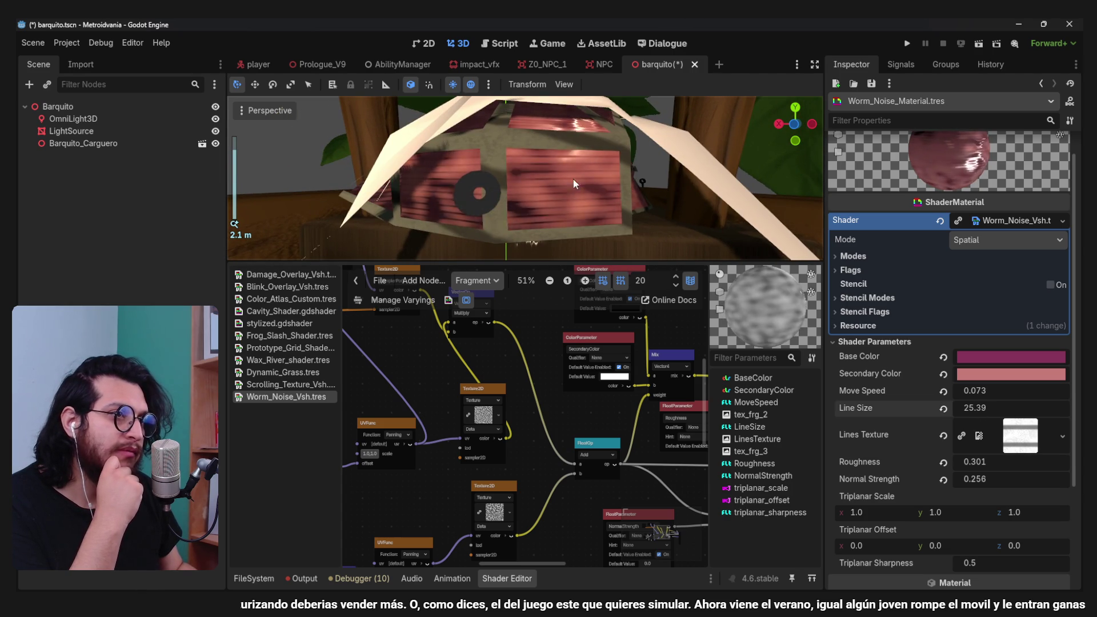
scroll(down, 3)
scroll(up, 3)
drag(524, 395, 557, 440)
scroll(down, 3)
drag(581, 355, 567, 386)
scroll(down, 3)
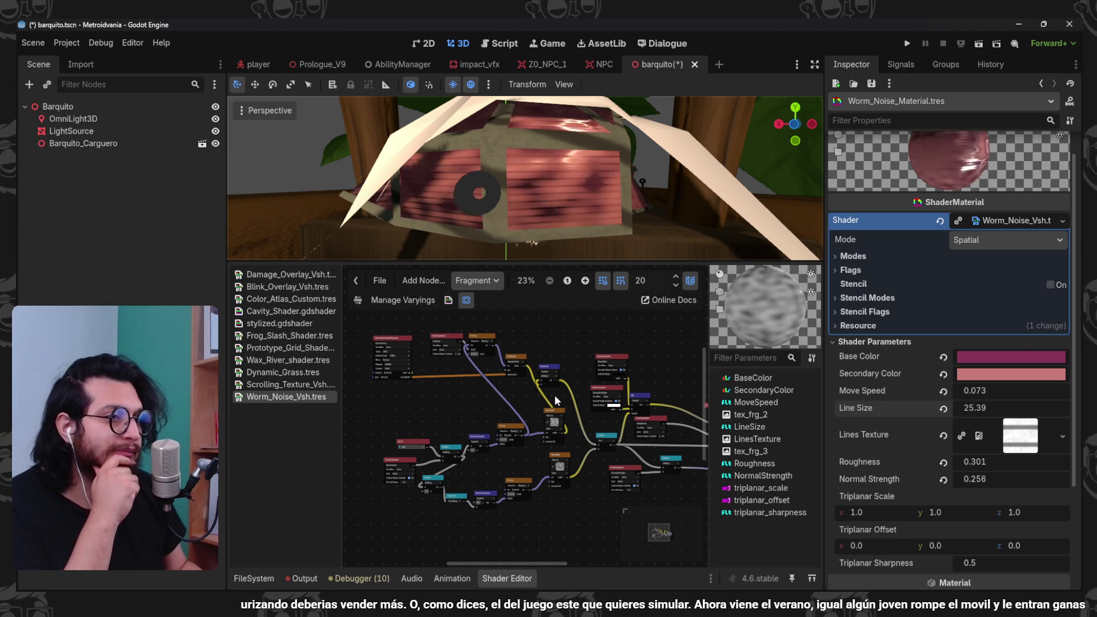
scroll(up, 3)
scroll(right, 3)
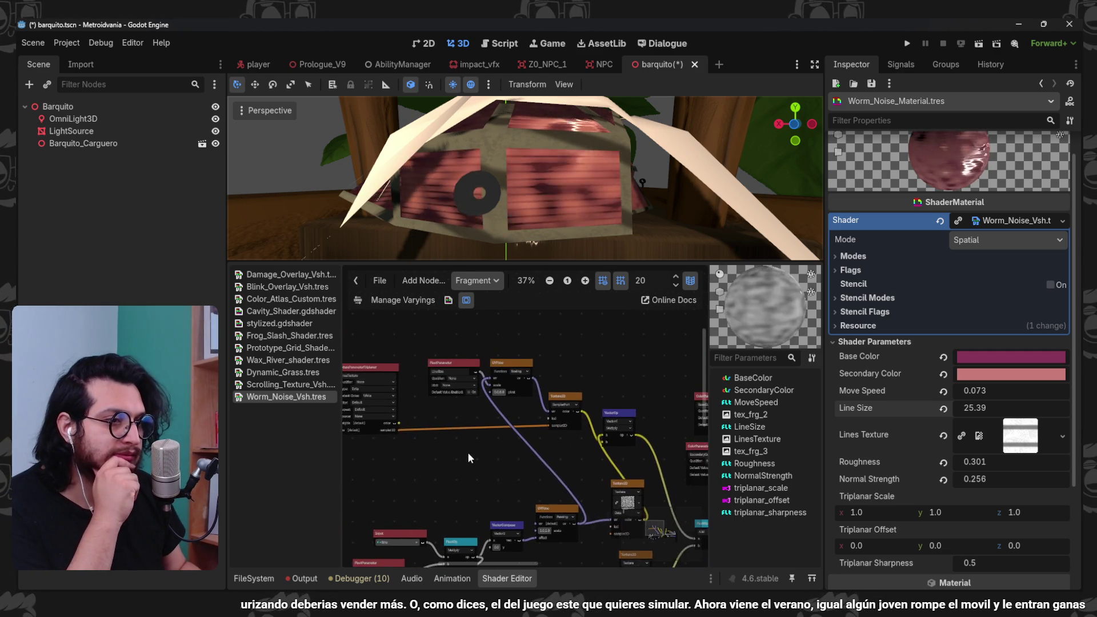
key(ctrl+z)
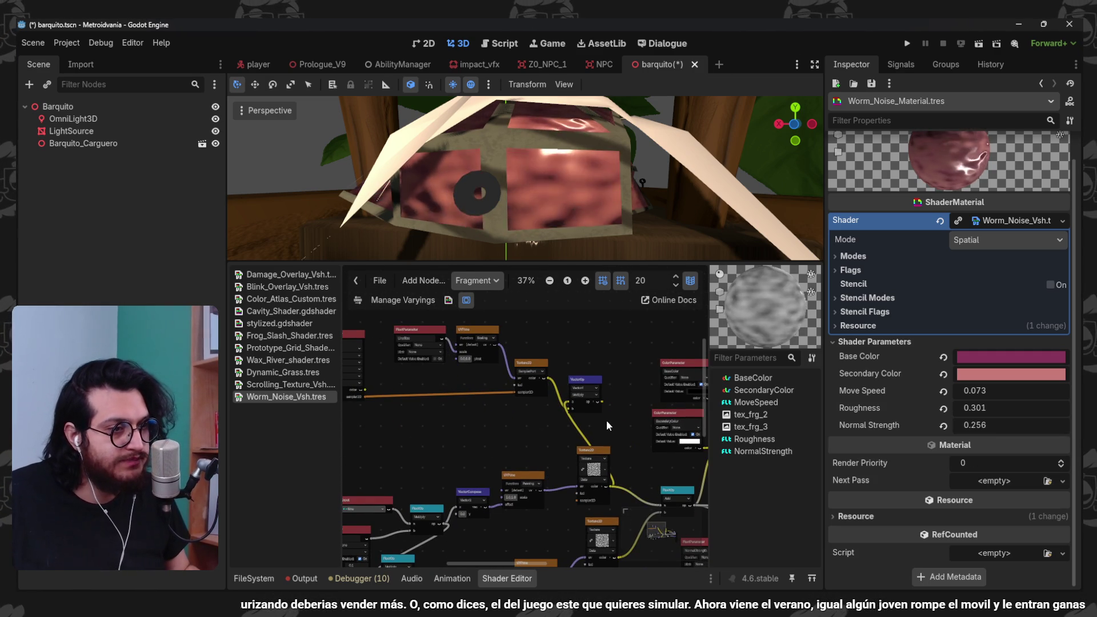
- Quick Load the WormTileBase texture into the upper Texture2D node
drag(607, 420, 586, 420)
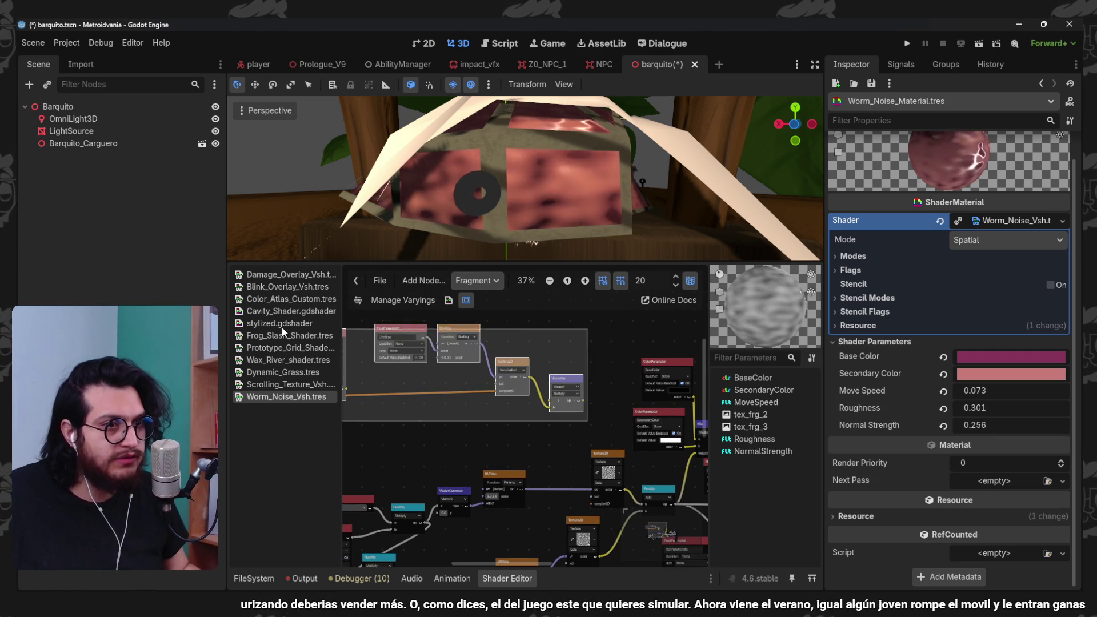
drag(569, 373, 622, 374)
scroll(up, 3)
click(536, 435)
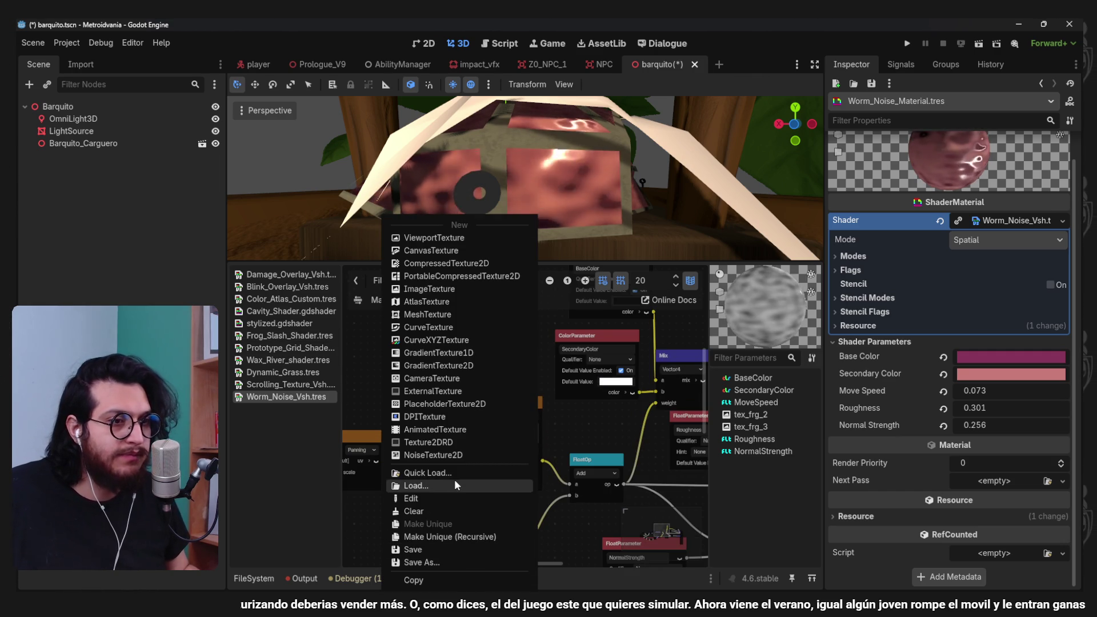
click(450, 474)
scroll(down, 3)
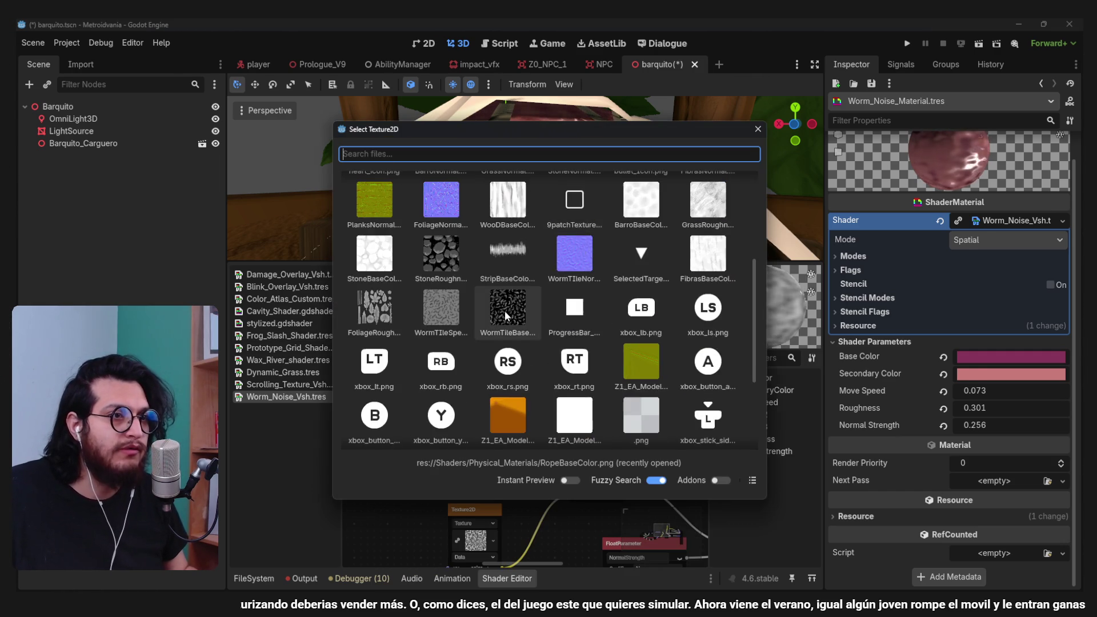
click(505, 311)
scroll(up, 3)
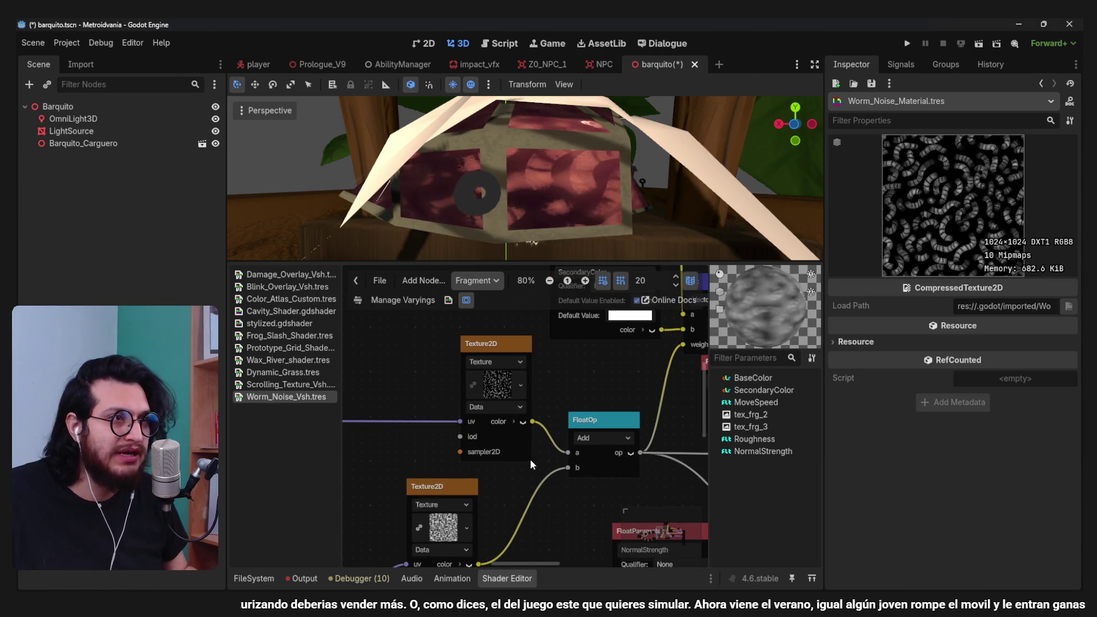
- Open Quick Load on the lower Texture2D, cancel it, and select the Barquito_Carguero boat
drag(522, 499, 526, 467)
scroll(up, 3)
drag(509, 427, 484, 374)
click(447, 436)
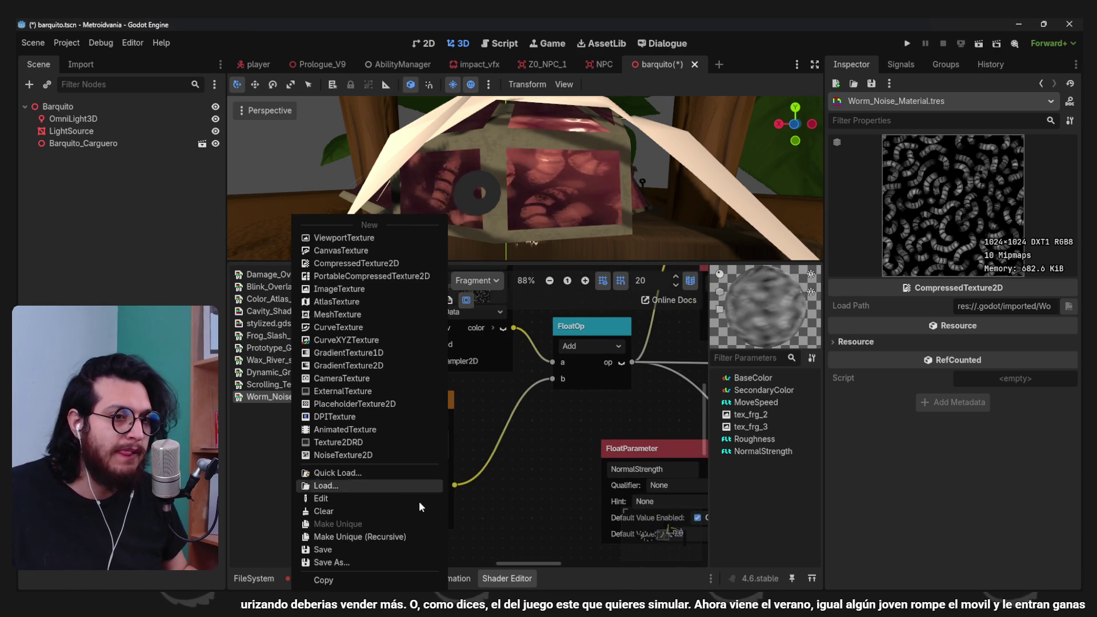
click(361, 472)
key(Escape)
click(374, 203)
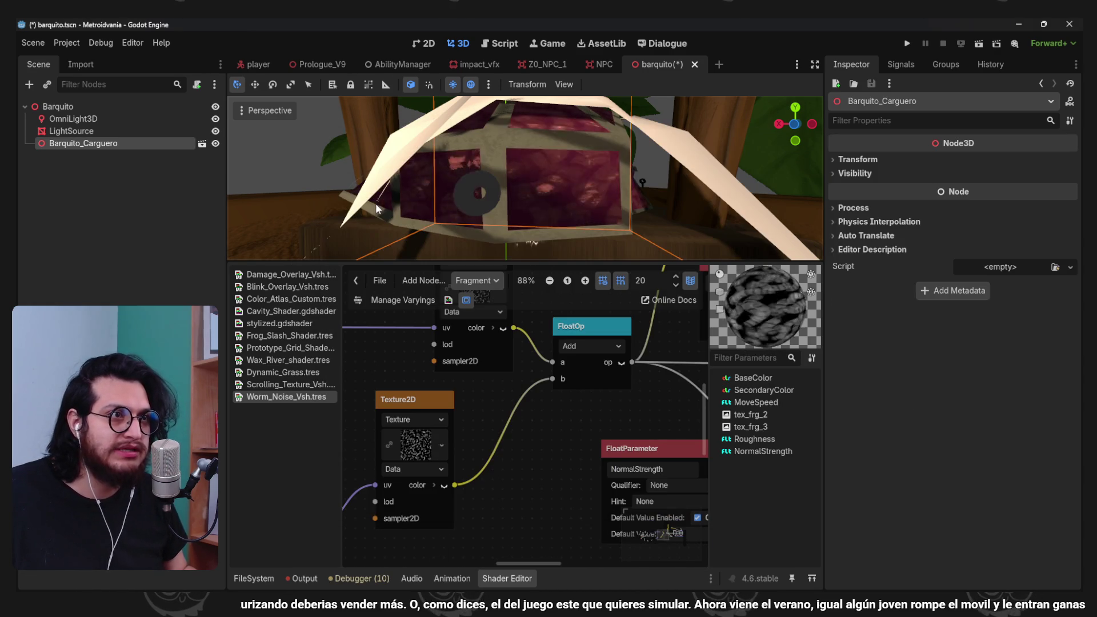
scroll(up, 3)
drag(582, 153, 553, 180)
scroll(down, 3)
scroll(up, 3)
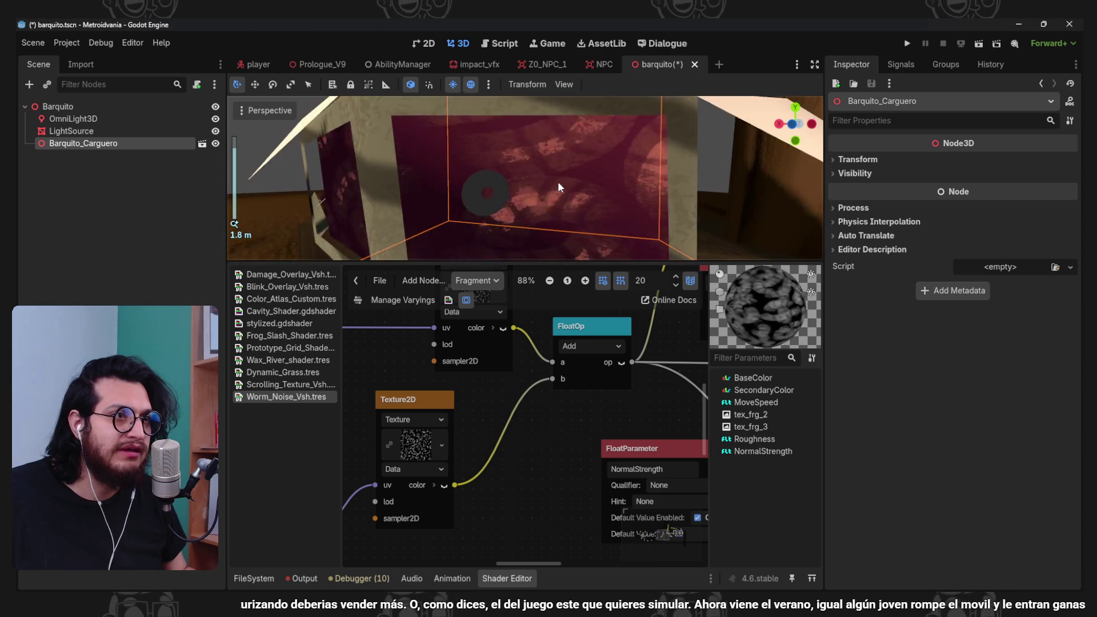
scroll(down, 3)
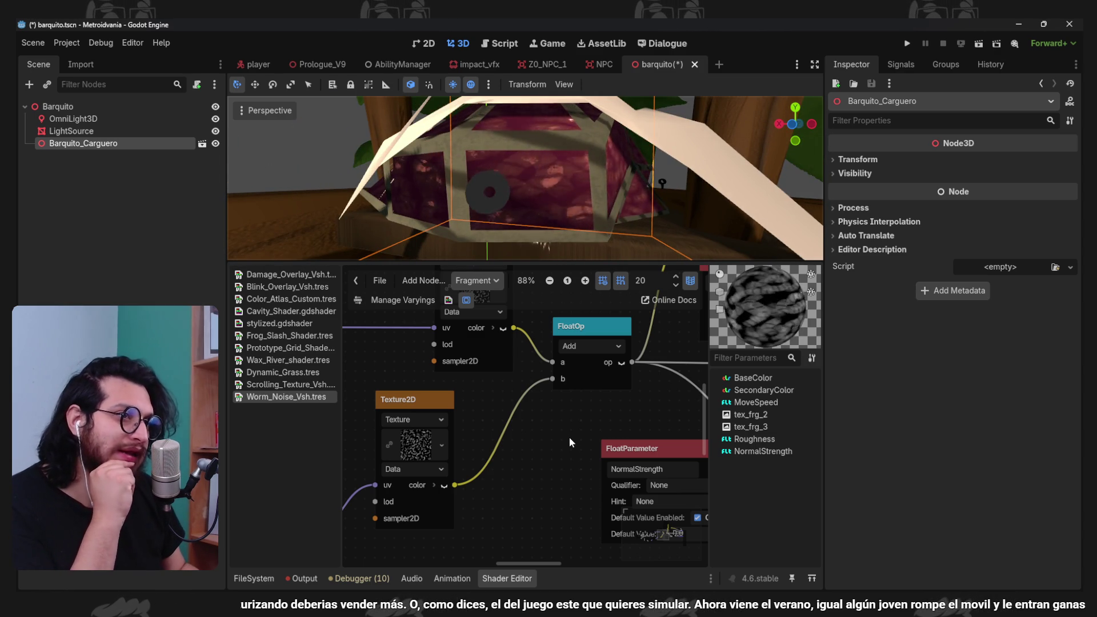
scroll(down, 3)
drag(547, 433, 605, 446)
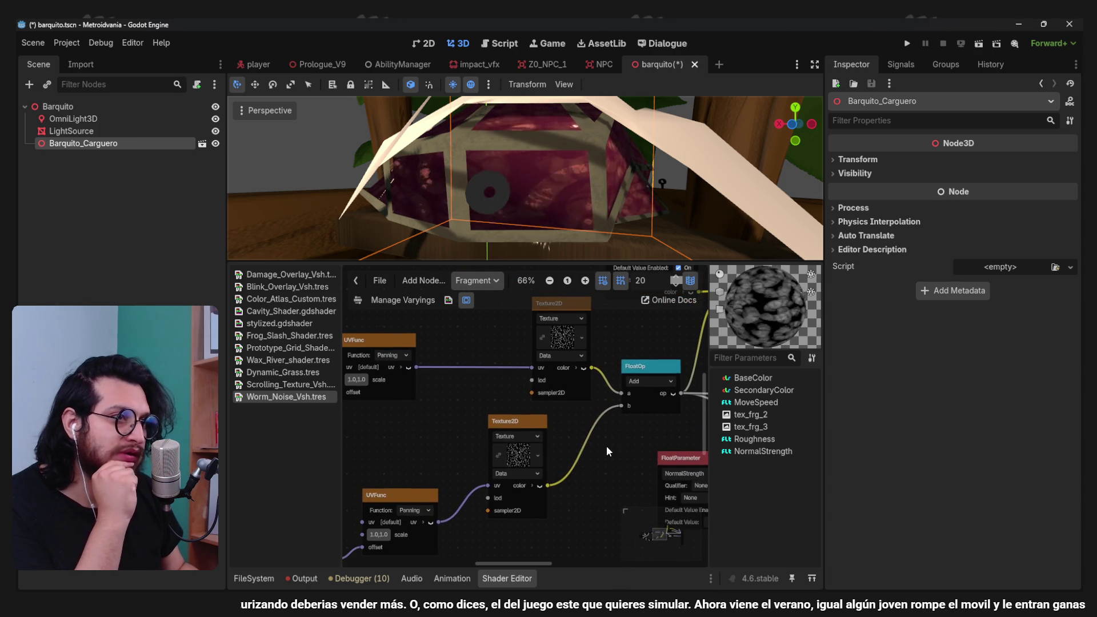
scroll(down, 3)
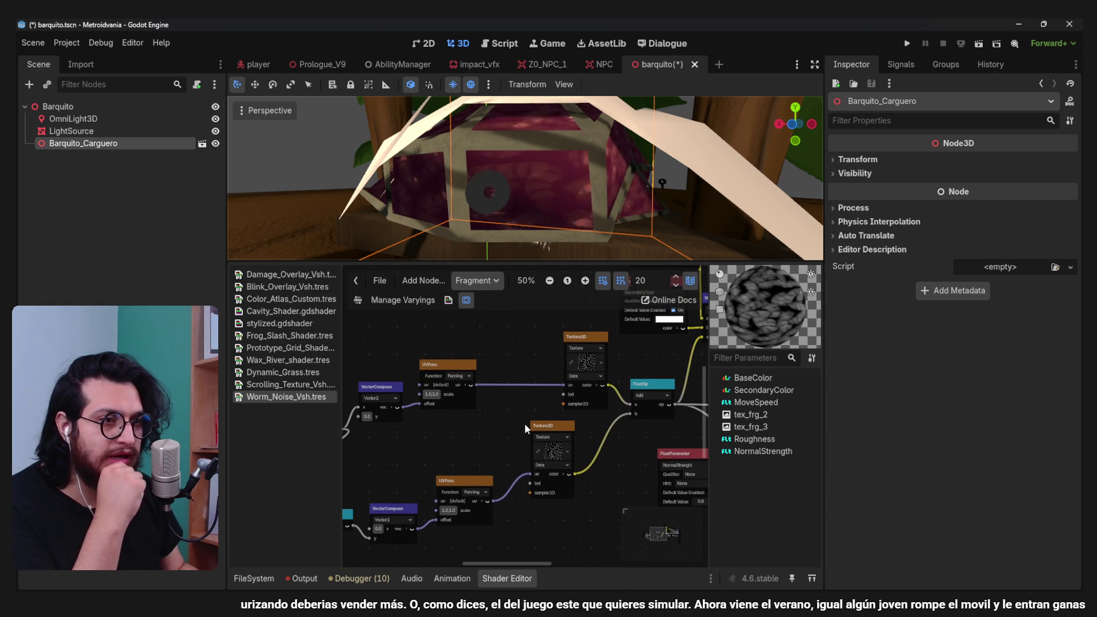
drag(488, 421, 533, 445)
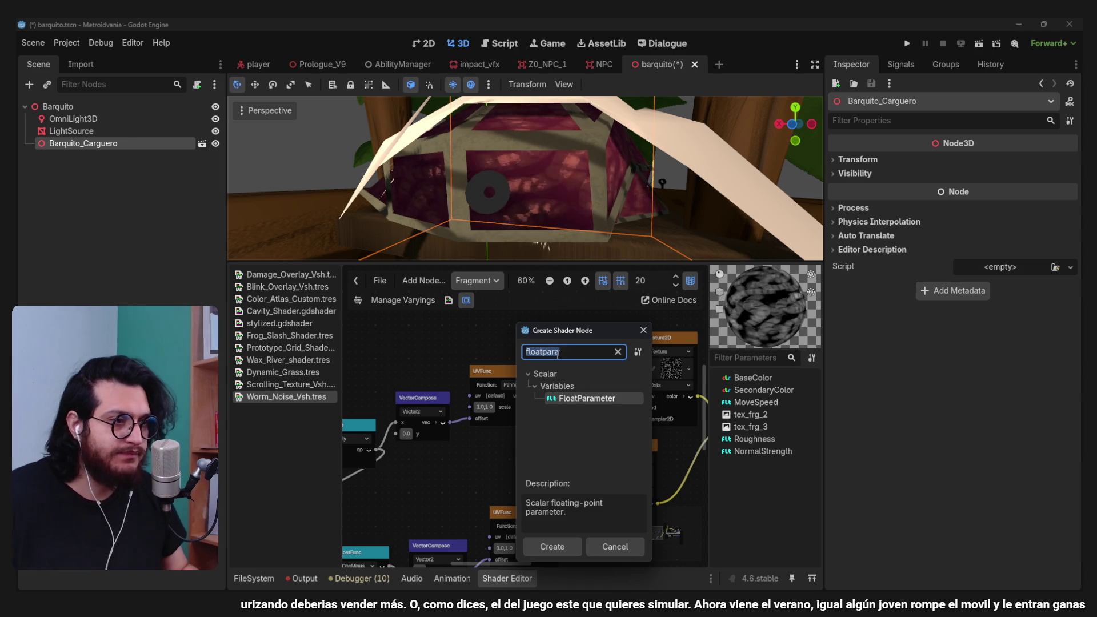
- Add a UVFunc Scaling node above the panning node
text(float)
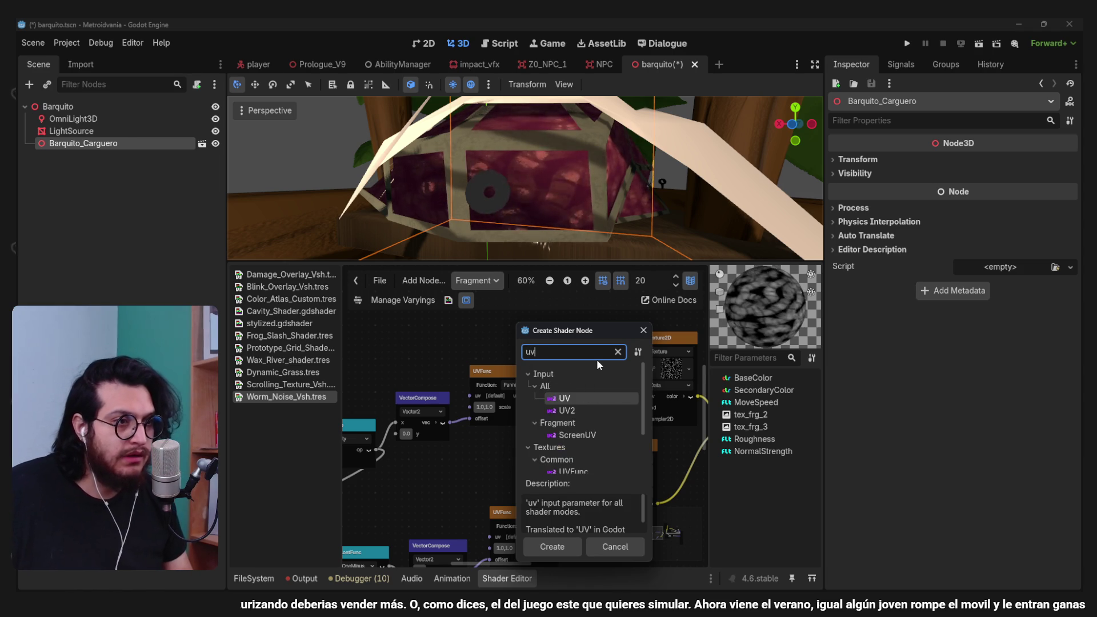
key(BackSpace)
key(BackSpace)
key(BackSpace)
text(uvscal)
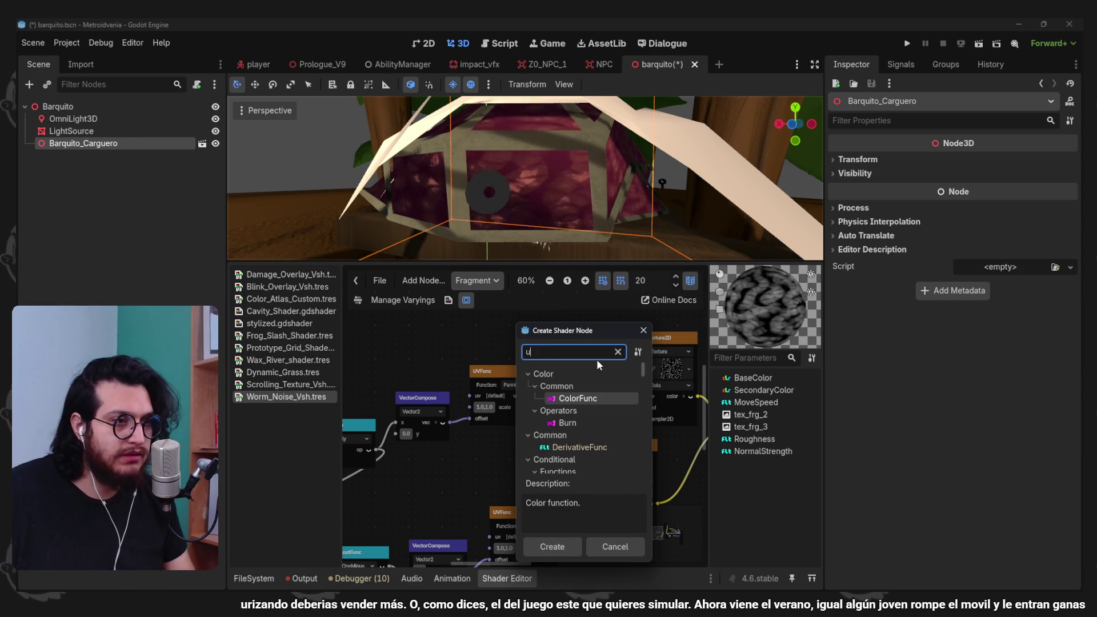
key(Return)
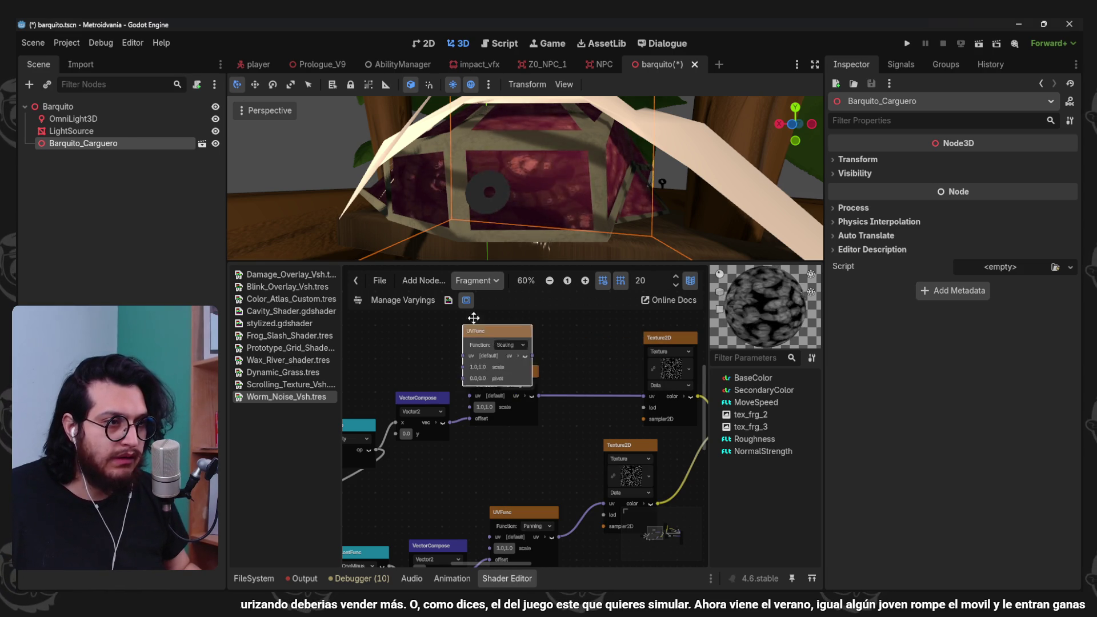
drag(501, 325, 373, 299)
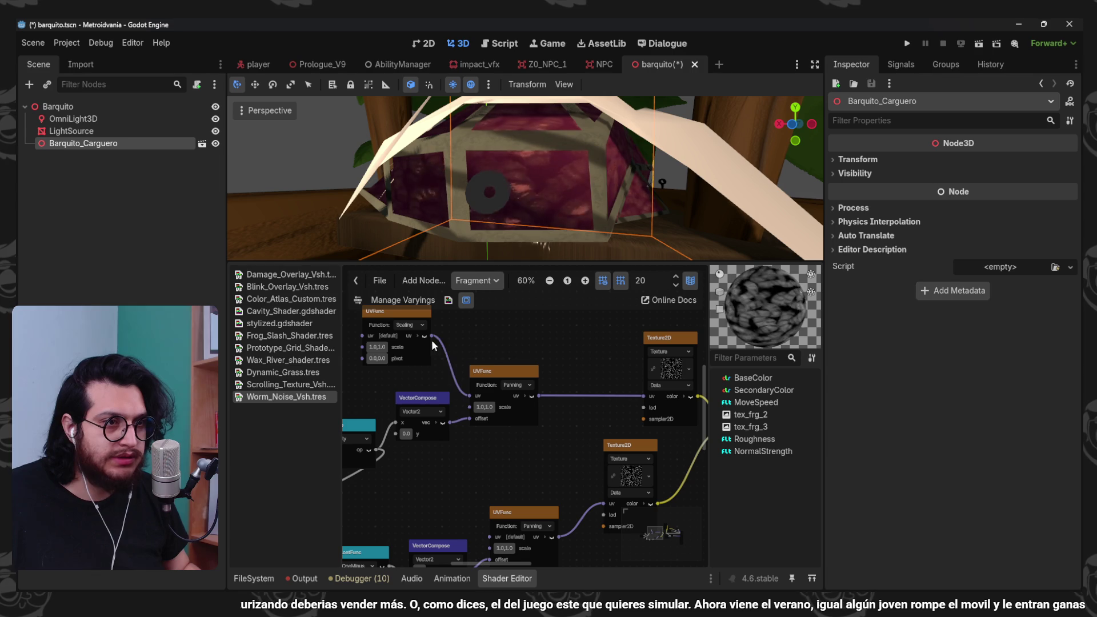
drag(519, 421, 693, 486)
- Add a TextureSize float parameter and connect it to the UV scaling amount
right_click(434, 380)
click(434, 386)
text(floatpar)
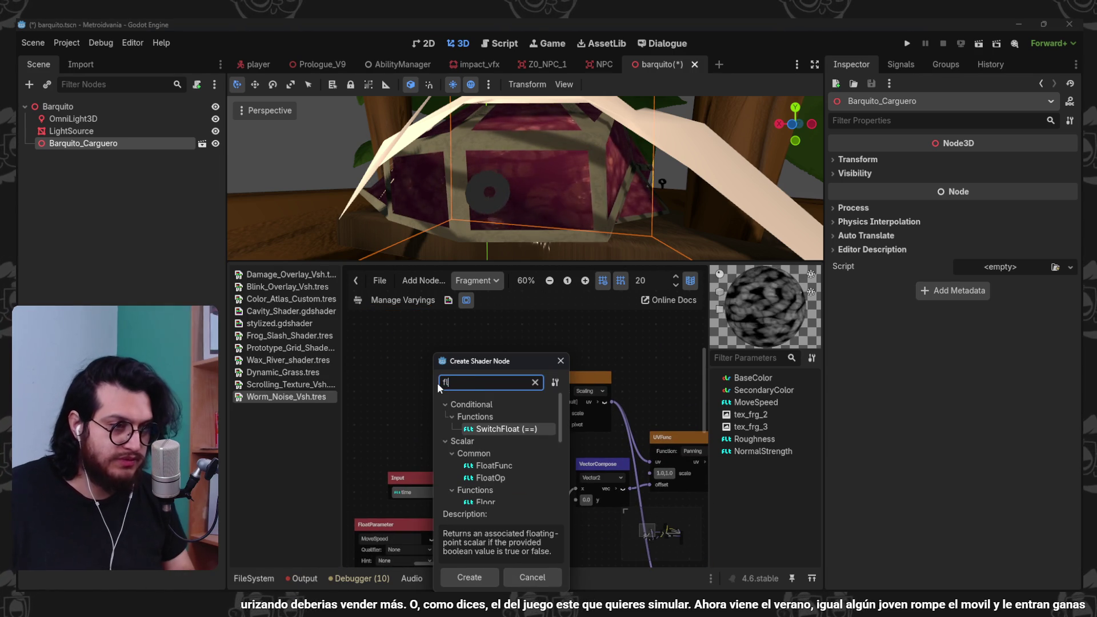
key(Return)
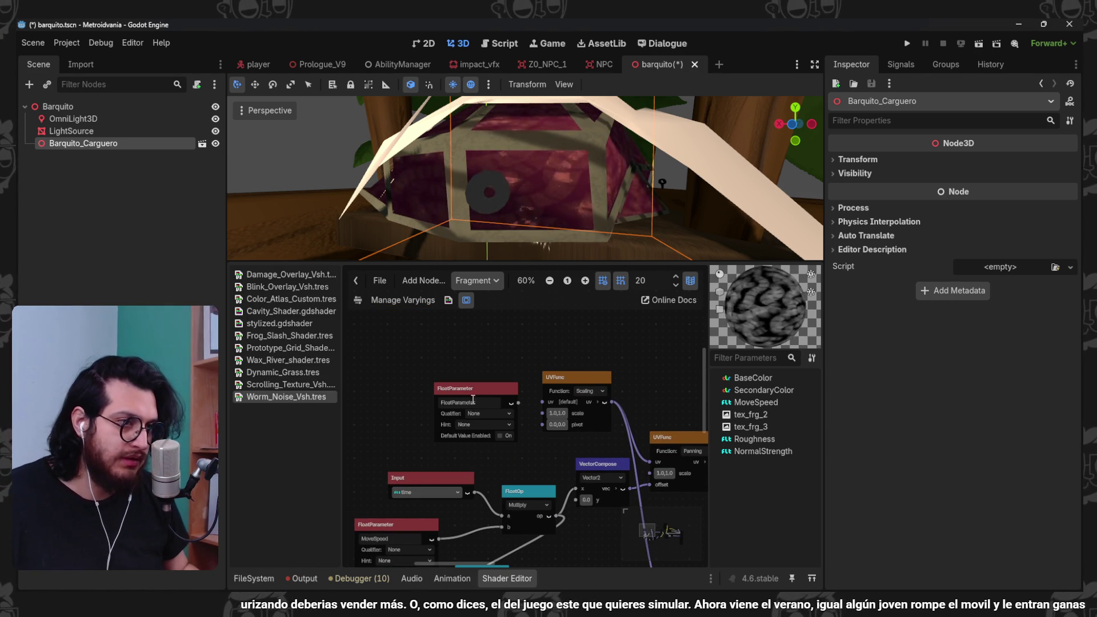
text(TextureSize)
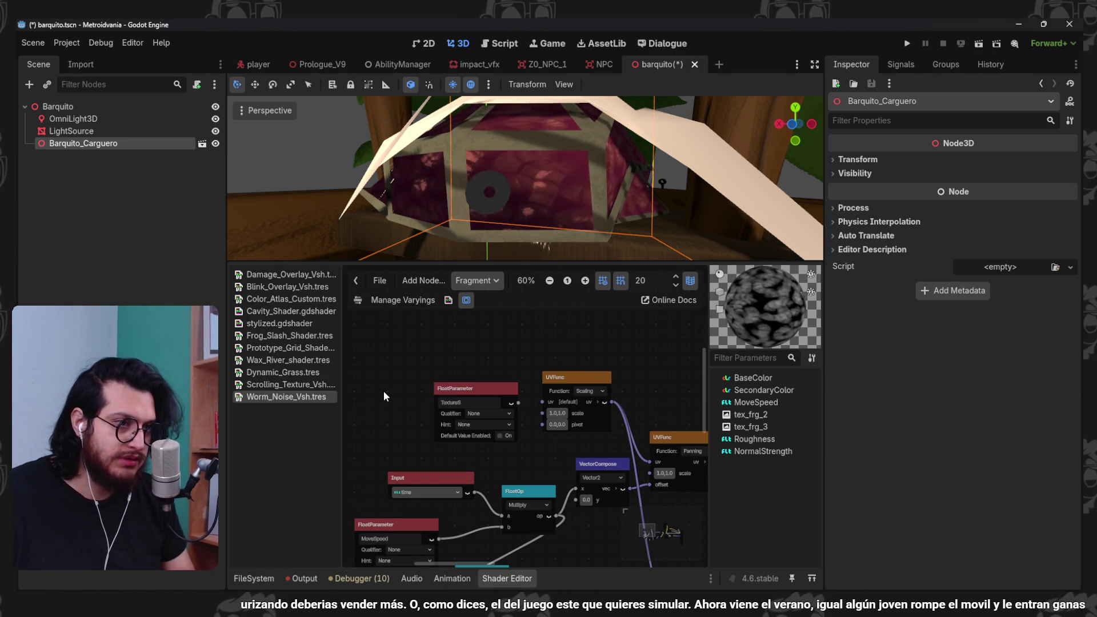
drag(517, 402, 542, 413)
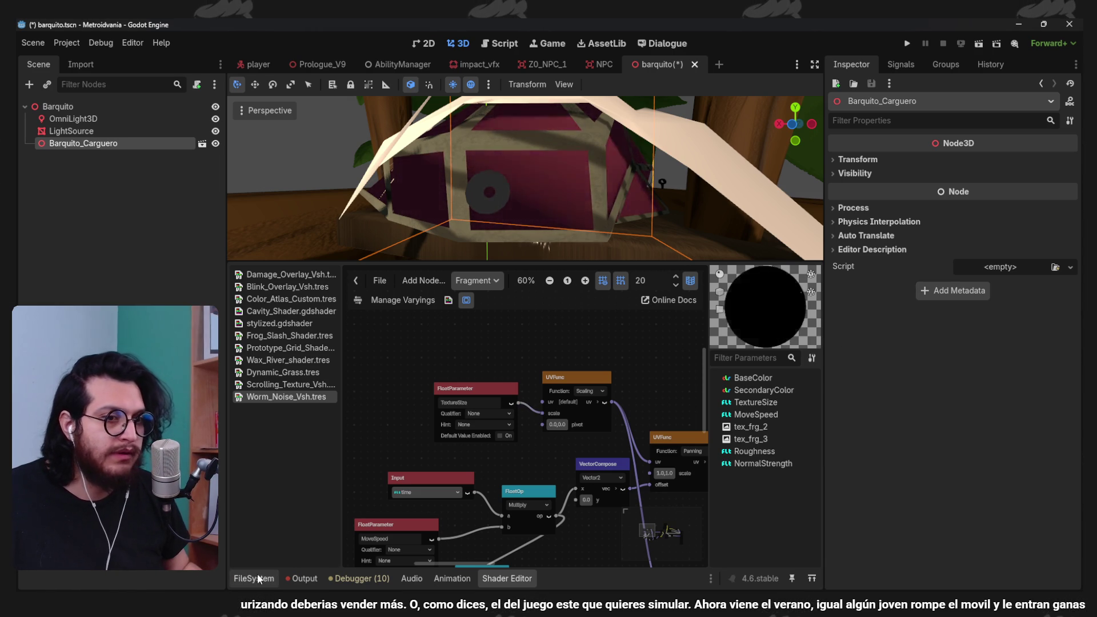
- Open Worm_Noise_Material.tres from the Shaders/Physical_Materials folder
click(256, 577)
scroll(down, 3)
click(298, 520)
scroll(down, 3)
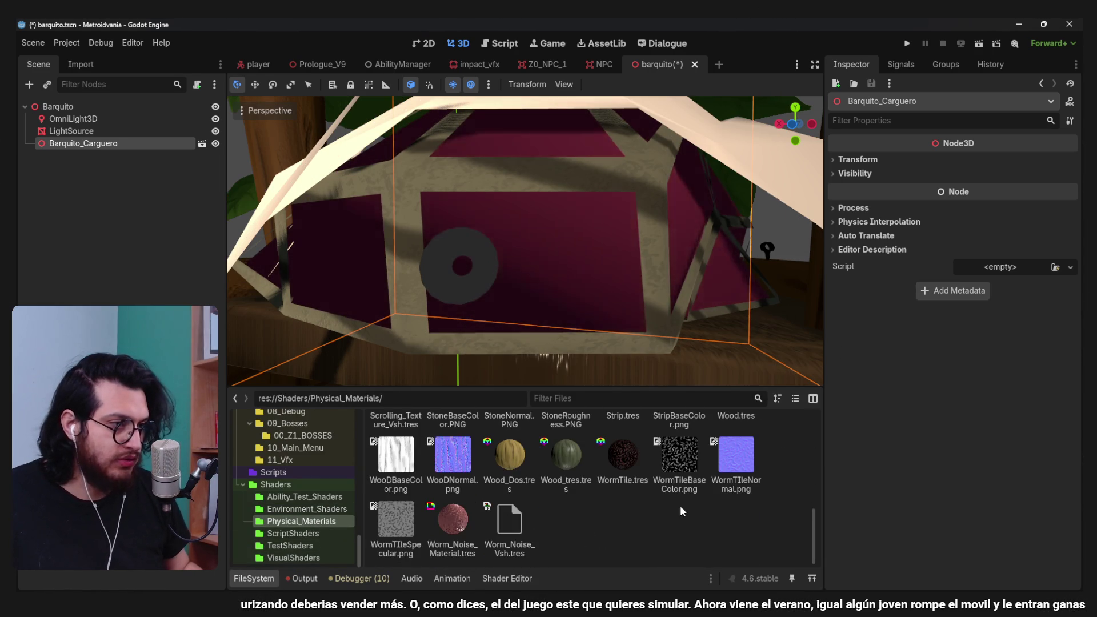
double_click(463, 523)
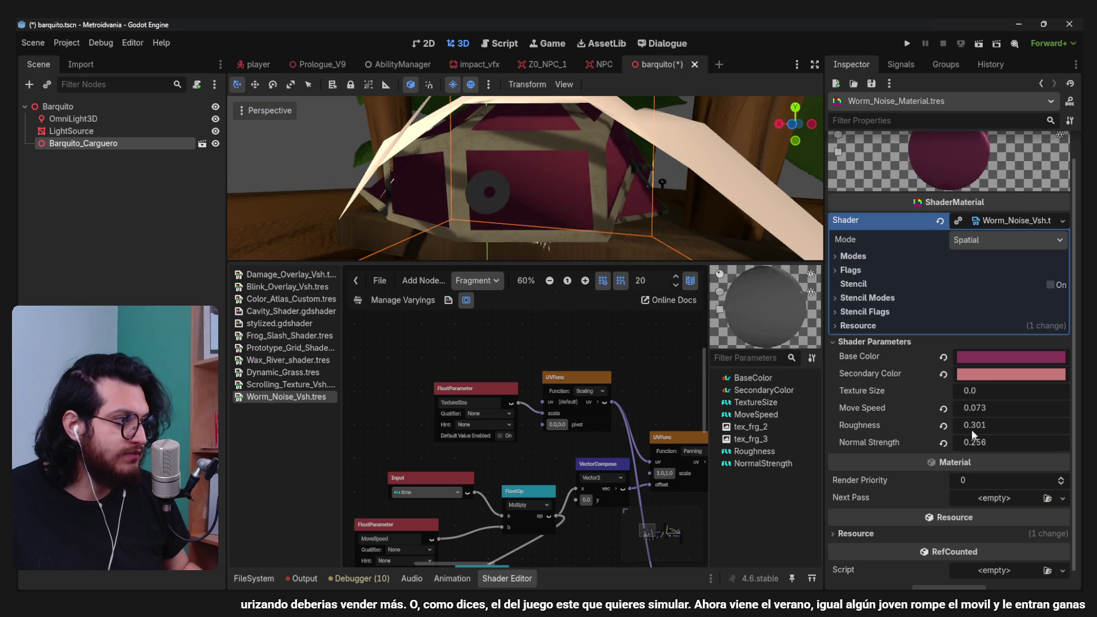
- Raise Texture Size to 7.245 and inspect the finer worm pattern on the boat walls
drag(969, 392, 1006, 392)
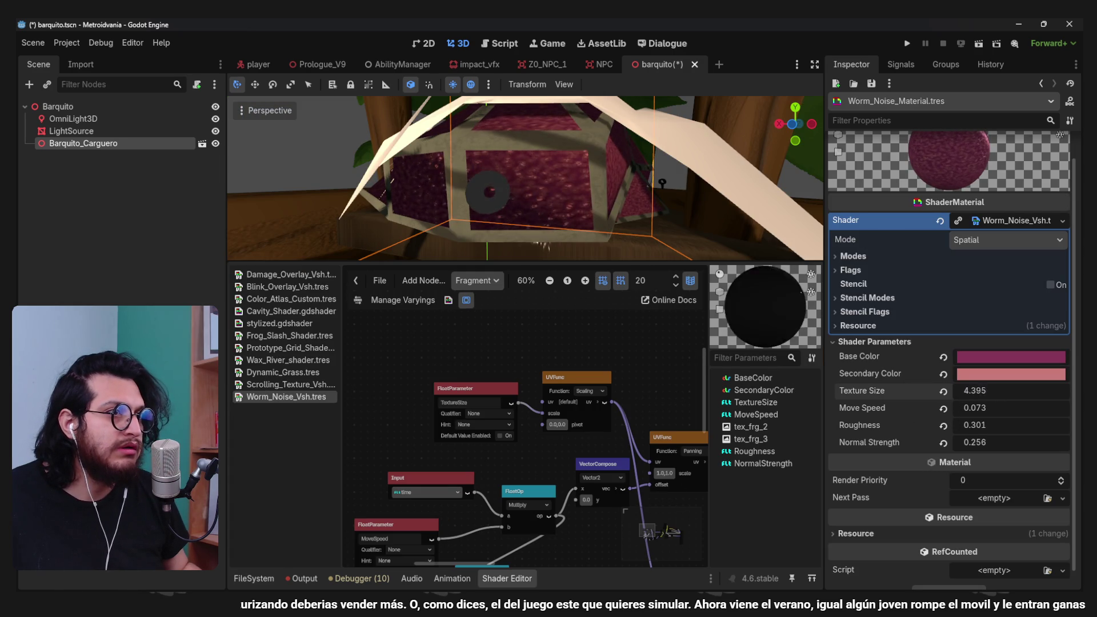
drag(629, 208, 626, 156)
scroll(up, 3)
scroll(up, 3)
drag(982, 390, 1042, 390)
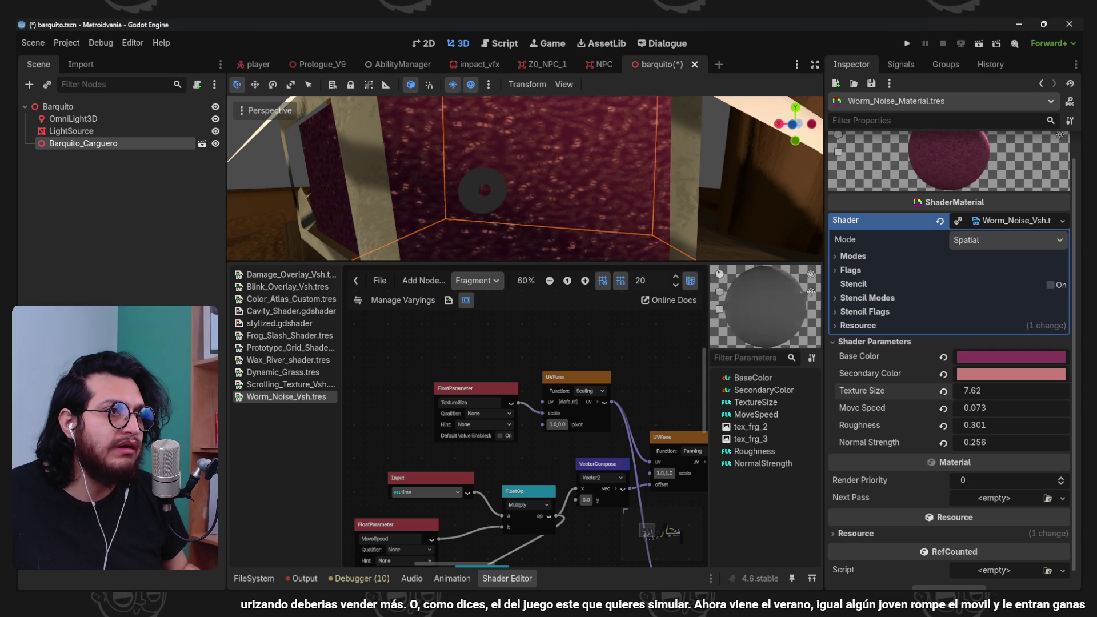
drag(599, 172, 578, 187)
scroll(up, 3)
scroll(up, 3)
scroll(right, 3)
scroll(down, 3)
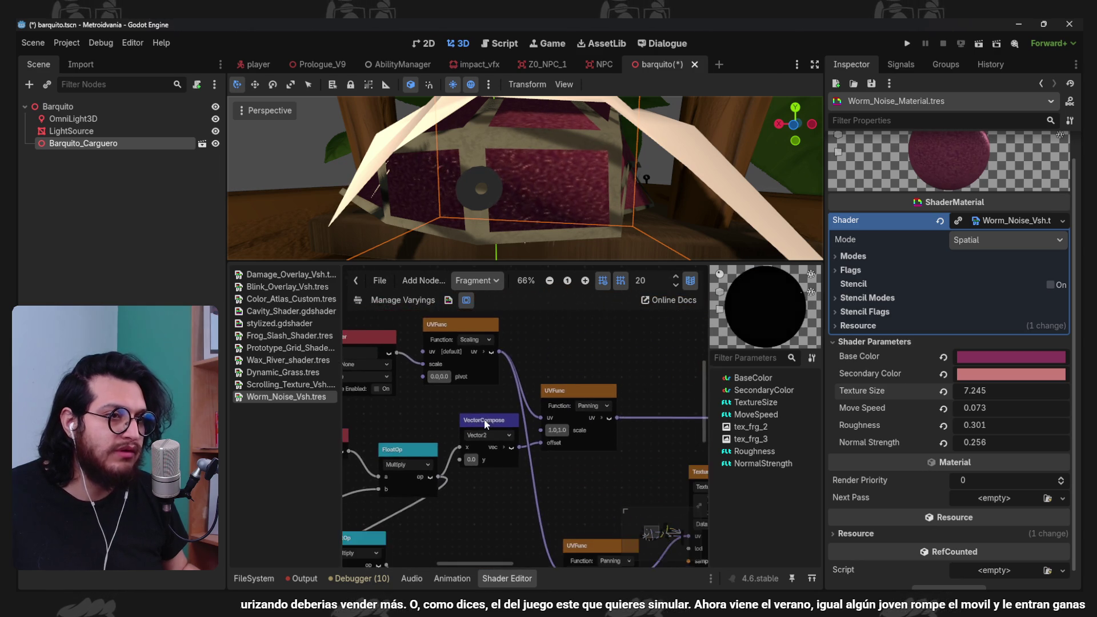
- Add a FloatOp Multiply node and wire its output into the lower UVFunc uv input
scroll(down, 3)
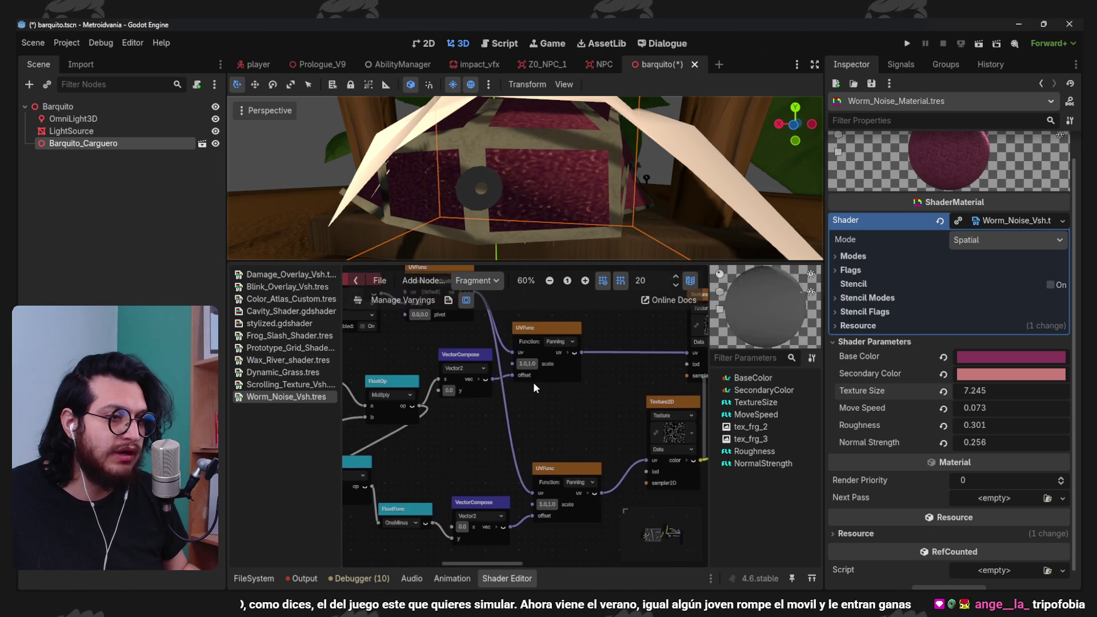
scroll(left, 3)
right_click(526, 519)
text(mult)
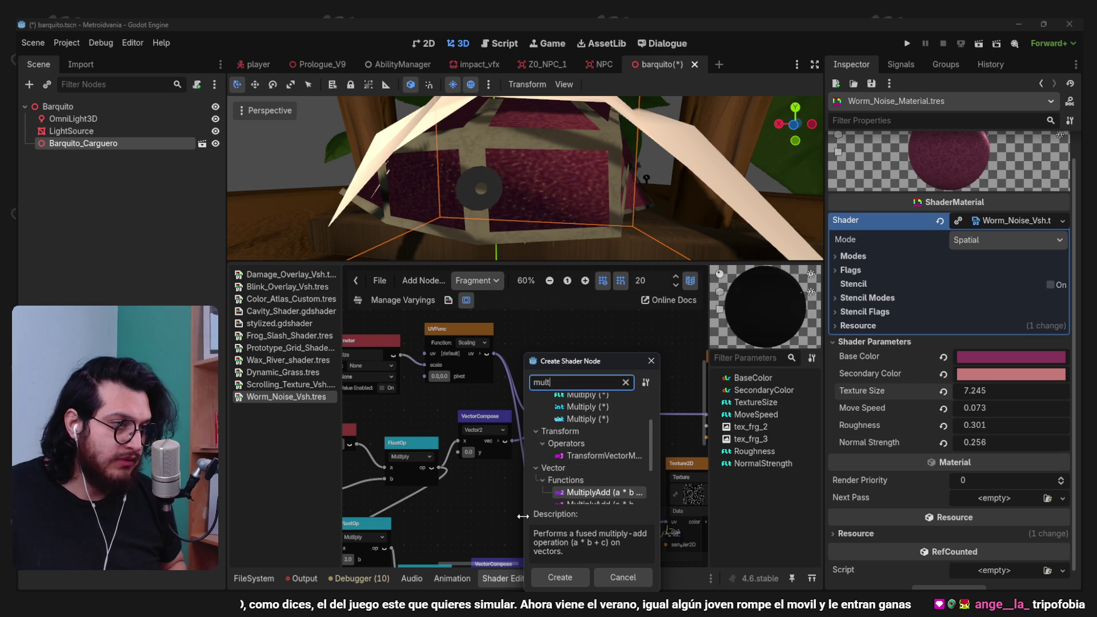
key(Return)
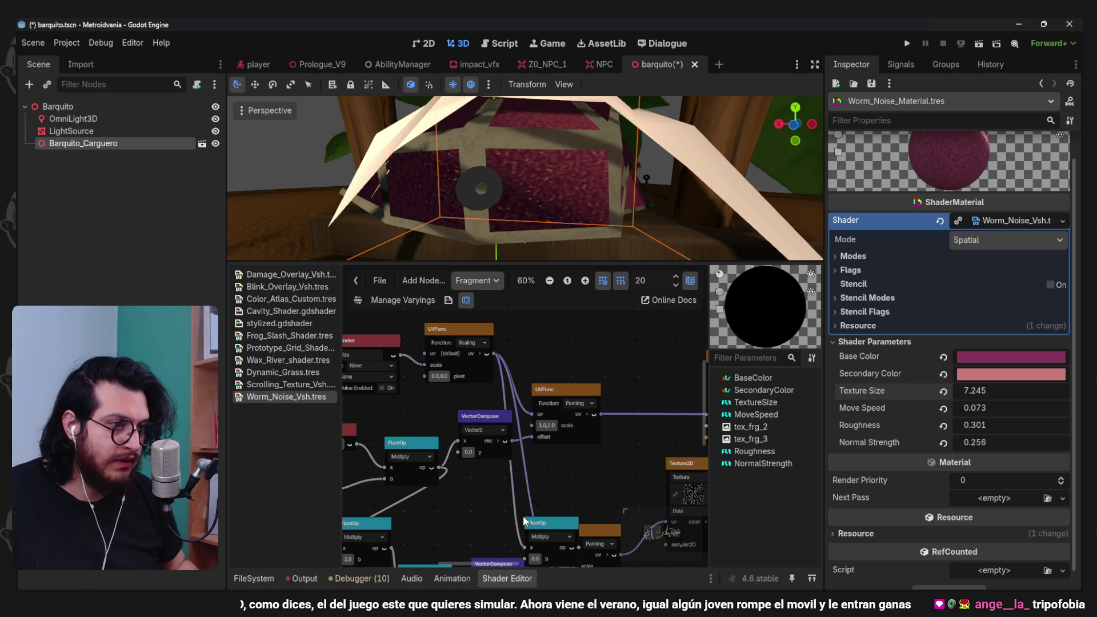
drag(516, 481, 476, 489)
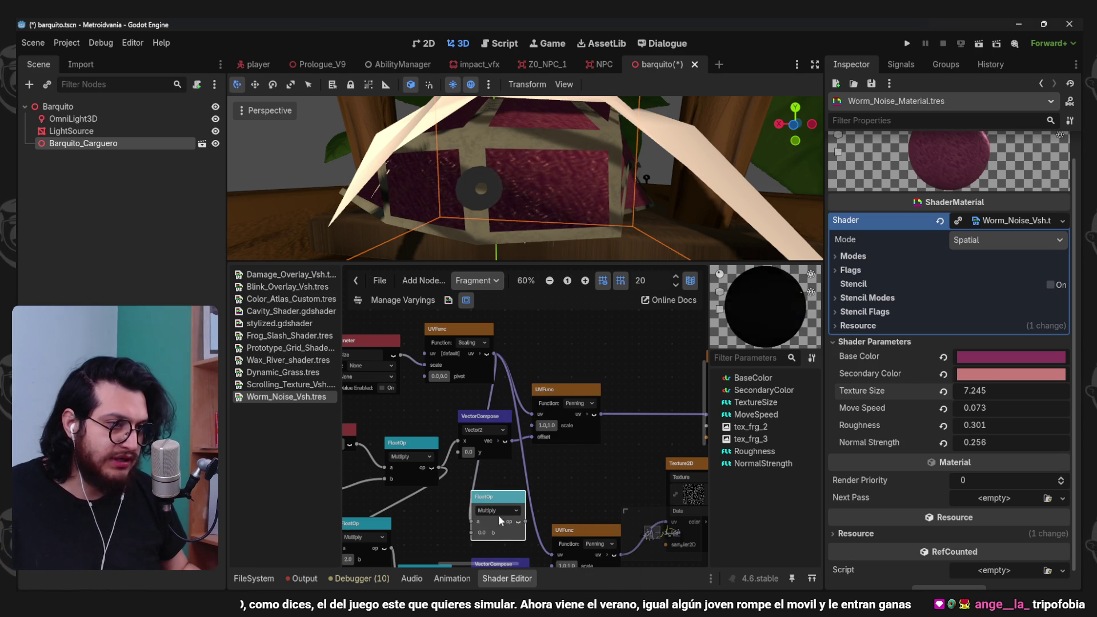
drag(517, 522, 552, 553)
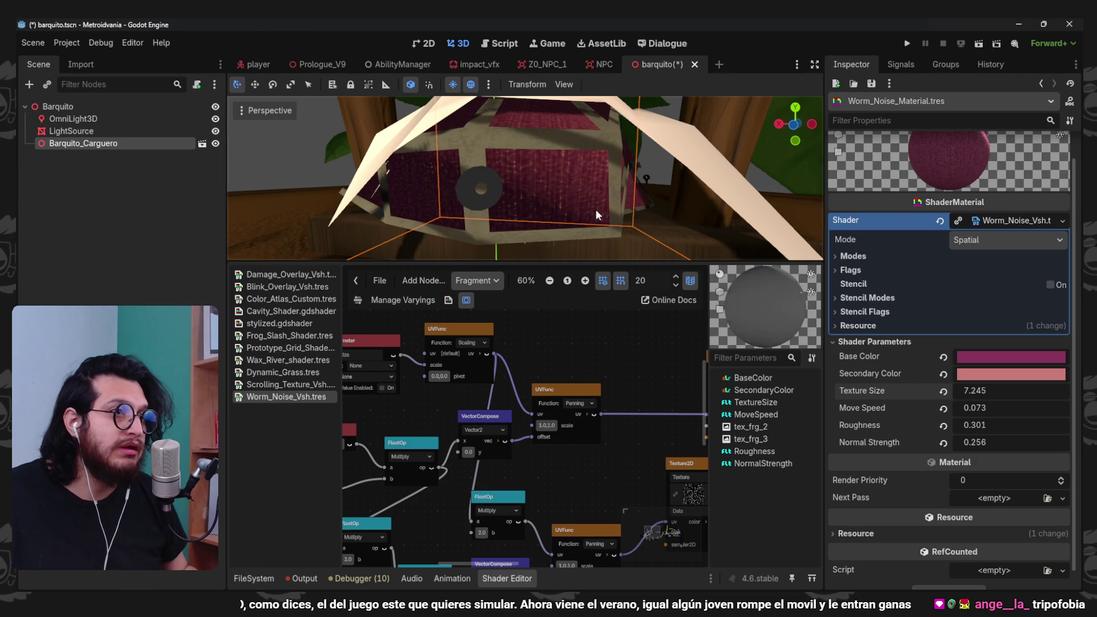
- Undo the recent shader graph edits
scroll(up, 3)
scroll(down, 3)
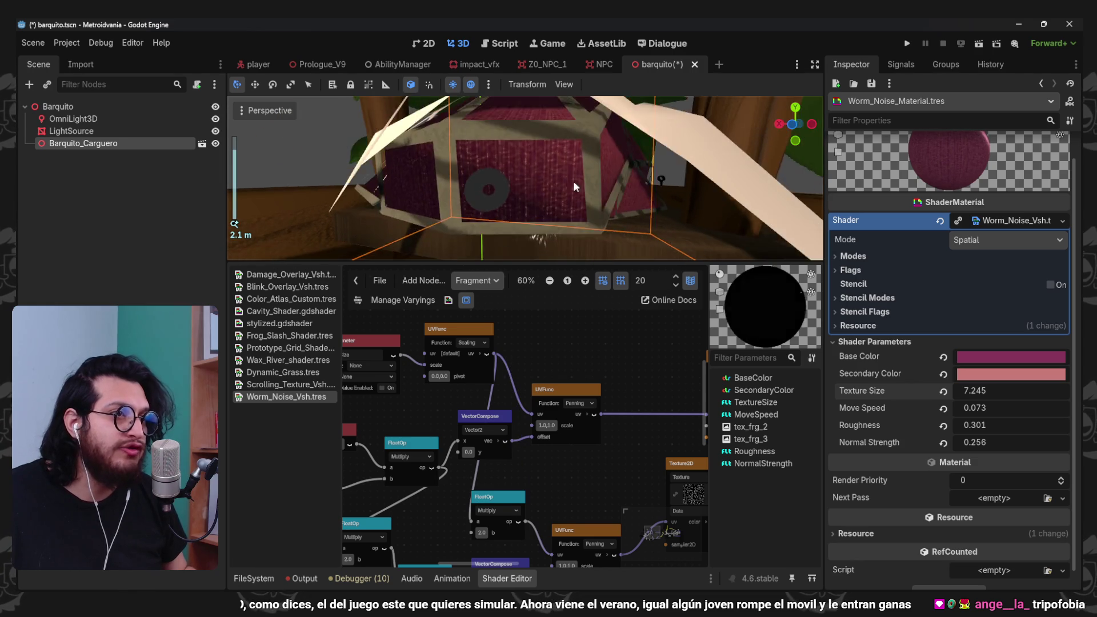
scroll(up, 3)
key(ctrl+z)
key(ctrl+z)
key(ctrl+z)
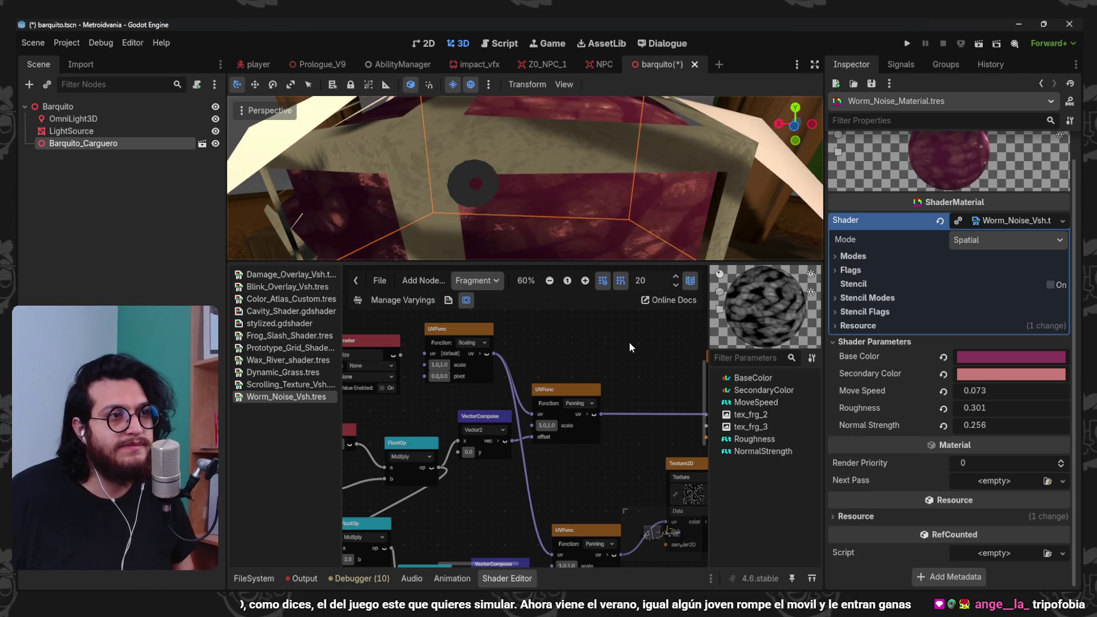
- Undo the UV scaling node and orbit around the boat to check the texture
key(ctrl+z)
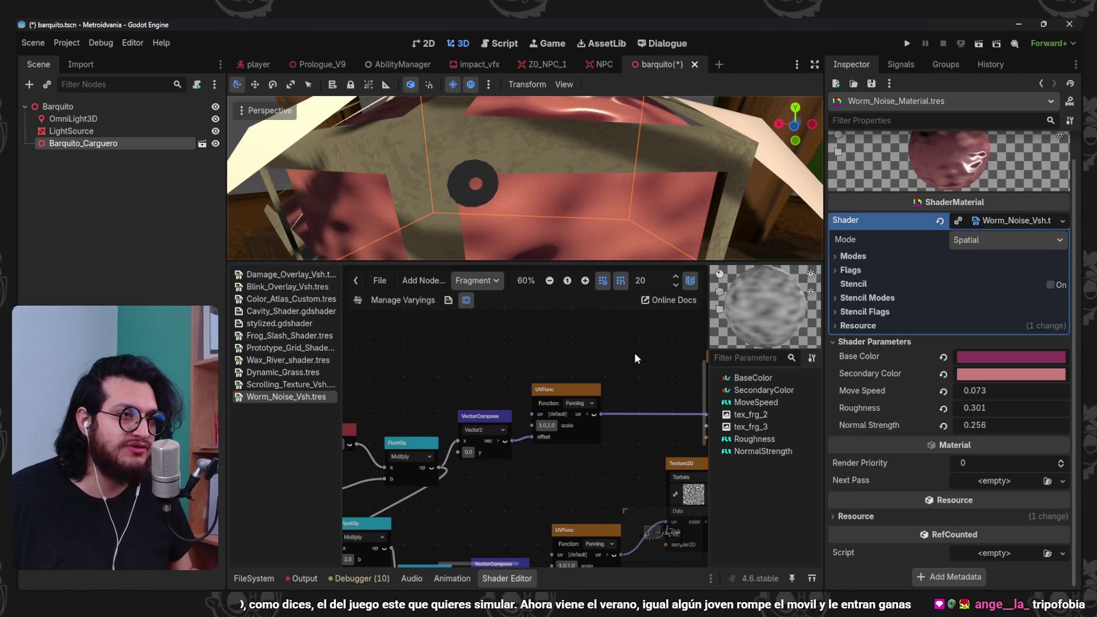
scroll(down, 3)
drag(591, 195, 646, 183)
scroll(up, 3)
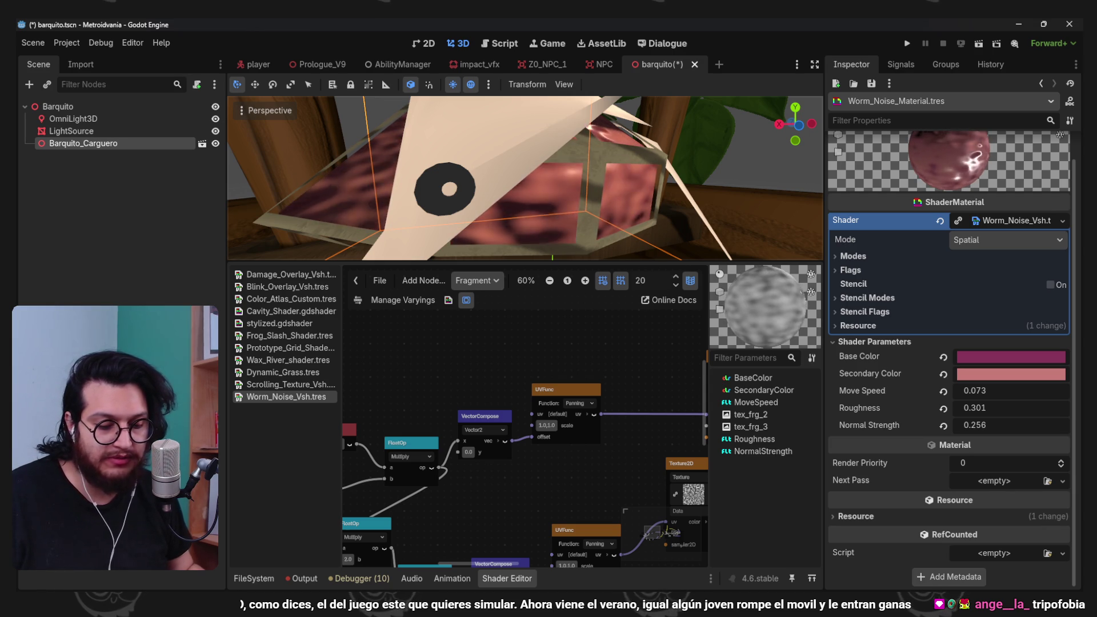
scroll(down, 3)
drag(719, 204, 393, 180)
- Save the barquito scene and show the Physical_Materials folder in the FileSystem
key(ctrl+s)
scroll(up, 3)
scroll(down, 3)
scroll(down, 3)
scroll(up, 3)
drag(627, 170, 432, 216)
scroll(up, 3)
scroll(down, 3)
scroll(down, 3)
click(253, 578)
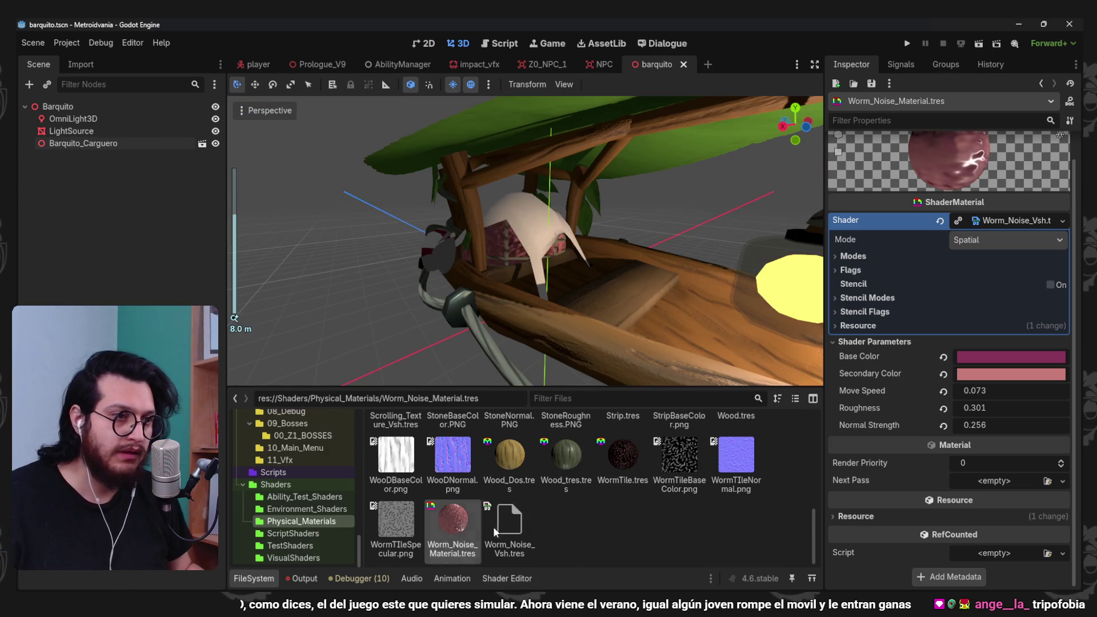
- Create a new StandardMaterial3D resource named Plastic_ColorAtlas in the materials folder
right_click(584, 536)
click(684, 534)
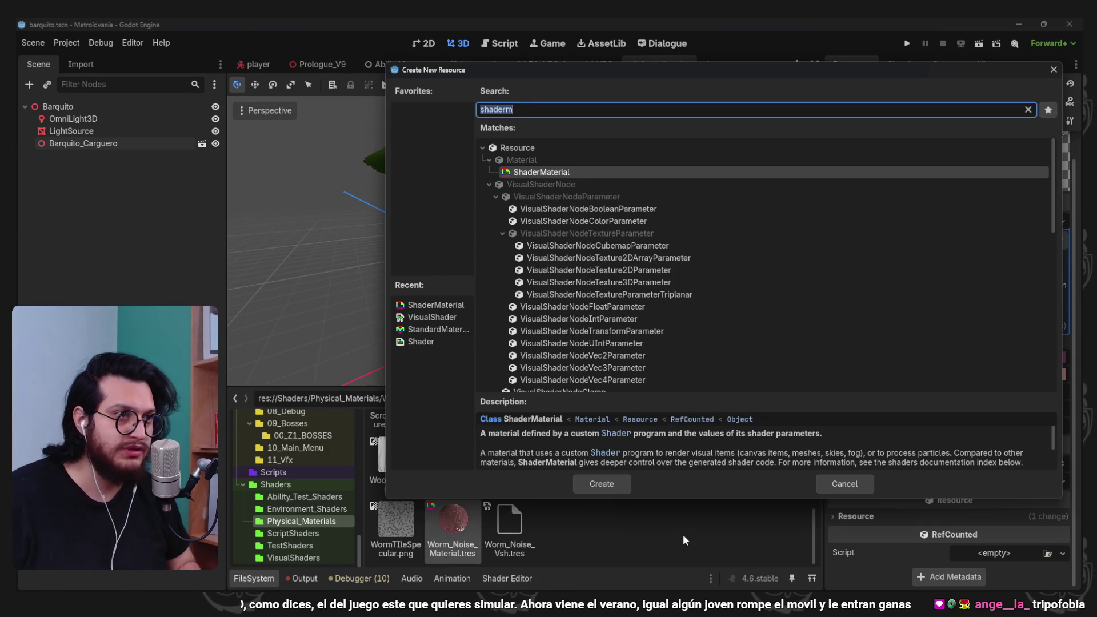
text(standard)
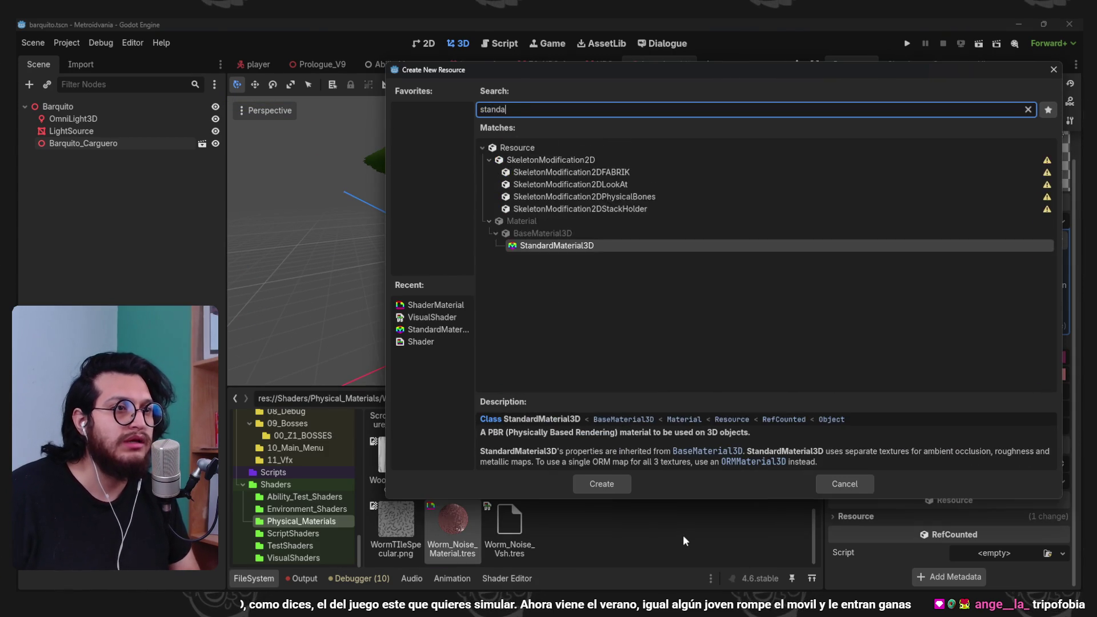
key(Return)
text(Plastic)
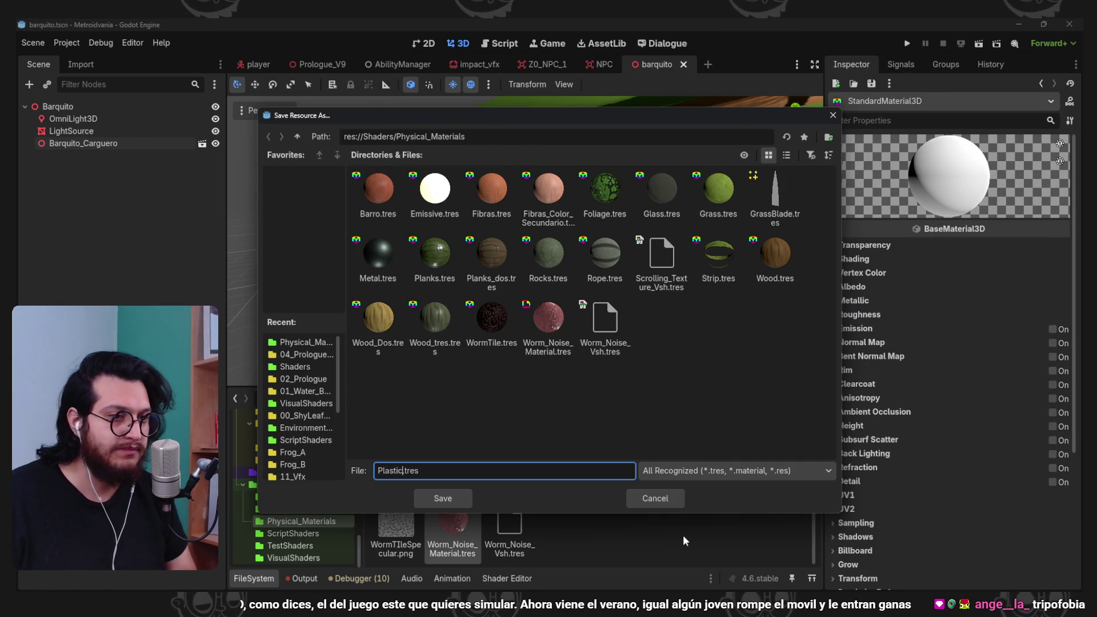
text(_ColorAtt)
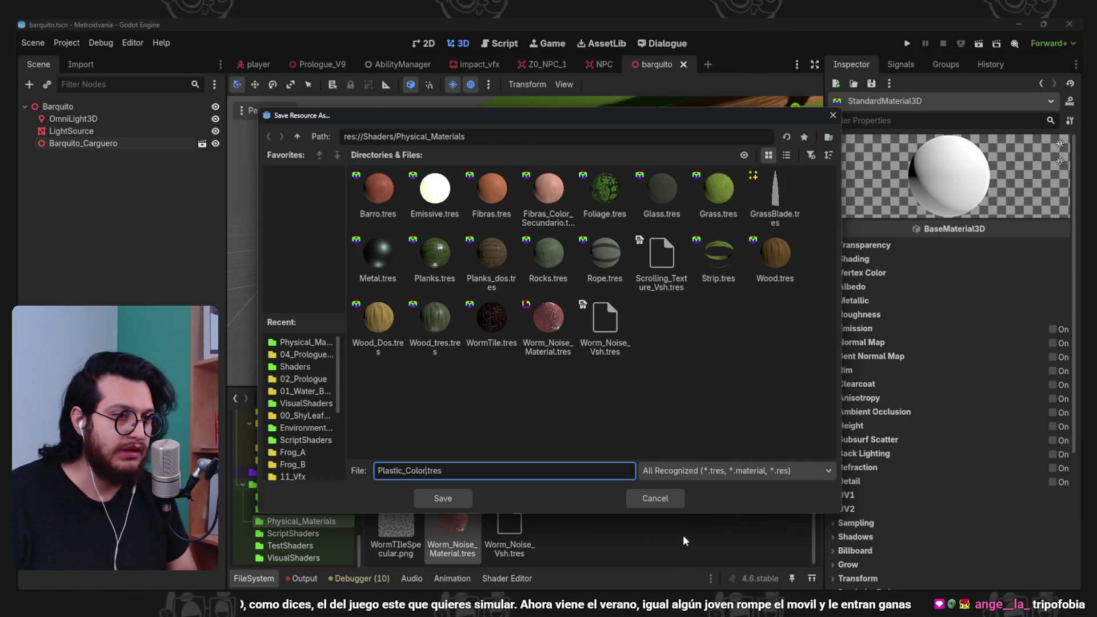
key(Return)
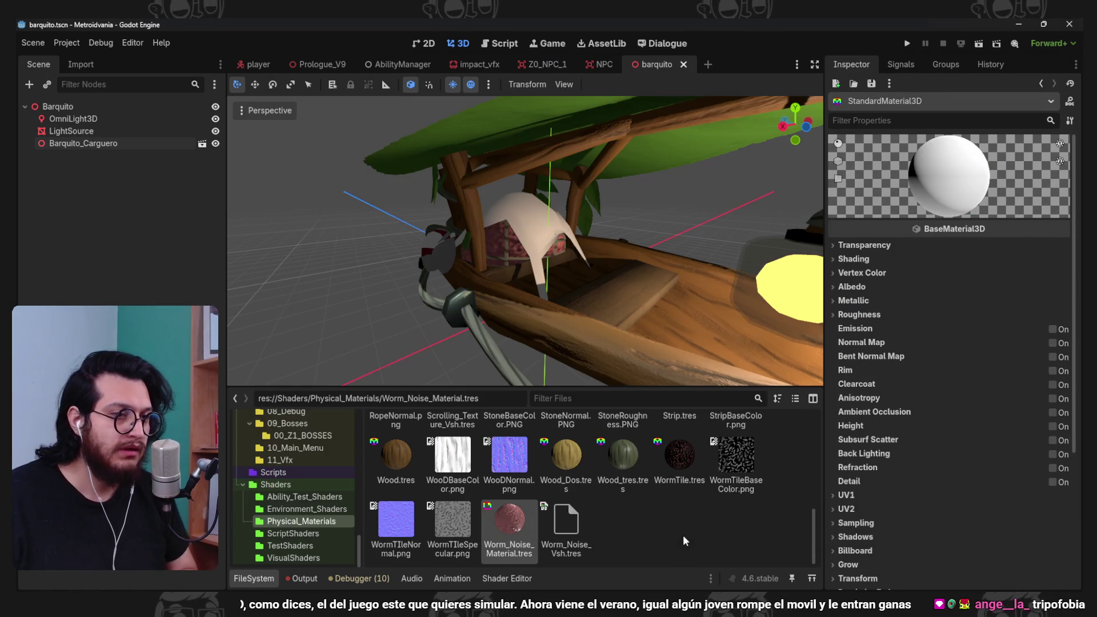
scroll(up, 3)
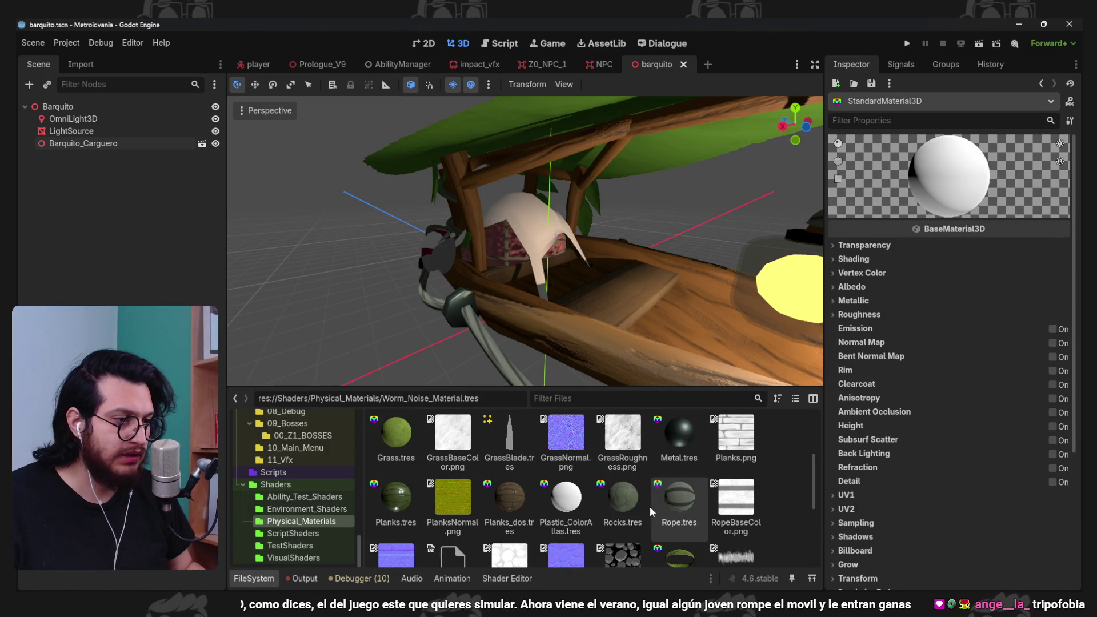
- Assign Color_Atlas.png as the albedo texture of Plastic_ColorAtlas.tres
click(581, 501)
click(852, 286)
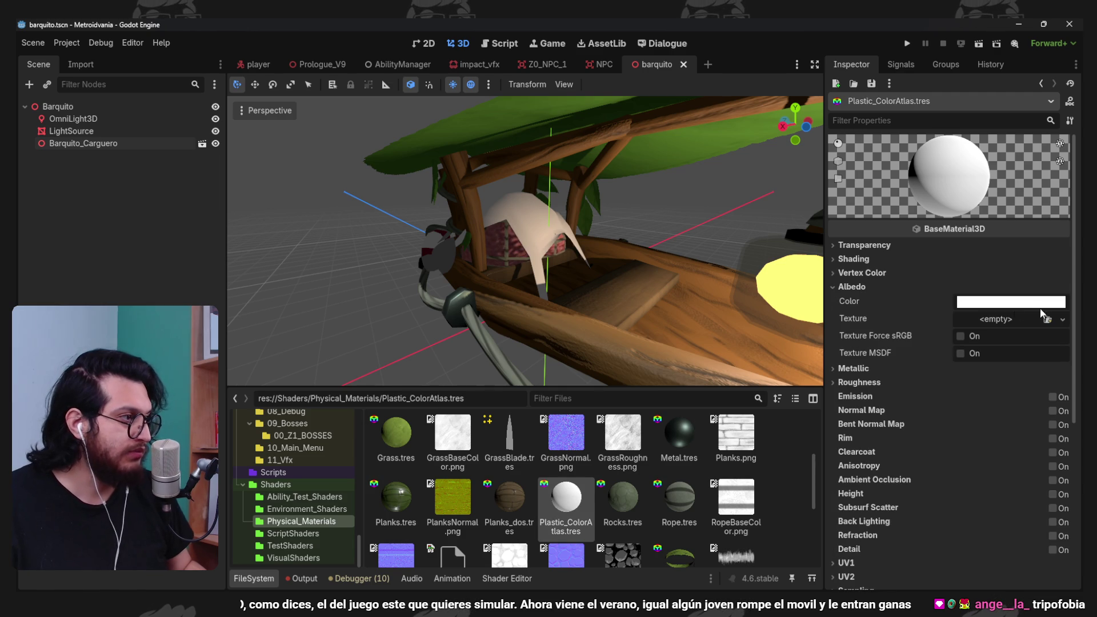
click(1054, 319)
click(962, 569)
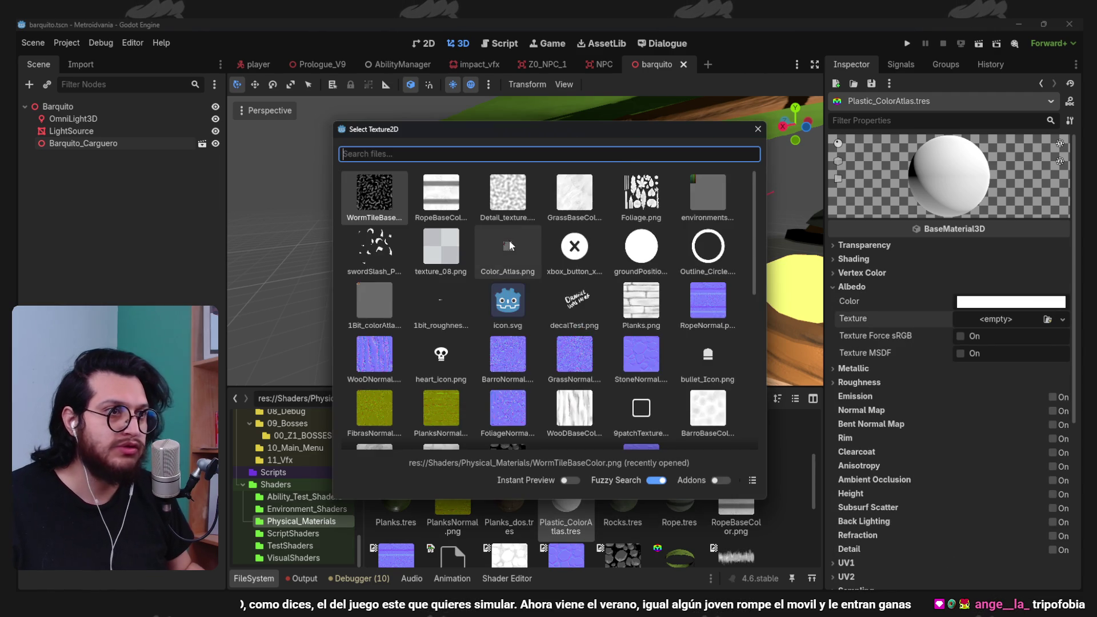
double_click(512, 247)
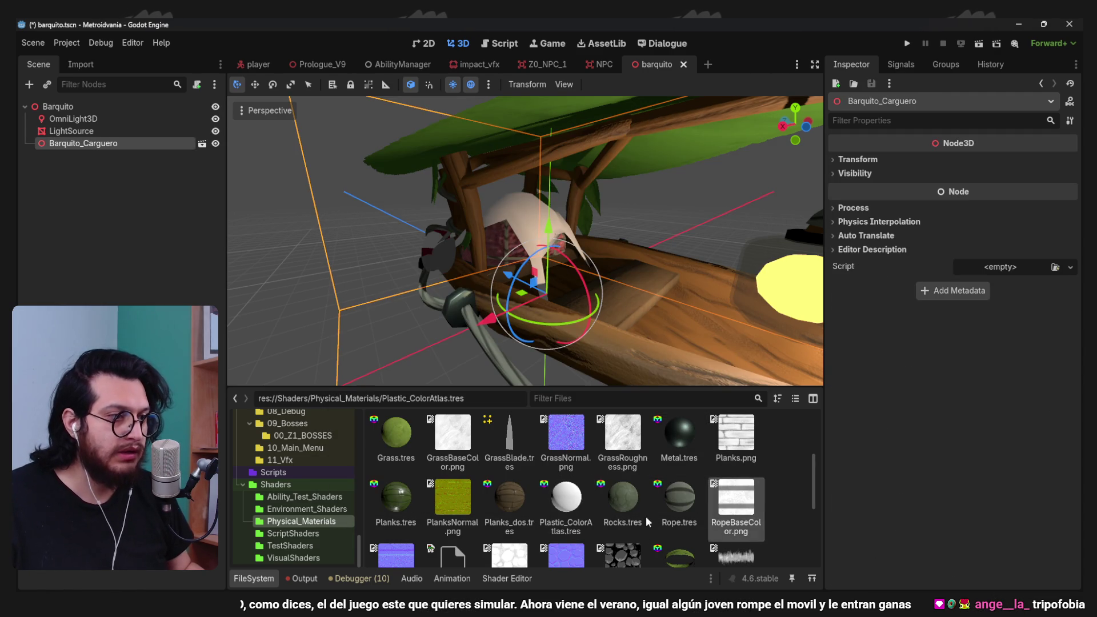
scroll(down, 3)
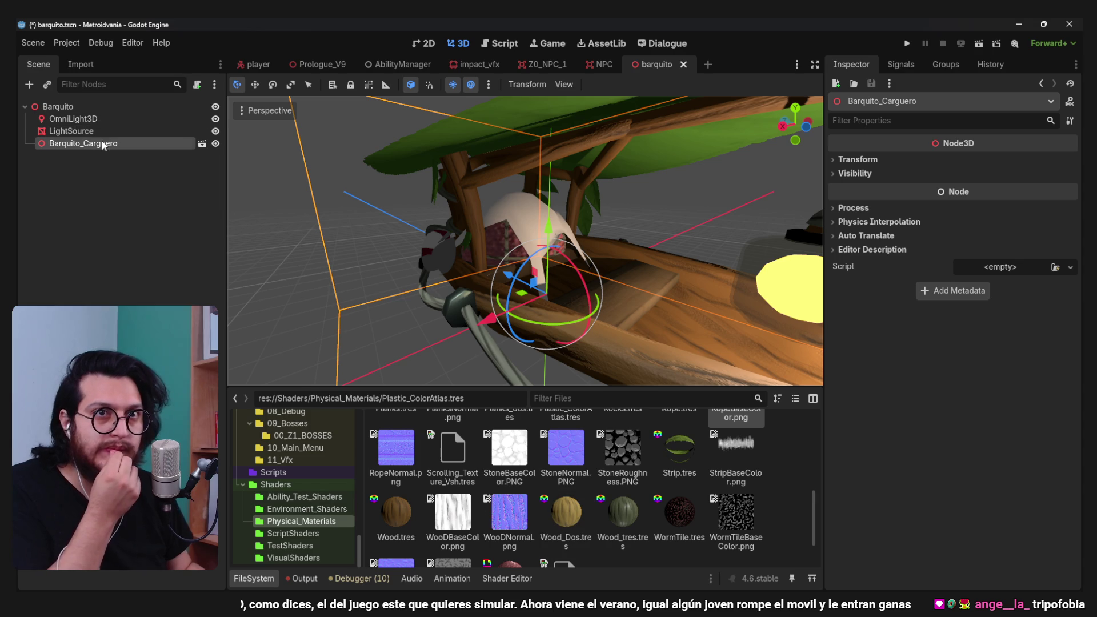
- Locate Barquito_Carguero.blend in the FileSystem and open it in Blender
right_click(102, 144)
click(257, 433)
right_click(502, 428)
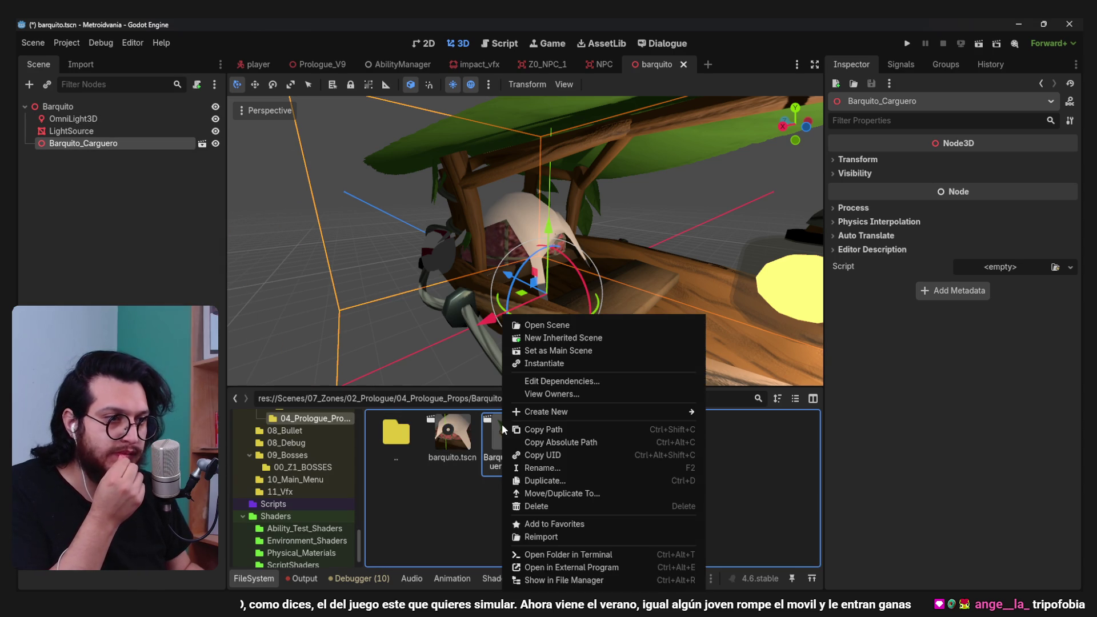
click(571, 568)
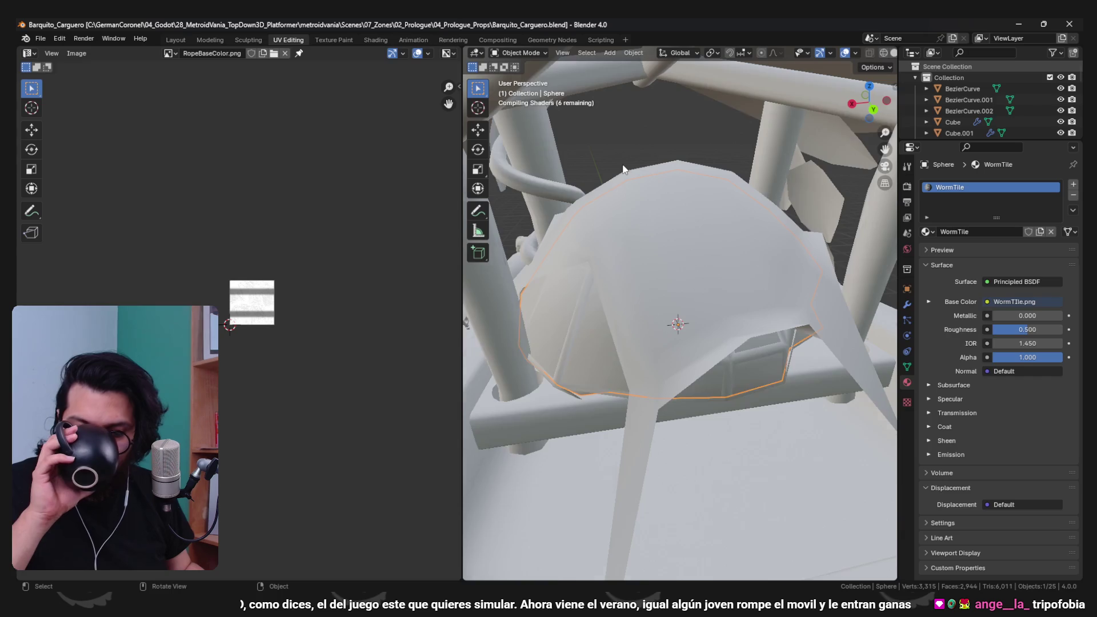
- Give the dome object Sphere.002 the ColorAtlas material
drag(624, 169, 703, 269)
scroll(down, 3)
click(703, 269)
click(926, 231)
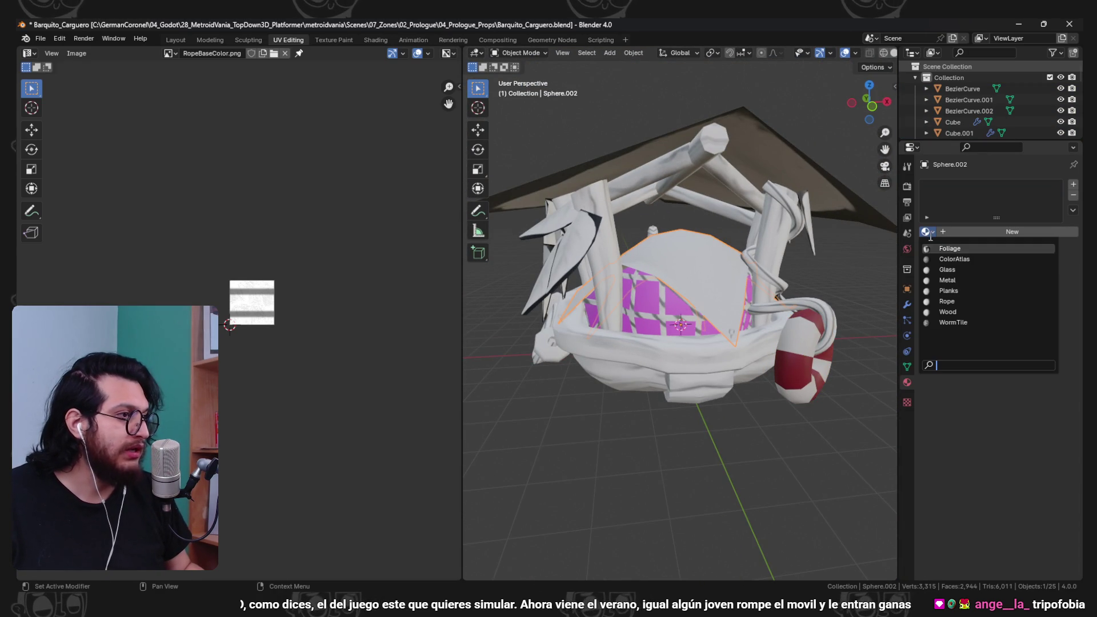
click(952, 258)
- Enter Edit Mode on the dome and show Color_Atlas.png in the UV editor
key(ctrl+Tab)
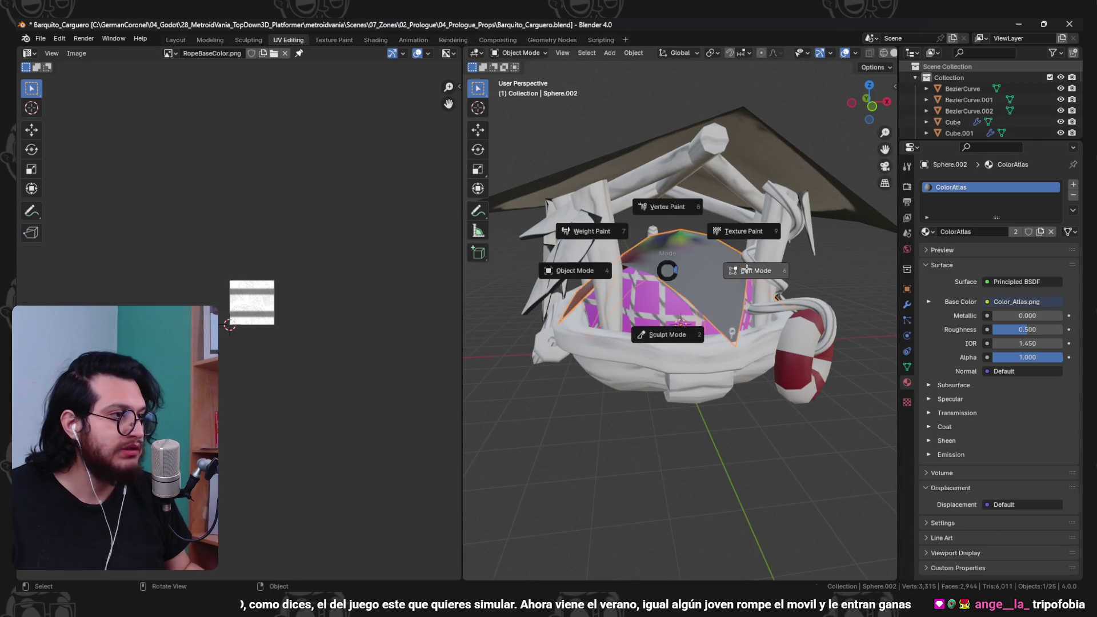
click(642, 263)
scroll(up, 3)
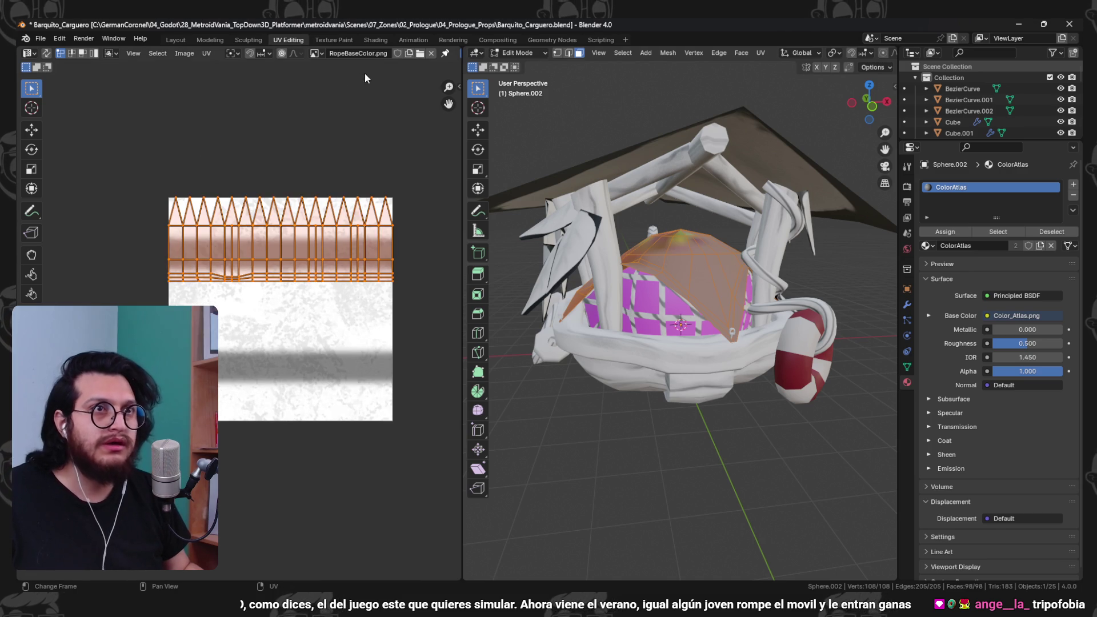
click(314, 53)
click(349, 80)
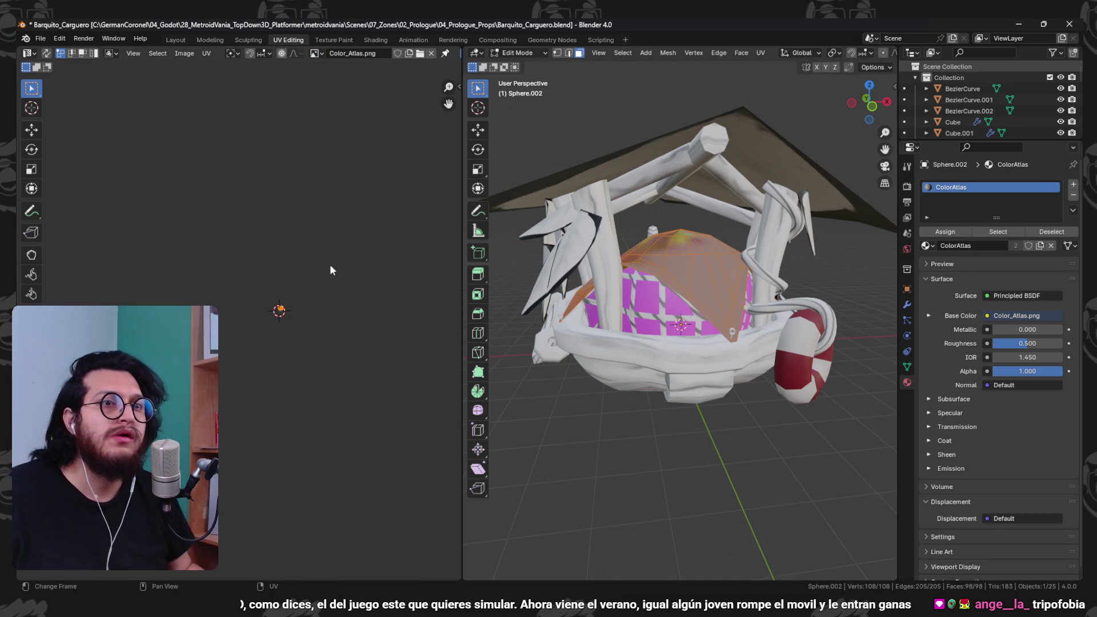
- Move the dome's UVs onto a colour swatch of the atlas
scroll(up, 3)
drag(645, 256, 714, 343)
drag(325, 429, 346, 332)
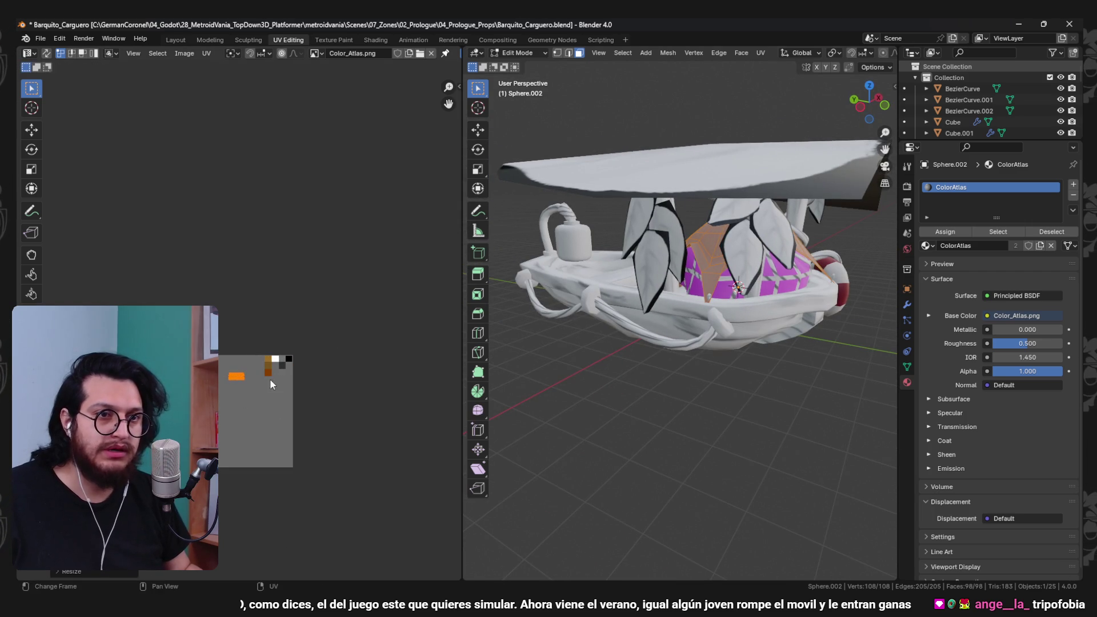
scroll(up, 3)
key(g)
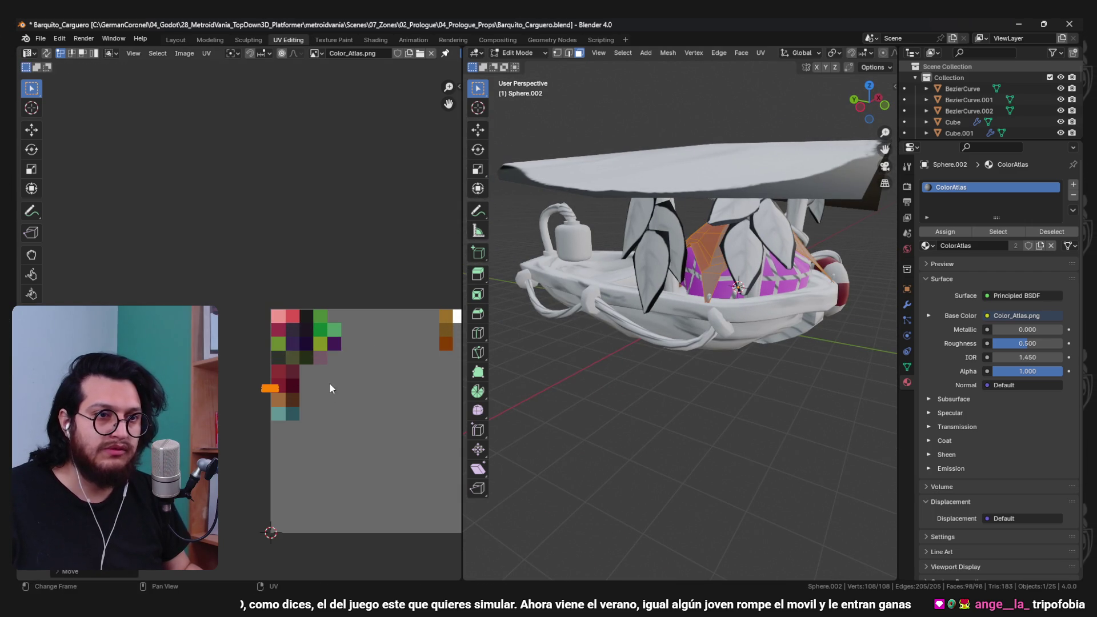
drag(392, 377, 323, 370)
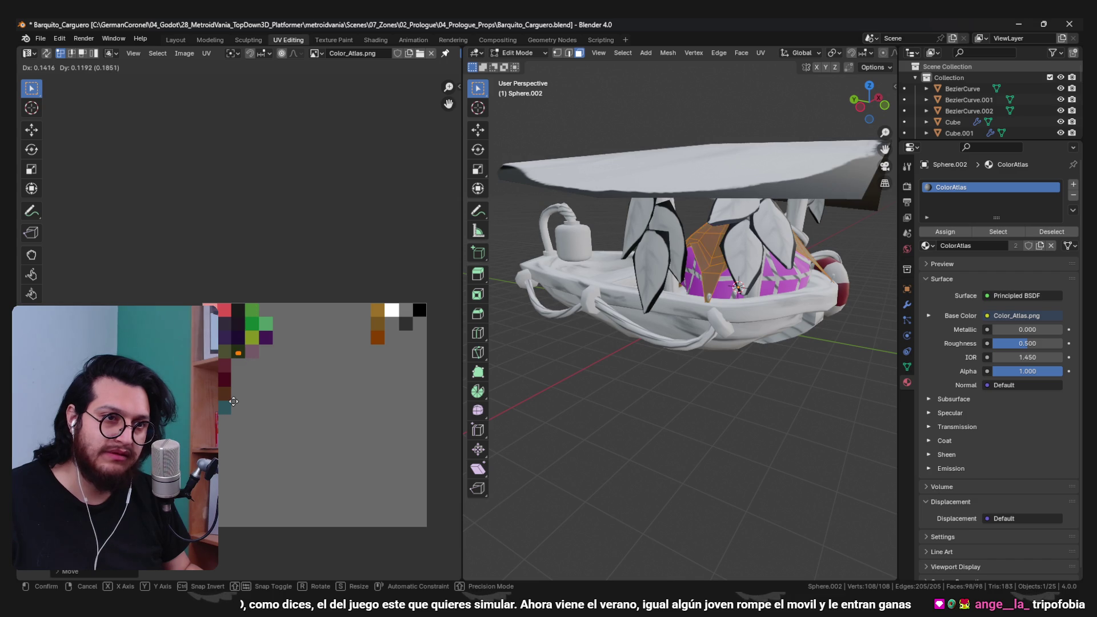
- Return to Object Mode and save Barquito_Carguero.blend
key(Tab)
drag(685, 275, 669, 286)
scroll(up, 3)
key(ctrl+s)
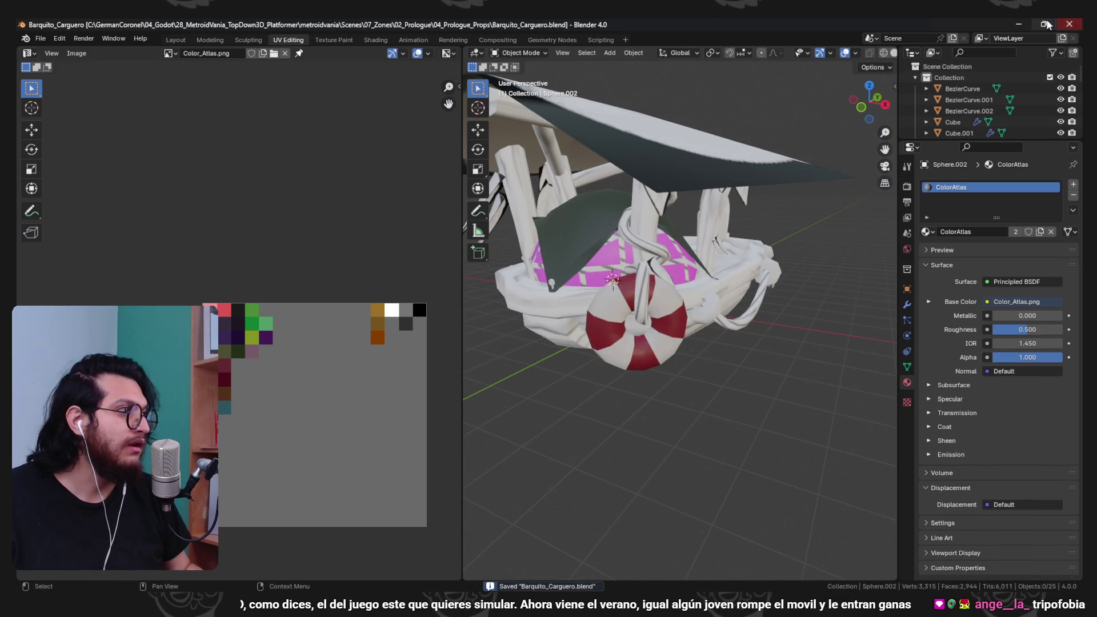
click(1018, 24)
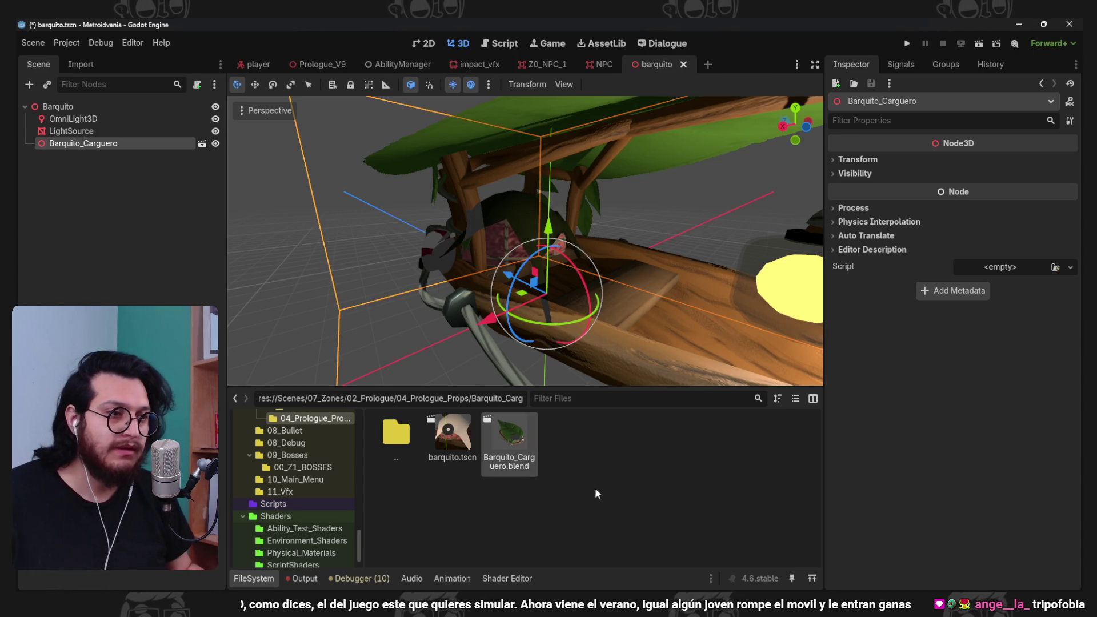
- Set the ColorAtlas material to external Physical_Materials/Plastic_ColorAtlas.tres and reimport Barquito_Carguero.blend
click(89, 67)
click(82, 577)
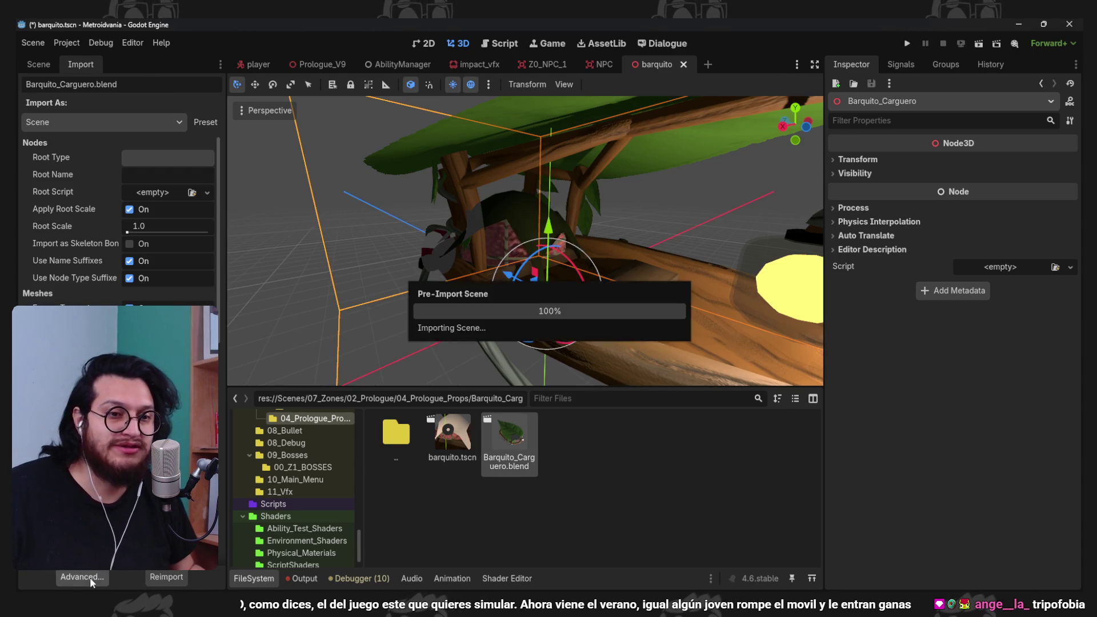
click(240, 209)
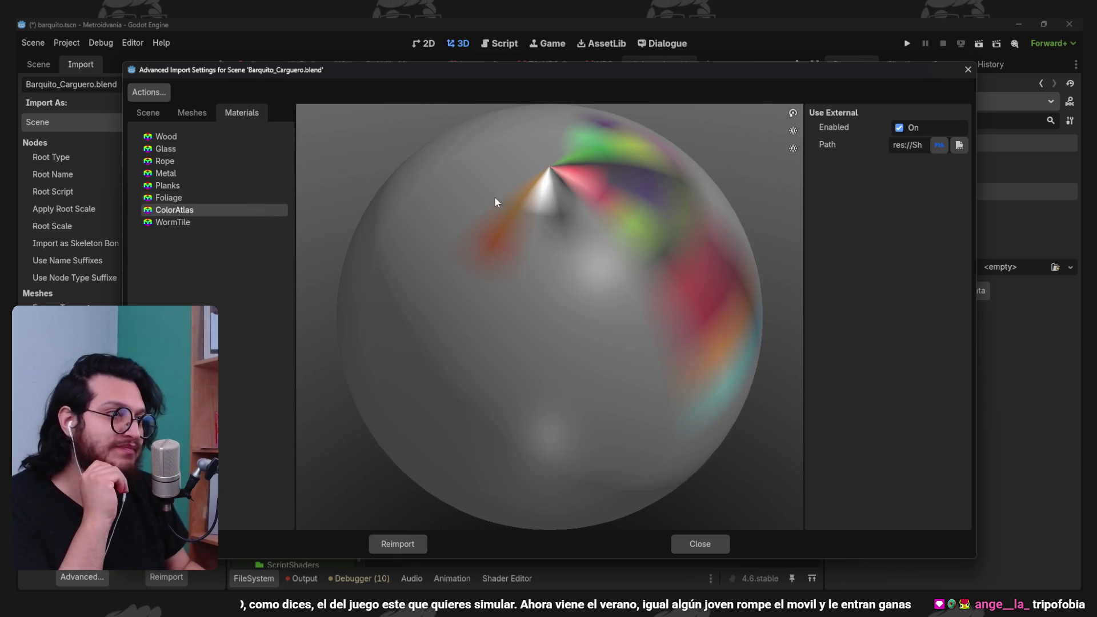
click(958, 146)
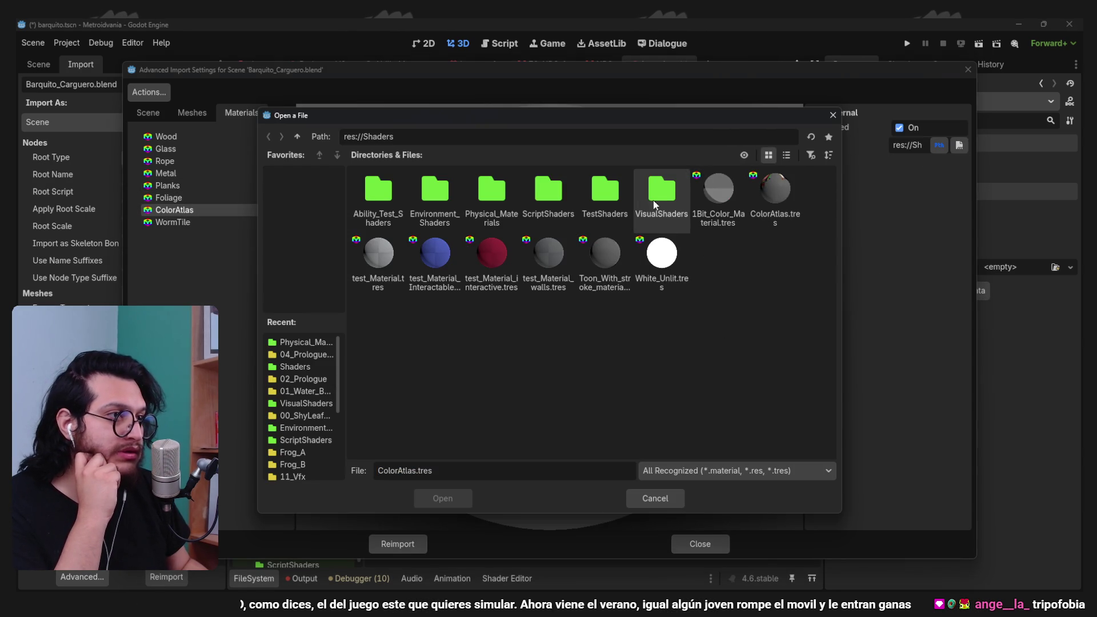
double_click(467, 207)
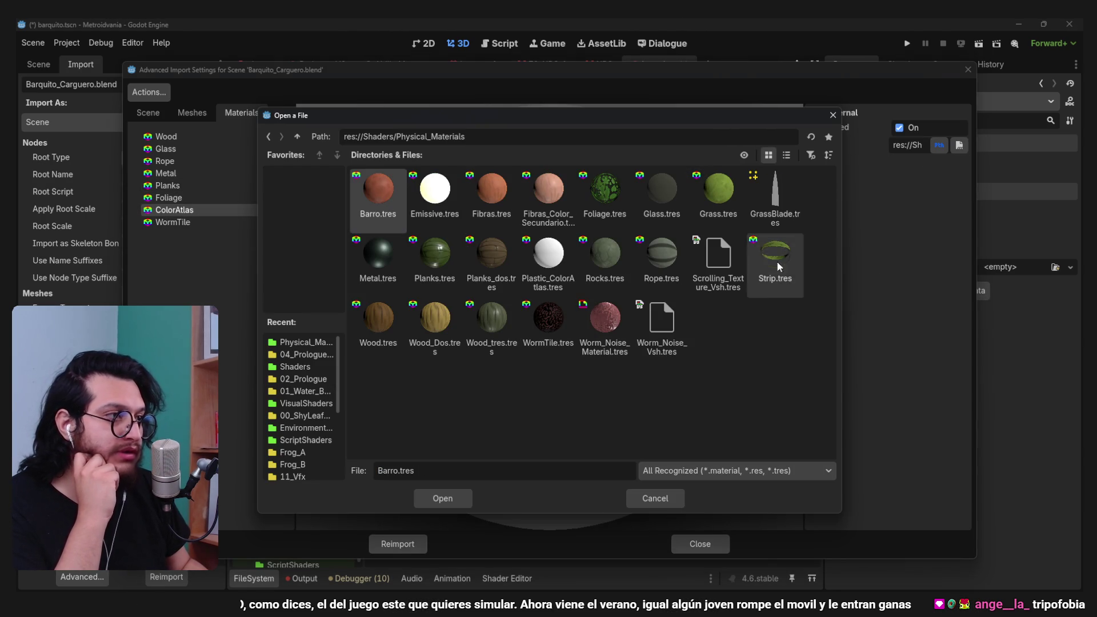
double_click(569, 261)
click(389, 548)
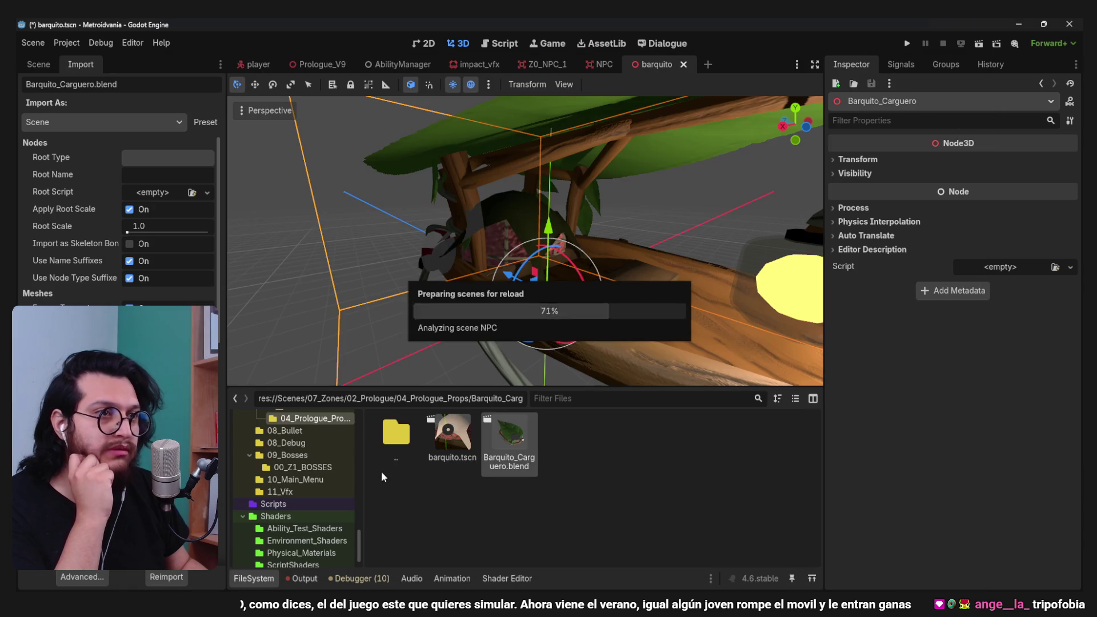
click(35, 64)
drag(457, 257, 463, 256)
- Inspect Plastic_ColorAtlas.tres with its Roughness and Metallic sections expanded
scroll(up, 3)
scroll(down, 3)
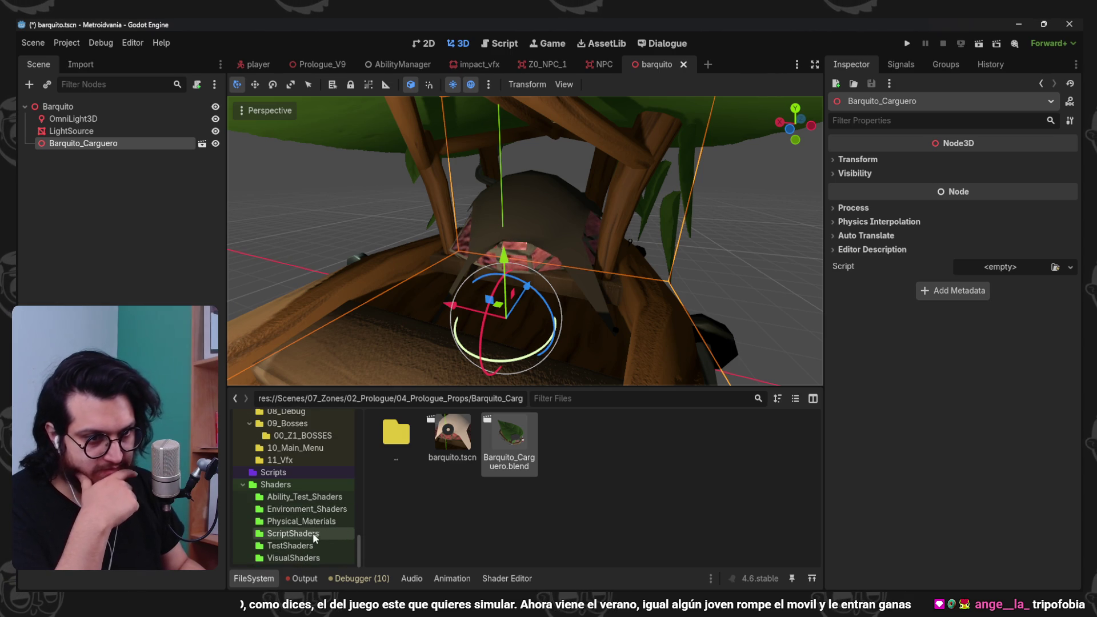
click(301, 521)
scroll(down, 3)
click(565, 478)
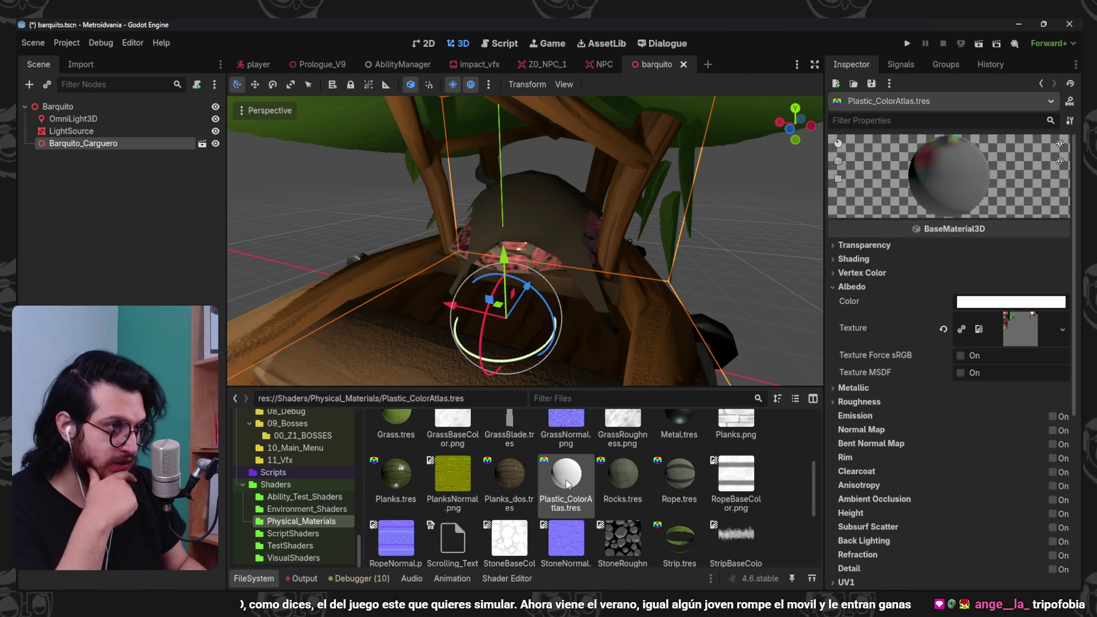
scroll(down, 3)
click(858, 289)
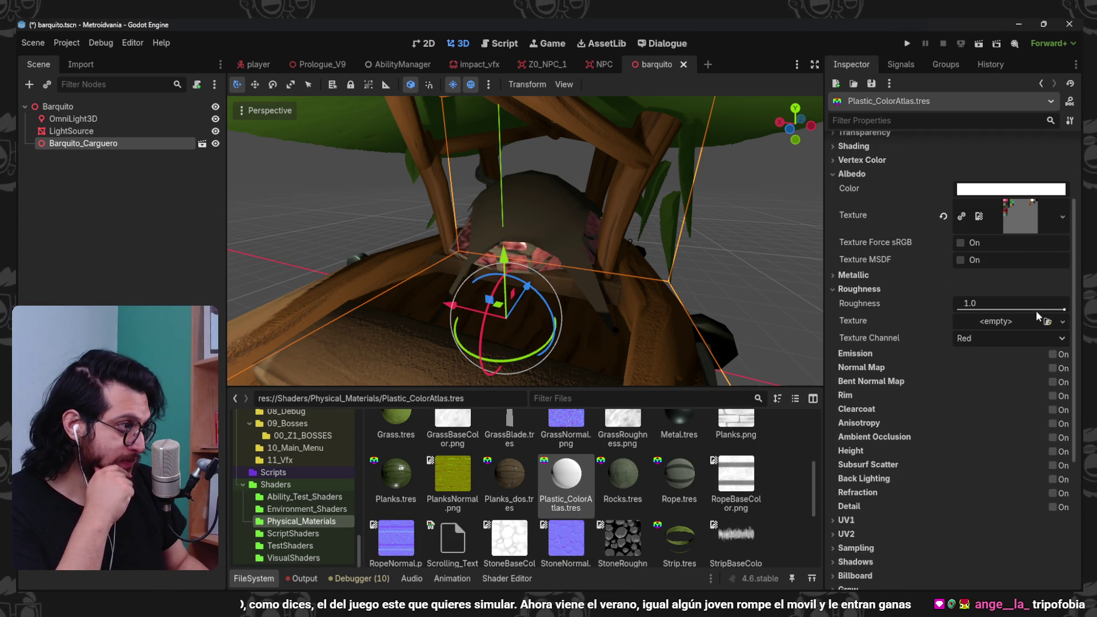
click(894, 275)
- Save the boat scene and view the boat inside the Prologue_V9 level
drag(656, 252, 510, 176)
scroll(up, 3)
key(ctrl+s)
click(319, 65)
scroll(down, 3)
drag(546, 218, 601, 279)
scroll(up, 3)
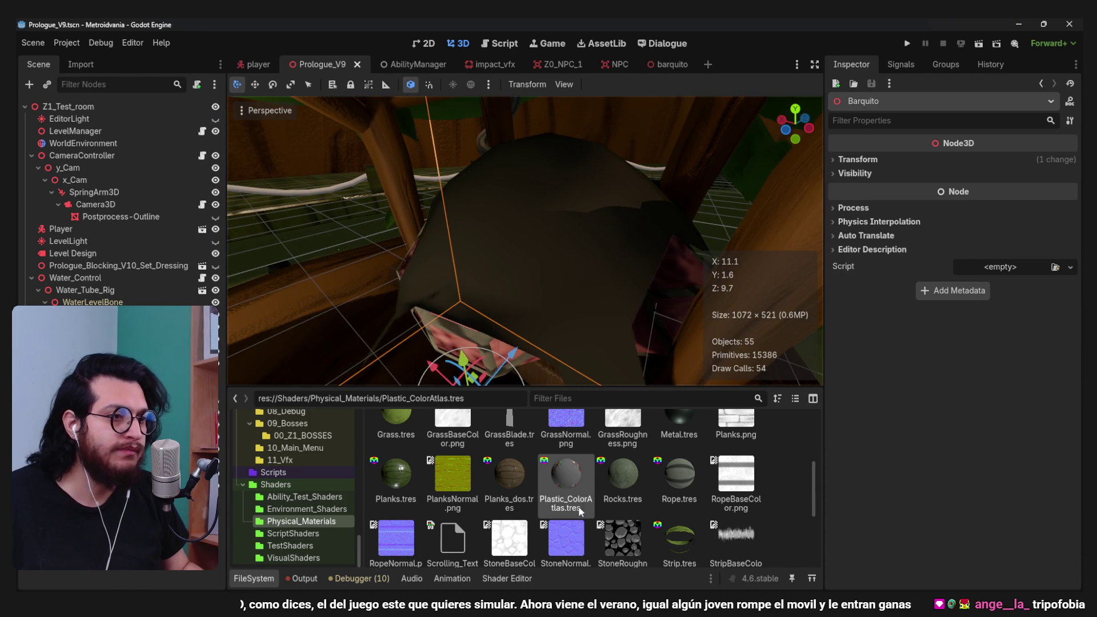
- Try several roughness values on Plastic_ColorAtlas.tres, settling at 0.51
click(578, 503)
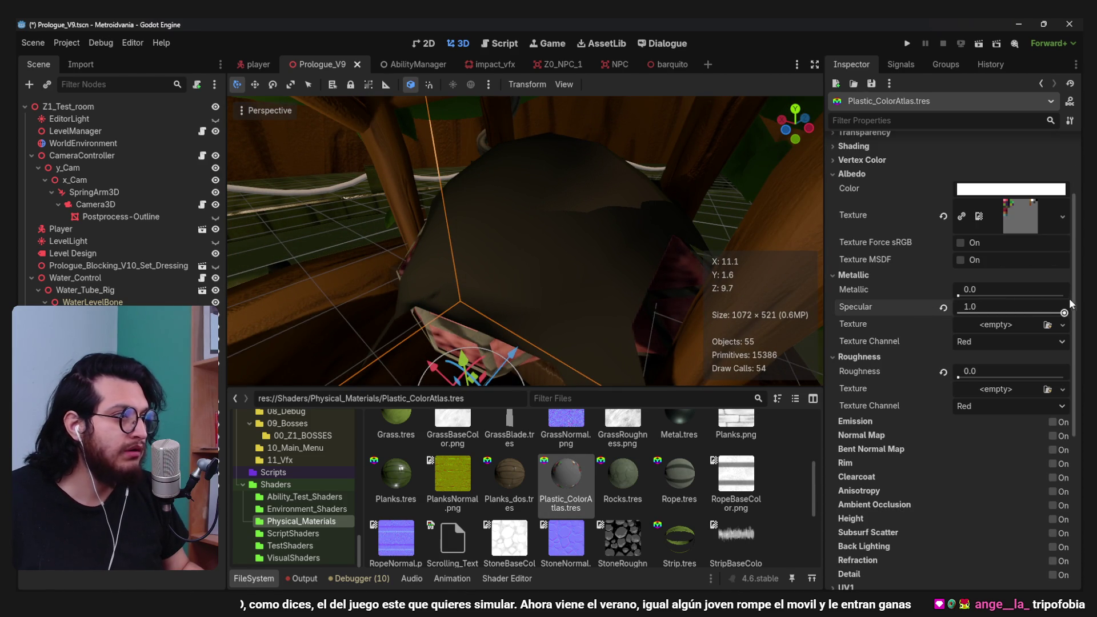
drag(957, 377, 1022, 375)
drag(625, 254, 638, 271)
drag(1015, 376, 1012, 375)
scroll(down, 3)
drag(582, 205, 502, 259)
- Save the level and go back to the barquito scene with Plastic_ColorAtlas.tres selected
scroll(down, 3)
key(ctrl+s)
scroll(up, 3)
scroll(down, 3)
key(ctrl+s)
click(674, 61)
scroll(up, 3)
scroll(down, 3)
click(565, 480)
- Test roughness at 1.0 and 0.62 and adjust the metallic amount
scroll(up, 3)
scroll(up, 3)
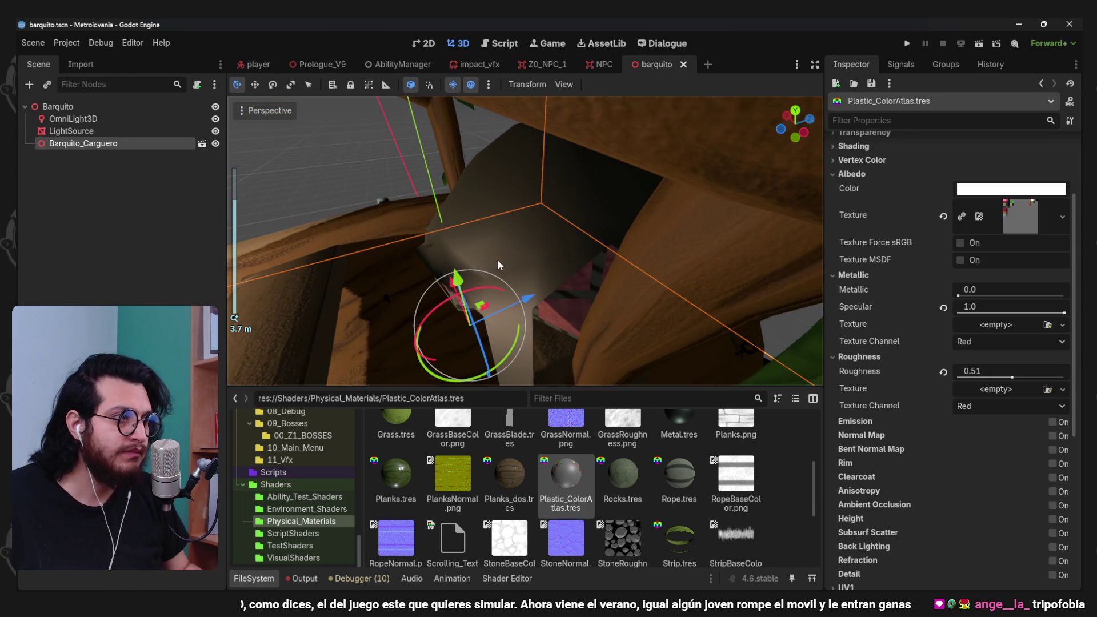
drag(1014, 378, 987, 377)
drag(961, 297, 954, 301)
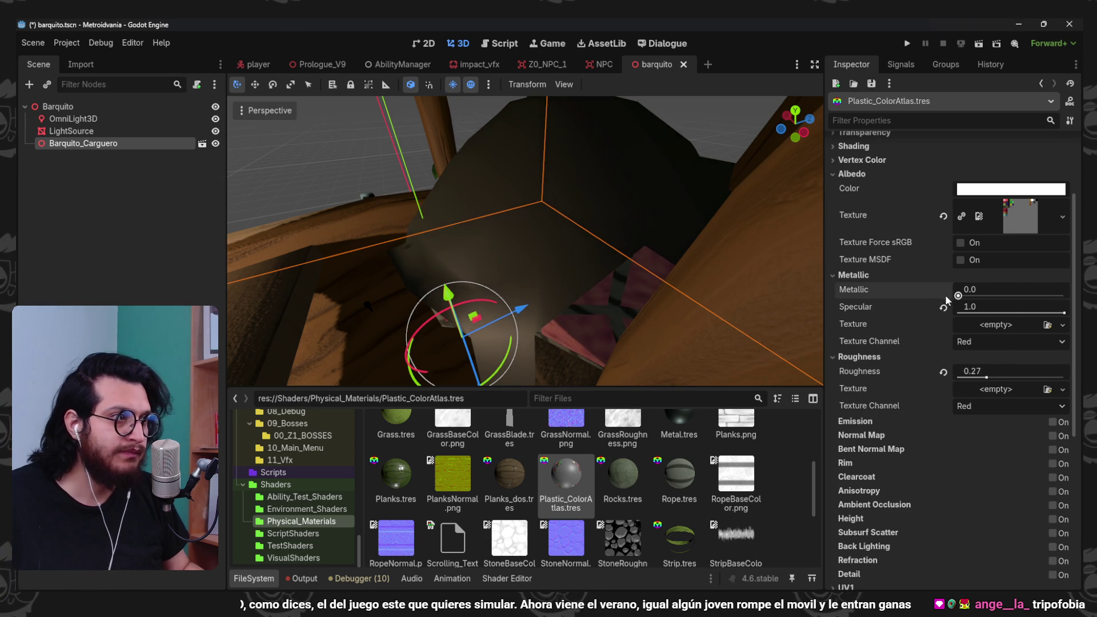
scroll(up, 3)
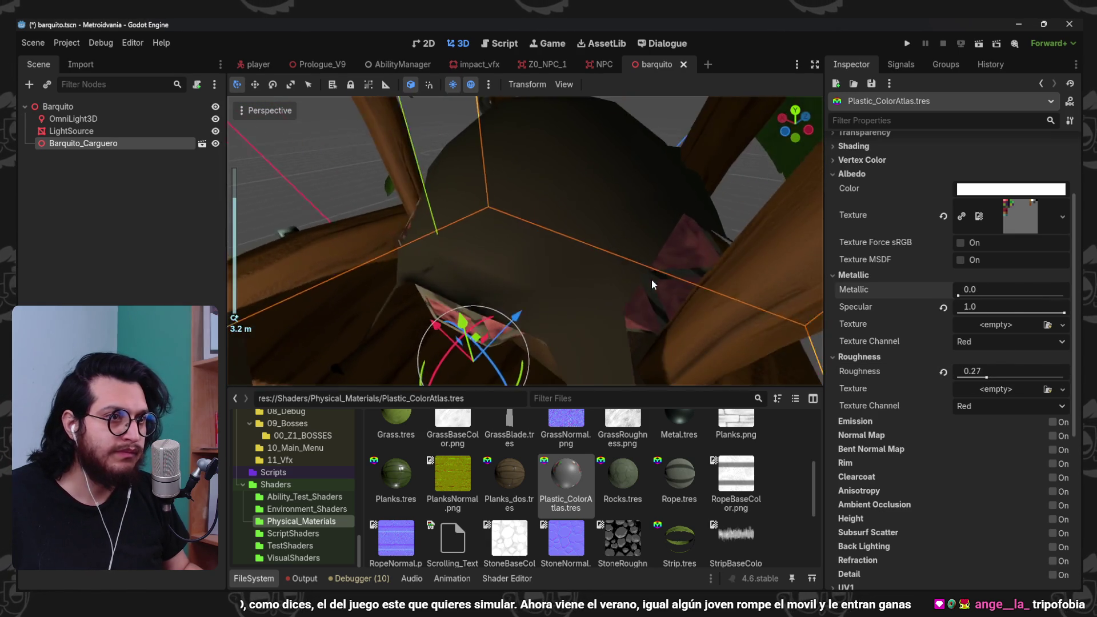
drag(630, 337, 625, 336)
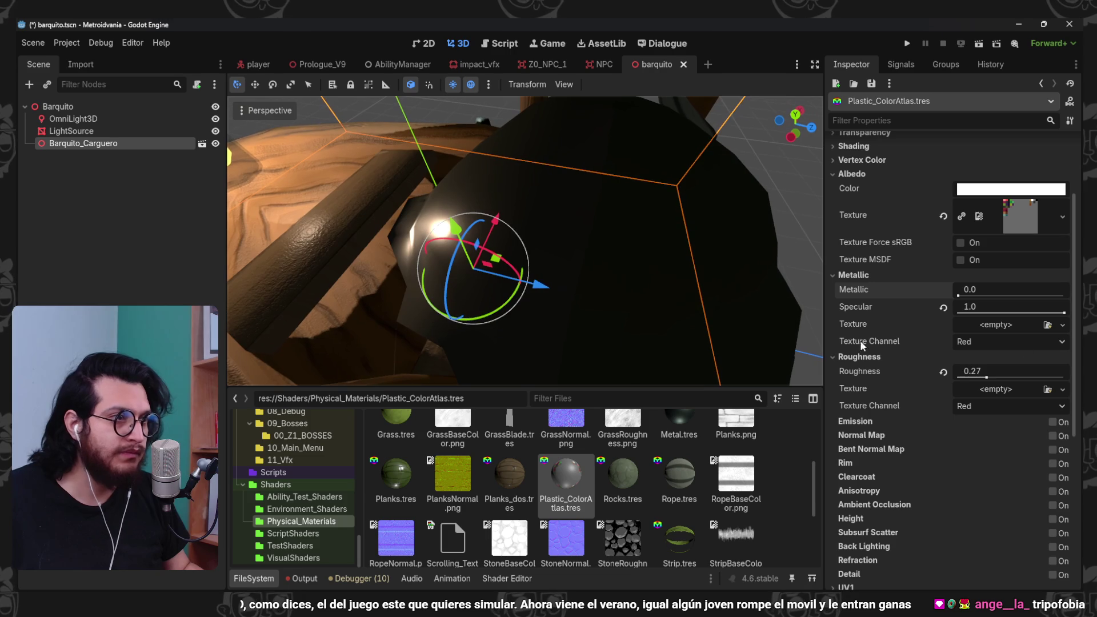
drag(985, 377, 1023, 382)
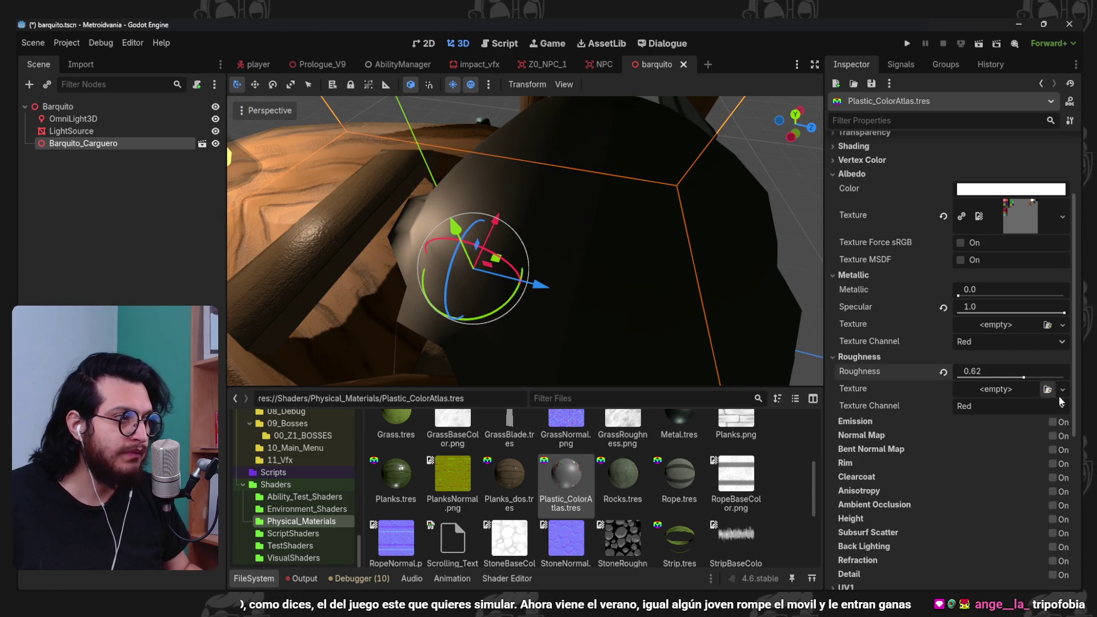
- Try a NoiseTexture2D with FastNoiseLite as roughness texture, then remove it
click(1061, 389)
click(954, 550)
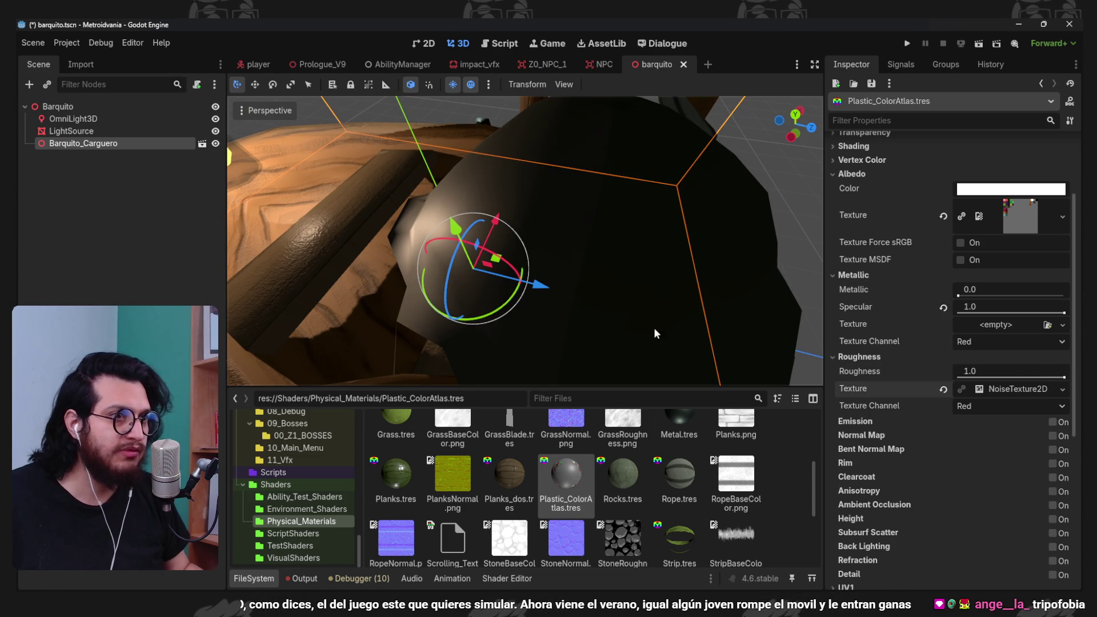
click(1023, 393)
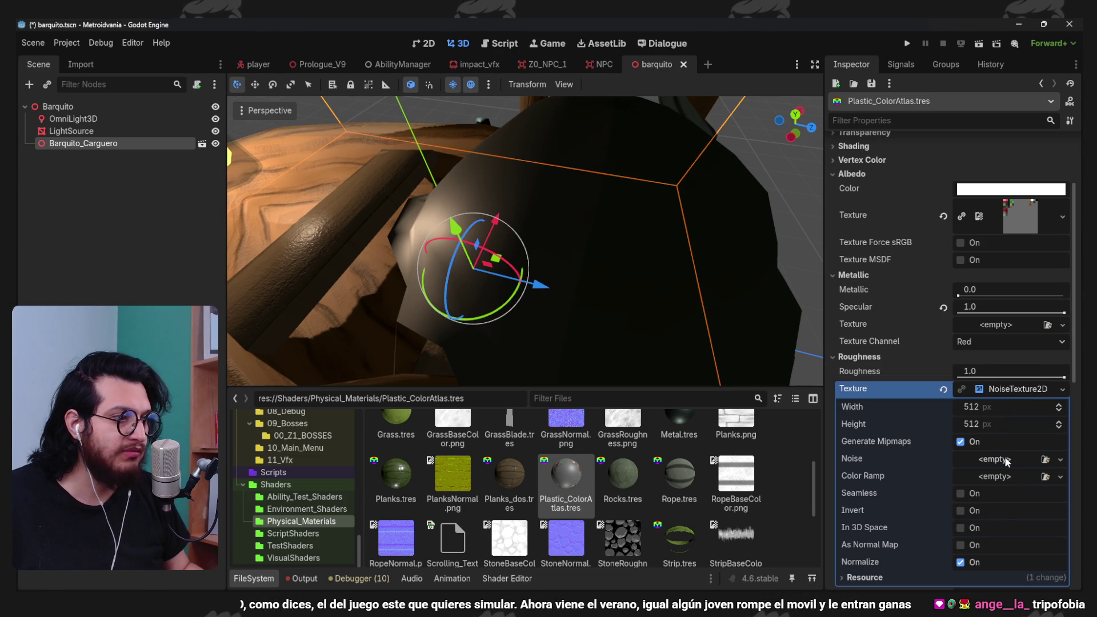
click(1058, 460)
click(1039, 489)
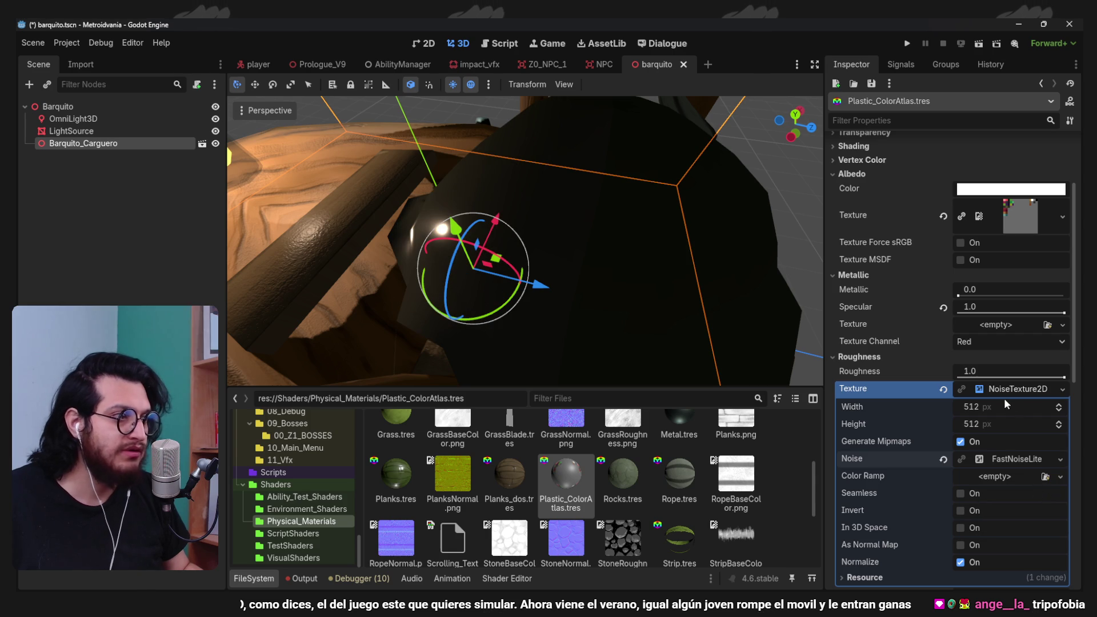
click(943, 389)
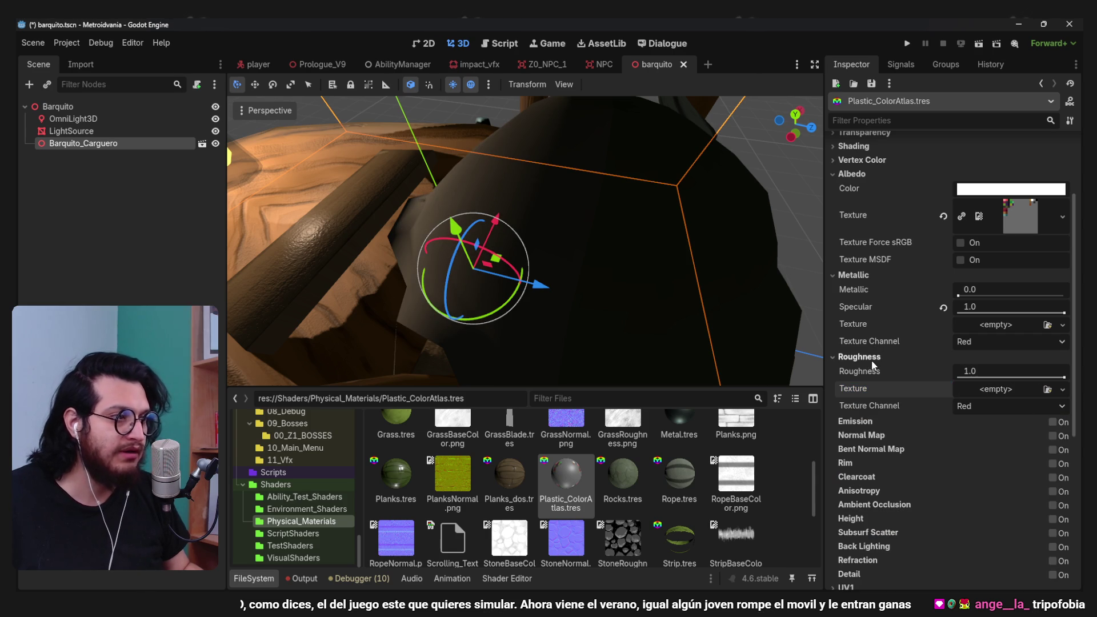
- Set the roughness to 0.56 and save the barquito scene
click(859, 357)
drag(502, 227, 530, 230)
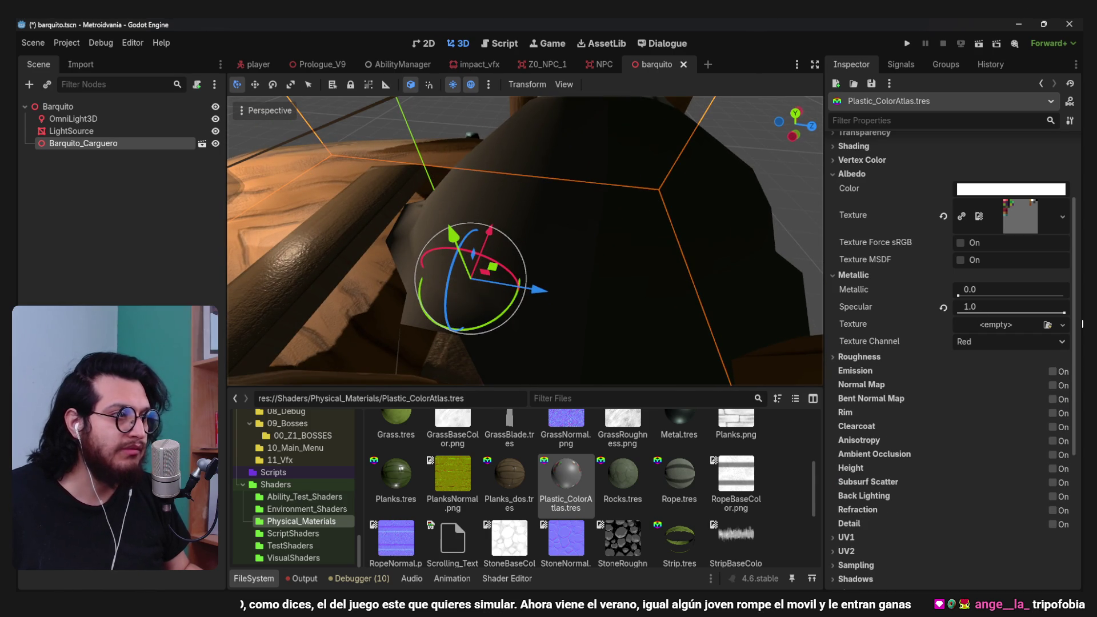
click(925, 360)
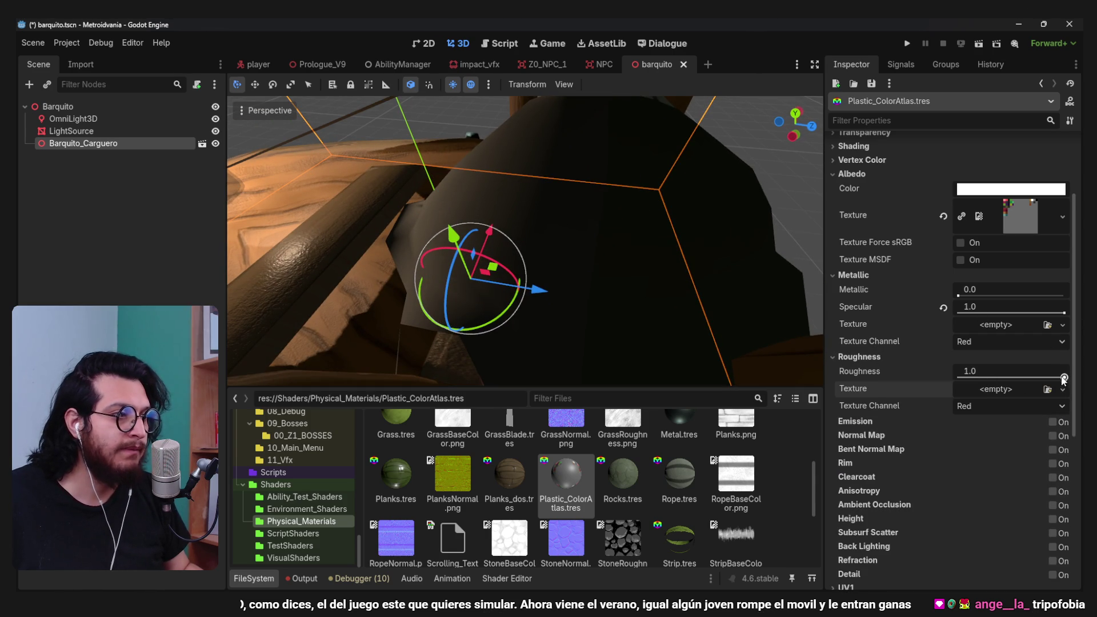
drag(988, 373, 1020, 378)
drag(657, 320, 599, 243)
scroll(up, 3)
scroll(up, 3)
key(ctrl+s)
scroll(down, 3)
scroll(down, 3)
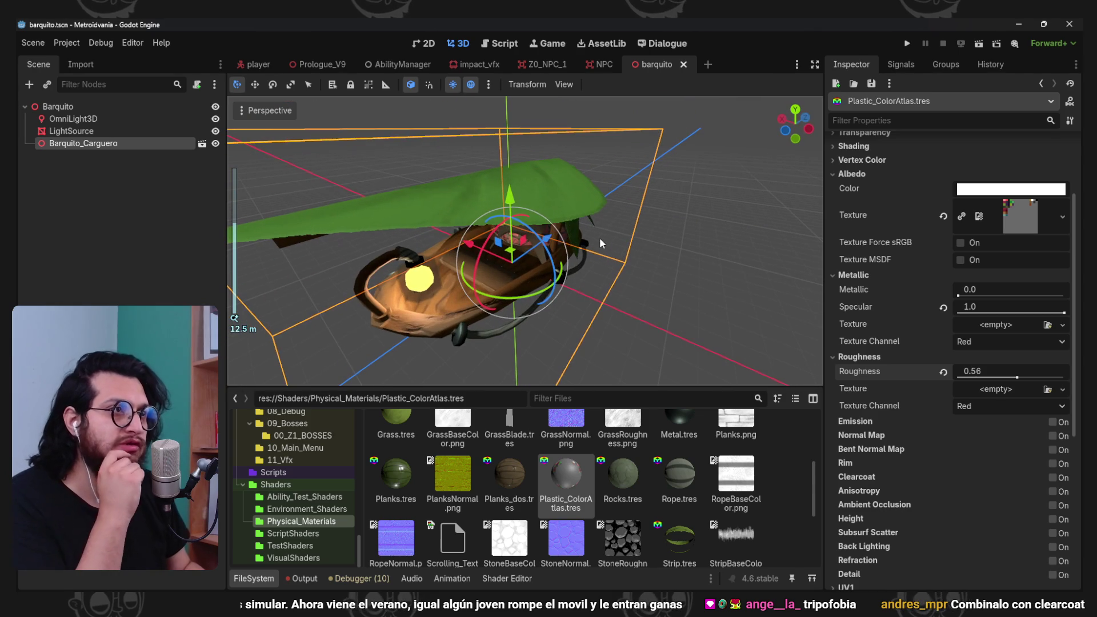
- Deselect the boat and switch the viewport to Display Unshaded
click(676, 228)
click(266, 111)
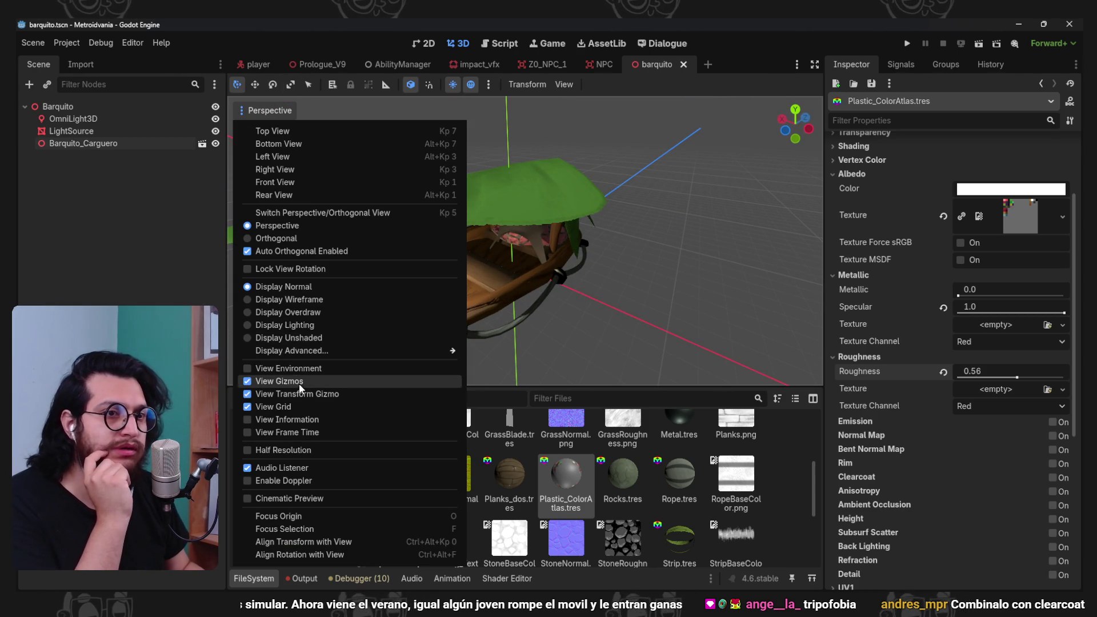
click(288, 338)
drag(628, 322, 620, 236)
scroll(up, 3)
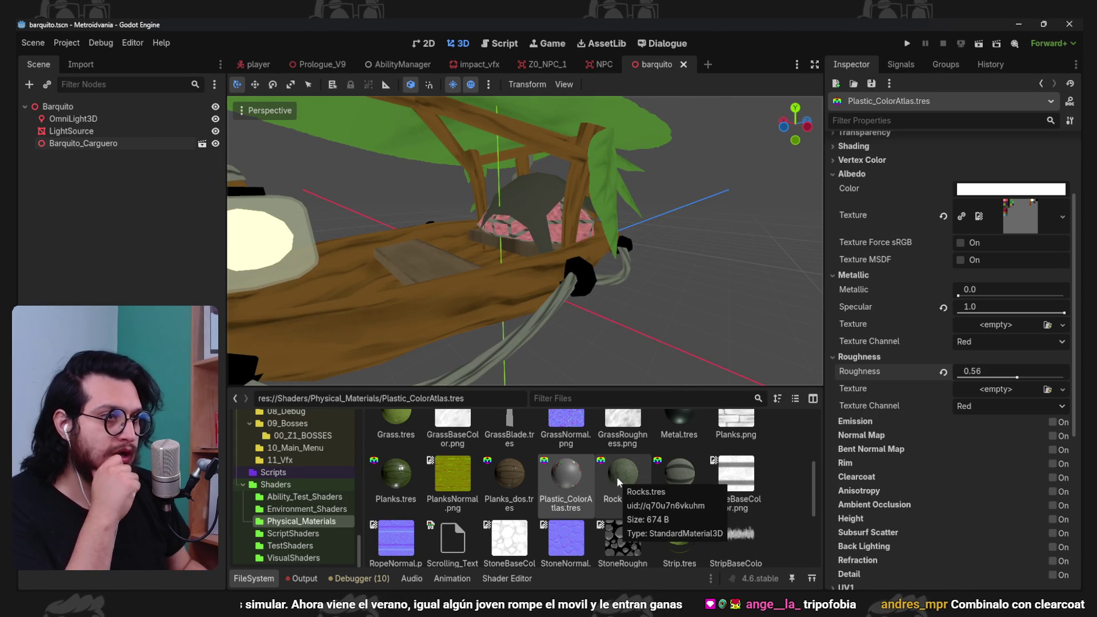
- Give the Rope.tres material a warmer orange-brown albedo colour
click(679, 475)
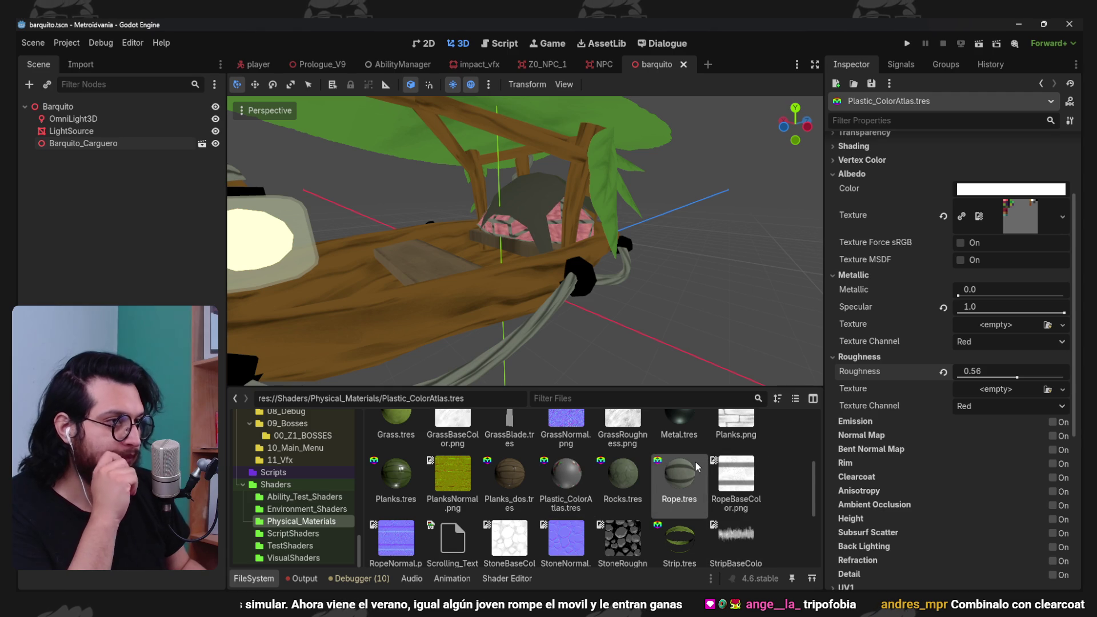
scroll(down, 3)
click(1000, 303)
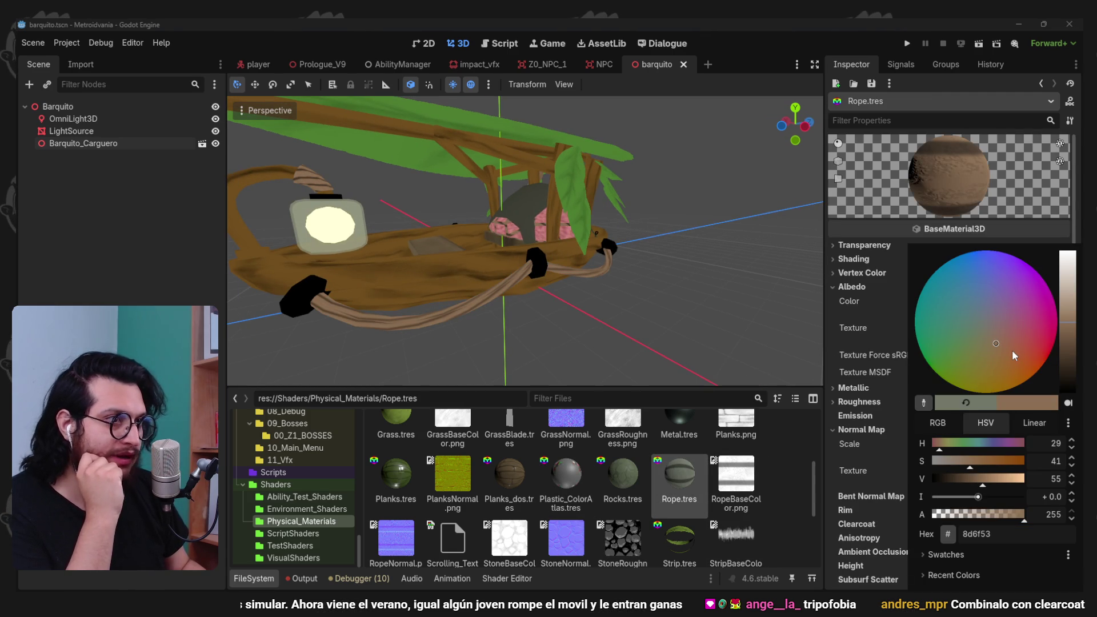
click(1014, 352)
drag(686, 253, 649, 235)
scroll(up, 3)
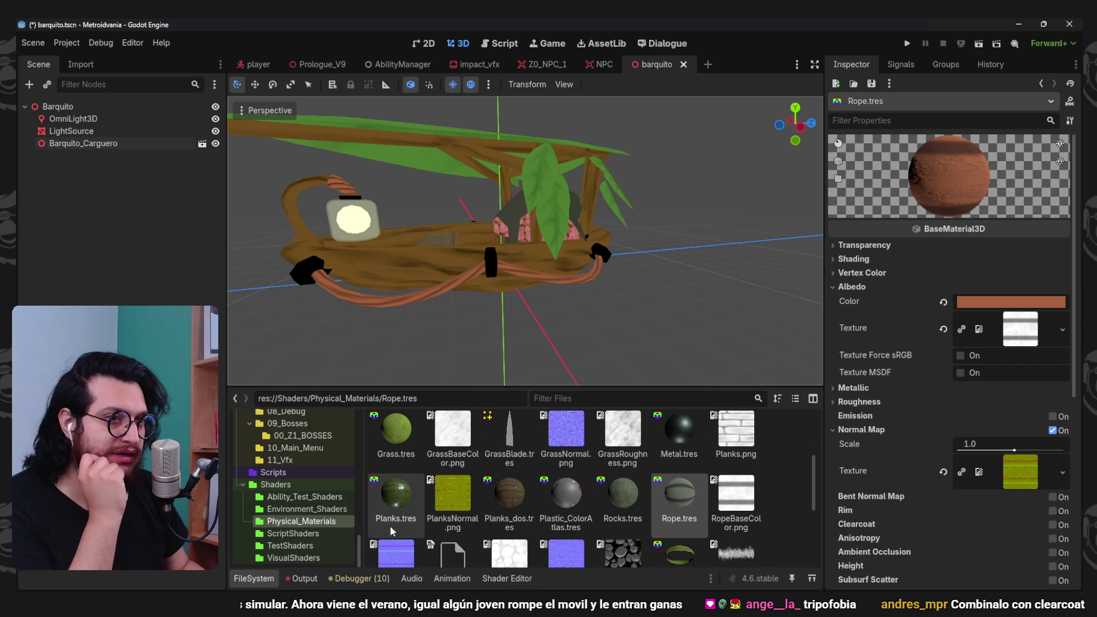
scroll(up, 3)
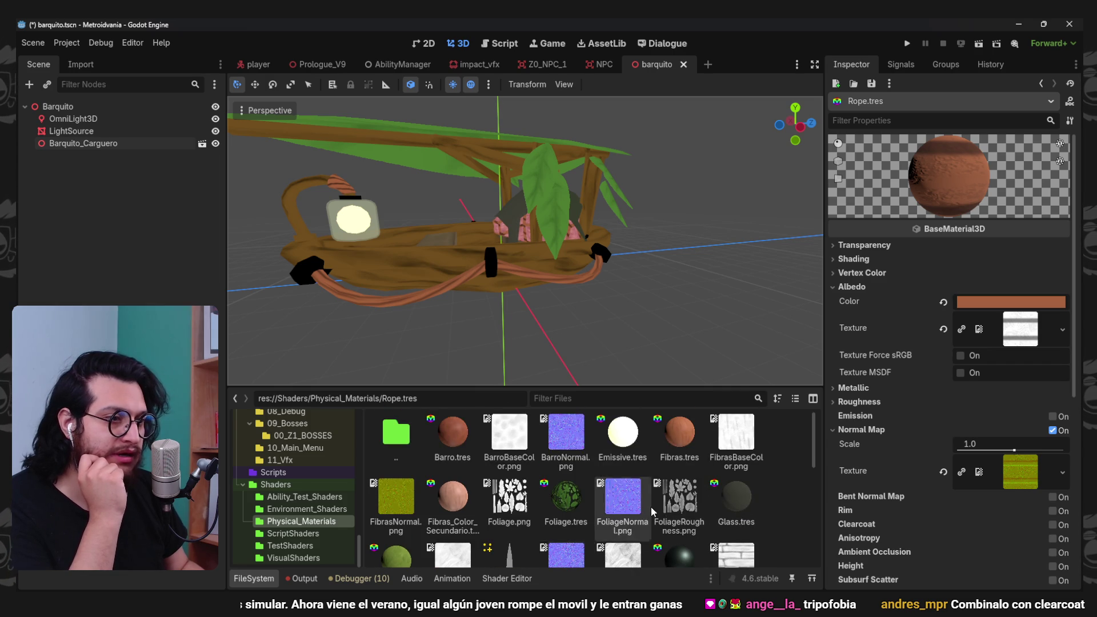
scroll(down, 3)
scroll(down, 3)
scroll(down, 3)
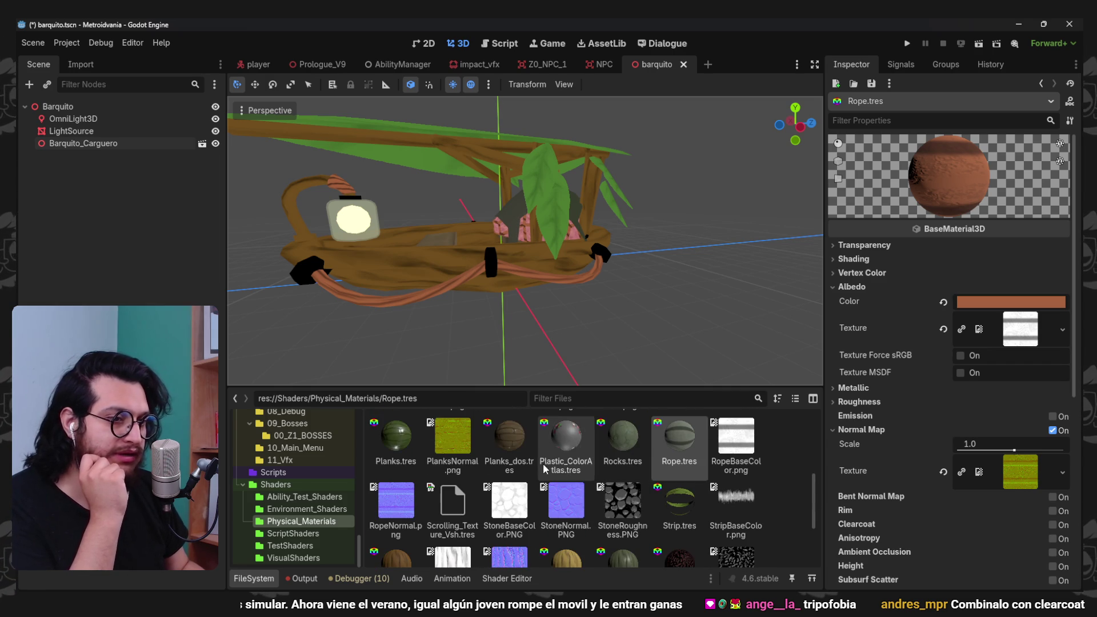
scroll(down, 3)
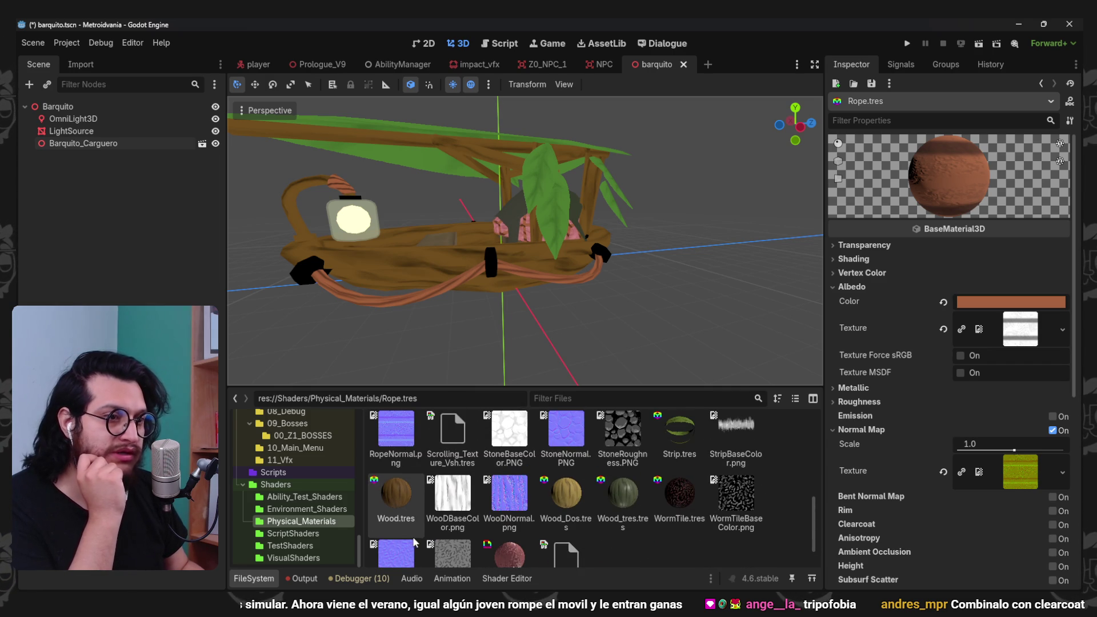
click(401, 504)
- Save the scene and shift Wood.tres albedo to a dark olive brown
click(943, 302)
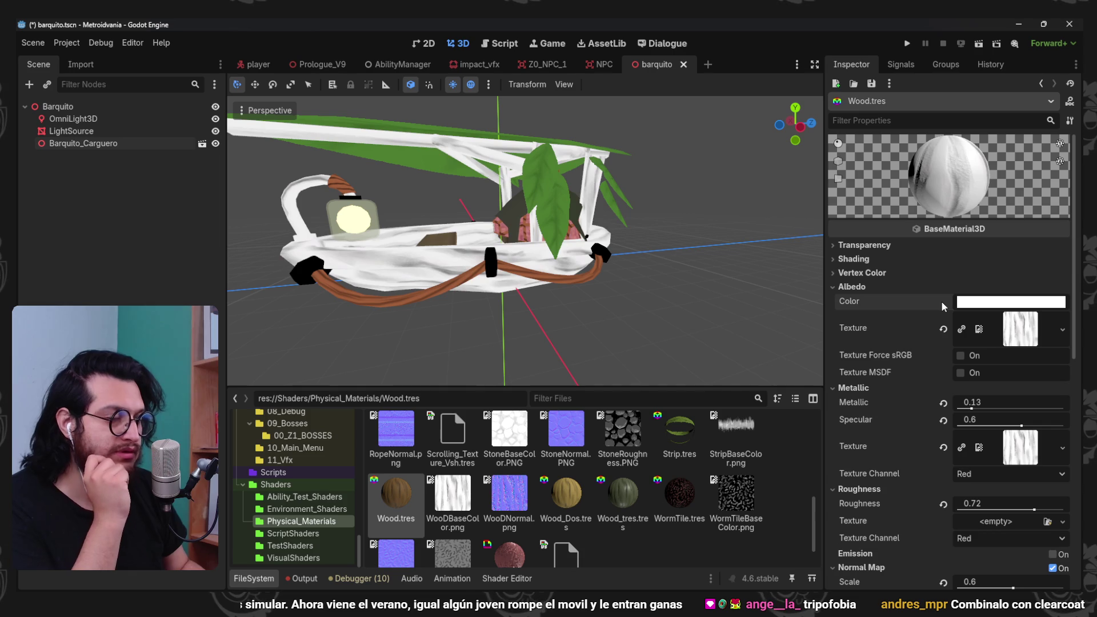
key(ctrl+z)
key(ctrl+s)
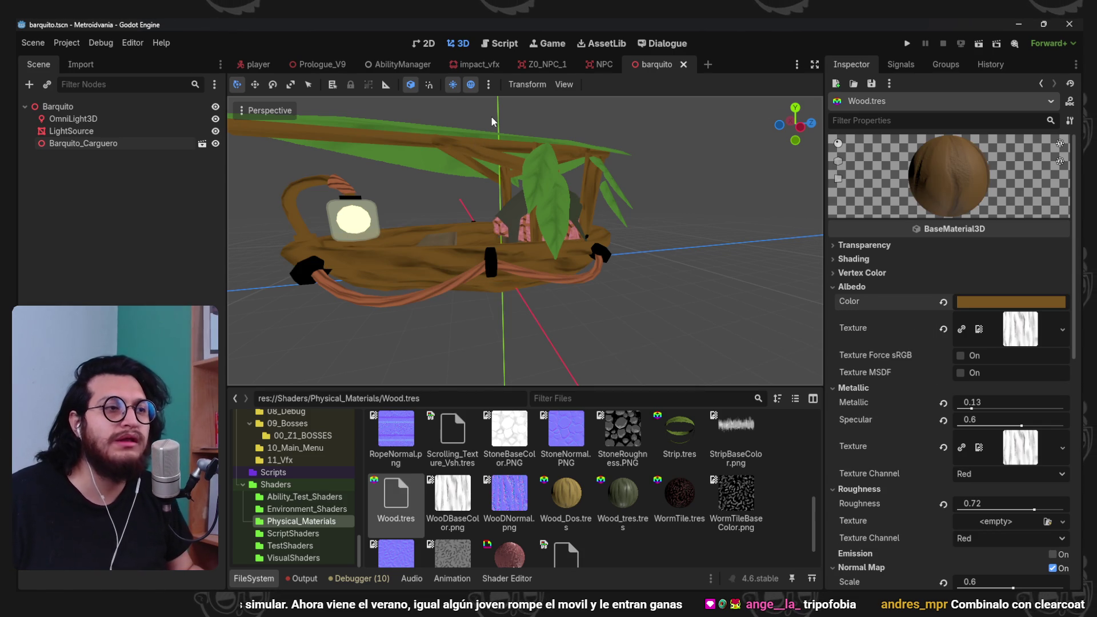
scroll(up, 3)
click(1016, 302)
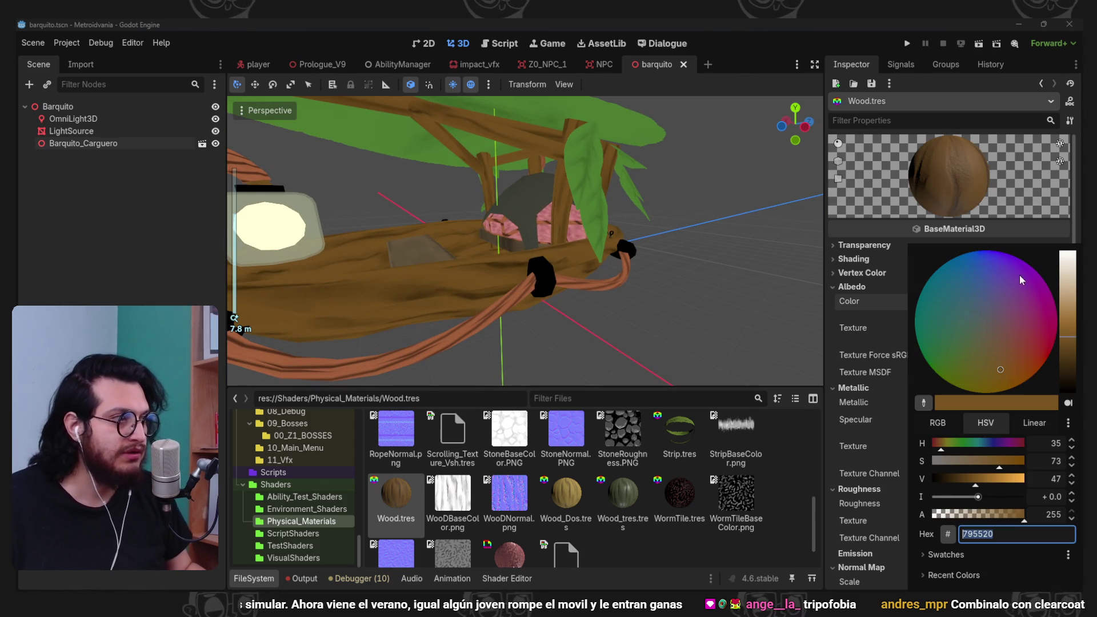
drag(1015, 368, 995, 348)
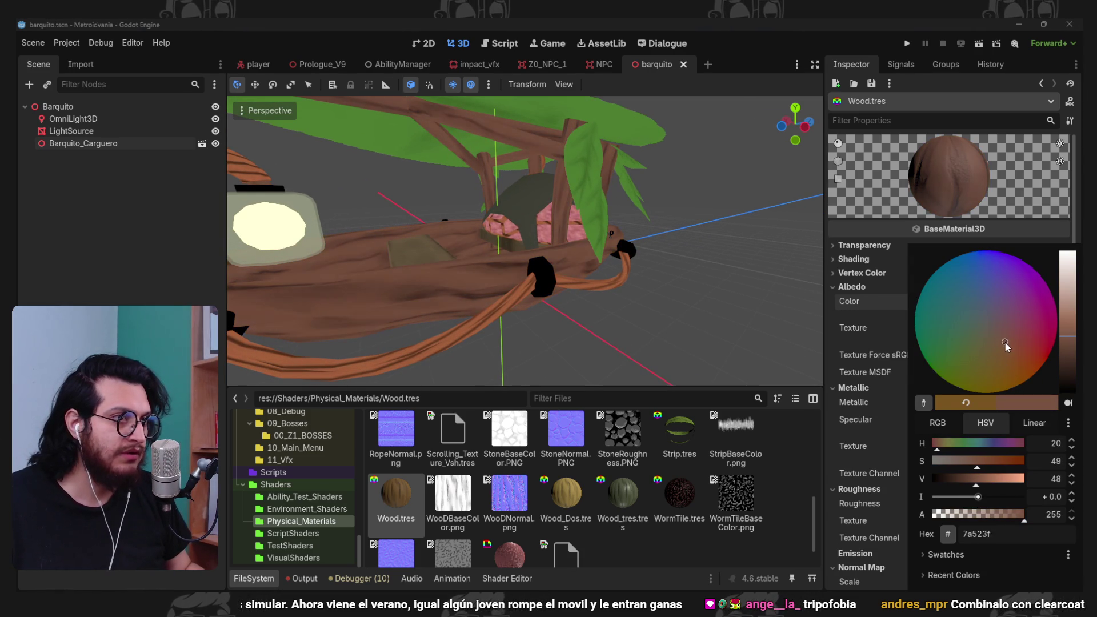
drag(1063, 339, 1065, 358)
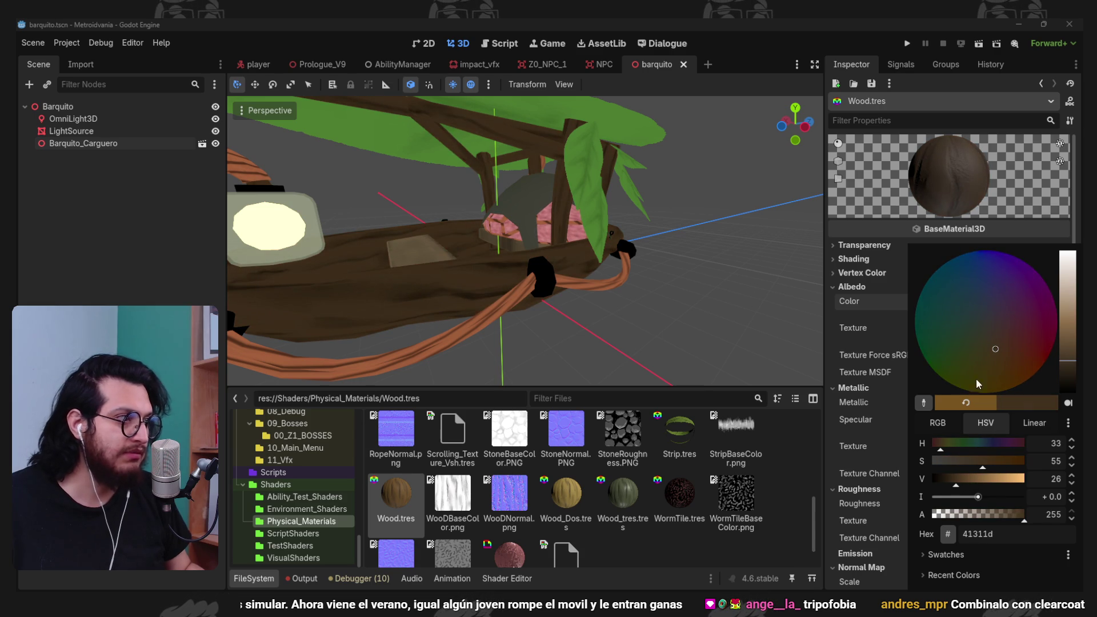
drag(995, 352, 985, 359)
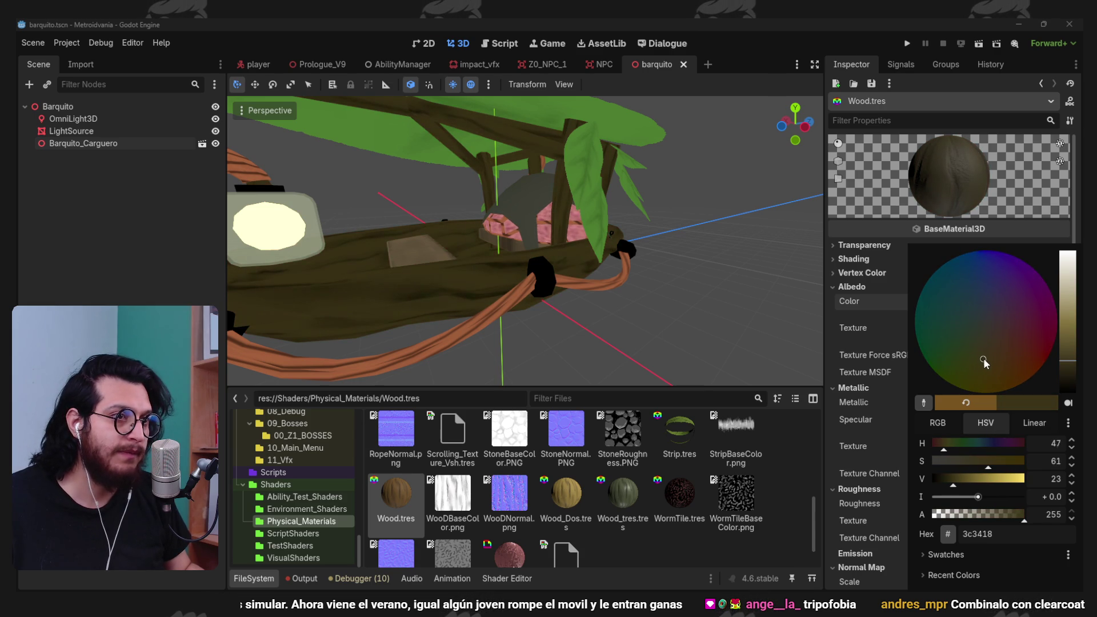
click(755, 363)
scroll(down, 3)
drag(639, 308, 565, 343)
scroll(up, 3)
- Make the Wood_Dos.tres albedo a warm orange
click(565, 494)
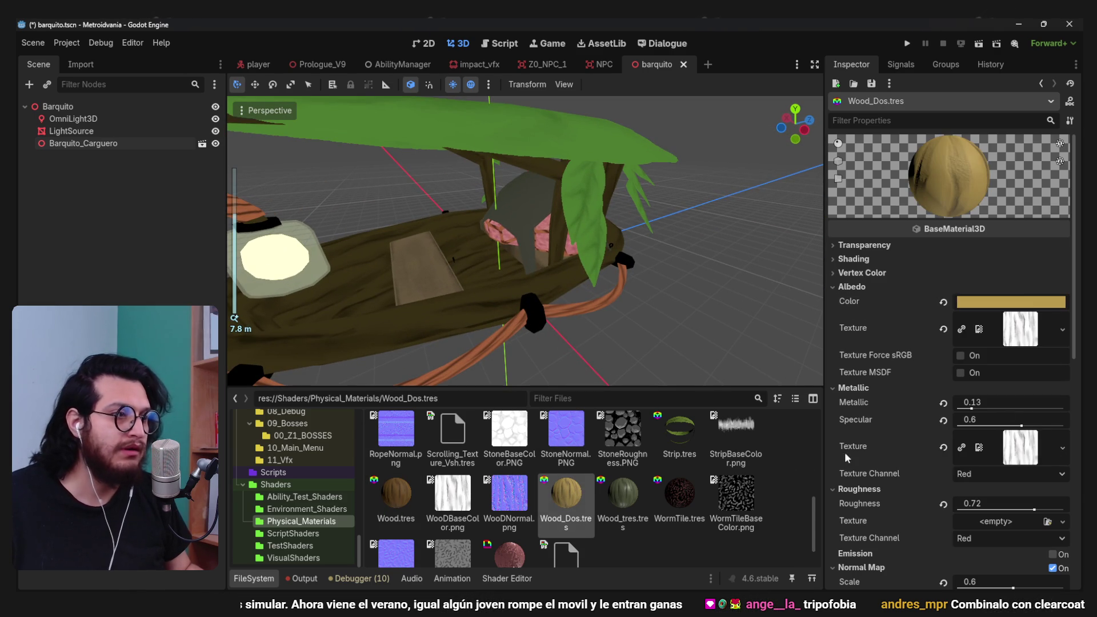
click(1019, 297)
click(1014, 365)
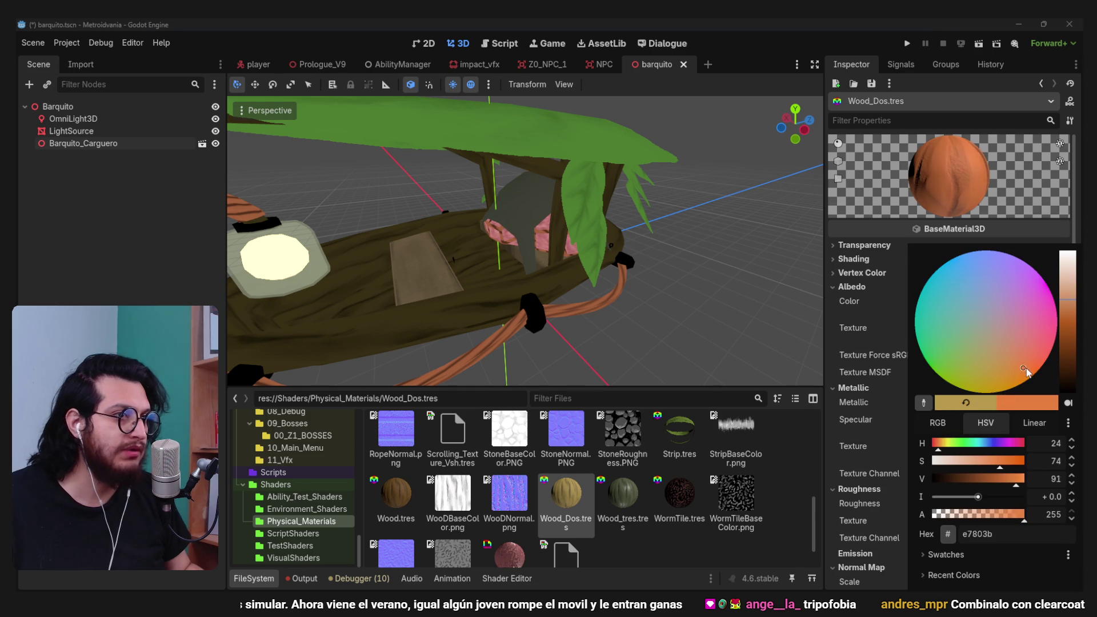
click(634, 545)
- Set the Wood_tres.tres albedo to a deep orange-brown (#8f5500)
click(622, 496)
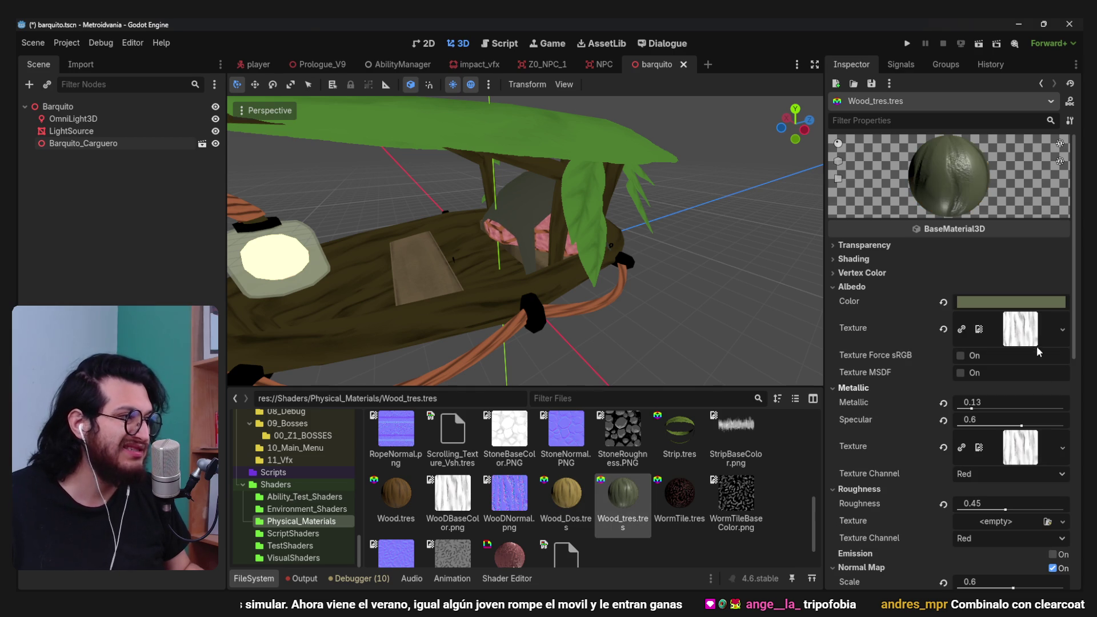
click(1015, 306)
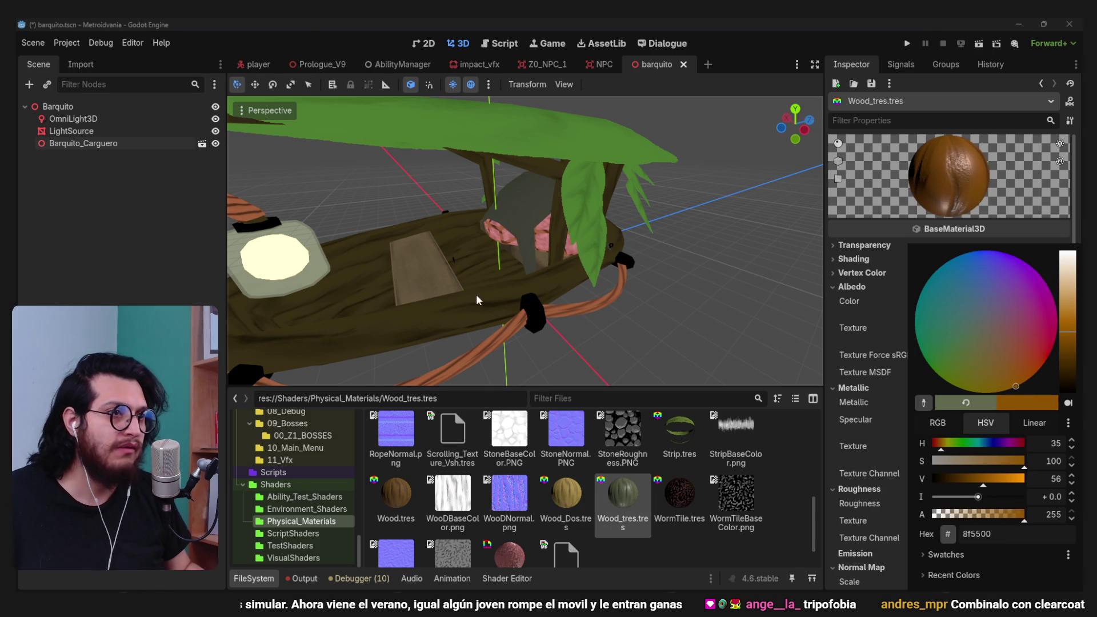
click(665, 550)
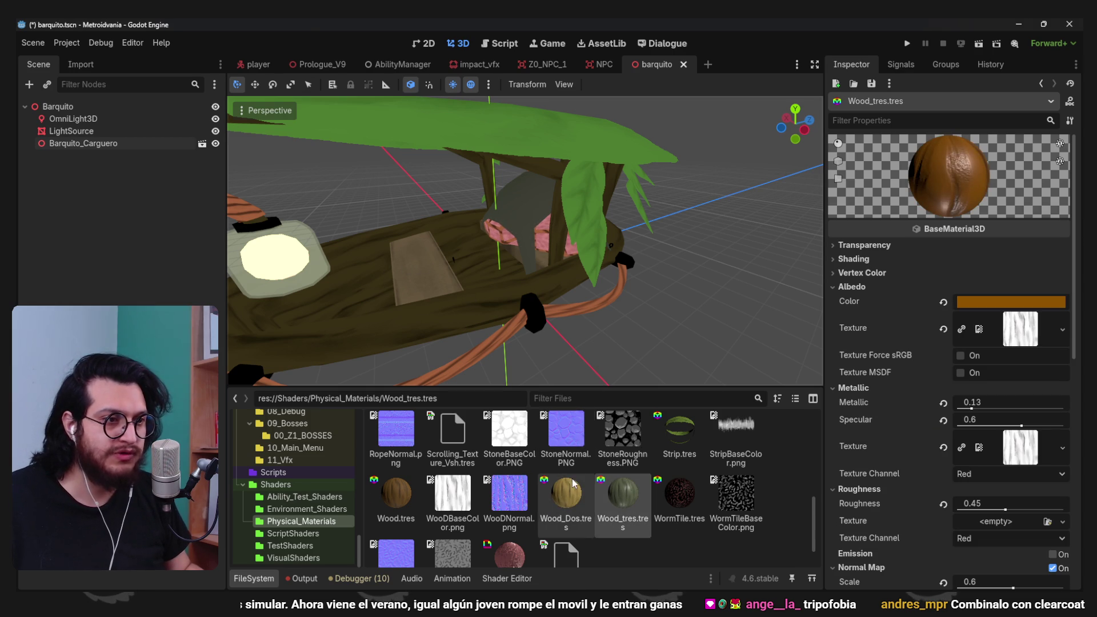
scroll(up, 3)
scroll(up, 3)
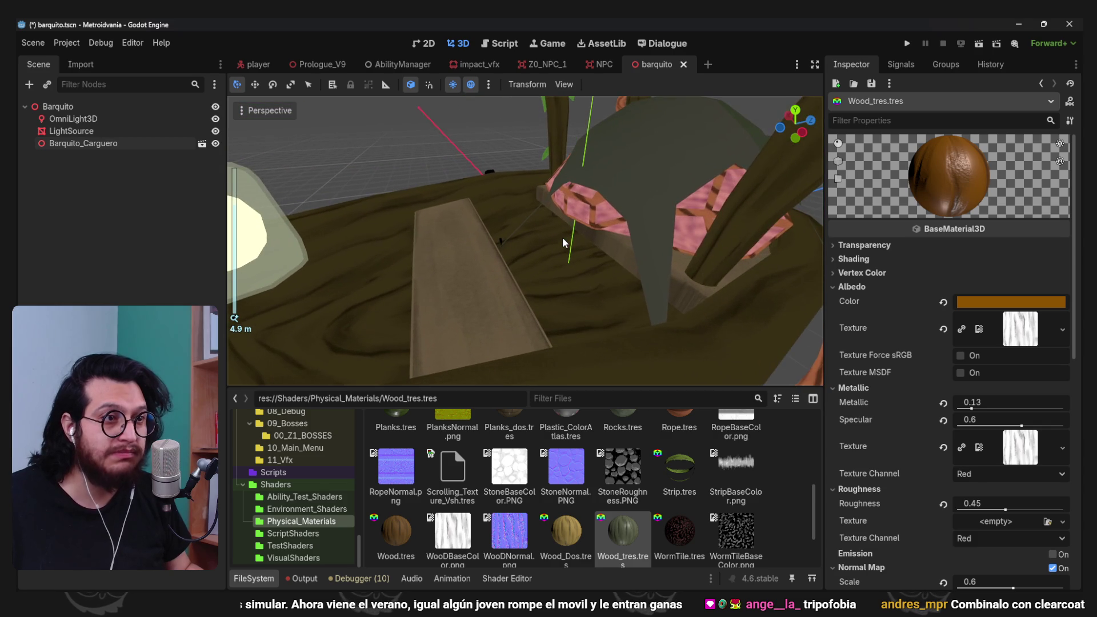
scroll(down, 3)
scroll(up, 3)
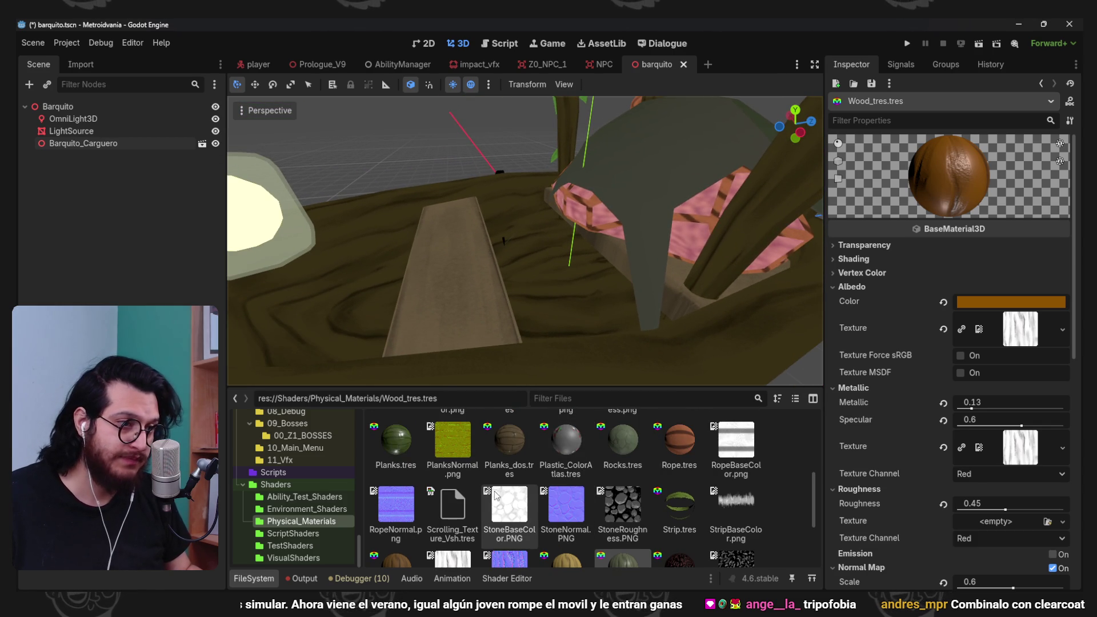
scroll(up, 3)
click(522, 501)
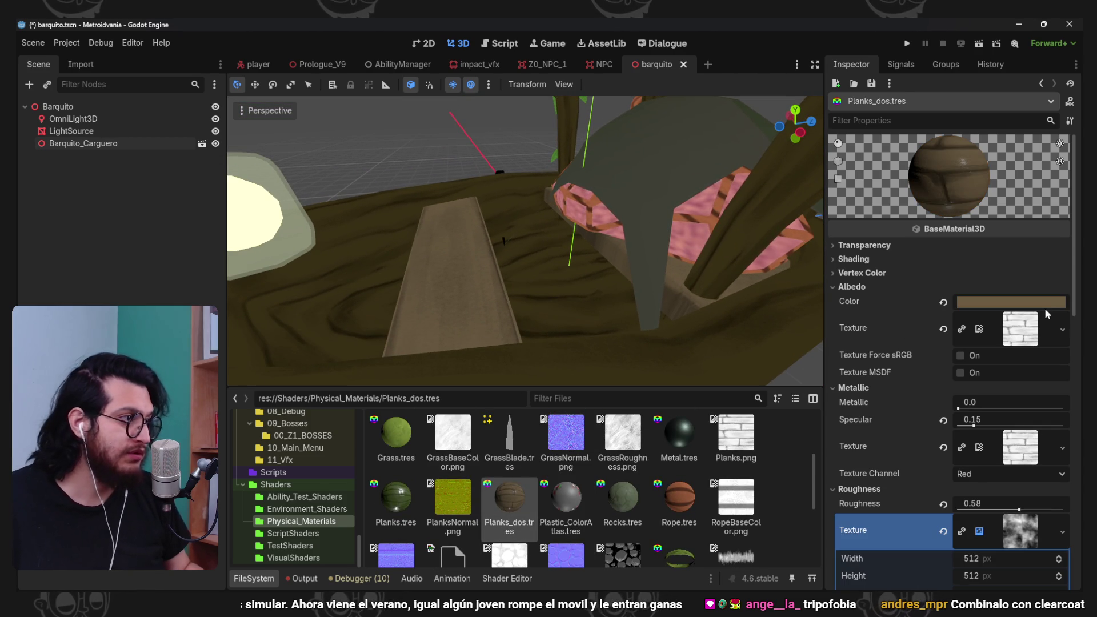
- Darken the Planks_dos.tres albedo colour
click(1045, 303)
drag(1061, 335, 1003, 350)
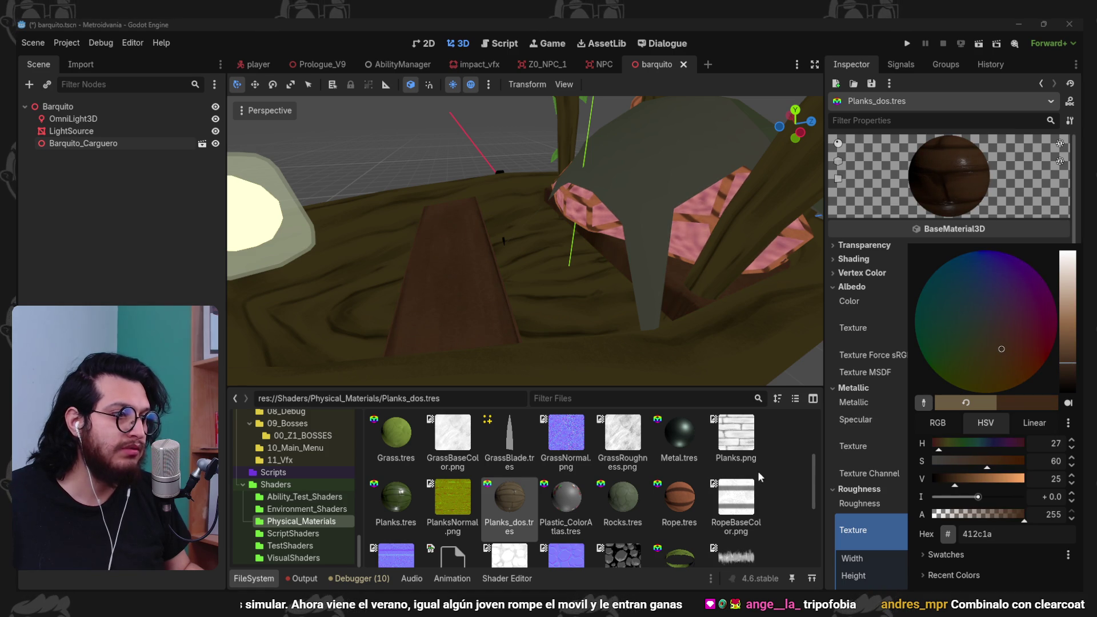
scroll(down, 3)
drag(647, 279, 627, 301)
drag(588, 198, 577, 245)
scroll(down, 3)
scroll(up, 3)
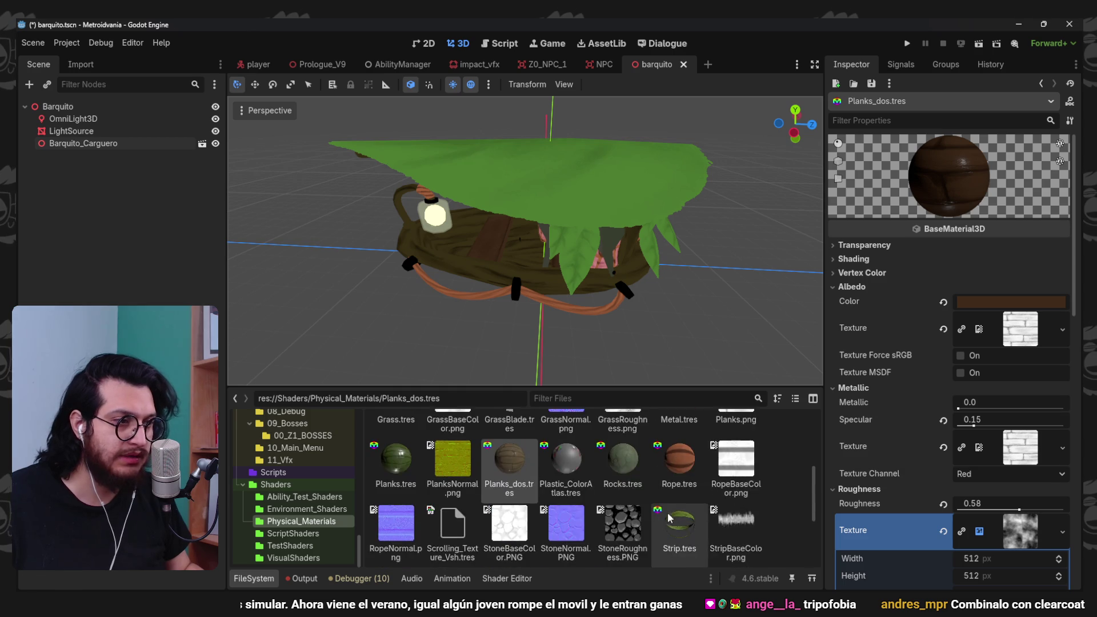
- Shift the Foliage material's albedo to a darker olive green
click(567, 499)
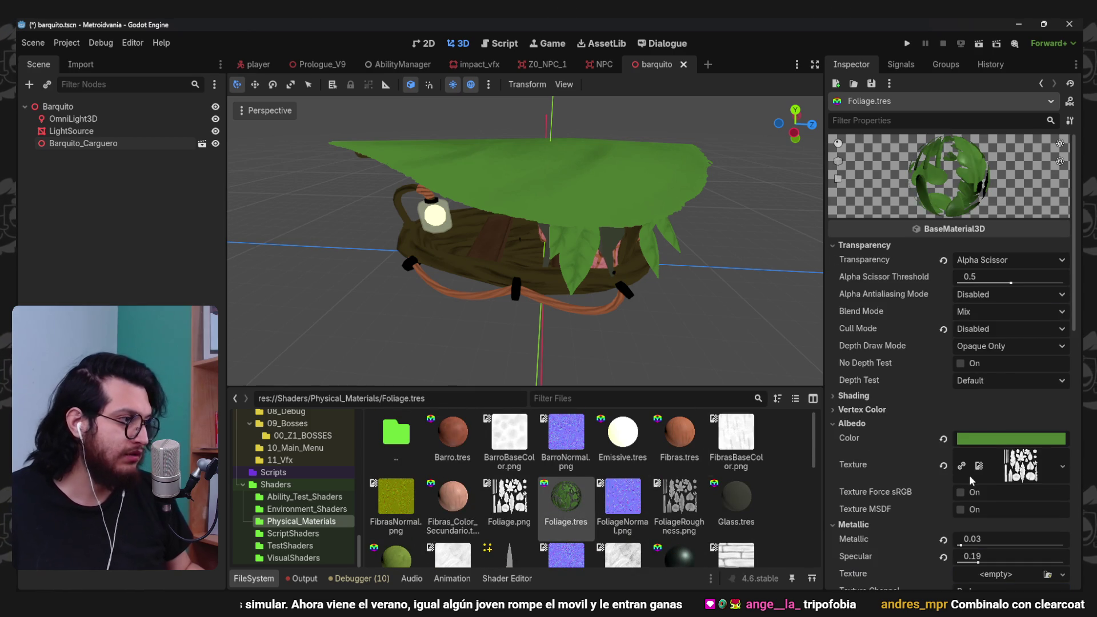
click(1000, 440)
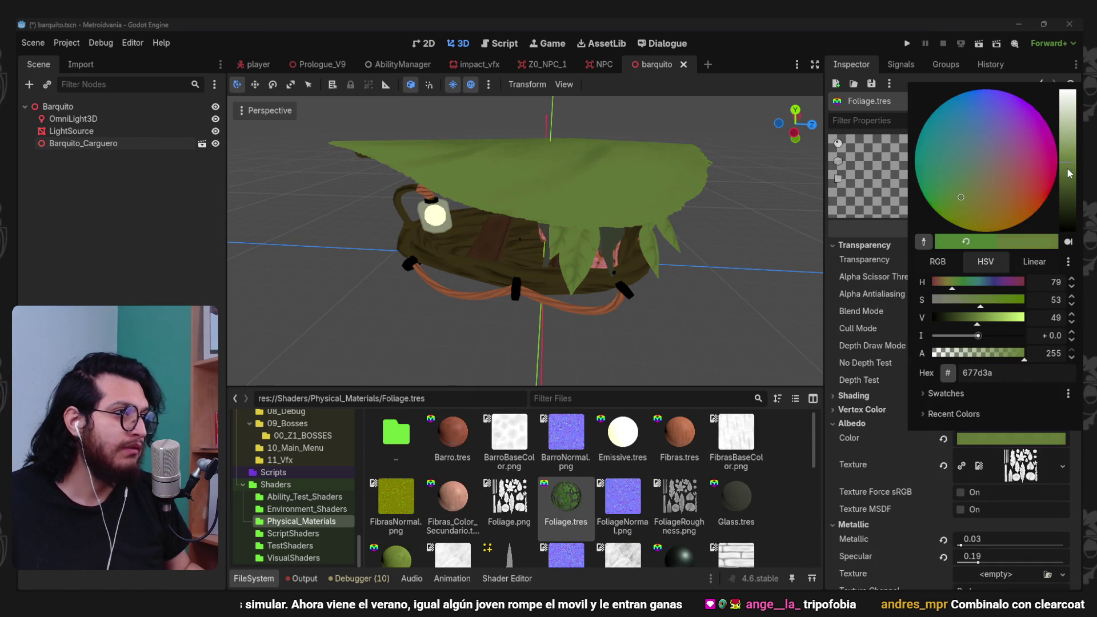
drag(1069, 174, 1041, 188)
drag(953, 193, 962, 200)
drag(742, 220, 618, 225)
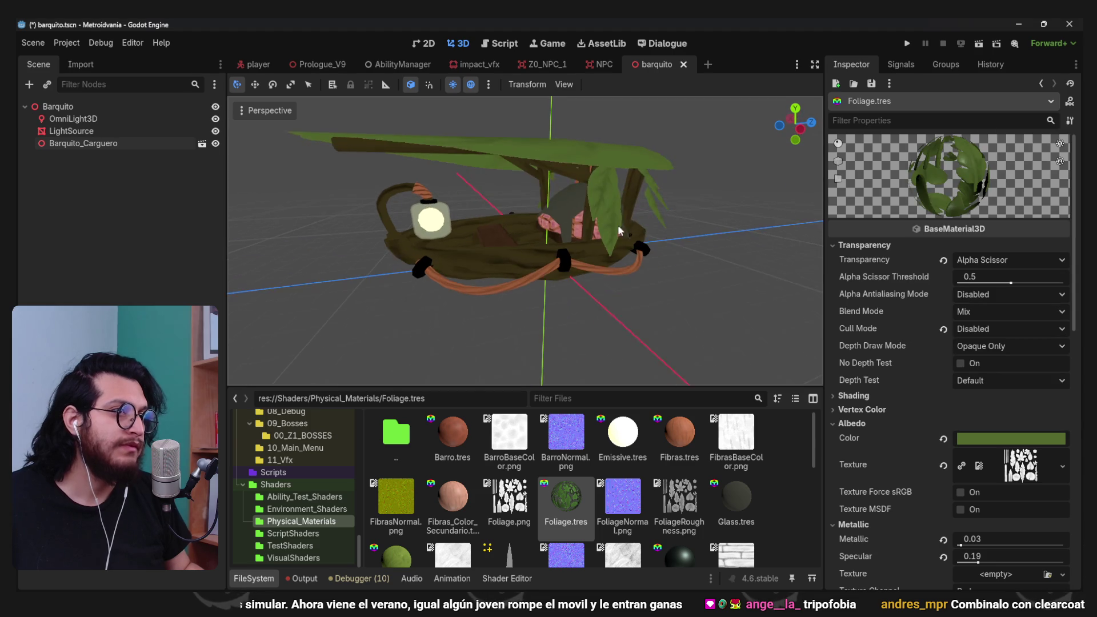
scroll(down, 3)
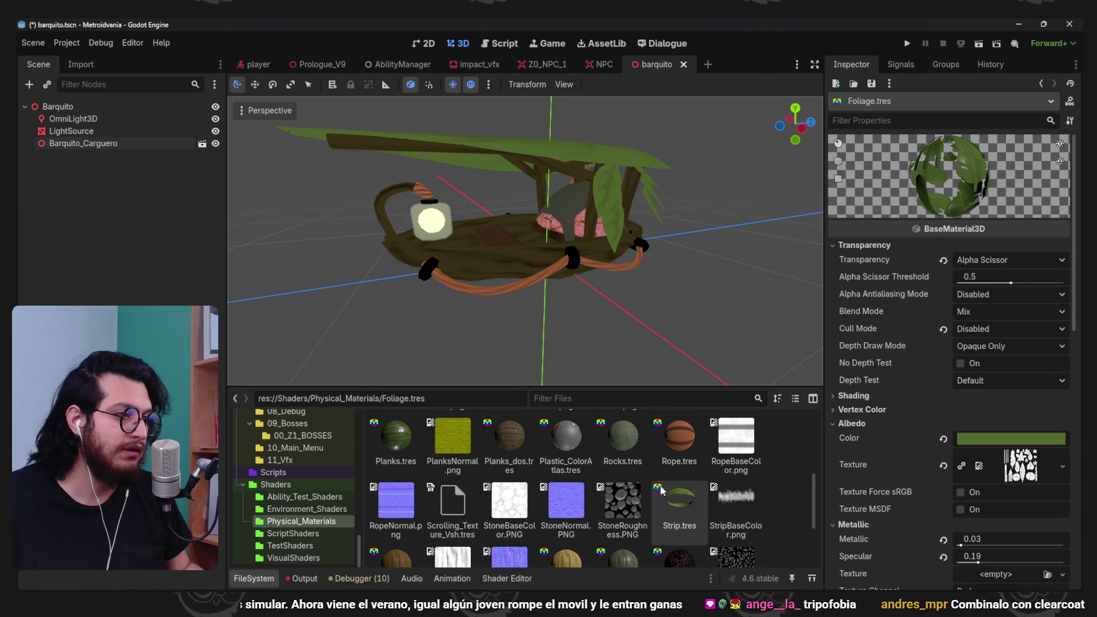
- Set the Rope.tres albedo to a muted brown (#5e462f)
click(674, 462)
click(1002, 299)
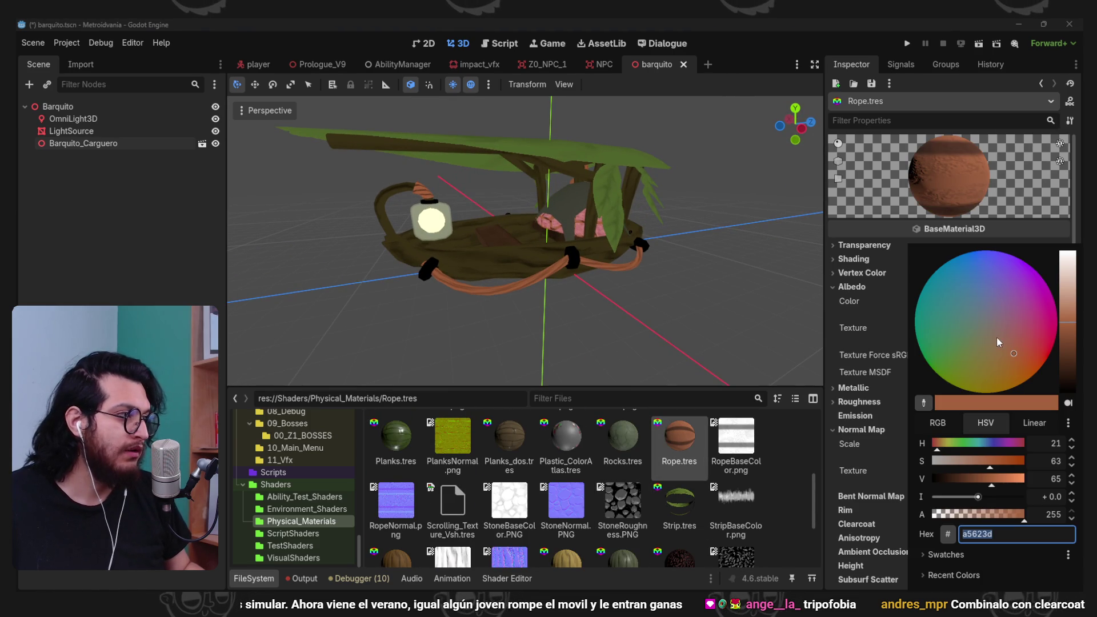
click(998, 352)
click(1065, 348)
drag(1064, 347, 1062, 347)
click(993, 339)
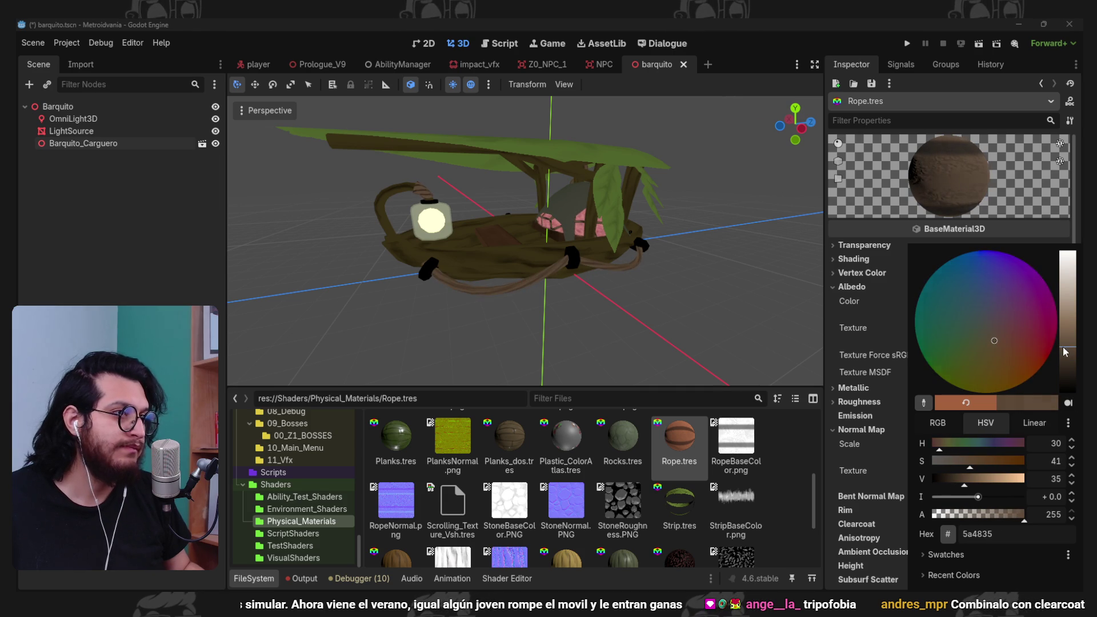
drag(995, 343, 1002, 348)
drag(607, 277, 522, 219)
scroll(up, 3)
scroll(down, 3)
- Save the boat scene and return to the Prologue_V9 level
key(ctrl+s)
click(322, 64)
drag(571, 255, 342, 300)
scroll(down, 3)
- Frame the second spotlight, then the Barquito boat, to inspect the lighting
scroll(down, 3)
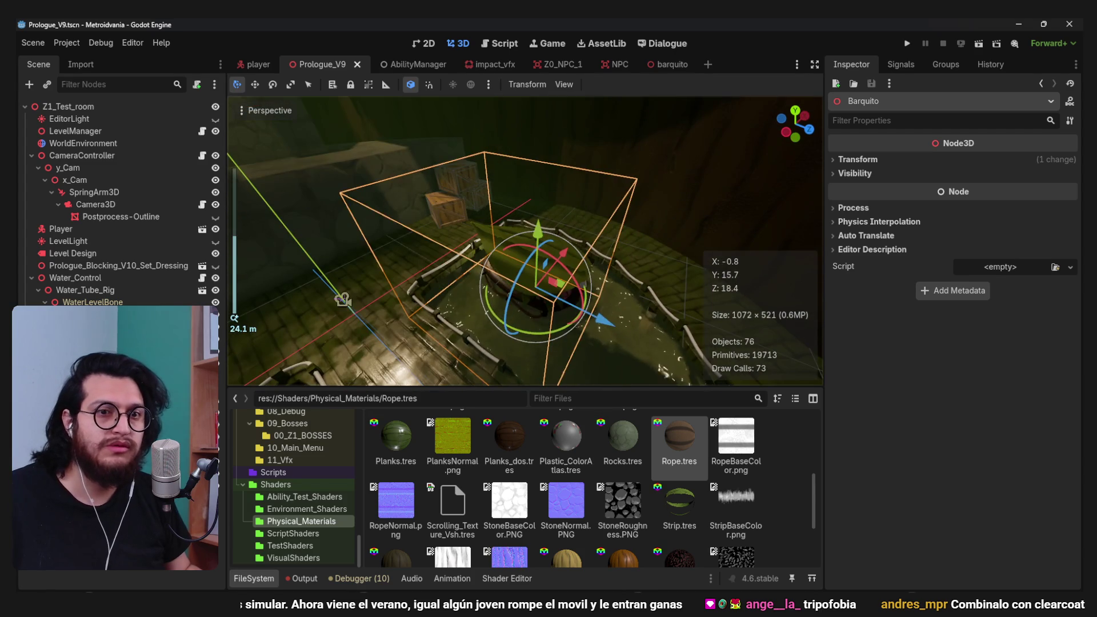
click(343, 300)
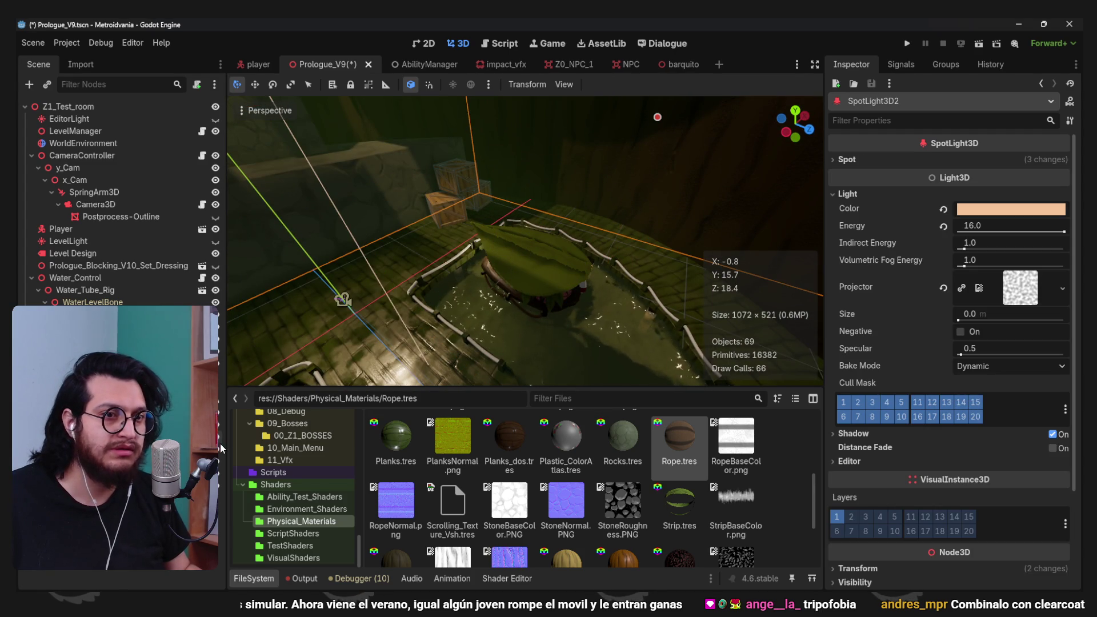
key(f)
scroll(up, 3)
drag(499, 338, 557, 306)
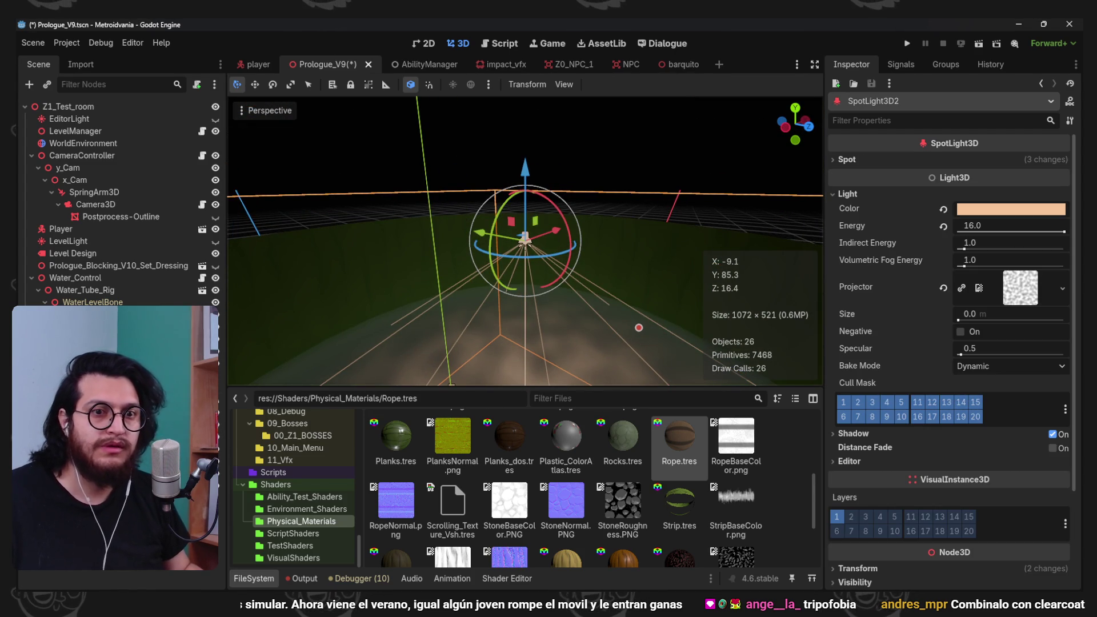
click(567, 306)
key(f)
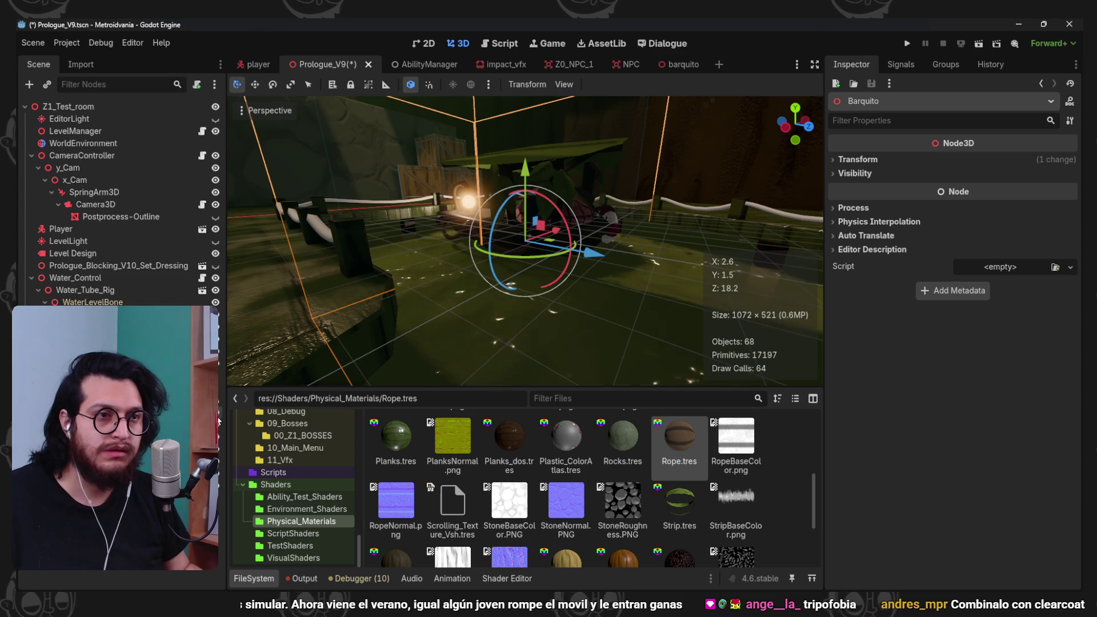
drag(634, 280, 585, 338)
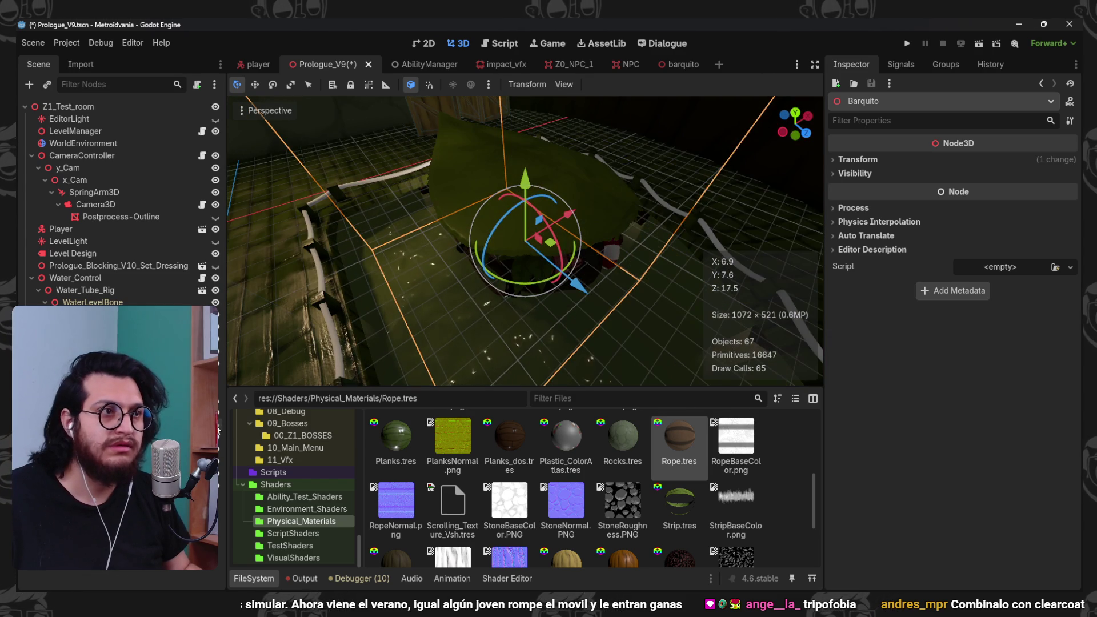
- Revert the main spotlight's shadow Normal Bias to 1.0, lower Bias to 0.03, and save
click(724, 103)
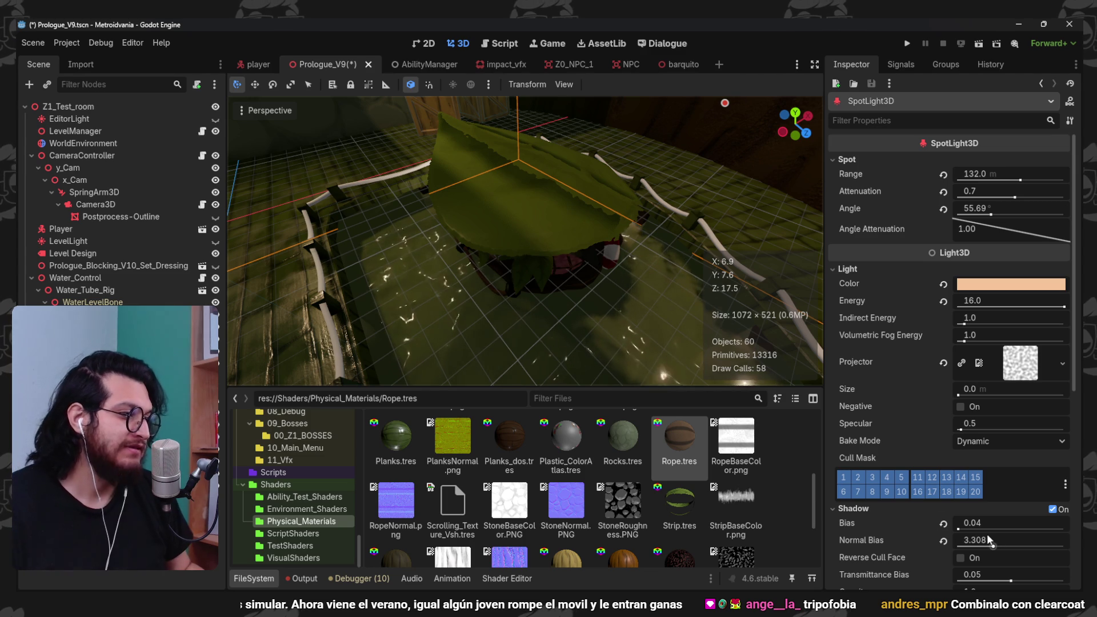
click(941, 540)
drag(1004, 522, 980, 523)
drag(1011, 523, 980, 522)
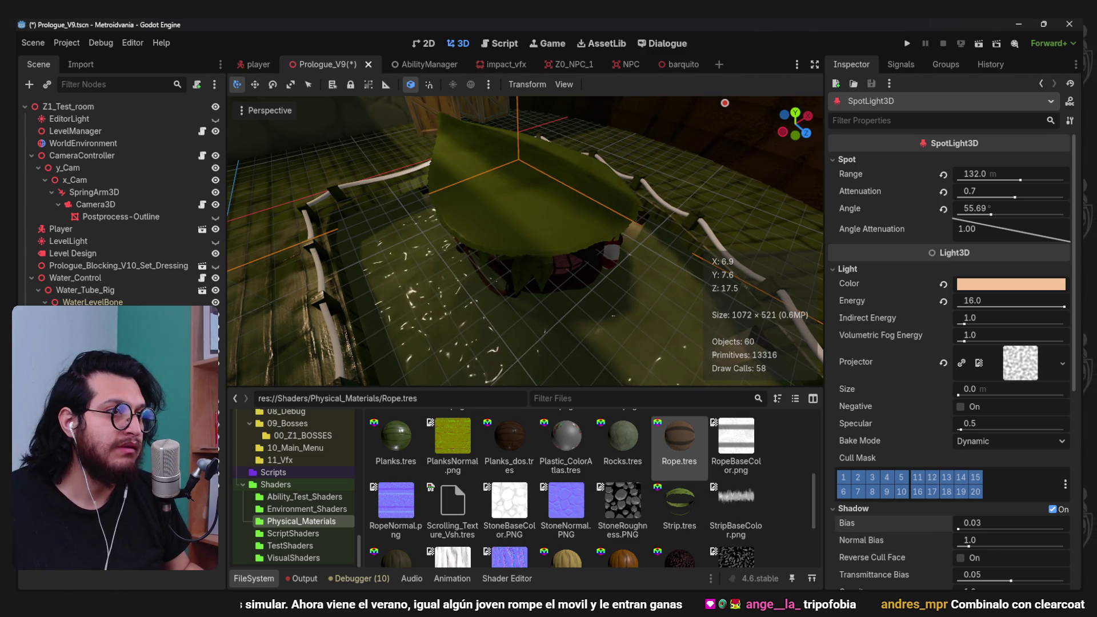
drag(597, 300, 542, 184)
key(ctrl+s)
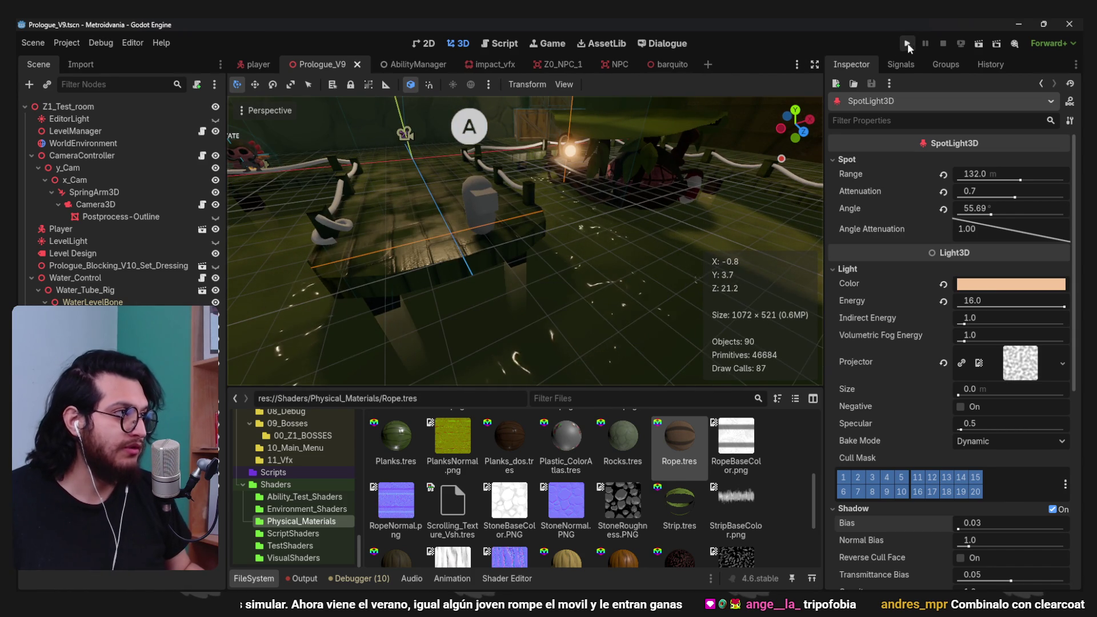
- Run the project to play-test the dock level, then stop it
click(908, 43)
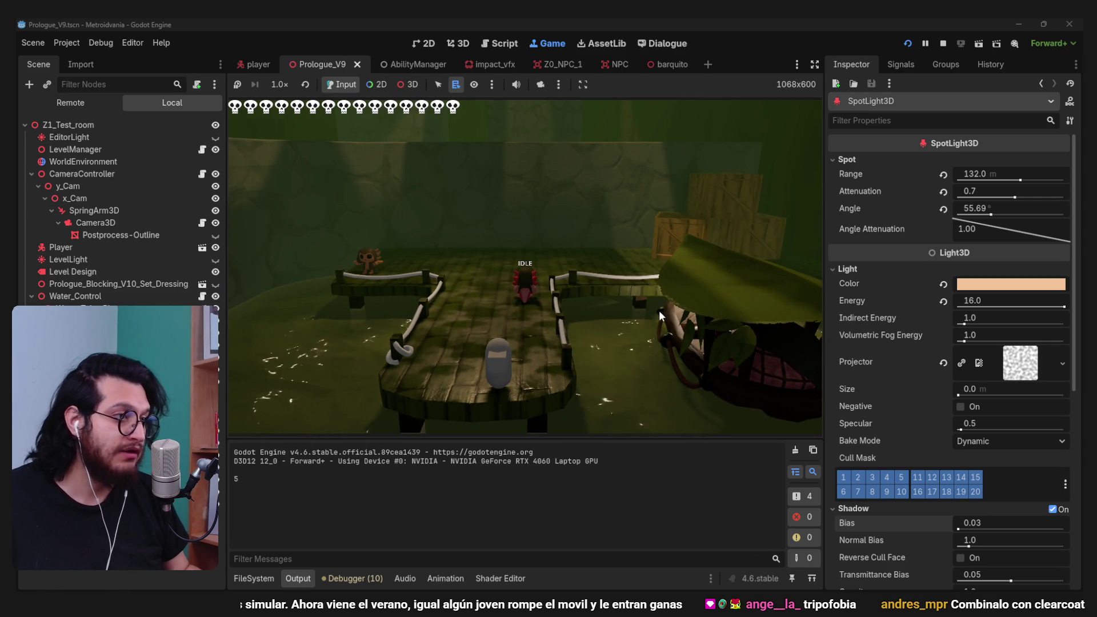
click(940, 43)
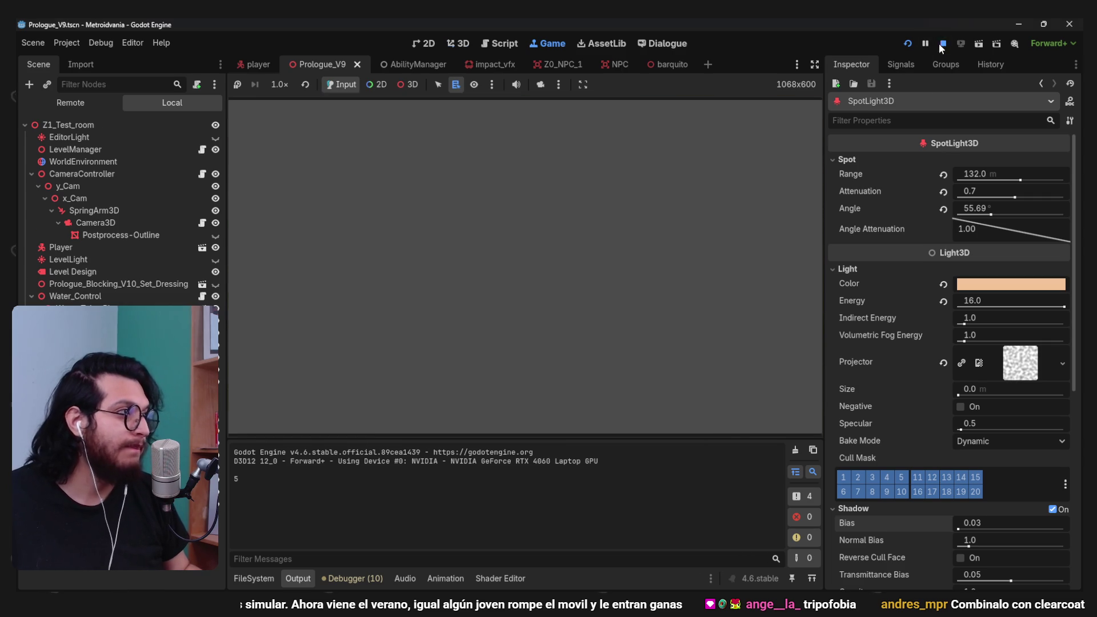
- In Blender, switch to solid shading and smooth-shade the boat hull
key(alt+Tab)
drag(697, 142, 825, 287)
click(824, 287)
drag(800, 323, 697, 279)
right_click(721, 307)
click(883, 52)
right_click(698, 279)
click(701, 280)
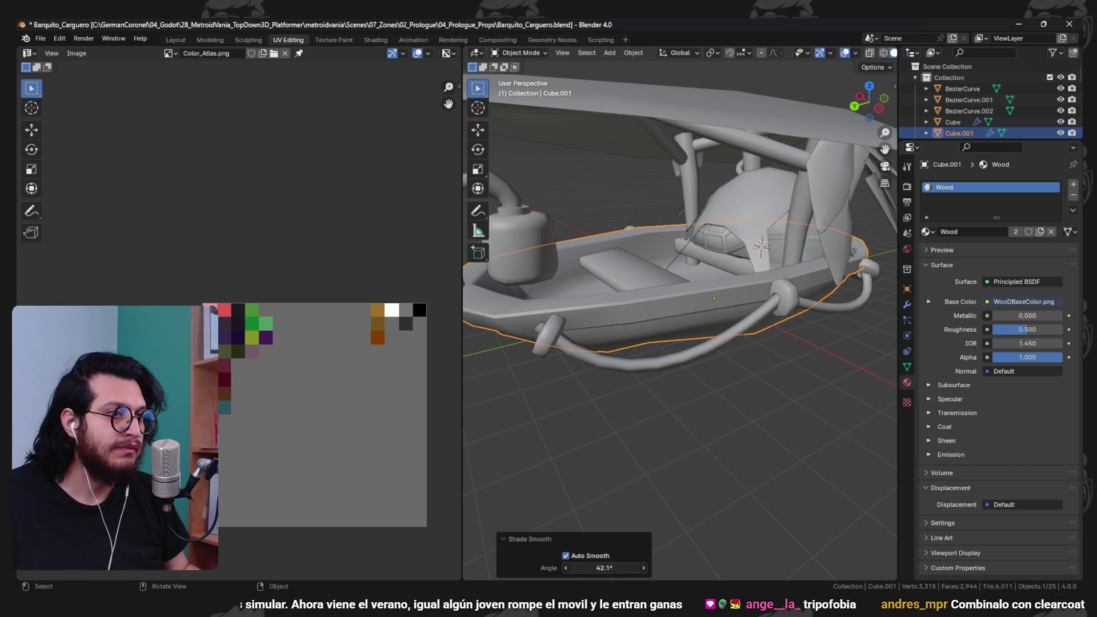
scroll(down, 3)
drag(758, 337, 696, 304)
- Smooth-shade the upper boat frame
click(589, 346)
scroll(up, 3)
click(645, 279)
right_click(645, 280)
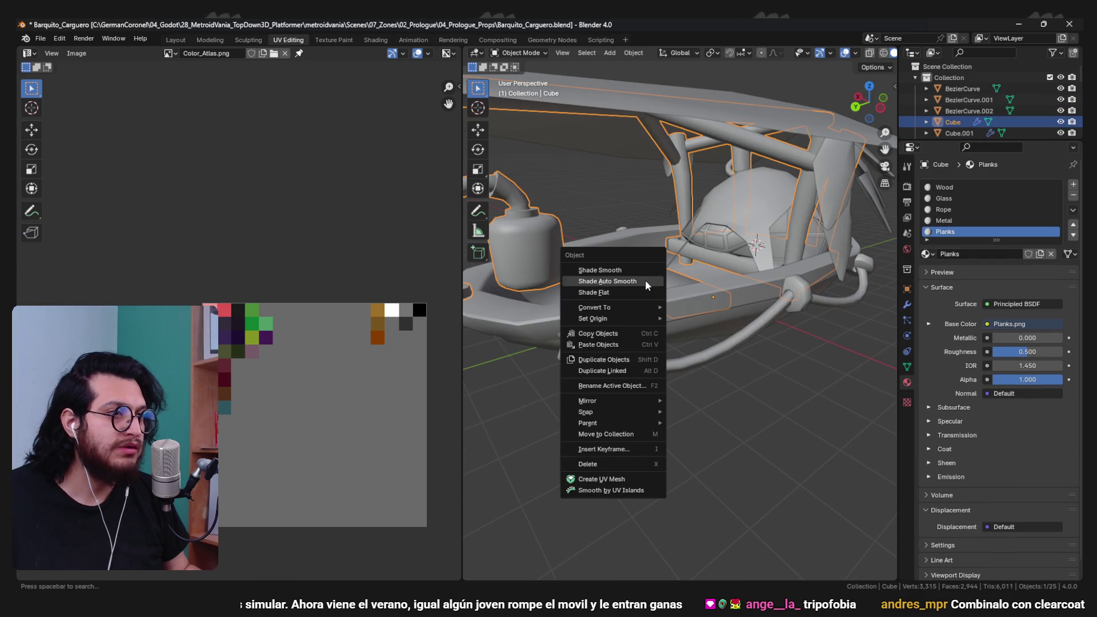
click(645, 279)
click(646, 281)
- Separate two deck planks from the frame mesh into their own objects
click(646, 284)
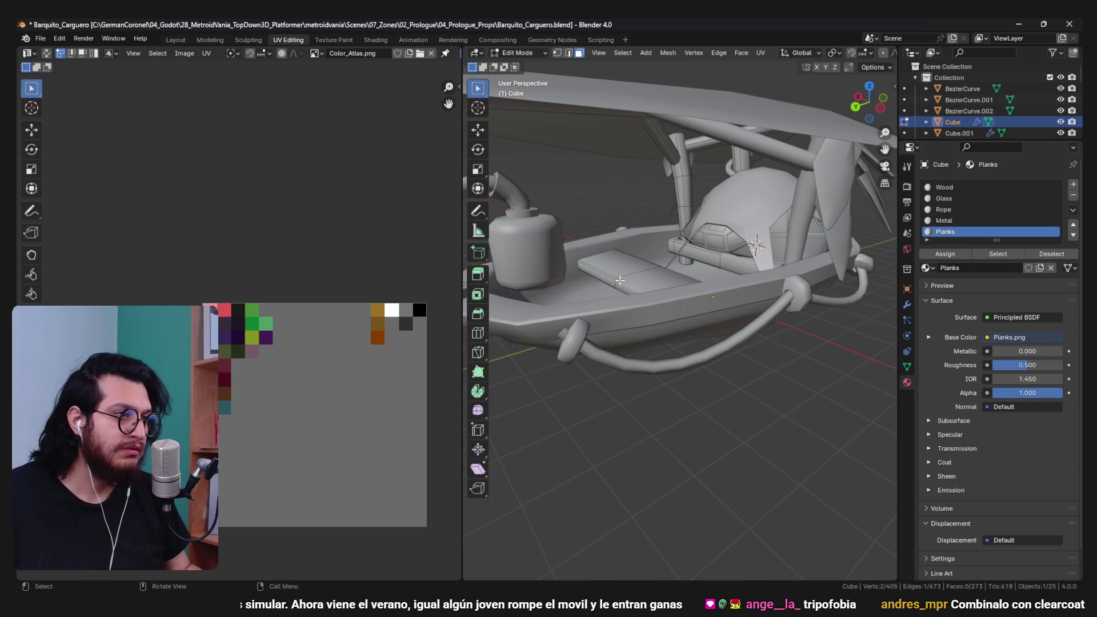
key(l)
key(p)
click(611, 269)
key(Tab)
key(Tab)
key(l)
key(p)
click(711, 258)
key(Tab)
- Smooth-shade the separated planks, including Cube.004, and save Barquito_Carguero.blend
click(711, 256)
right_click(654, 276)
click(655, 278)
key(a)
drag(655, 280, 839, 375)
key(alt+a)
scroll(up, 3)
key(ctrl+s)
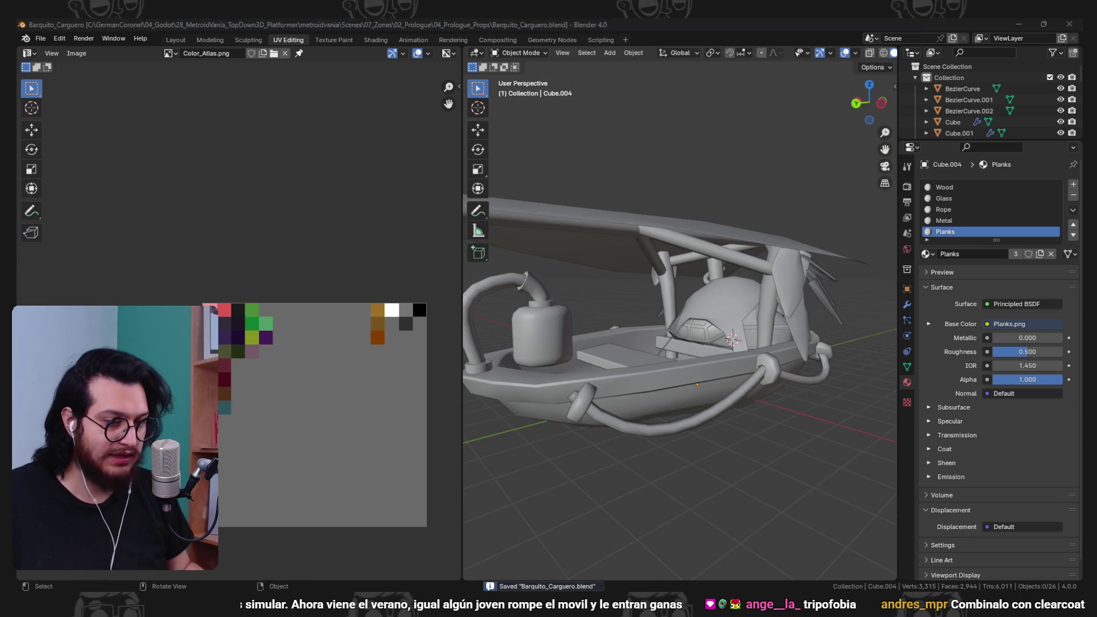
key(alt+Tab)
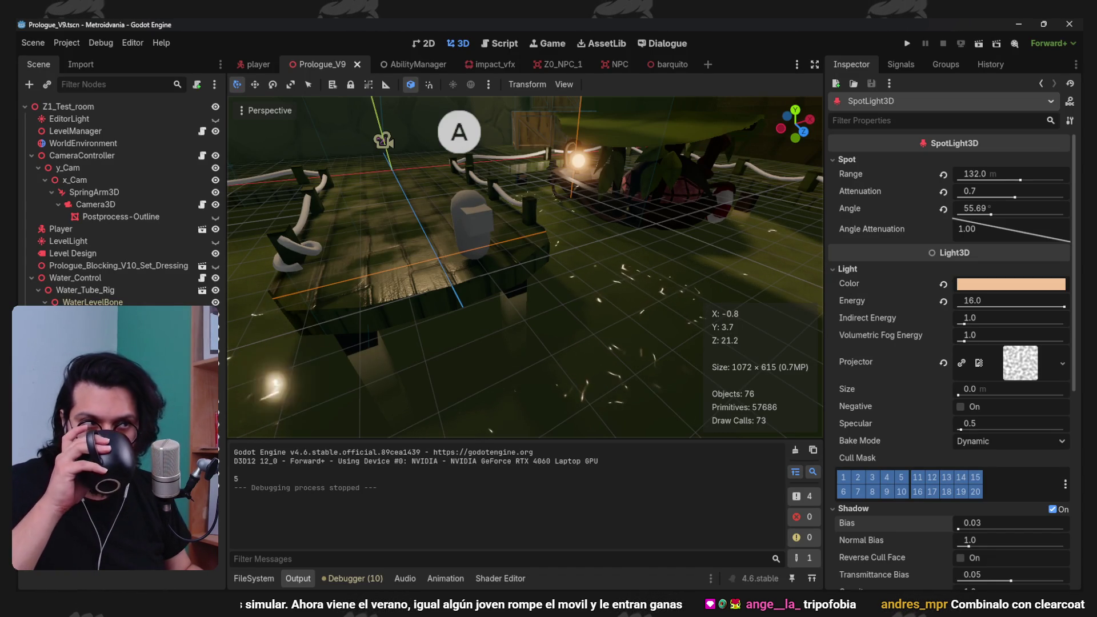
click(911, 46)
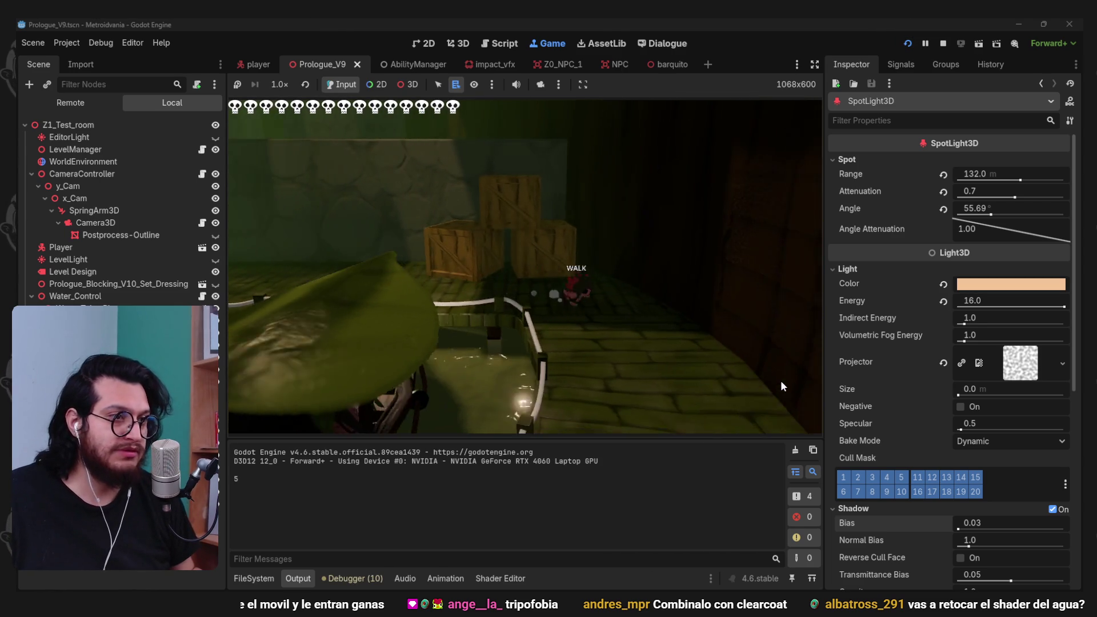
key(w)
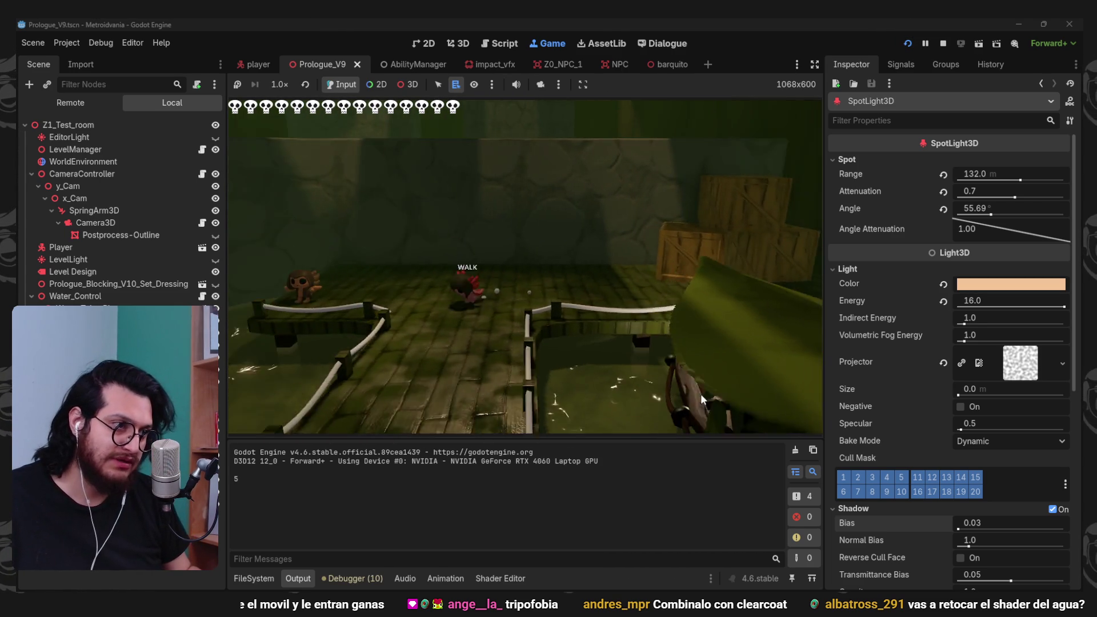
key(w)
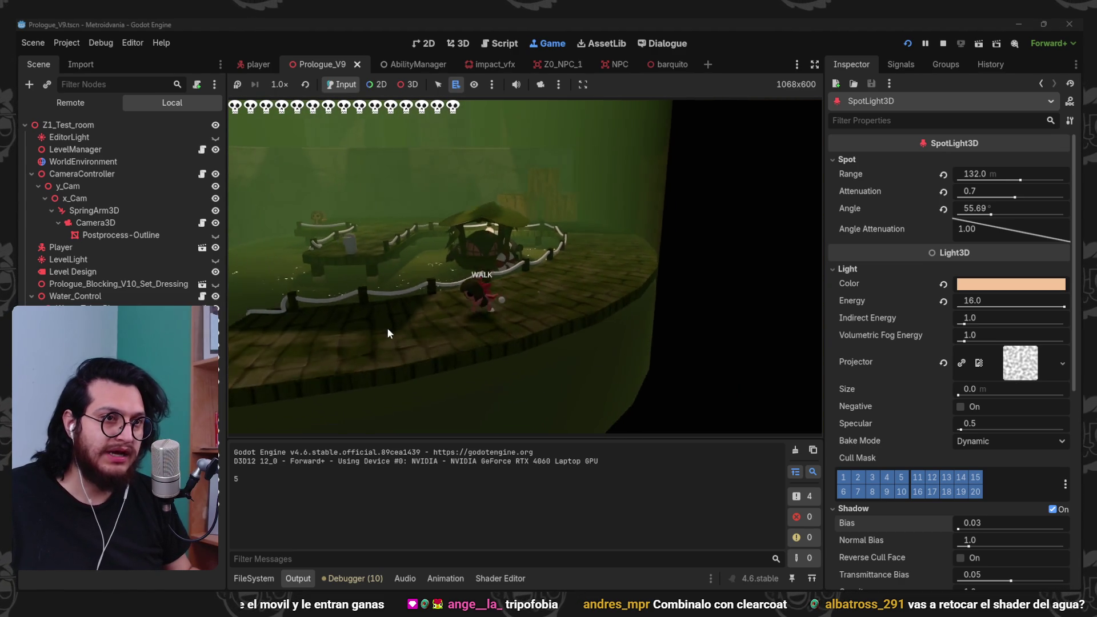
key(w)
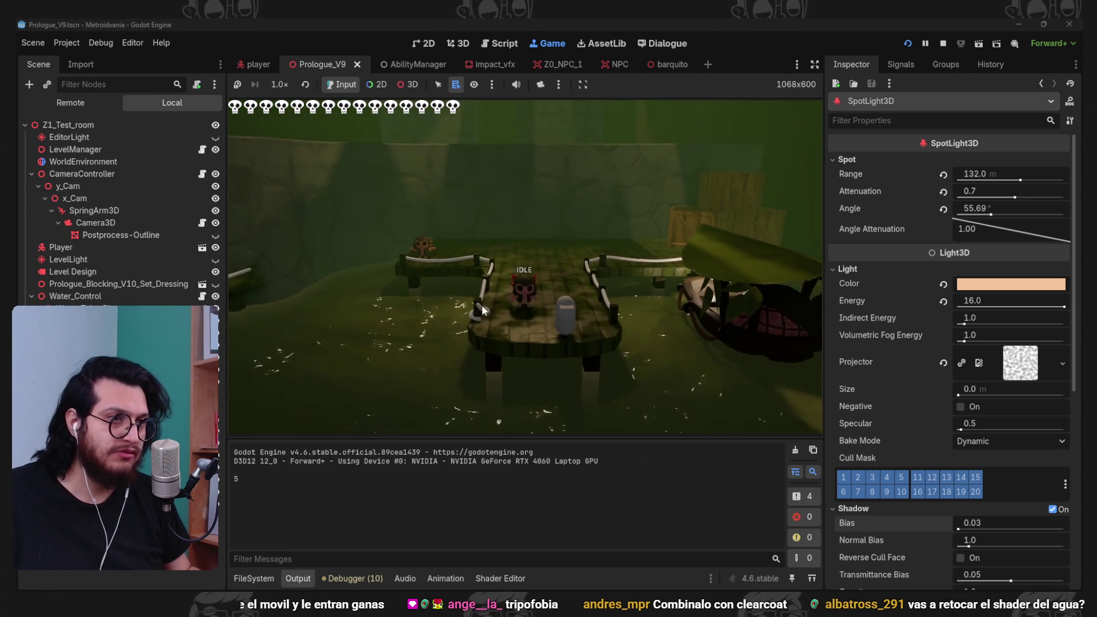
key(w)
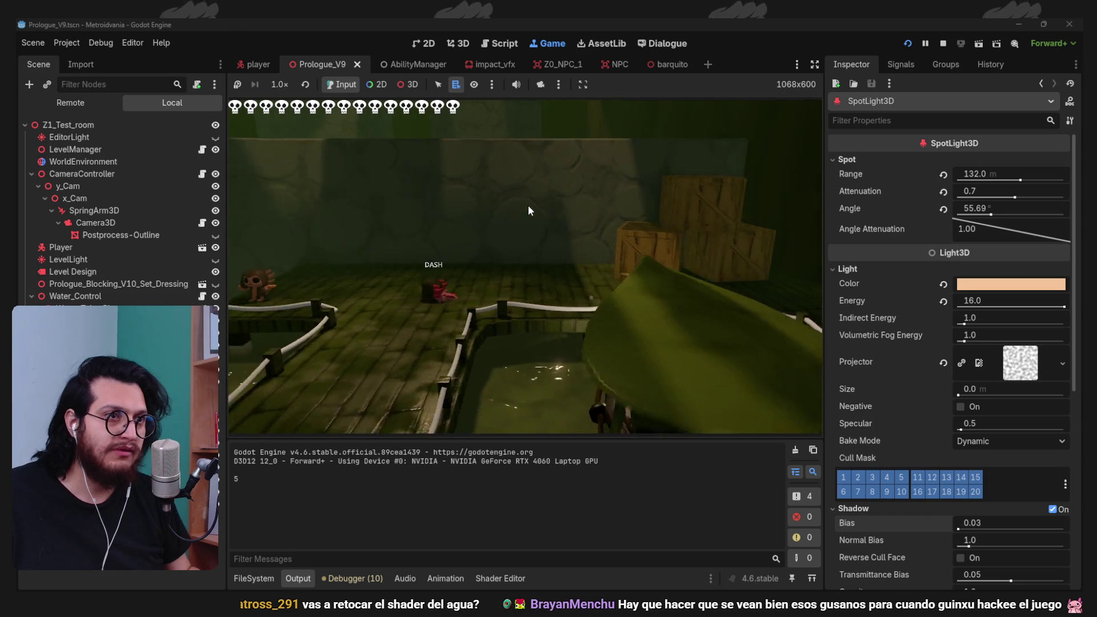
key(F8)
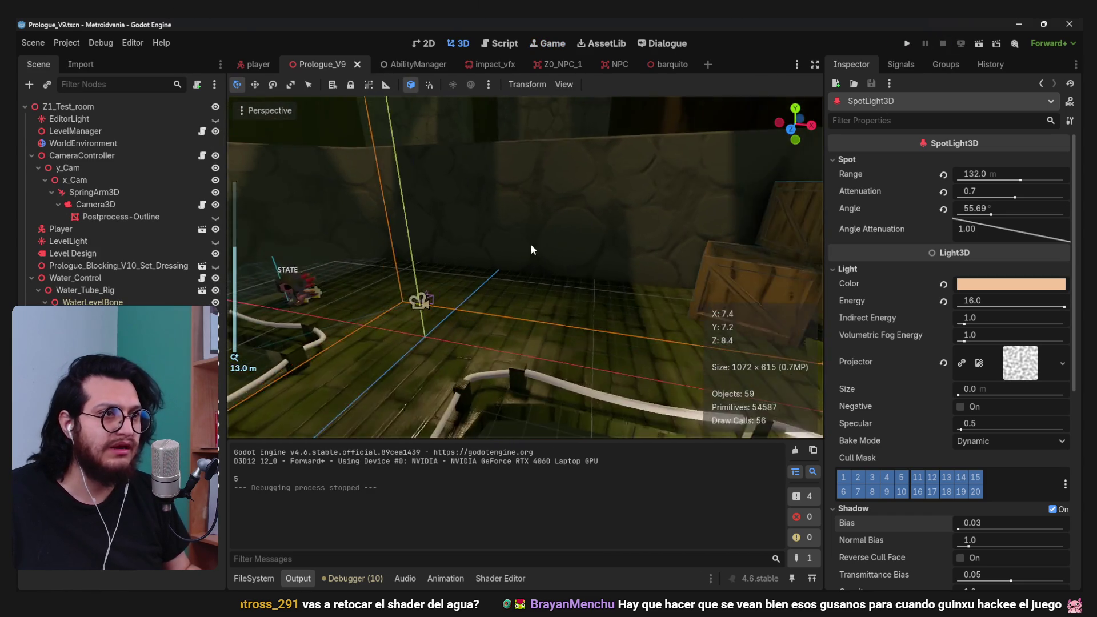
- Save the Prologue_V9 scene and show the FileSystem dock
click(674, 181)
key(ctrl+s)
click(266, 579)
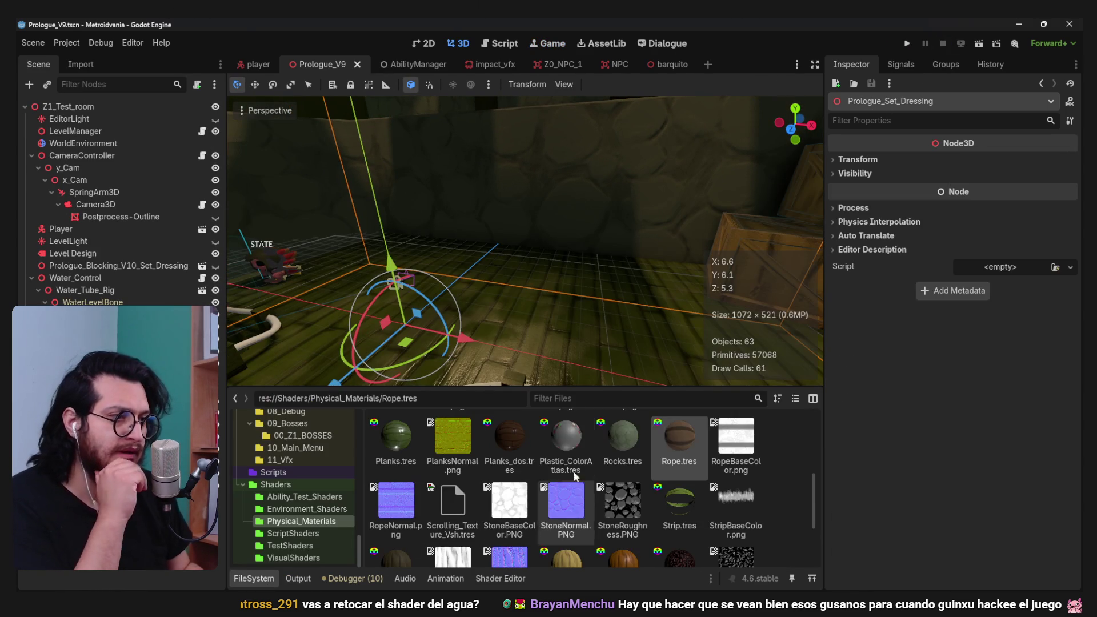
- Set Rocks.tres Specular to 1.0 and Roughness to 0.35
click(626, 443)
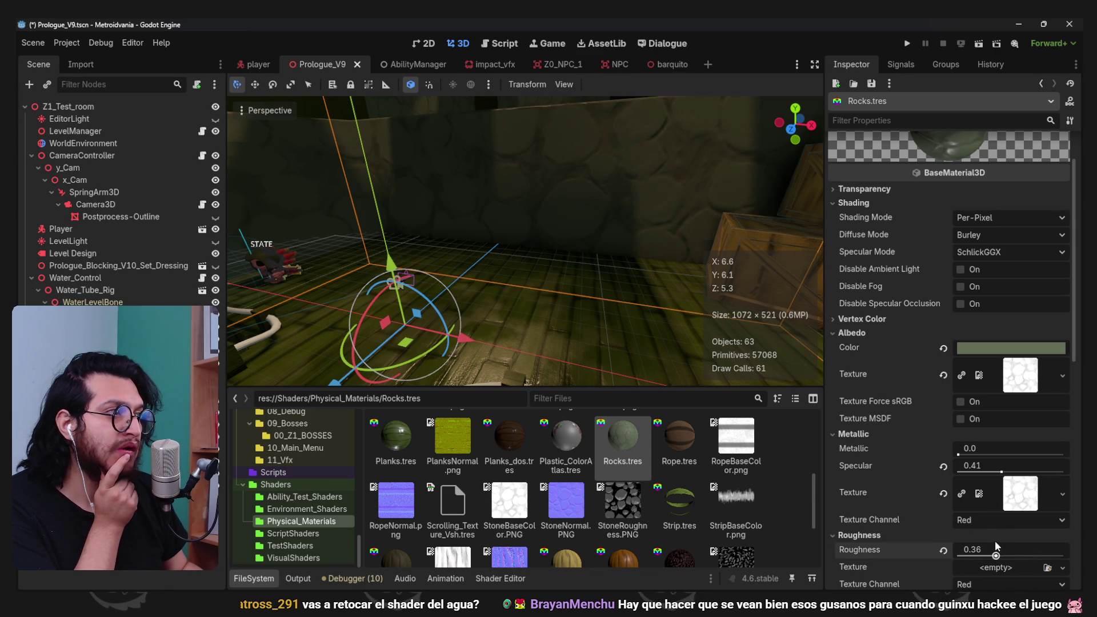
drag(1000, 547, 995, 540)
drag(1000, 471, 1064, 469)
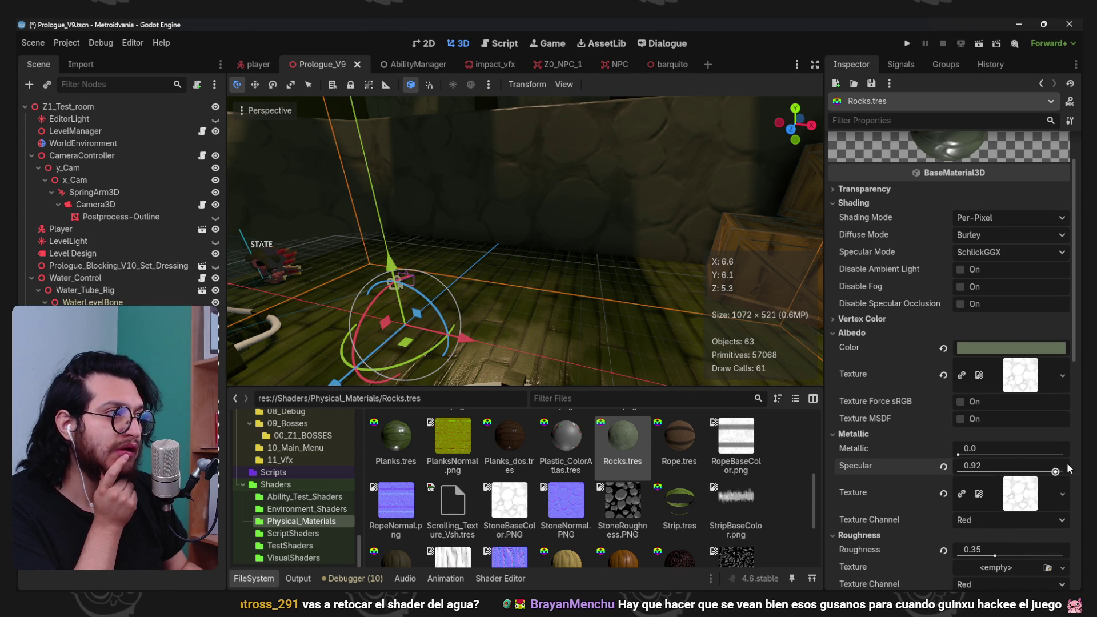
drag(522, 206, 594, 224)
click(909, 45)
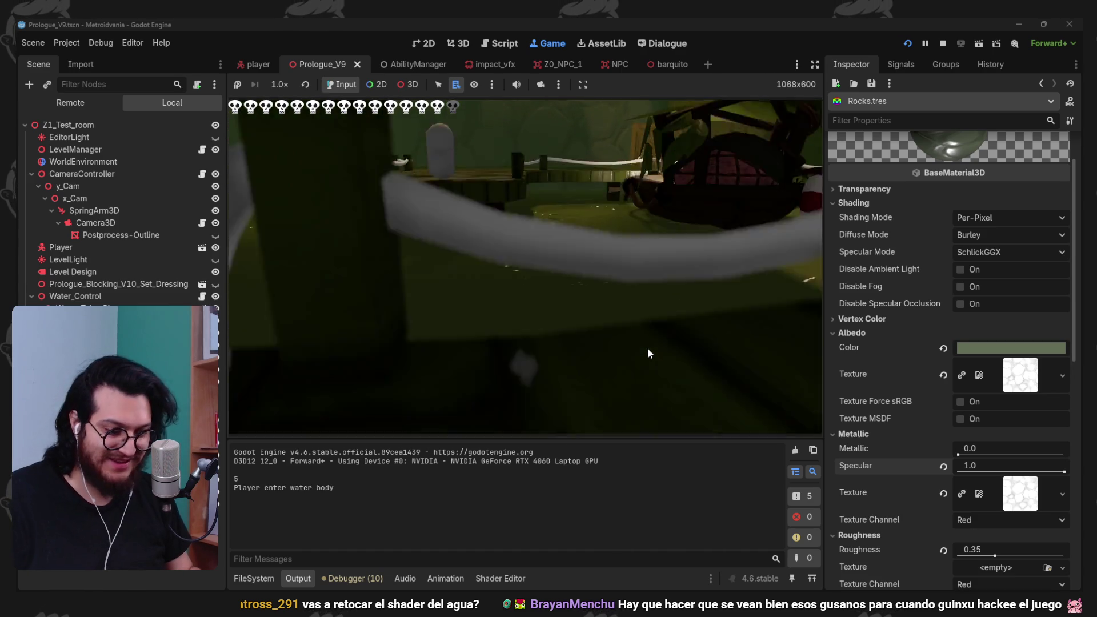
- Restart the game, walk, jump and dash the player along the boardwalks, then stop with F8
key(F5)
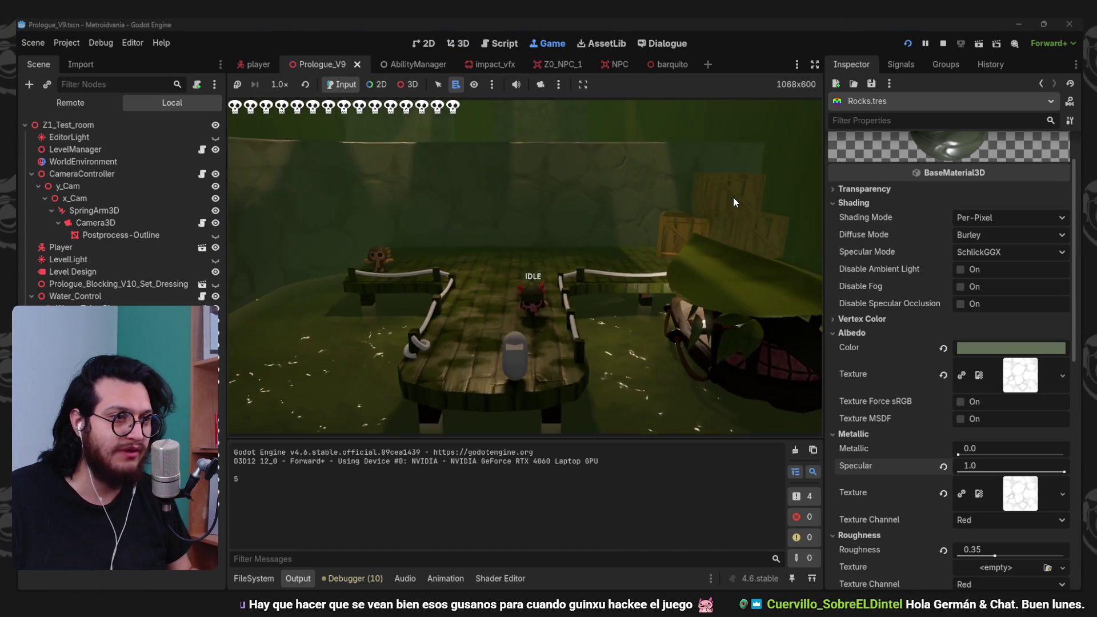
key(w)
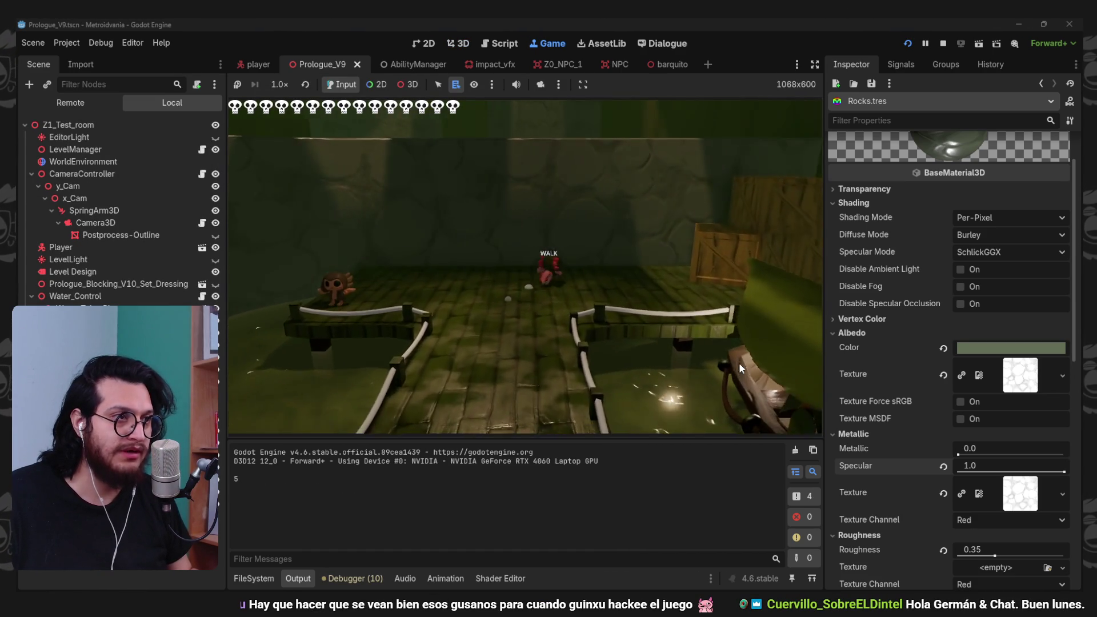
key(space)
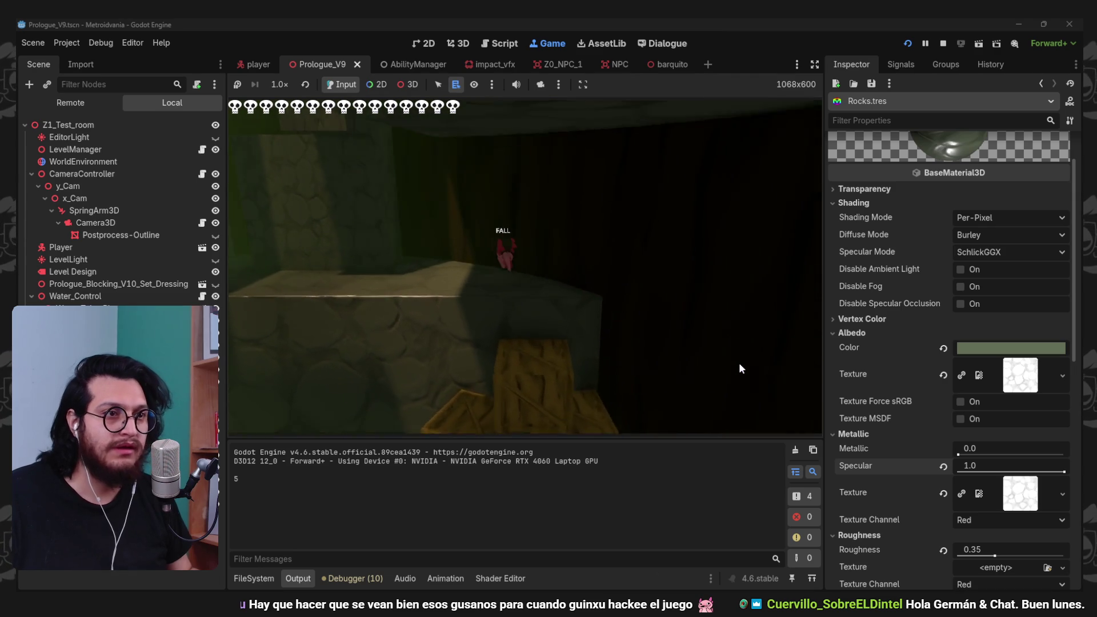
key(w)
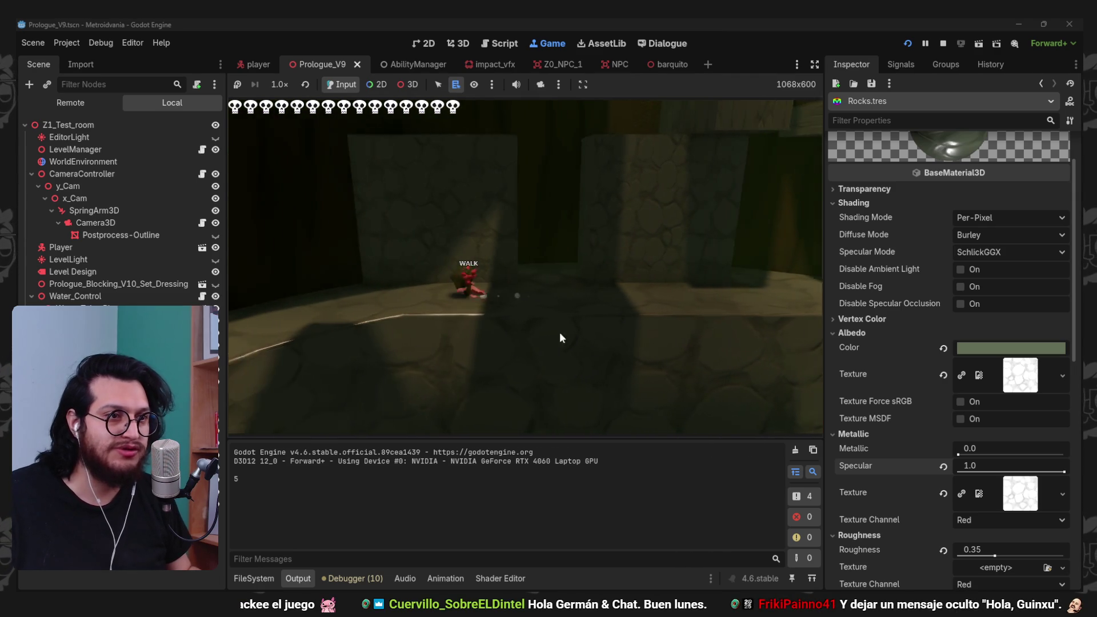
key(w)
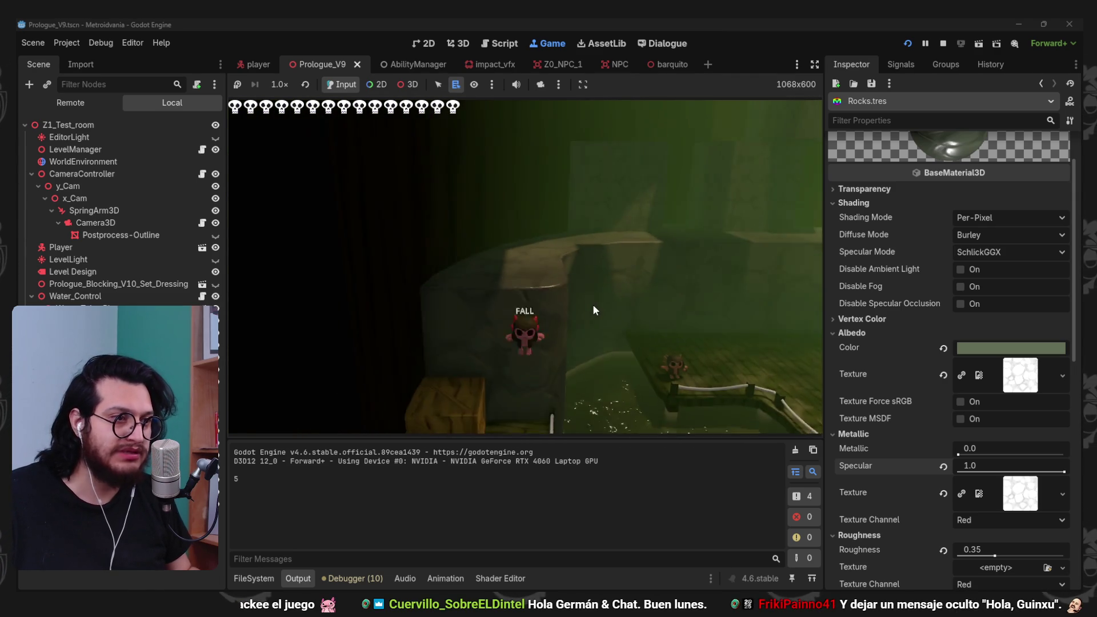
key(w)
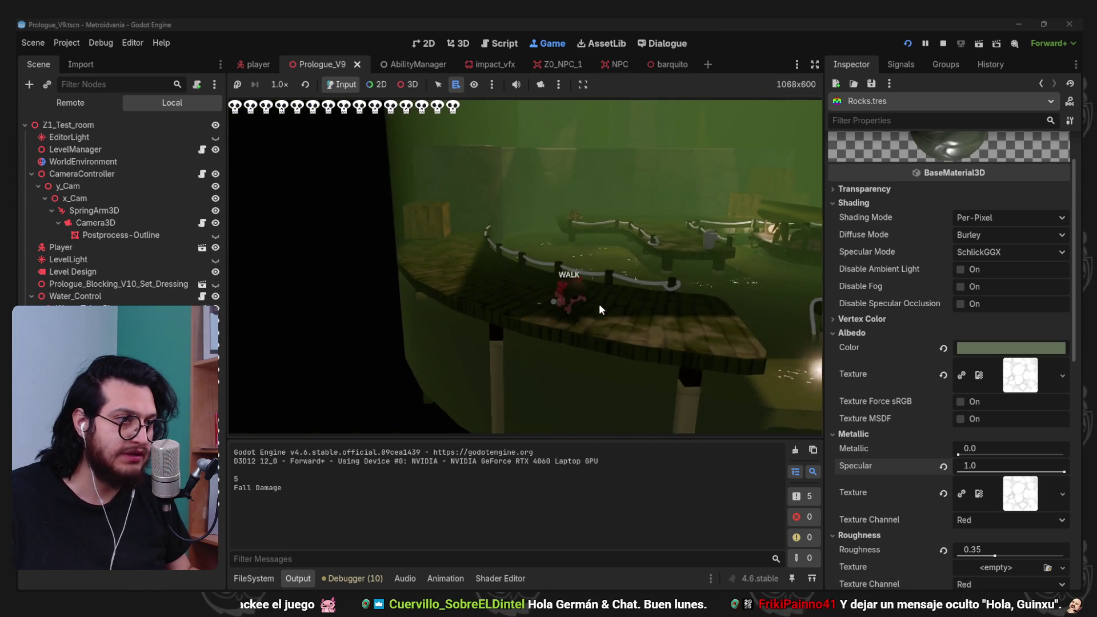
key(w)
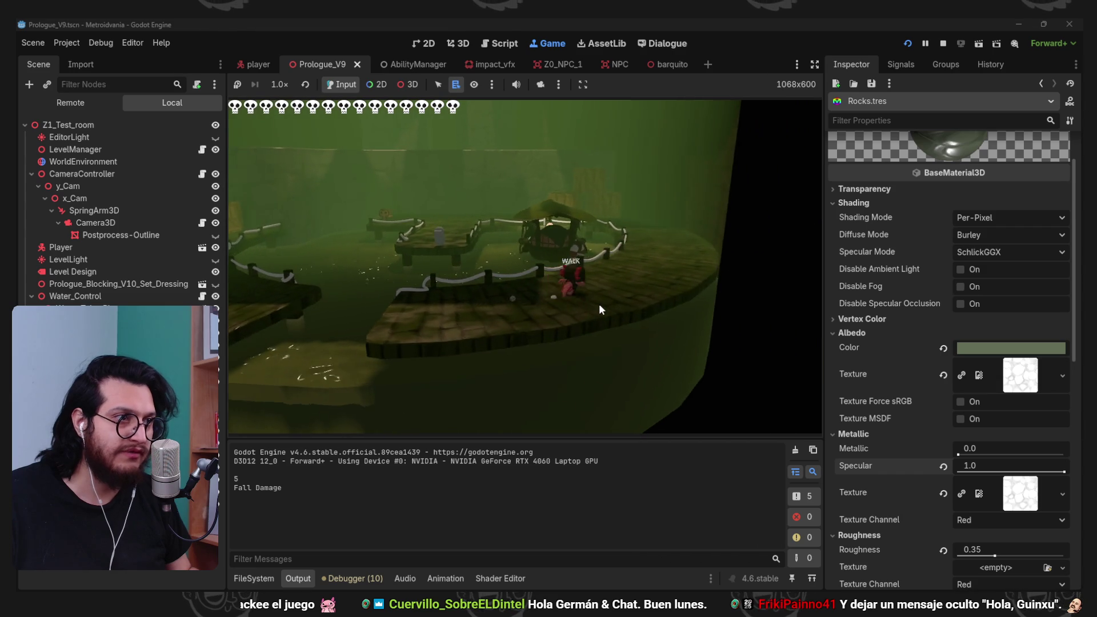
key(w)
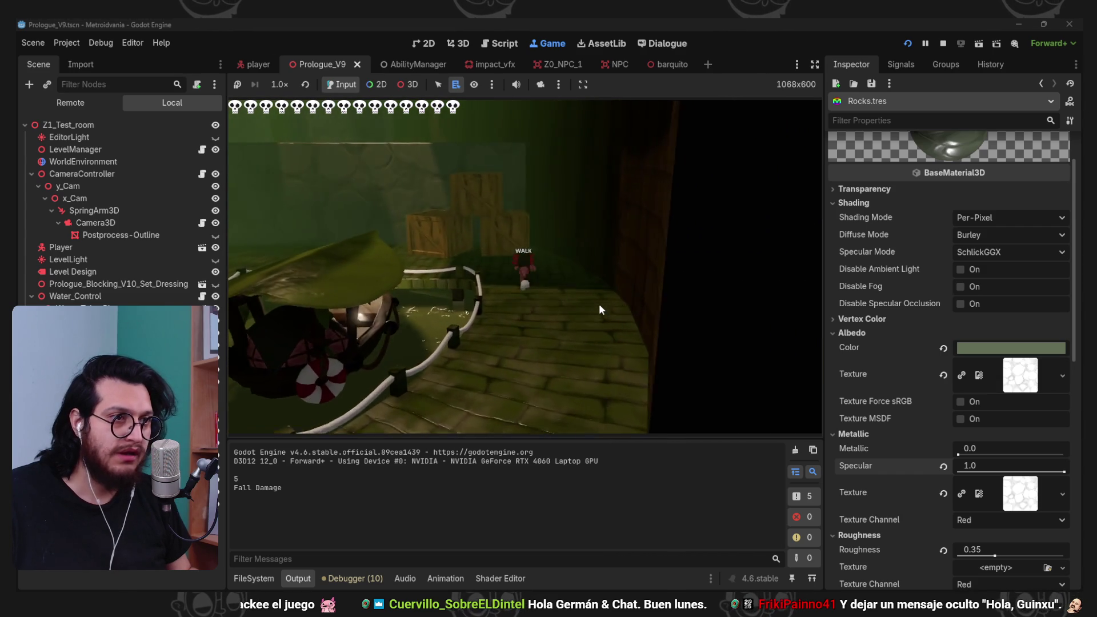
key(shift)
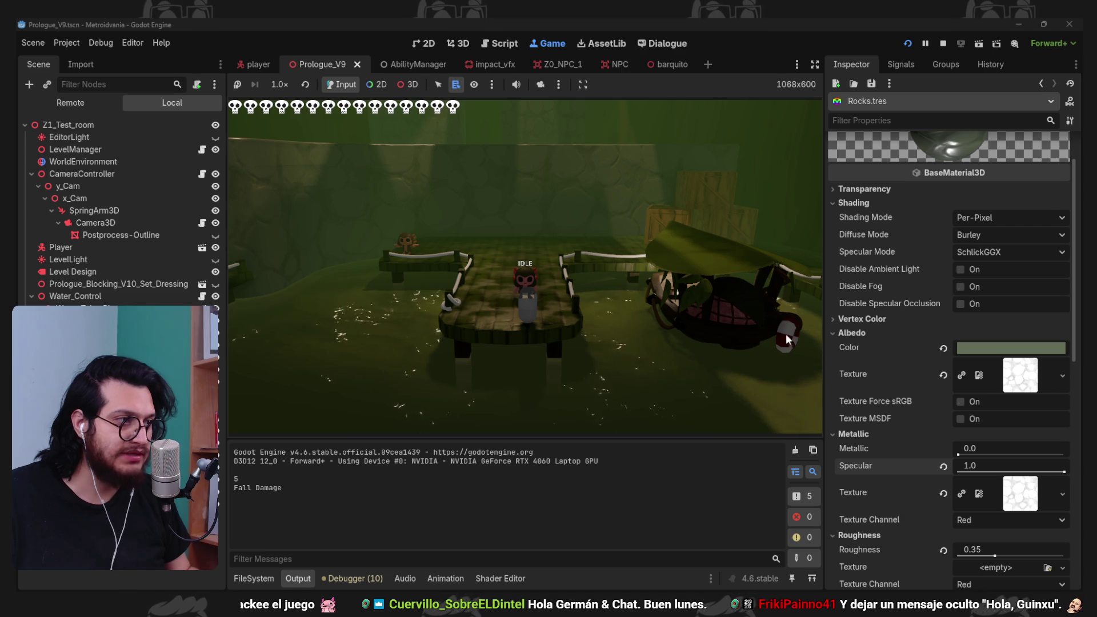
key(F8)
- In Blender, shrink the life ring's UVs onto a dark ColorAtlas pixel so it reads as a tire
key(alt+Tab)
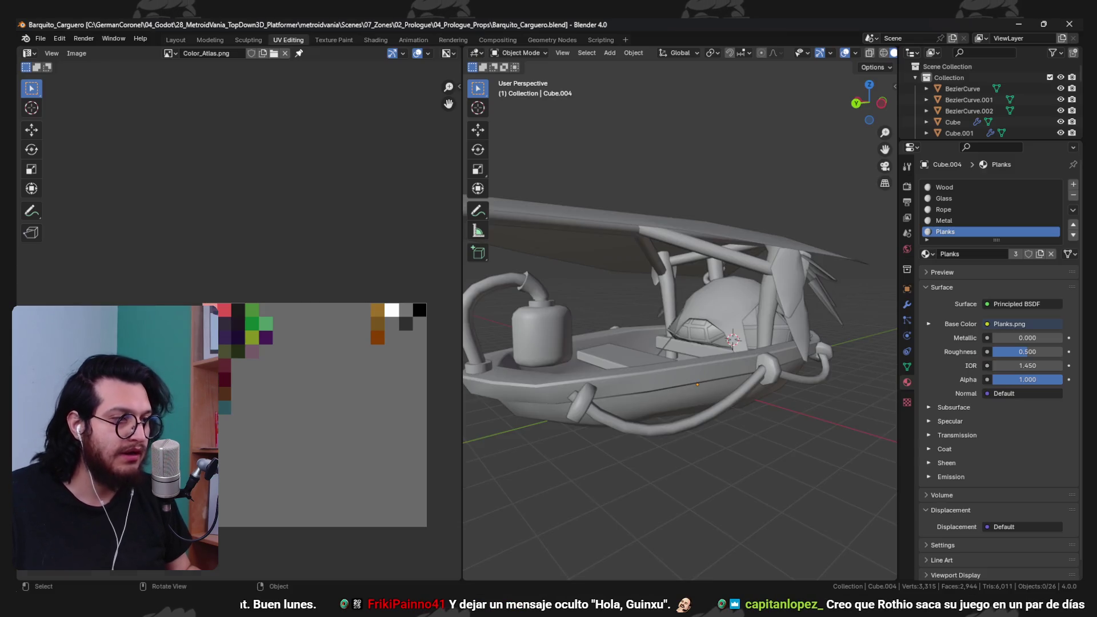
drag(708, 321, 718, 357)
click(718, 360)
key(Tab)
scroll(up, 3)
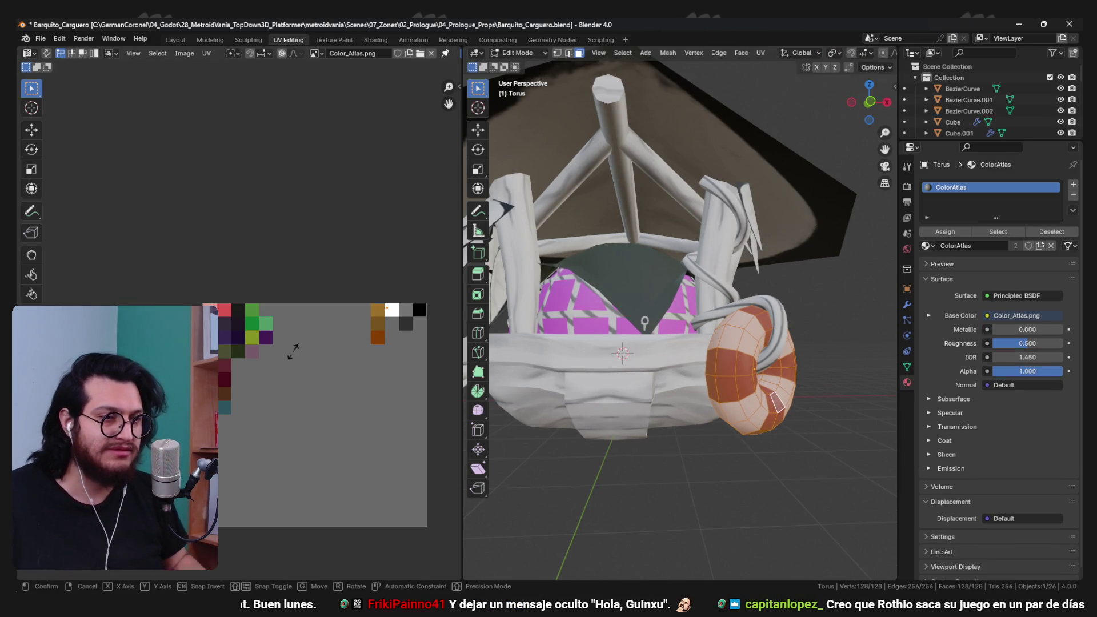
click(293, 350)
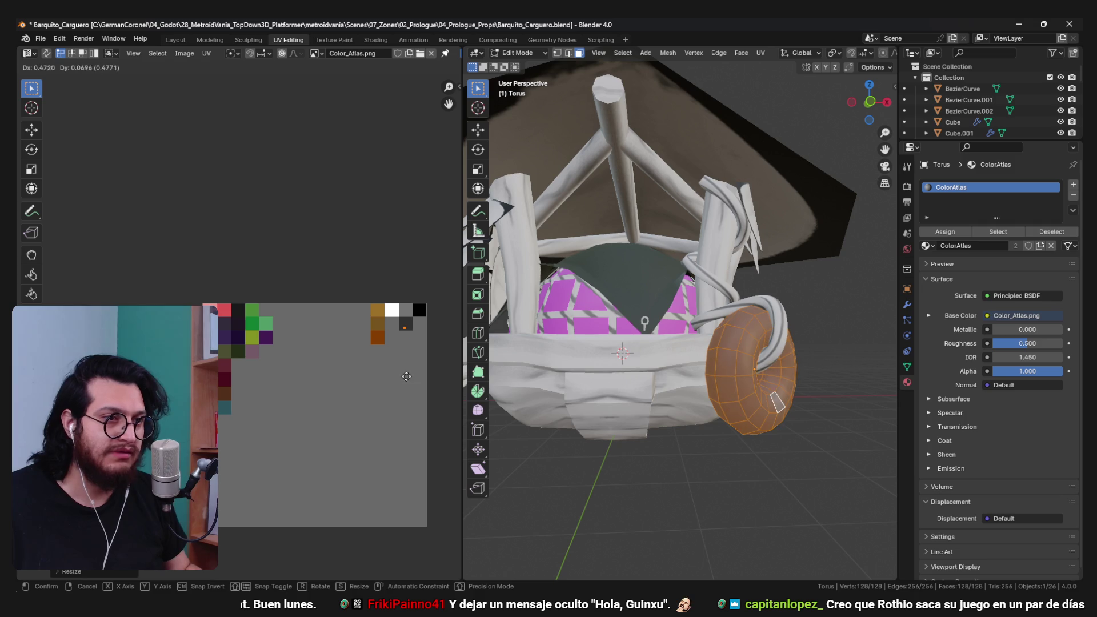
key(Tab)
- Copy the recoloured ring and return to Godot Engine
scroll(down, 3)
drag(780, 378, 720, 365)
key(ctrl+s)
scroll(up, 3)
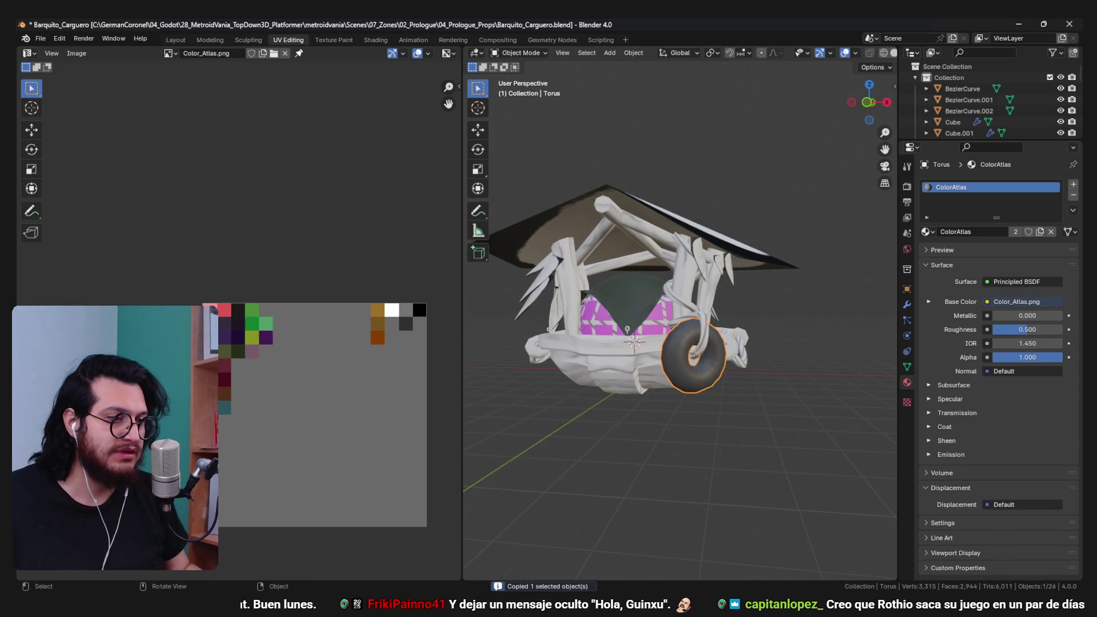
key(alt+Tab)
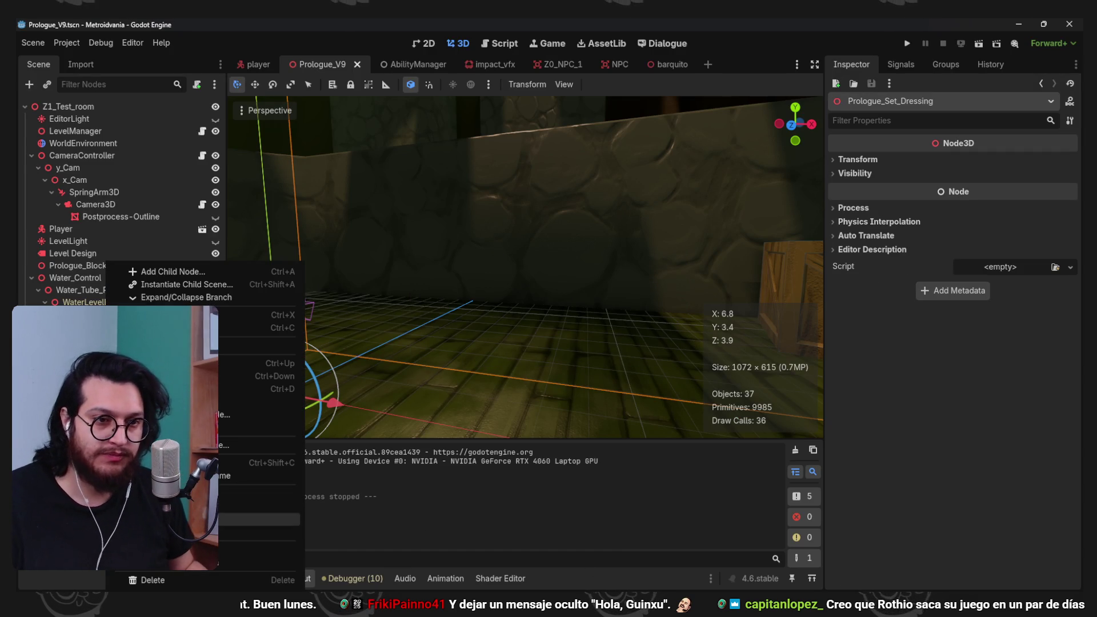
- Open Prologue_Set_Dressing.blend in its external program, Blender, from the FileSystem dock
right_click(506, 436)
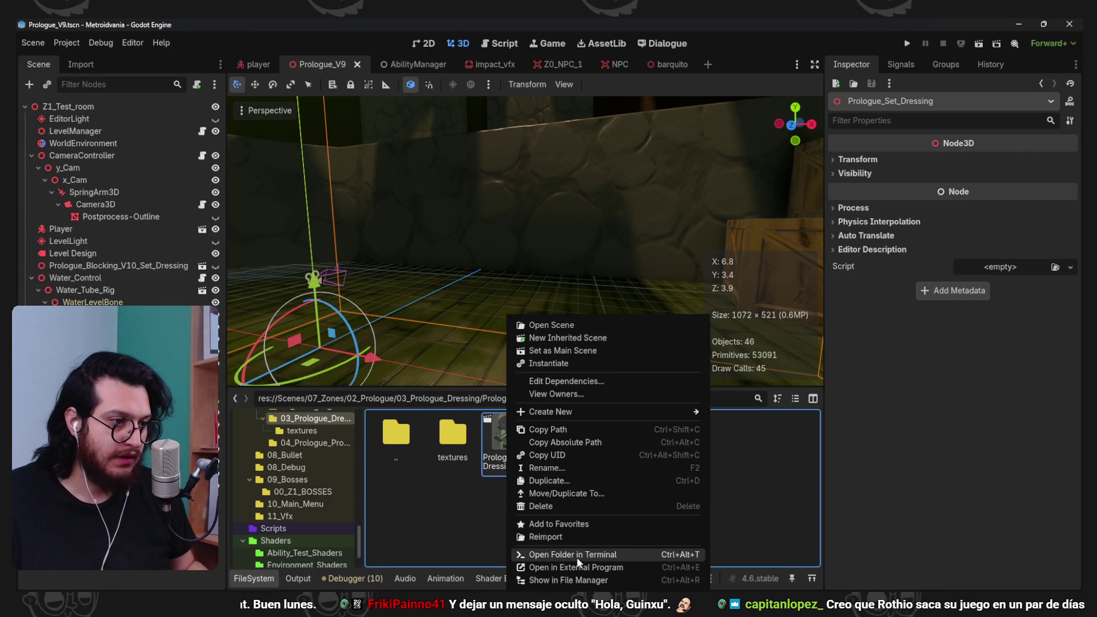
click(585, 564)
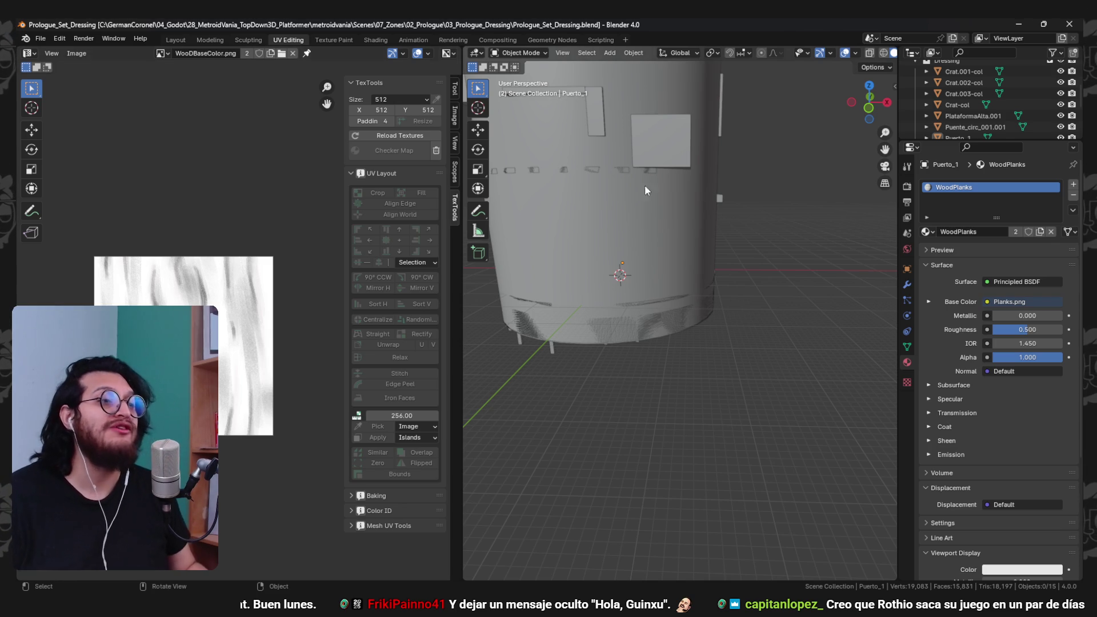
- Paste the dark tire into the dock scene and give it the shared ColorAtlas material
drag(774, 147, 656, 275)
scroll(up, 3)
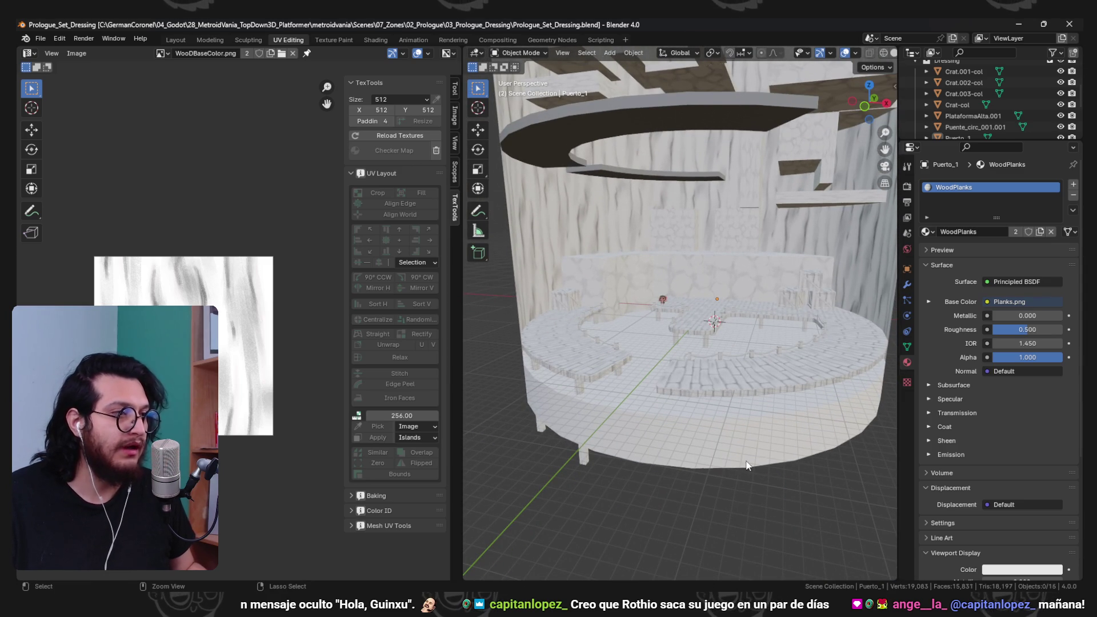
key(ctrl+v)
scroll(up, 3)
click(754, 307)
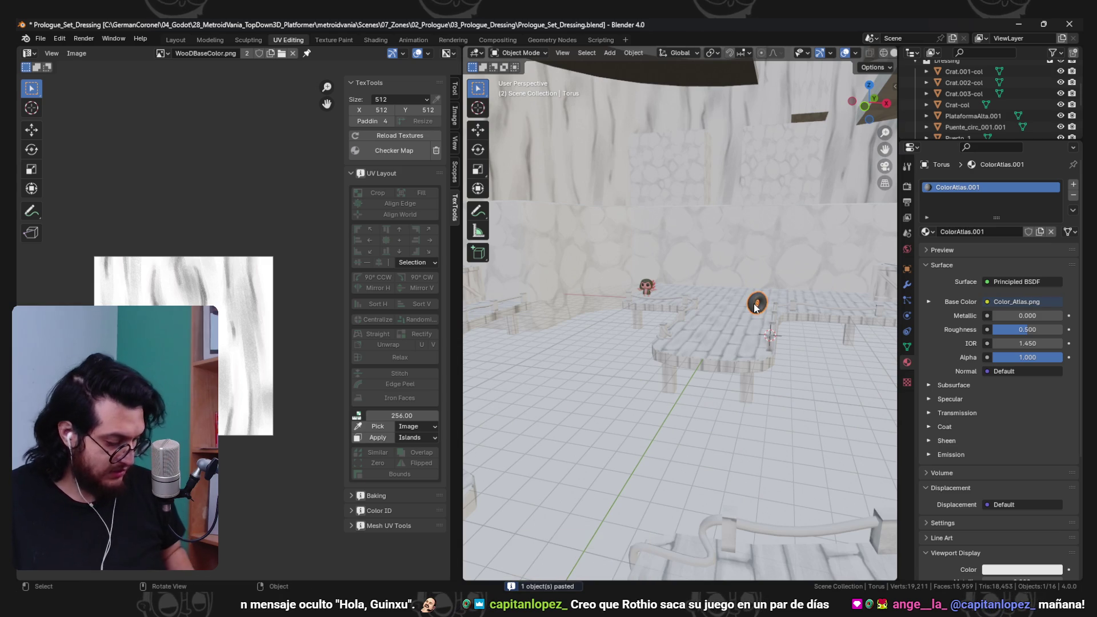
key(KP_Decimal)
scroll(down, 3)
scroll(down, 3)
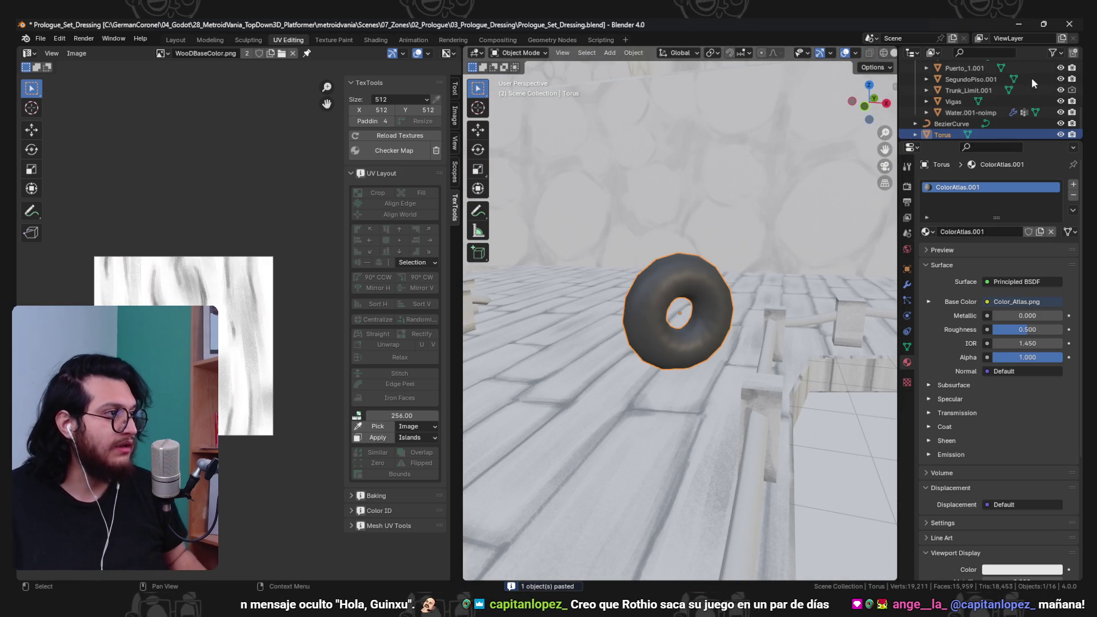
click(925, 231)
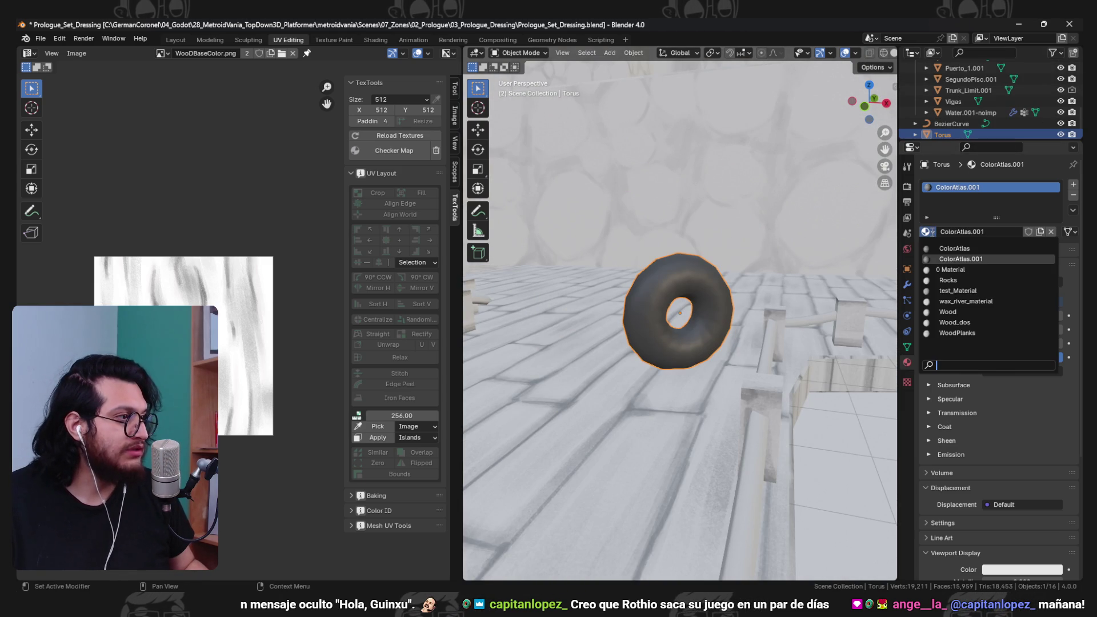
click(959, 254)
scroll(down, 3)
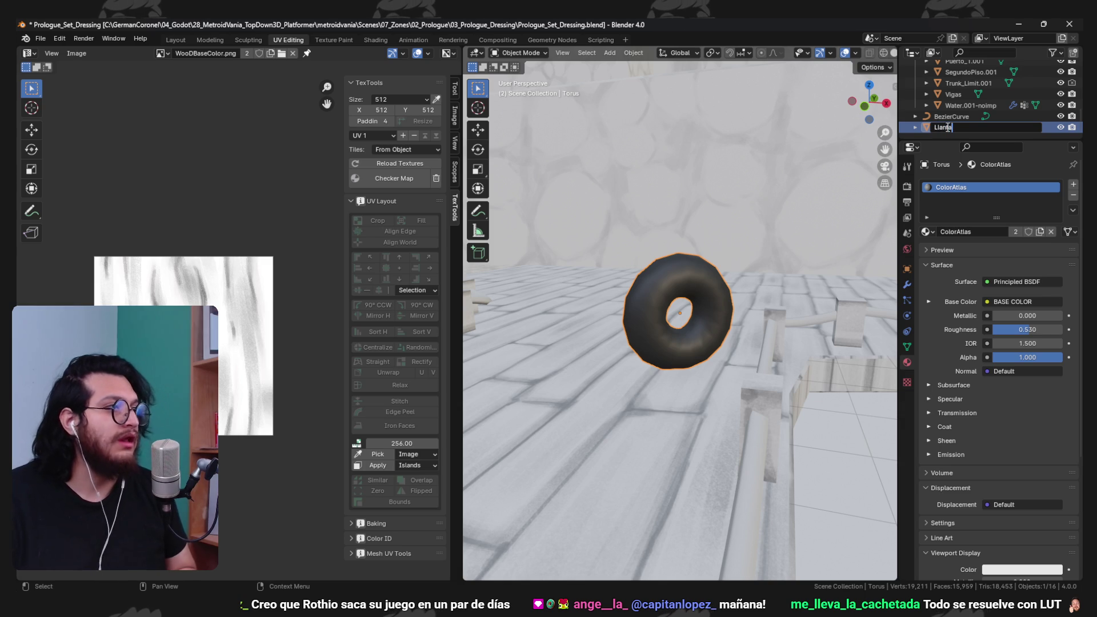
scroll(down, 3)
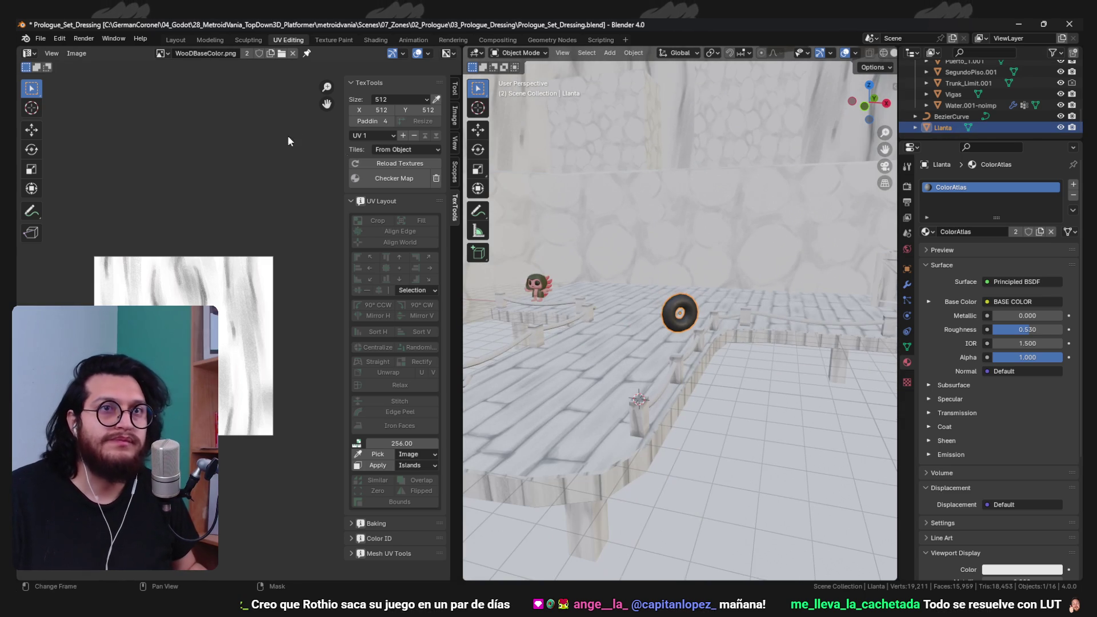
- Save the file and purge recursive unused data-blocks via File > Clean Up
key(ctrl+s)
click(40, 38)
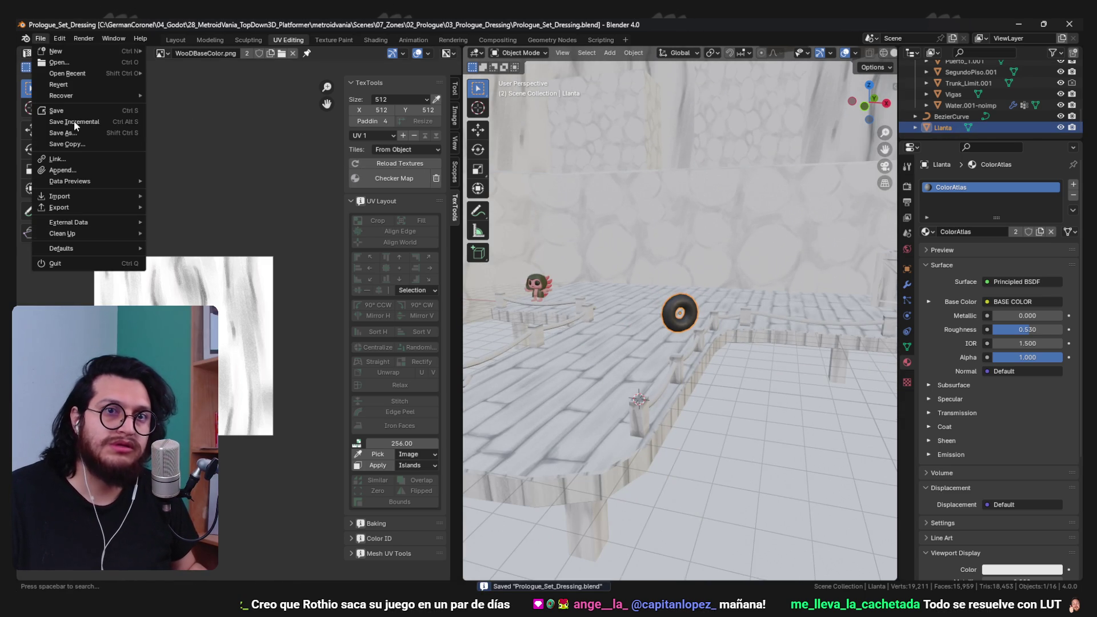
mouse_move(104, 231)
click(179, 244)
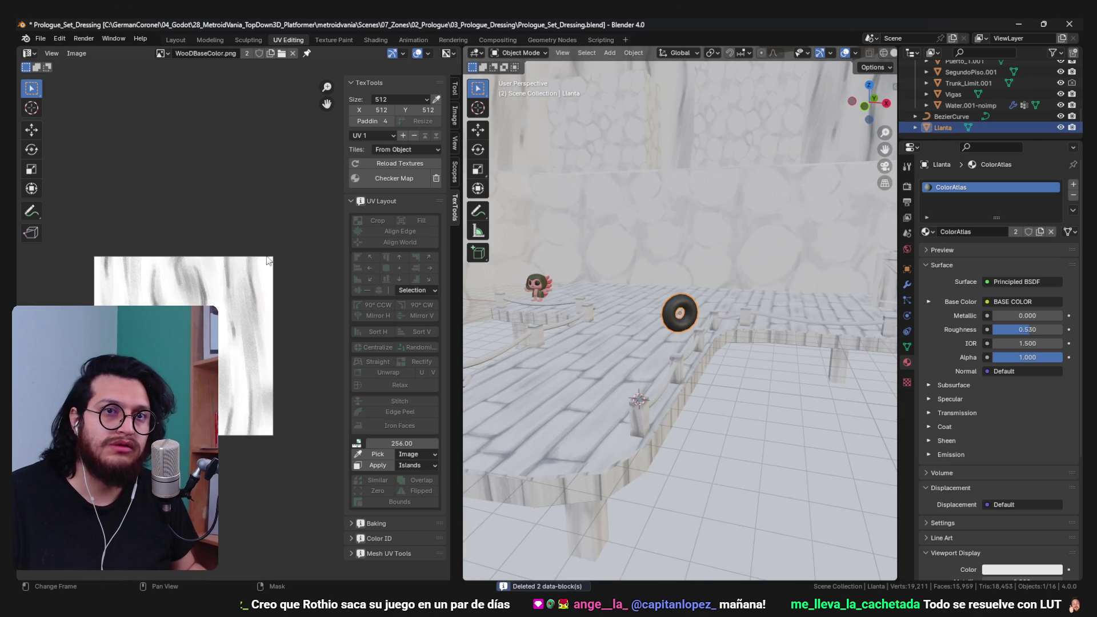
- Clear the tire's rotation, then turn it 90° around X and 90° around Z
key(KP_7)
key(alt+r)
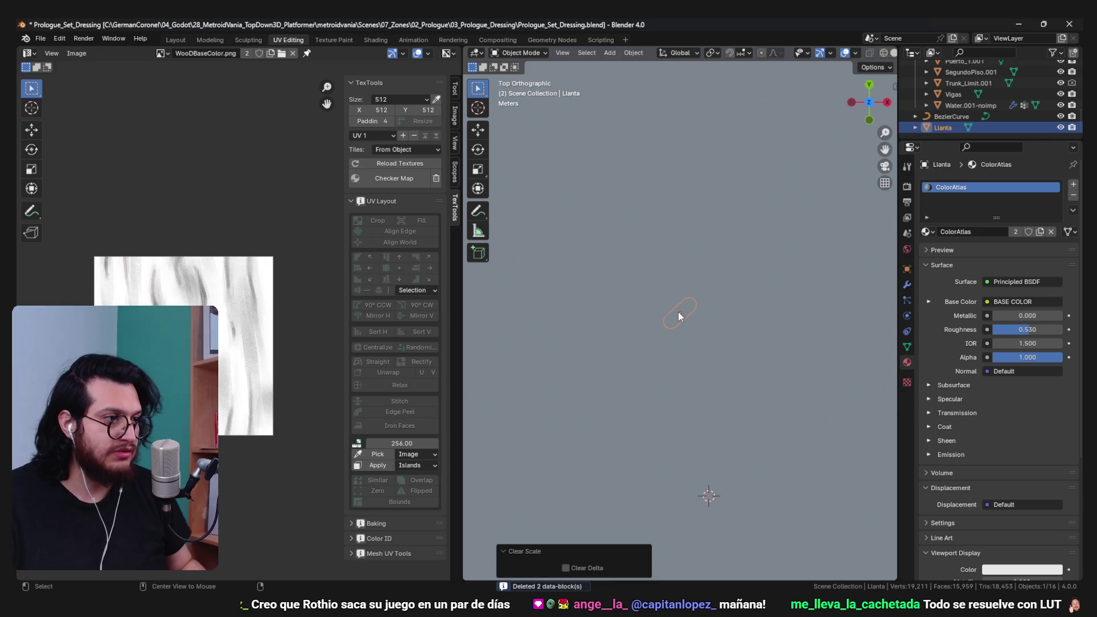
key(shift+z)
key(r)
key(x)
key(9)
key(0)
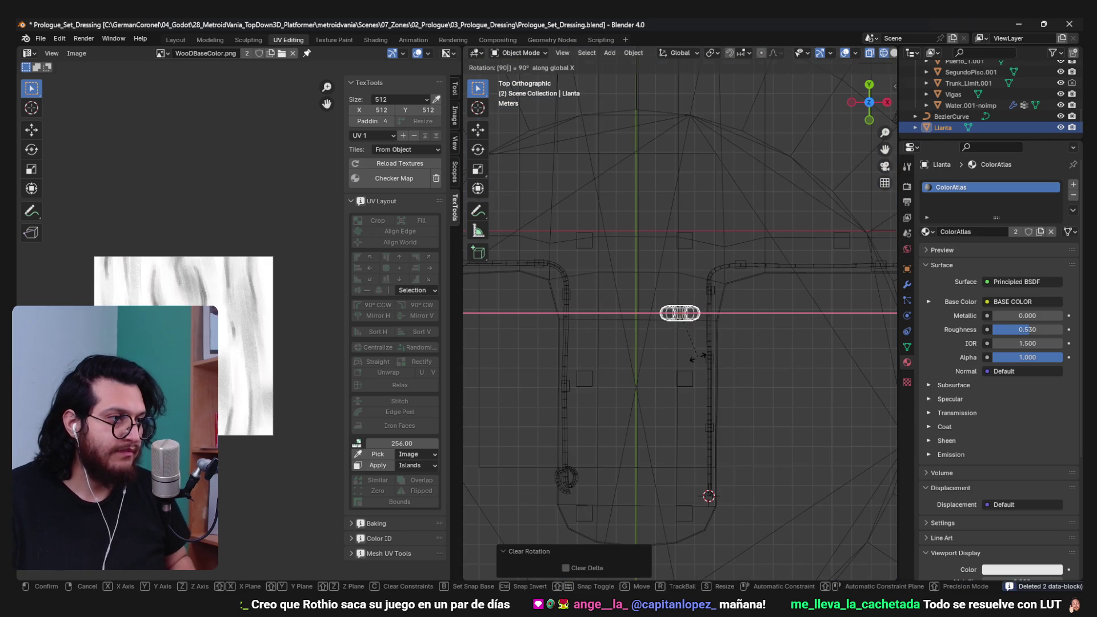
key(Return)
key(r)
key(z)
key(9)
key(0)
key(Return)
- Place the tire beside the dock edge, lowered 1.9 m and pushed against the side
drag(752, 492, 720, 435)
key(g)
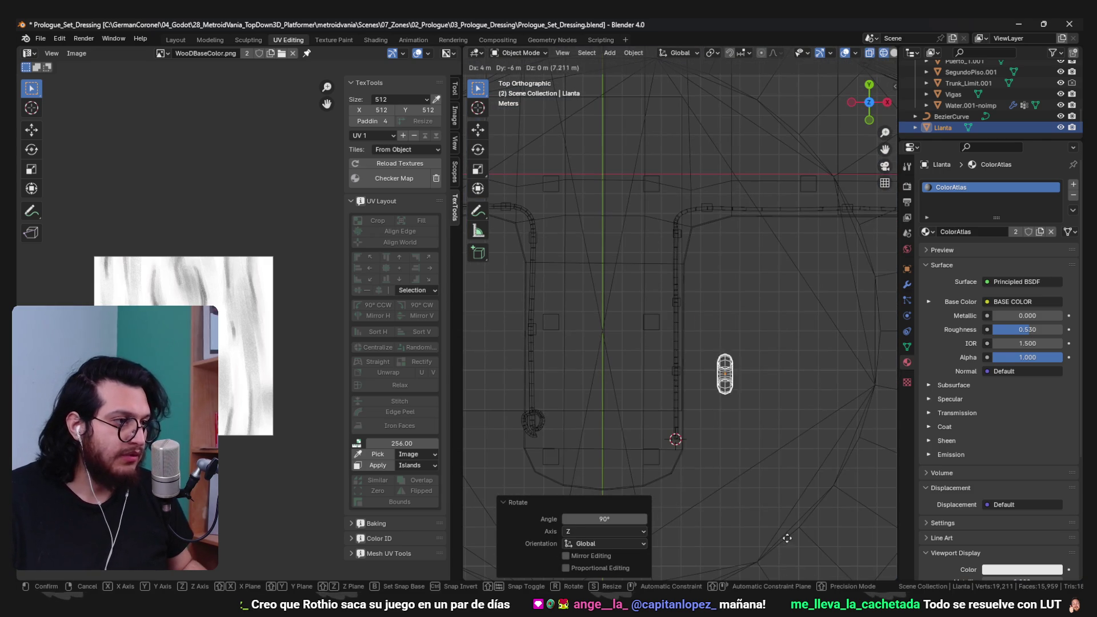
click(761, 554)
drag(759, 550, 786, 324)
key(shift+z)
key(g)
key(z)
click(748, 337)
key(g)
key(x)
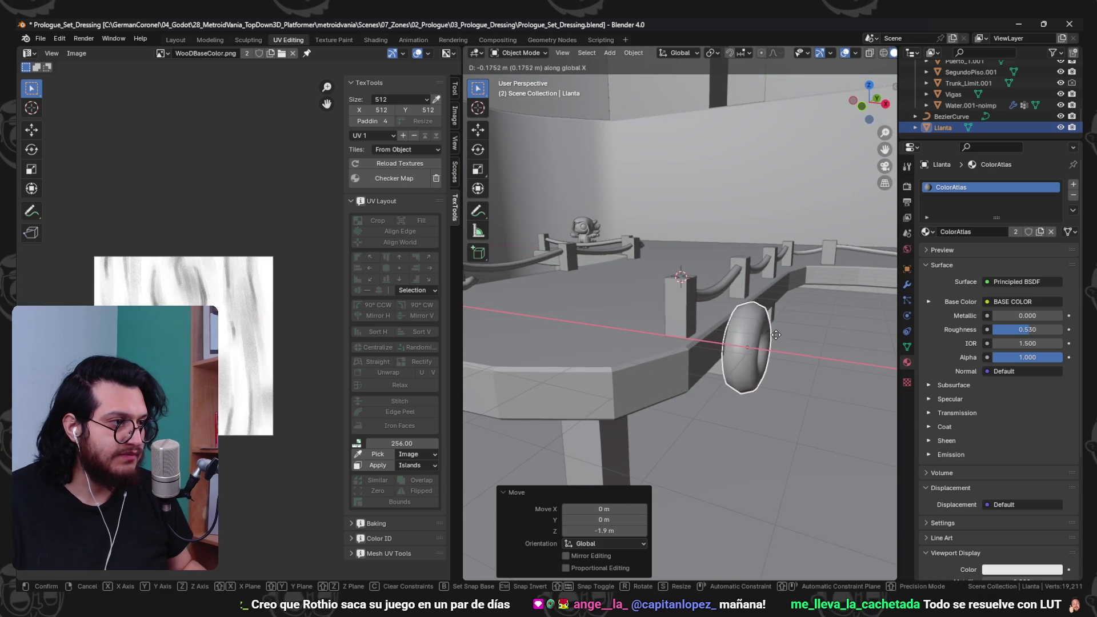
click(776, 339)
- Fine-tune the tire's position: raise it about 0.42 m and shift 0.13 m along X
key(KP_Decimal)
key(z)
click(715, 506)
drag(712, 292, 675, 315)
key(g)
key(z)
click(728, 272)
key(g)
key(x)
click(739, 275)
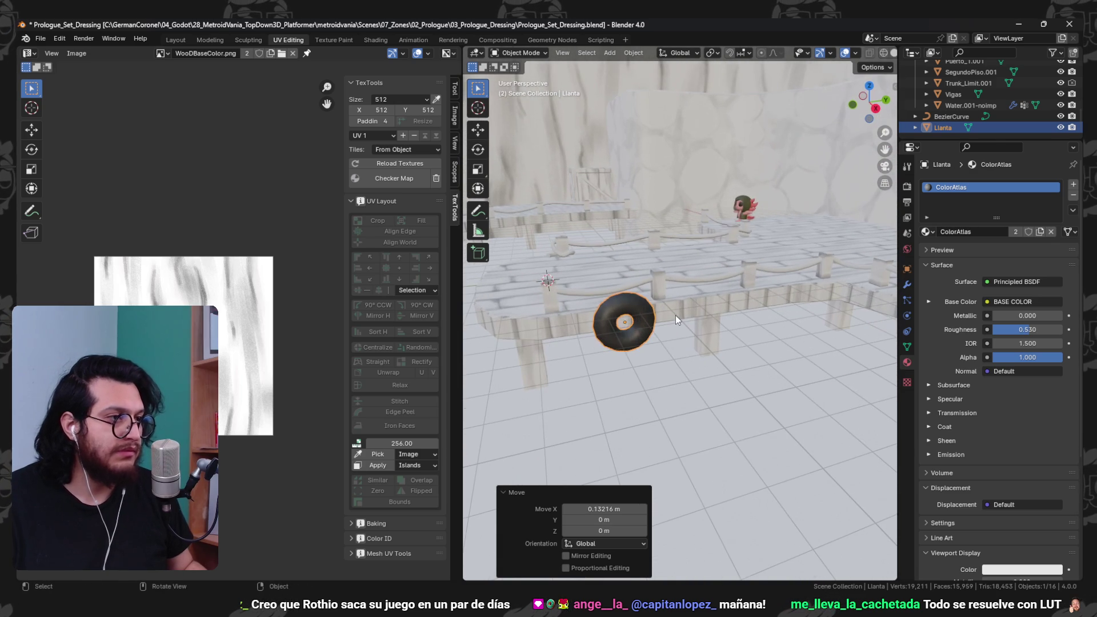
- Duplicate the tire 4 m along the dock's Y axis
key(shift+d)
text(y4)
key(Return)
drag(783, 319, 802, 399)
- Select both tires and duplicate the pair along X onto the dock's far side
key(g)
key(y)
click(764, 313)
click(644, 341)
key(shift+d)
key(x)
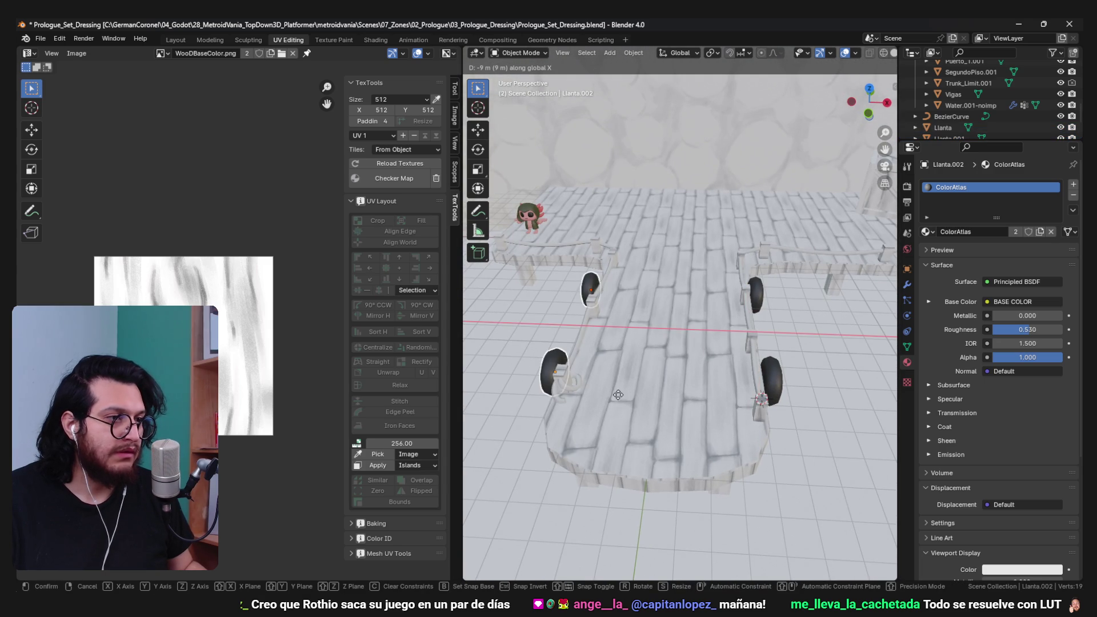
click(623, 395)
drag(625, 395, 692, 372)
- Pick one of the tires, checking it from front and top views
key(alt+a)
key(KP_1)
click(601, 351)
key(KP_Divide)
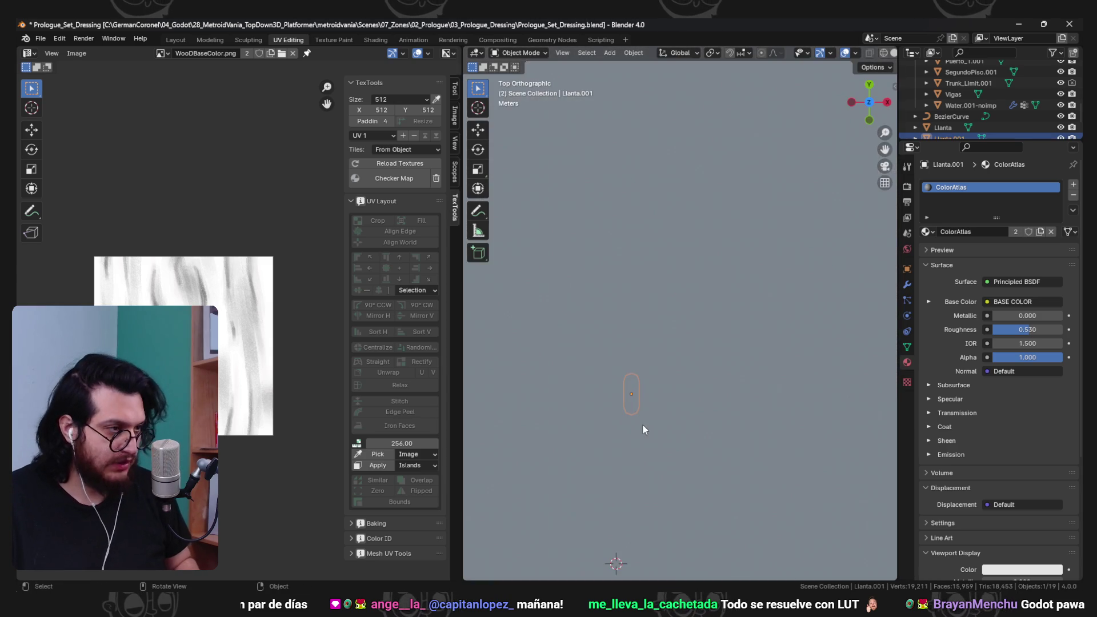
key(KP_Divide)
key(KP_7)
- Make a linked copy of the tire, turned a quarter turn, along the dock corner edge
key(alt+d)
click(764, 360)
key(r)
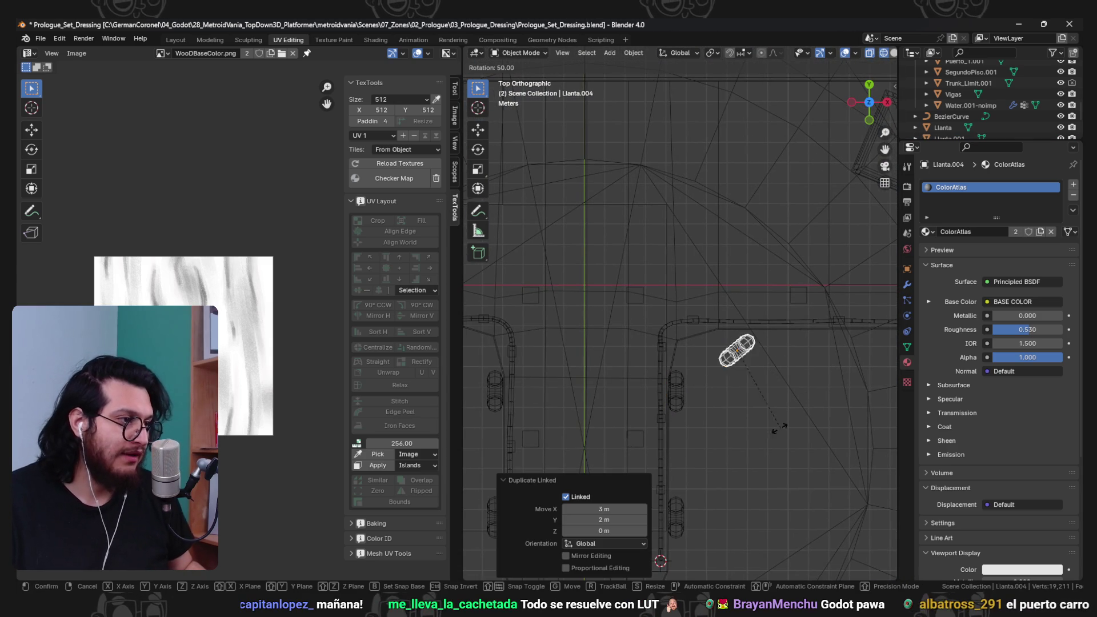
click(727, 414)
scroll(up, 3)
key(g)
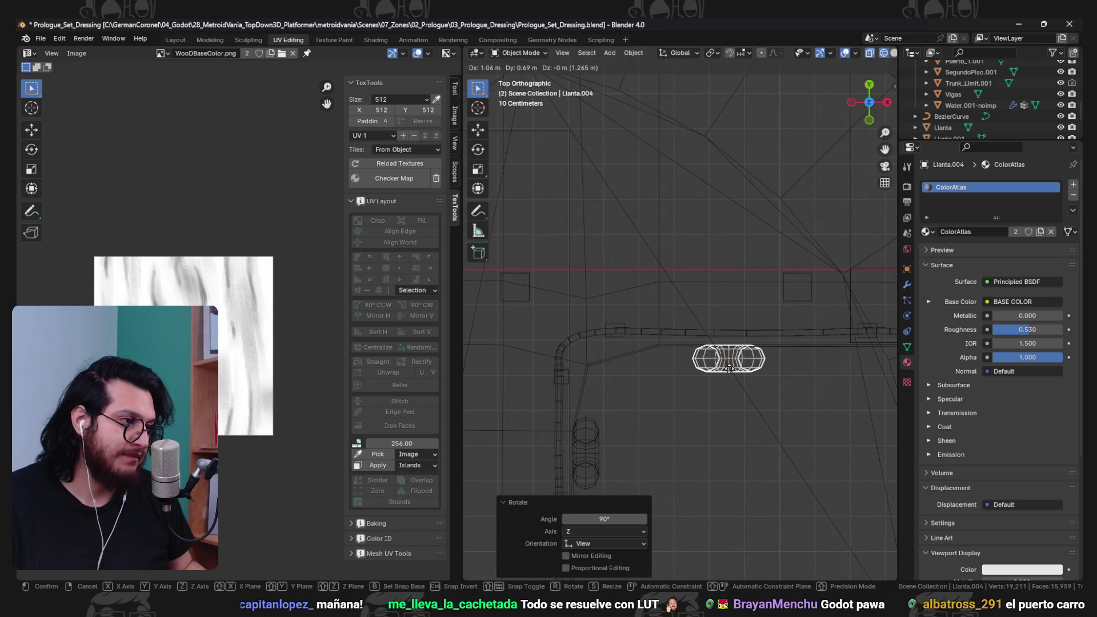
click(687, 374)
key(z)
drag(729, 372, 681, 341)
- Duplicate that tire again and place the new copy along the dock
key(z)
click(760, 402)
drag(761, 402, 694, 351)
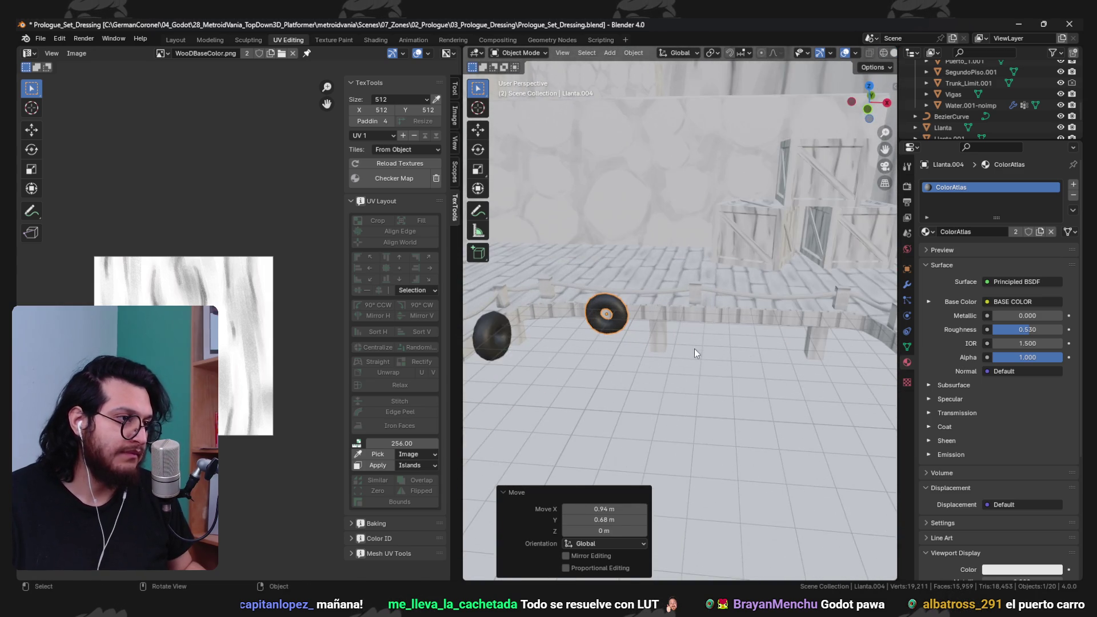
key(shift+d)
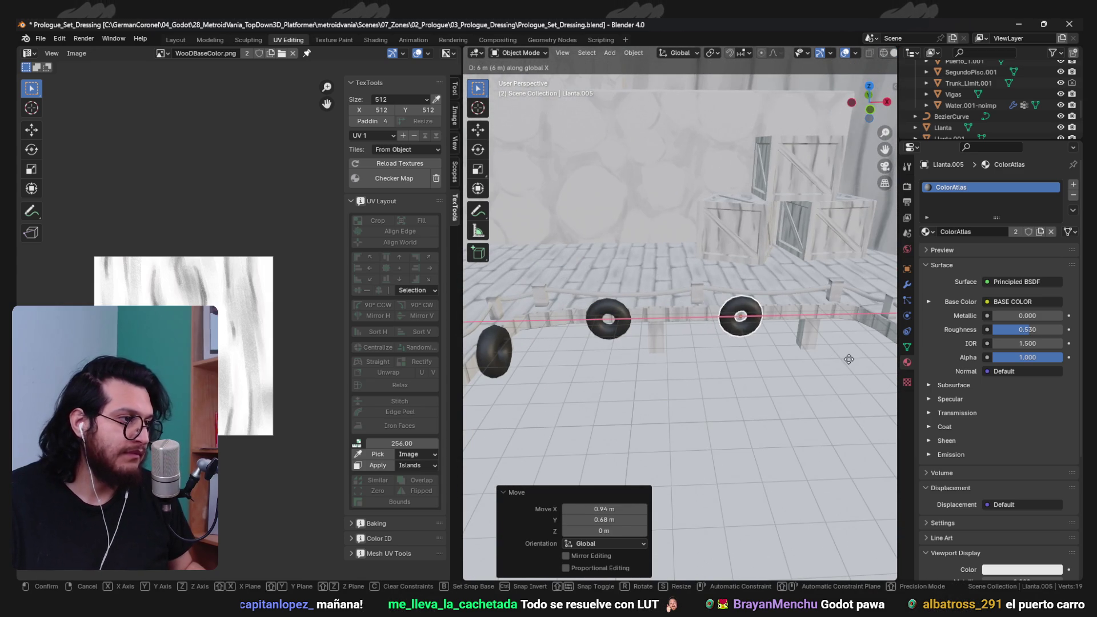
click(849, 359)
scroll(down, 3)
drag(745, 362, 696, 323)
- Select another tire and place a linked copy of it along the dock edge in wireframe view
click(637, 314)
key(KP_7)
key(KP_Decimal)
key(z)
click(548, 335)
scroll(down, 3)
key(alt+d)
click(746, 390)
- Rotate the copy 90° and drop it against the dock edge, then select the rope curve
key(r)
click(662, 284)
key(g)
click(731, 216)
key(shift+z)
drag(759, 404, 775, 294)
click(751, 348)
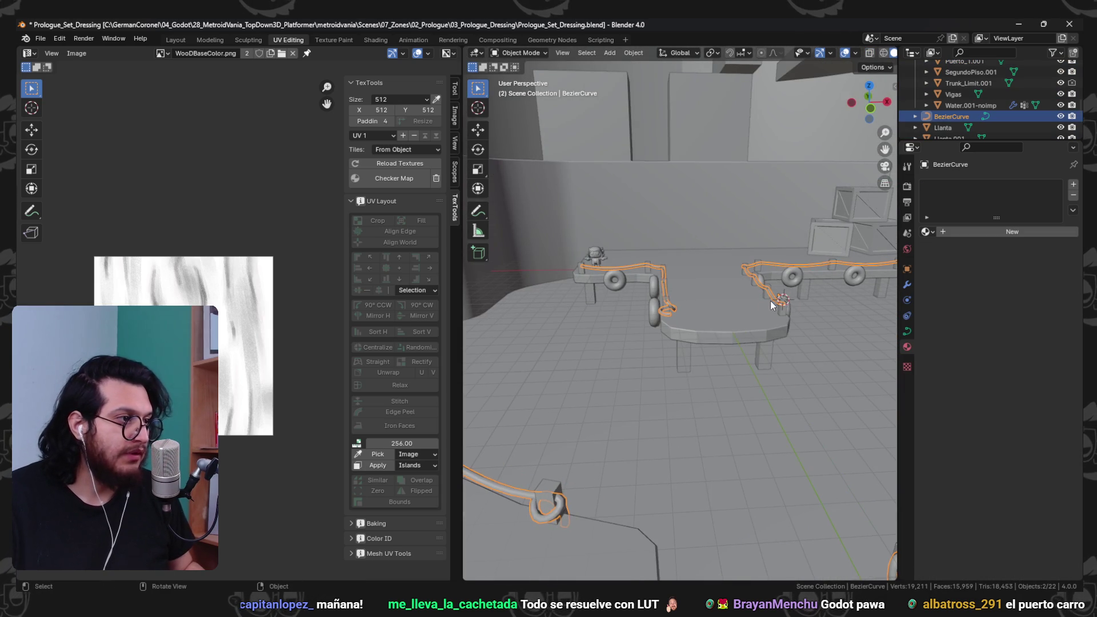
- Convert the rope curve to a mesh and save the blend file
right_click(776, 294)
mouse_move(741, 359)
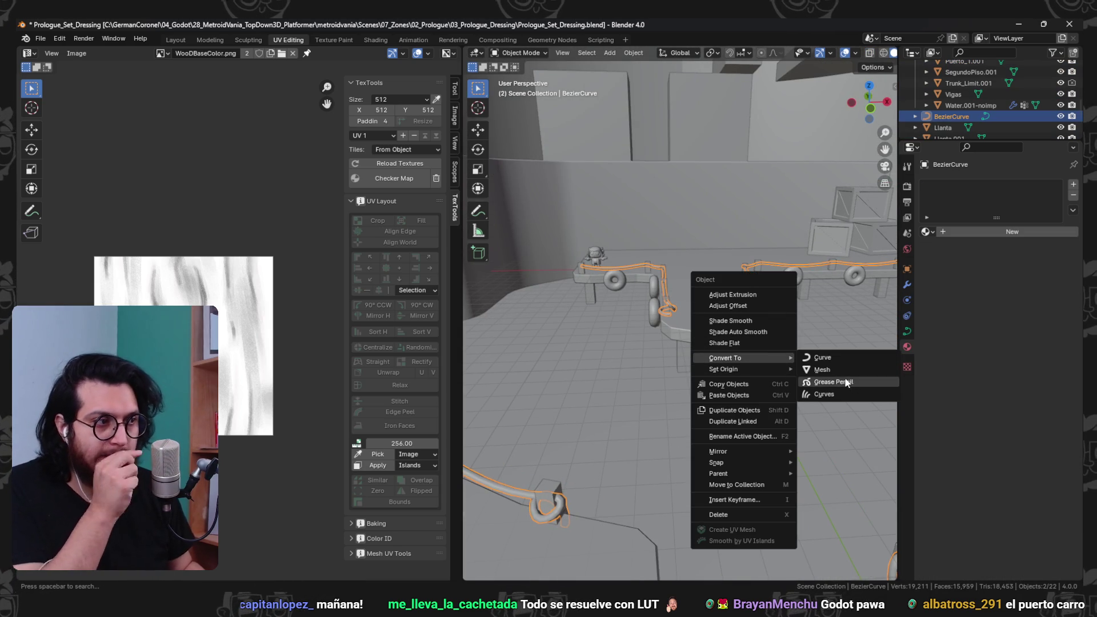
click(824, 370)
key(ctrl+s)
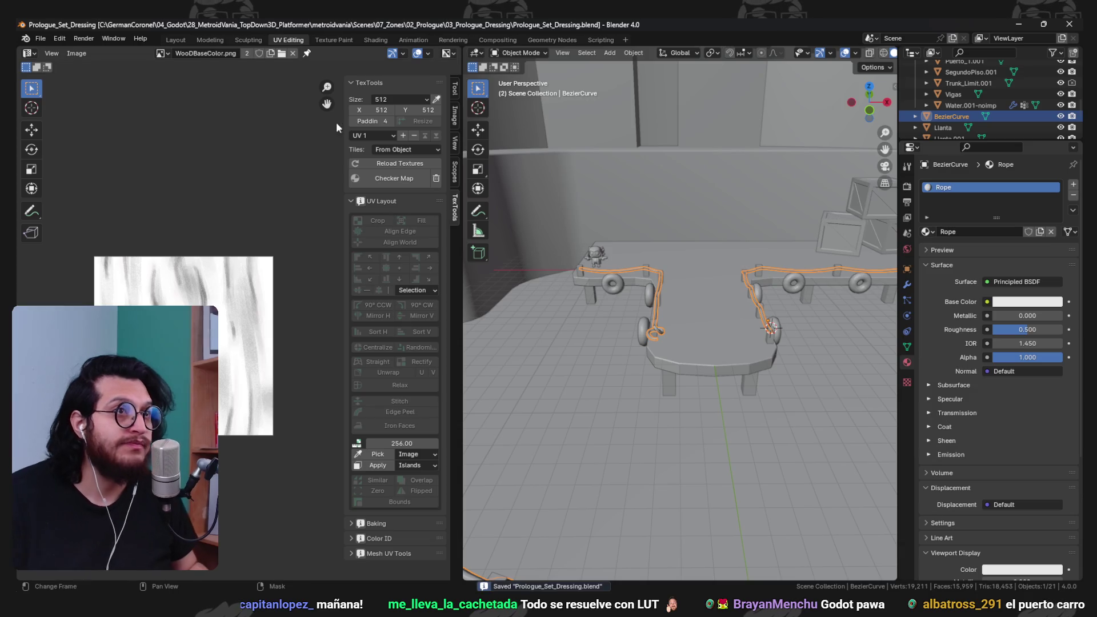
- Add an image texture to the Rope material's Base Color, loading RopeBaseColor.png from Physical_Materials
click(376, 40)
click(486, 388)
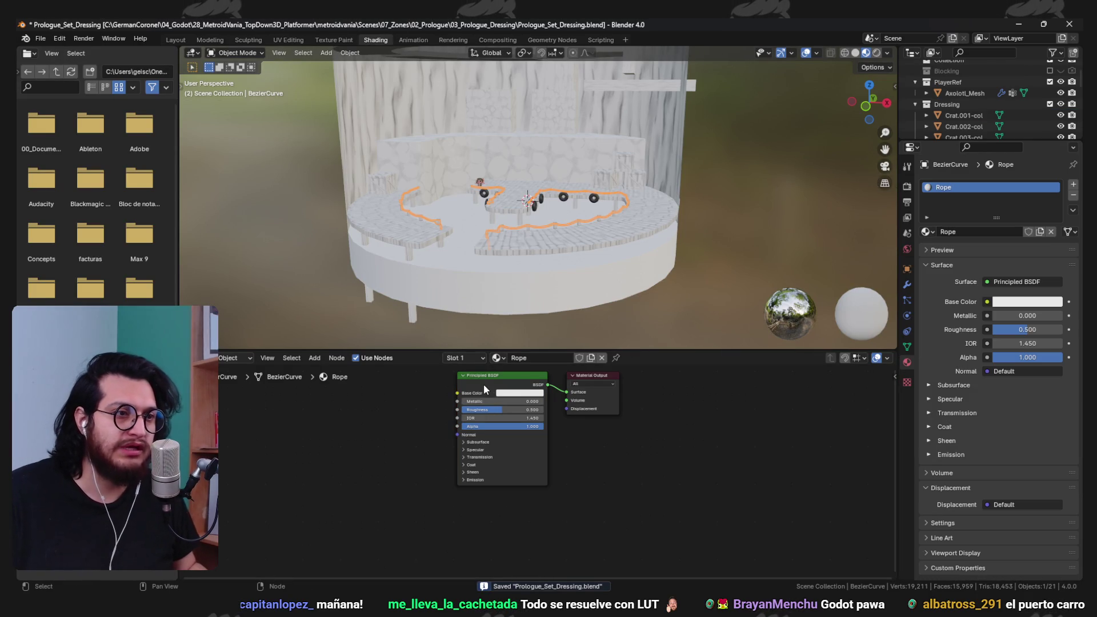
key(ctrl+t)
click(432, 418)
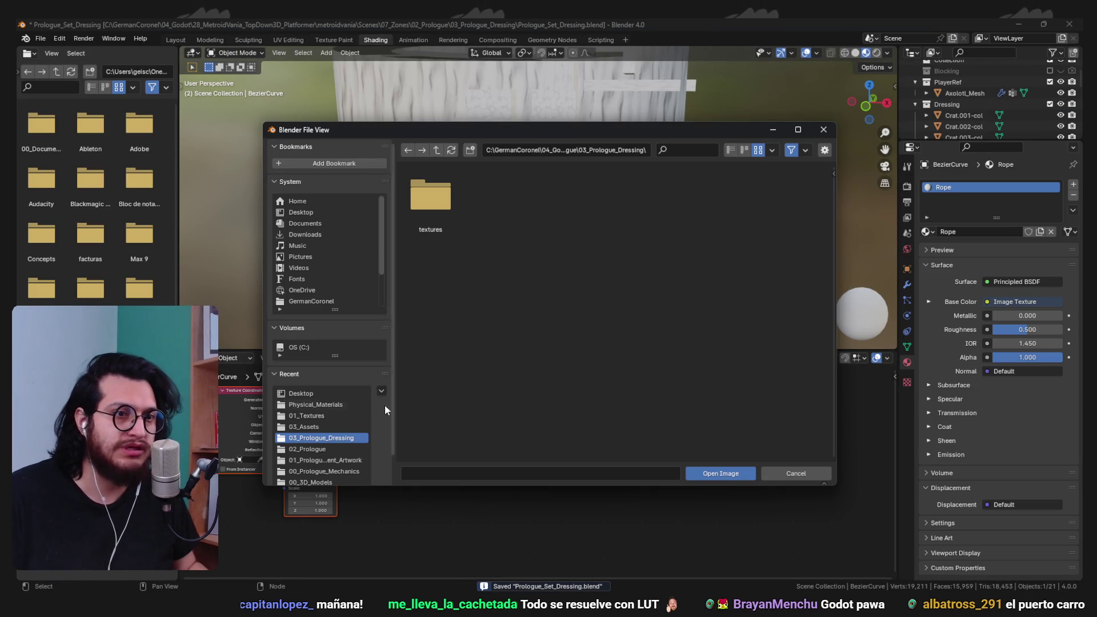
click(335, 404)
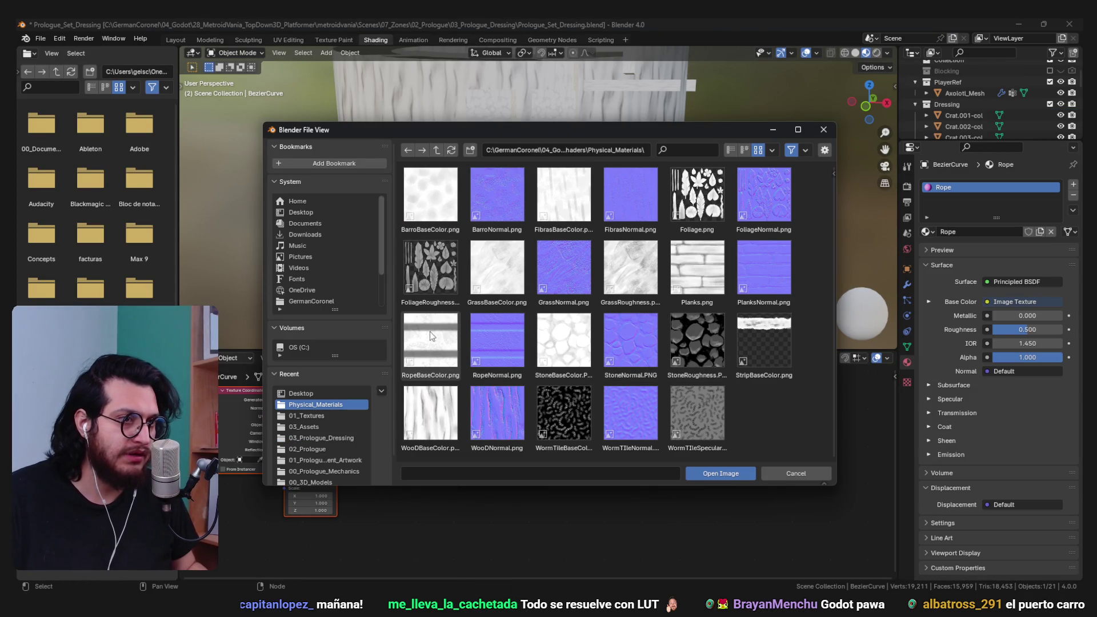
double_click(427, 335)
scroll(up, 3)
drag(547, 210, 485, 205)
key(Tab)
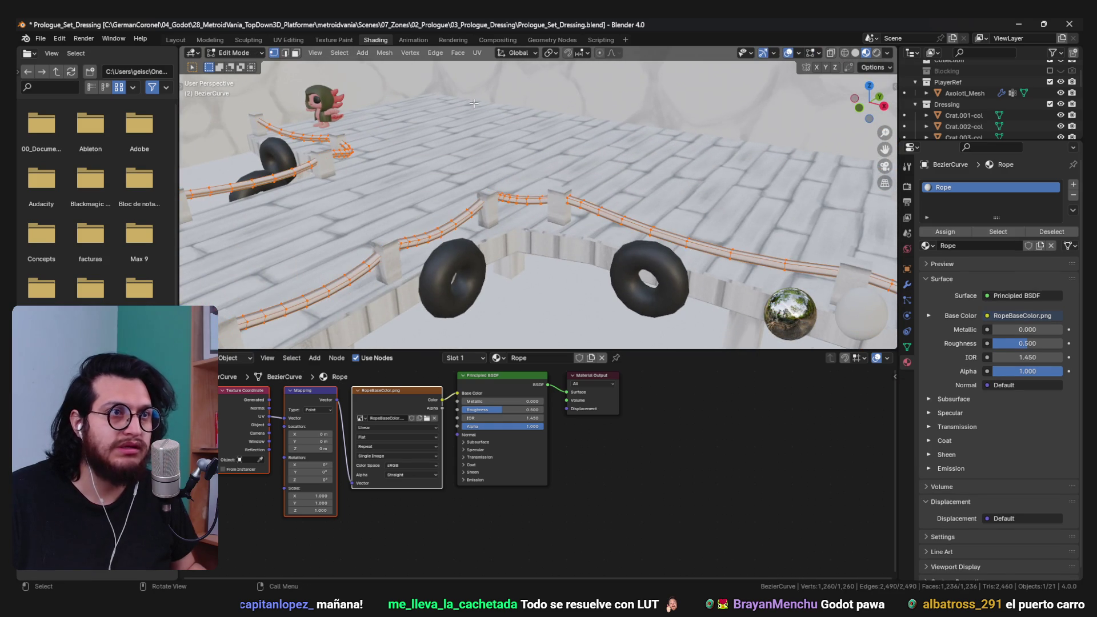
click(288, 39)
- Try scaling and rotating the rope's UV island, then undo back to the original layout
drag(686, 285, 650, 343)
scroll(up, 3)
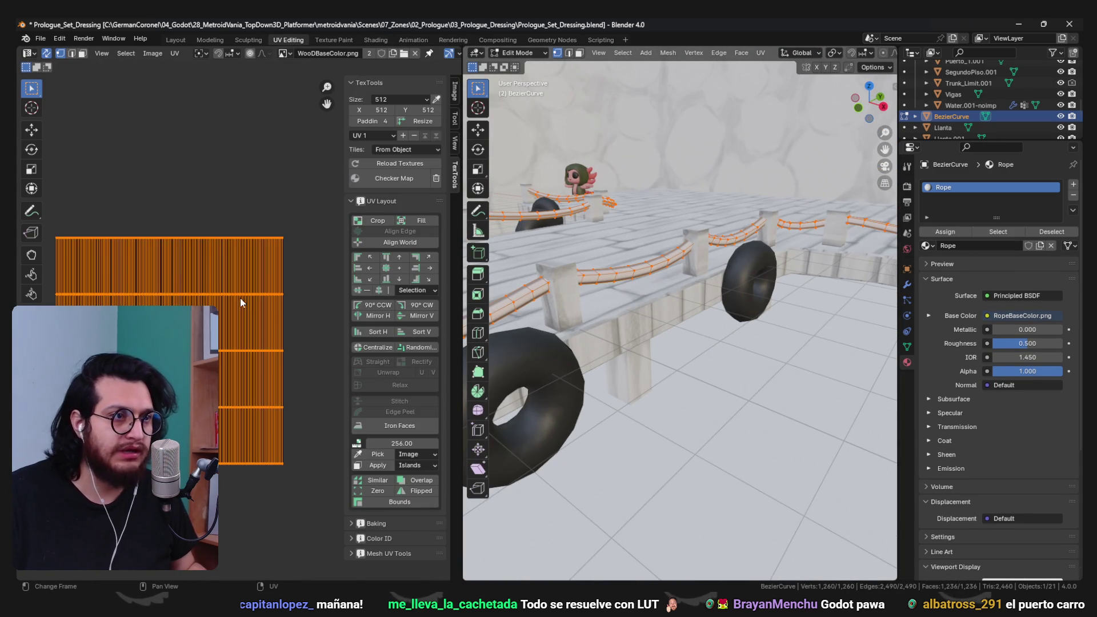
key(s)
key(Return)
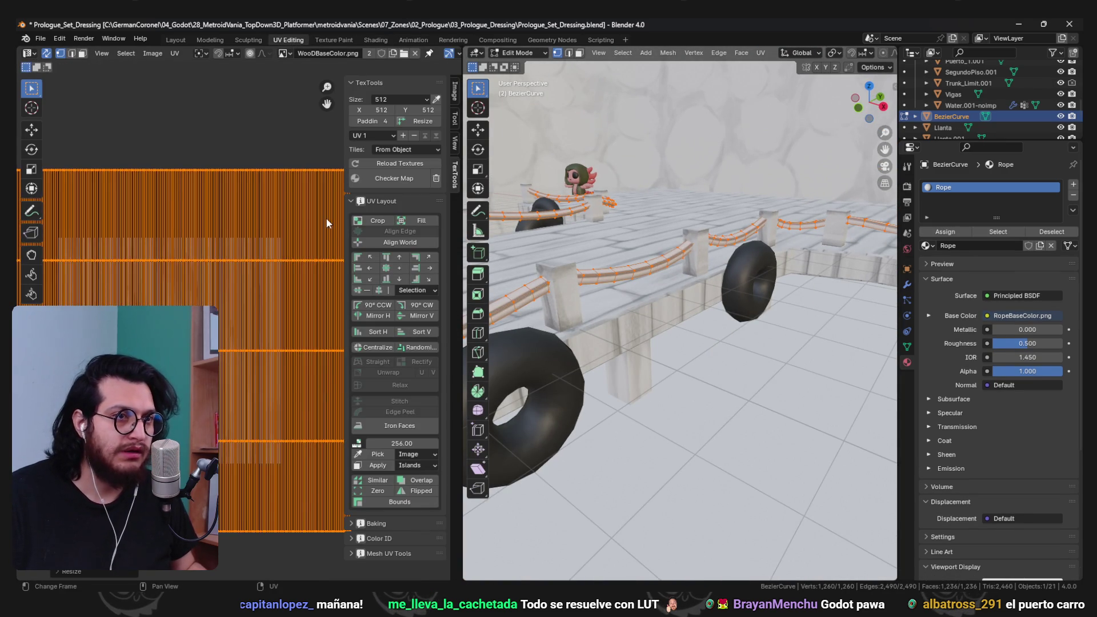
key(r)
key(ctrl+z)
key(ctrl+z)
key(ctrl+shift+z)
key(ctrl+shift+z)
key(ctrl+z)
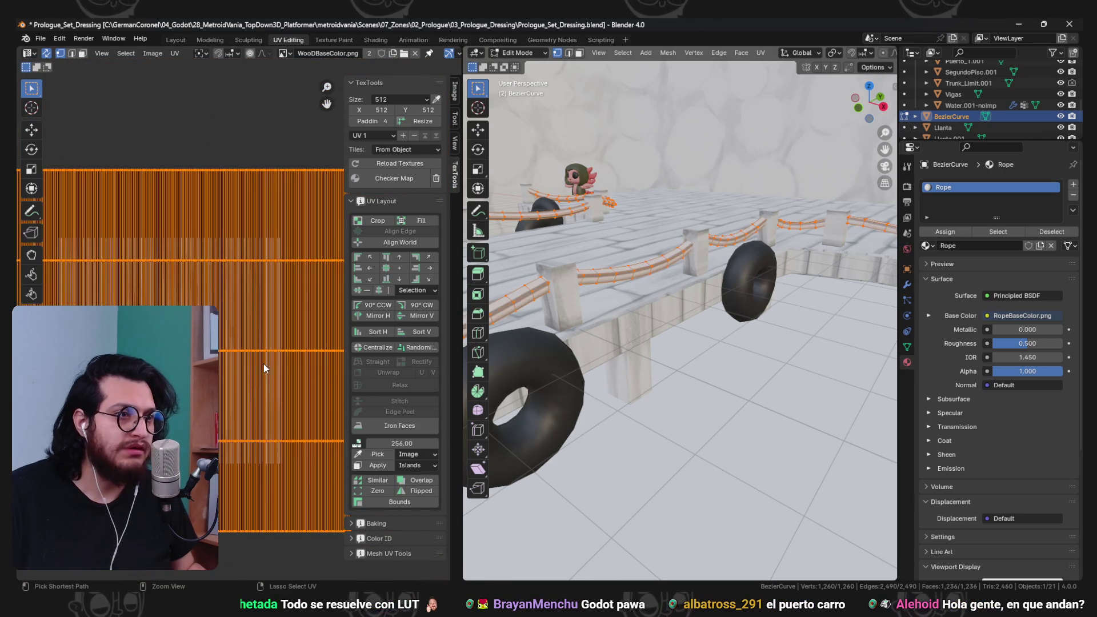
- Unwrap the rope mesh, then scale and rotate its UV strip to follow the rope
drag(628, 286, 655, 324)
key(u)
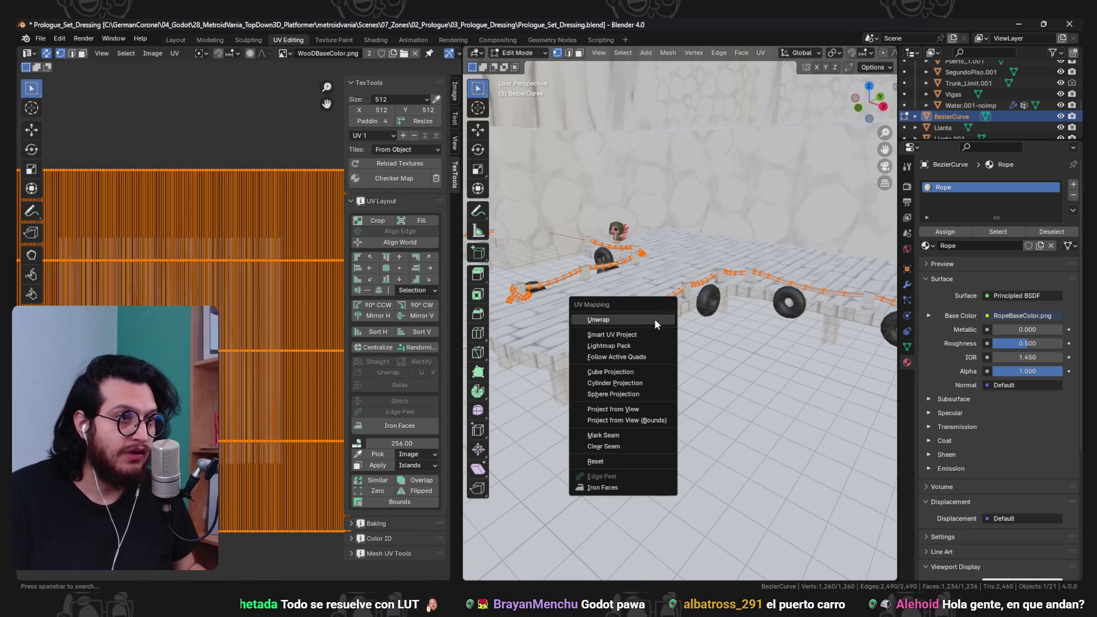
click(655, 322)
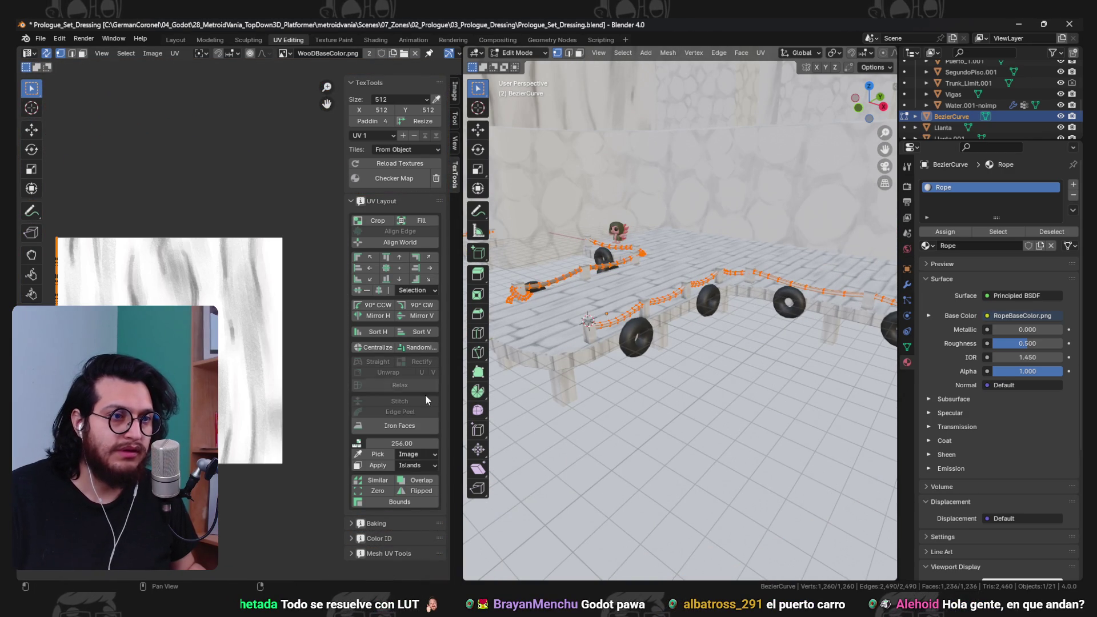
click(46, 53)
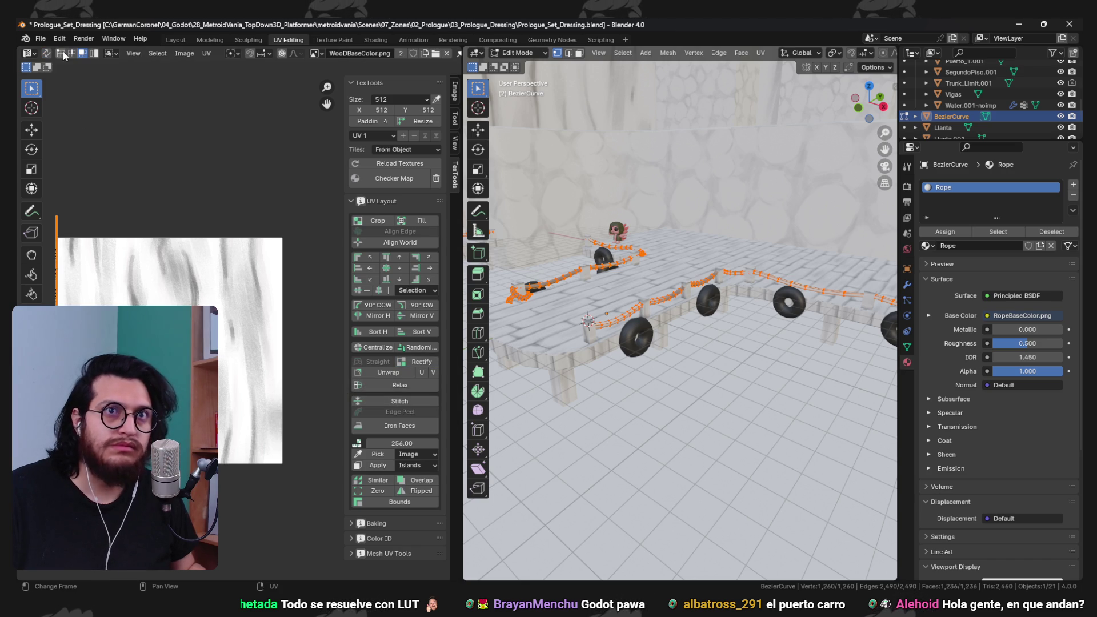
click(47, 53)
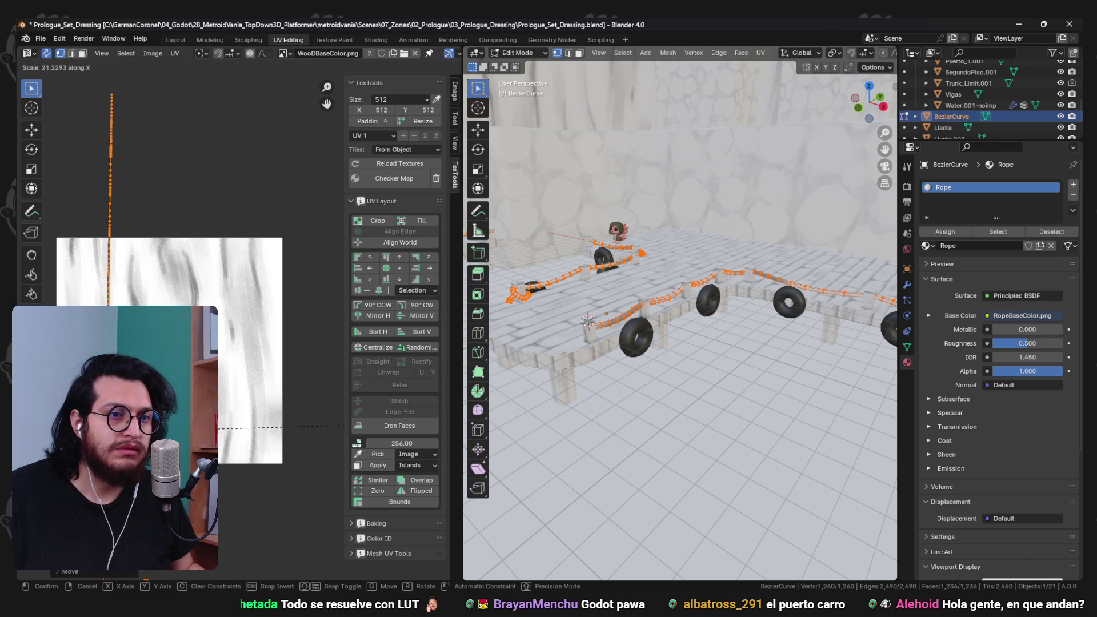
click(344, 483)
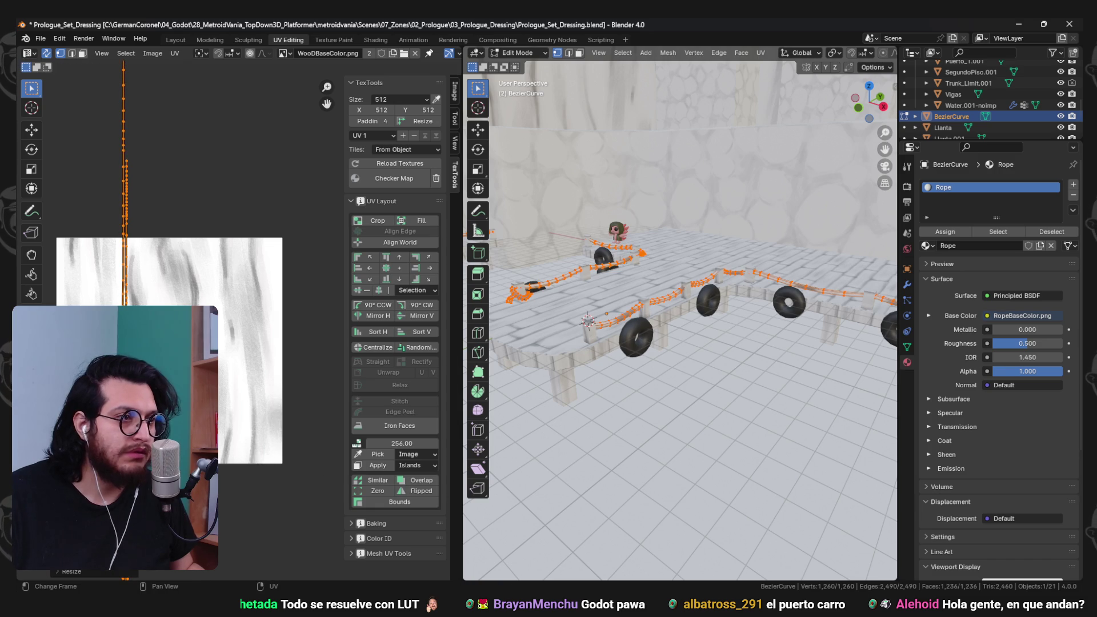
key(r)
click(310, 393)
key(s)
click(152, 139)
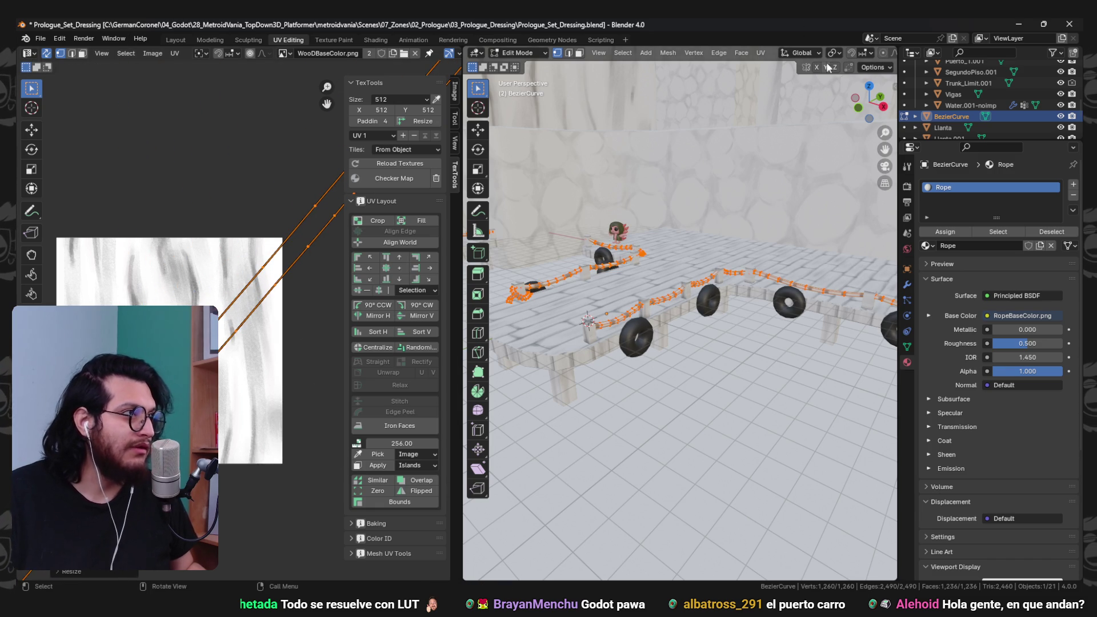
- With overlays hidden to inspect the texture, test another UV rotation, undo it, and restore overlays
scroll(down, 3)
click(877, 54)
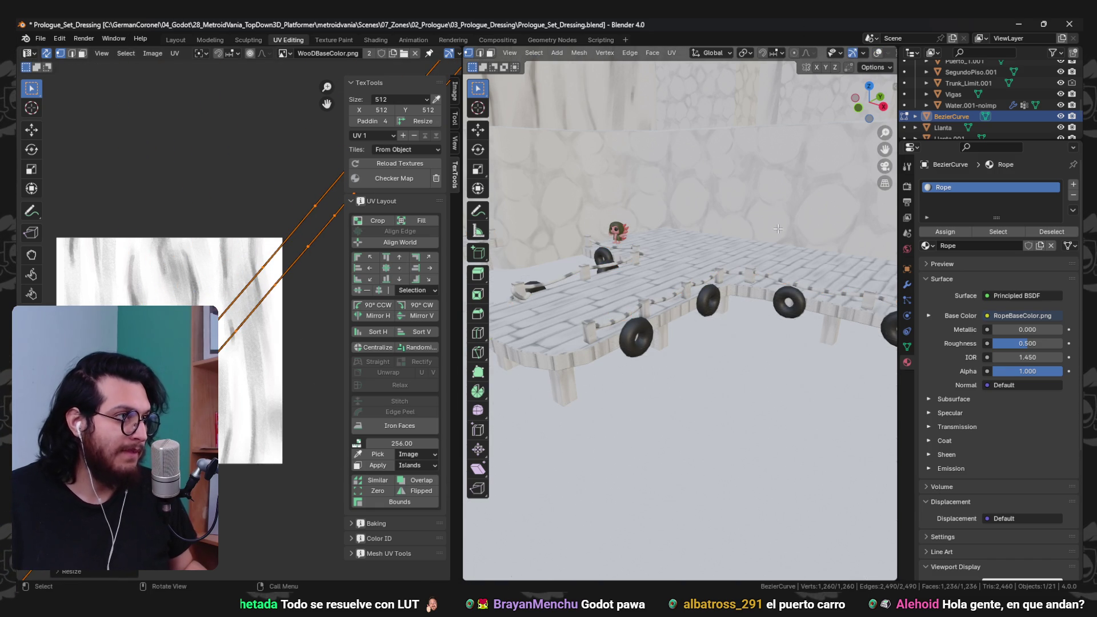
scroll(up, 3)
key(r)
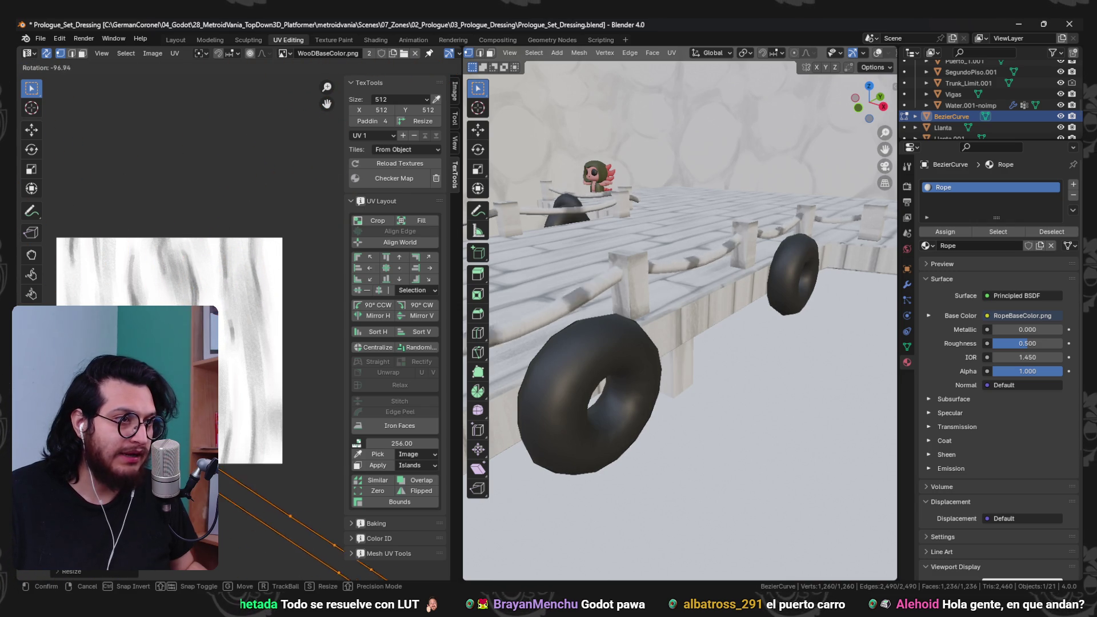
click(276, 254)
scroll(down, 3)
scroll(up, 3)
key(ctrl+z)
key(ctrl+z)
click(878, 55)
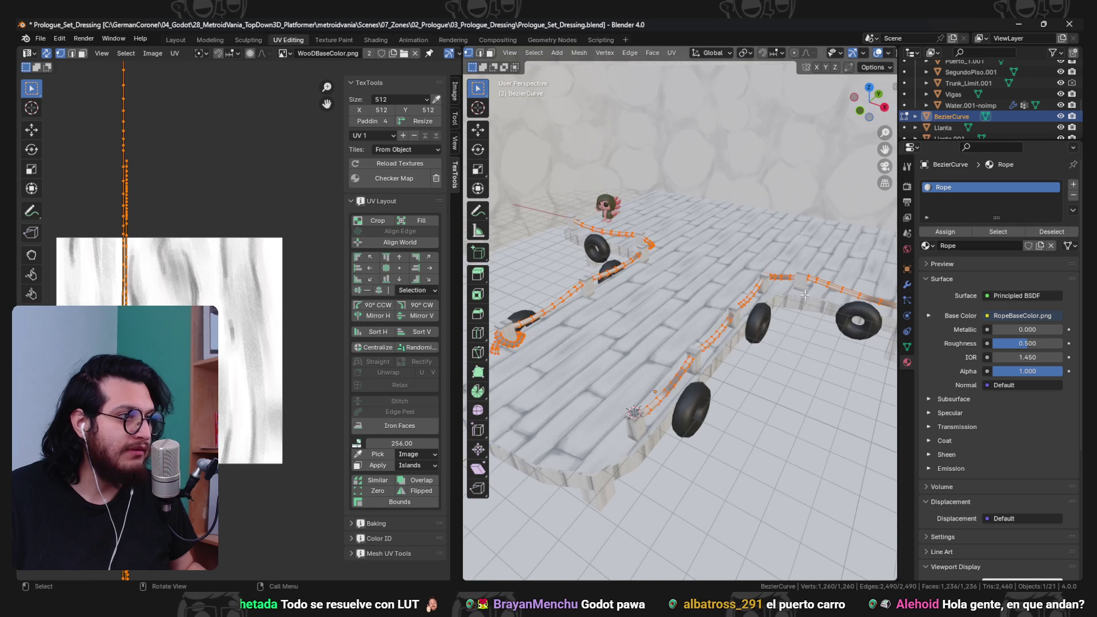
- Orbit to a higher view of the dock and clear the rope selection
drag(822, 268, 677, 277)
scroll(up, 3)
key(alt+a)
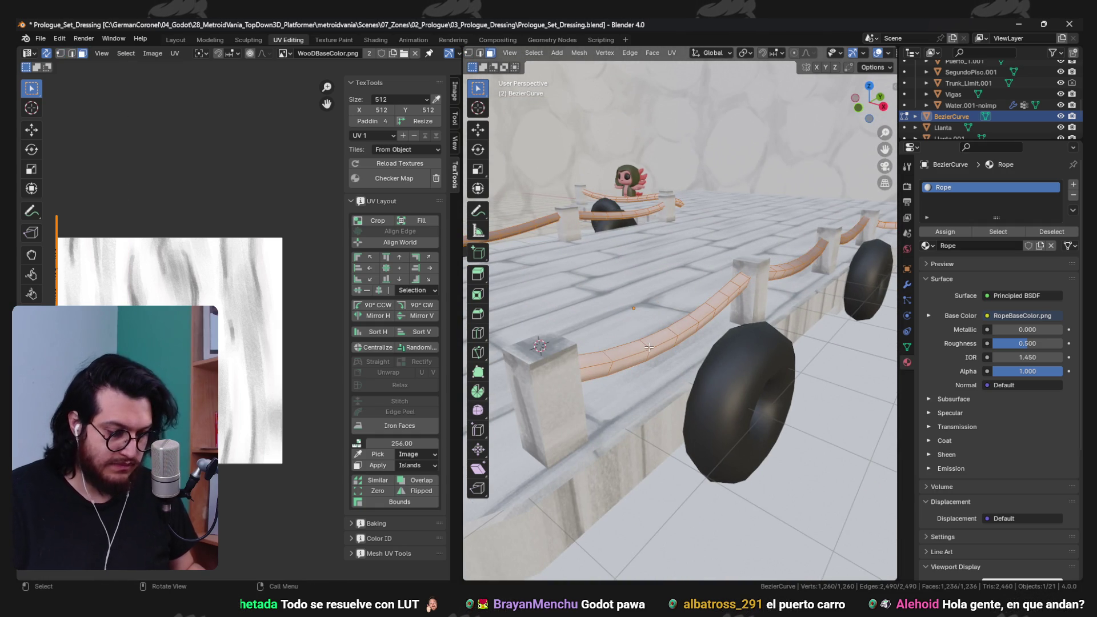
- Cube-project the rope UVs, scale them, and display RopeBaseColor.png behind them
key(u)
click(634, 398)
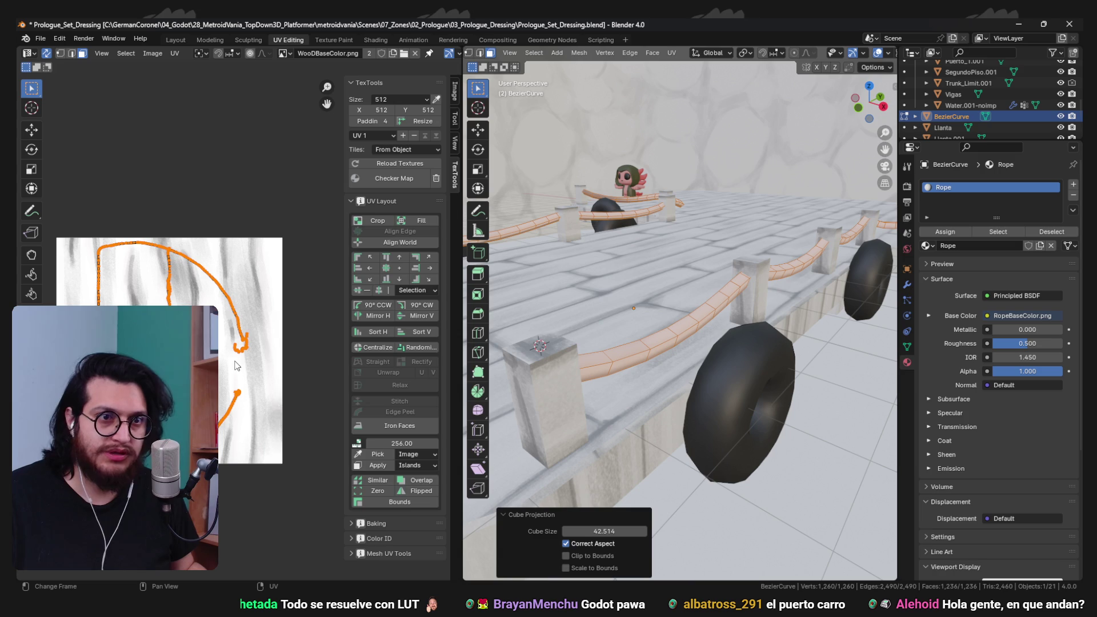
key(s)
click(284, 431)
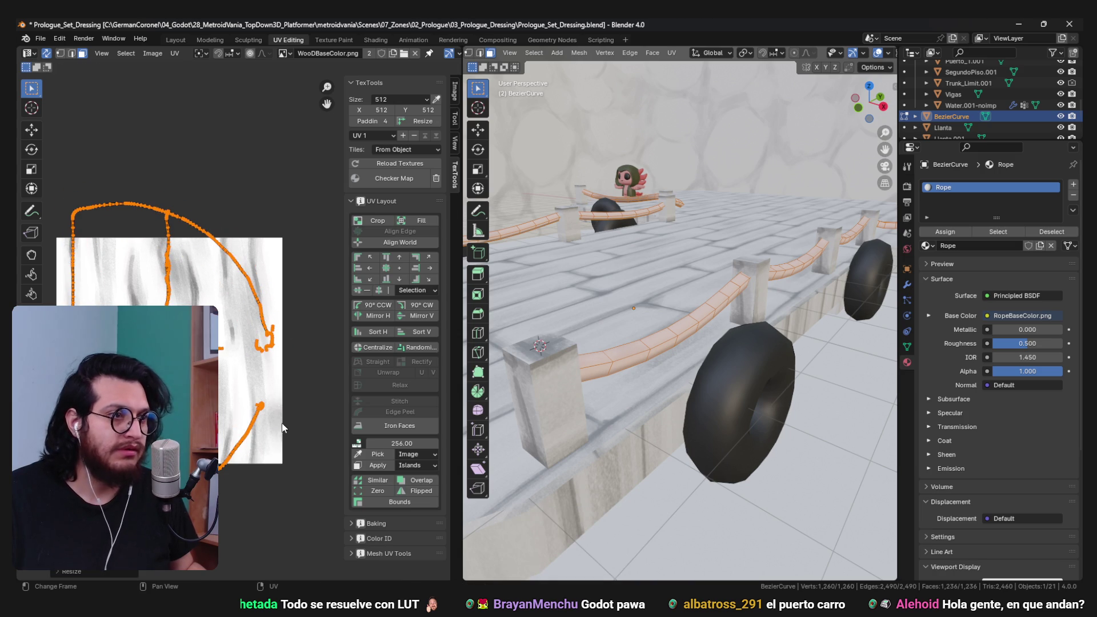
click(286, 54)
click(323, 112)
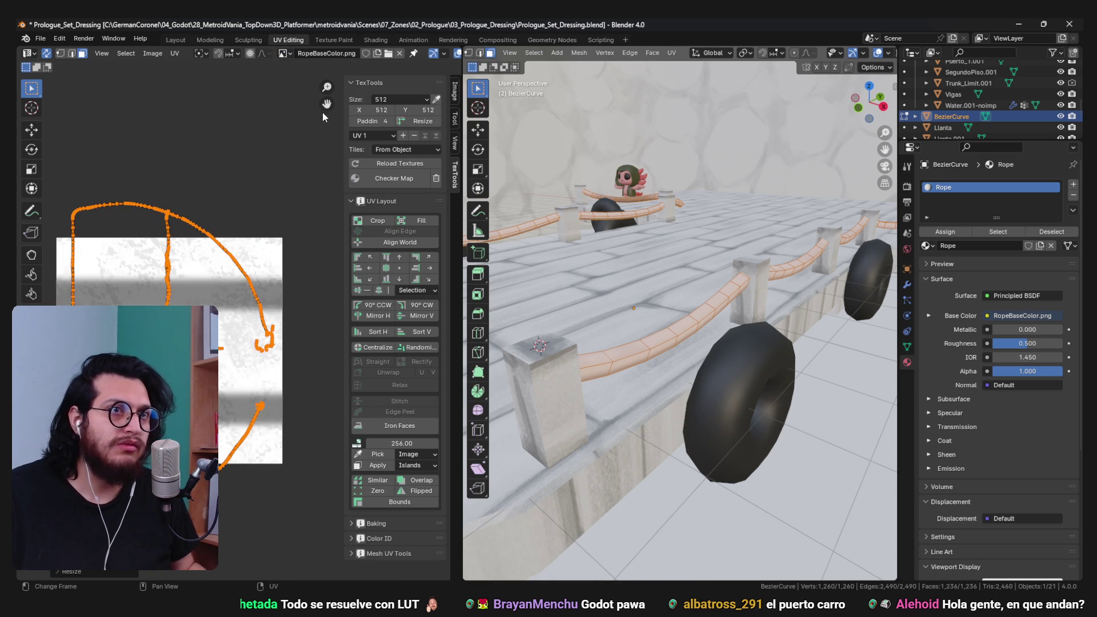
- Scale and rotate the UV islands, then undo back to the earlier unwrapped rope layout
key(s)
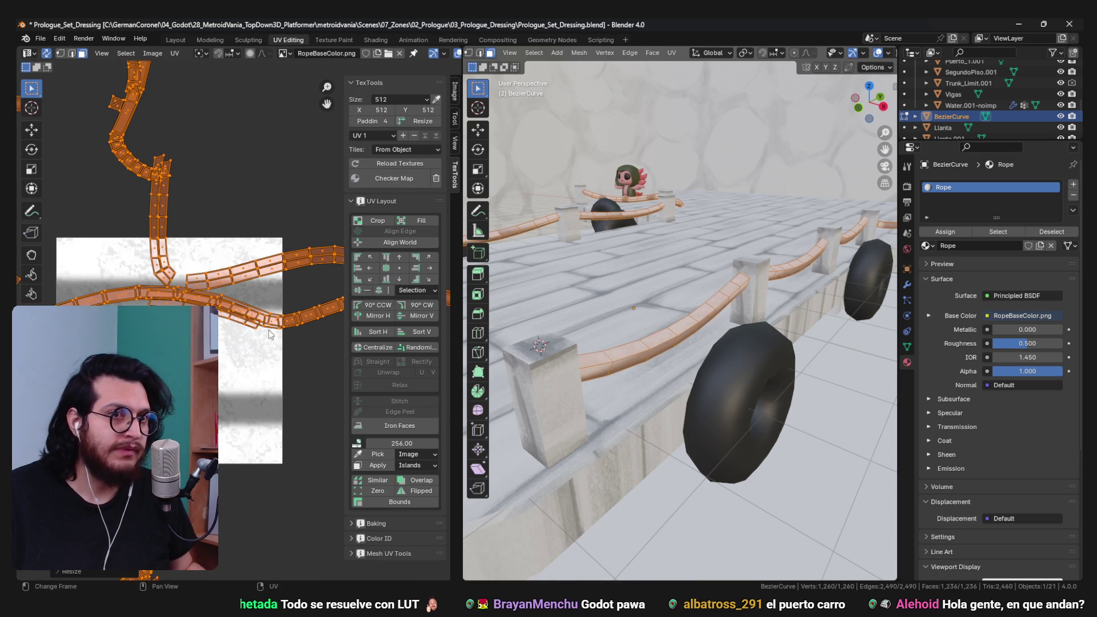
scroll(down, 3)
key(r)
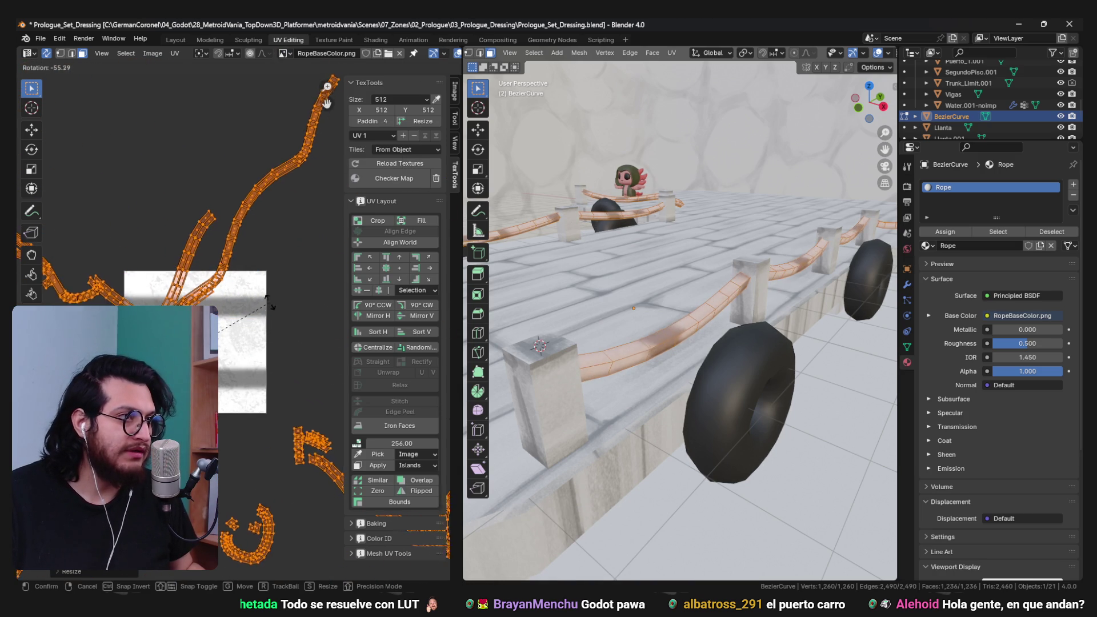
key(Return)
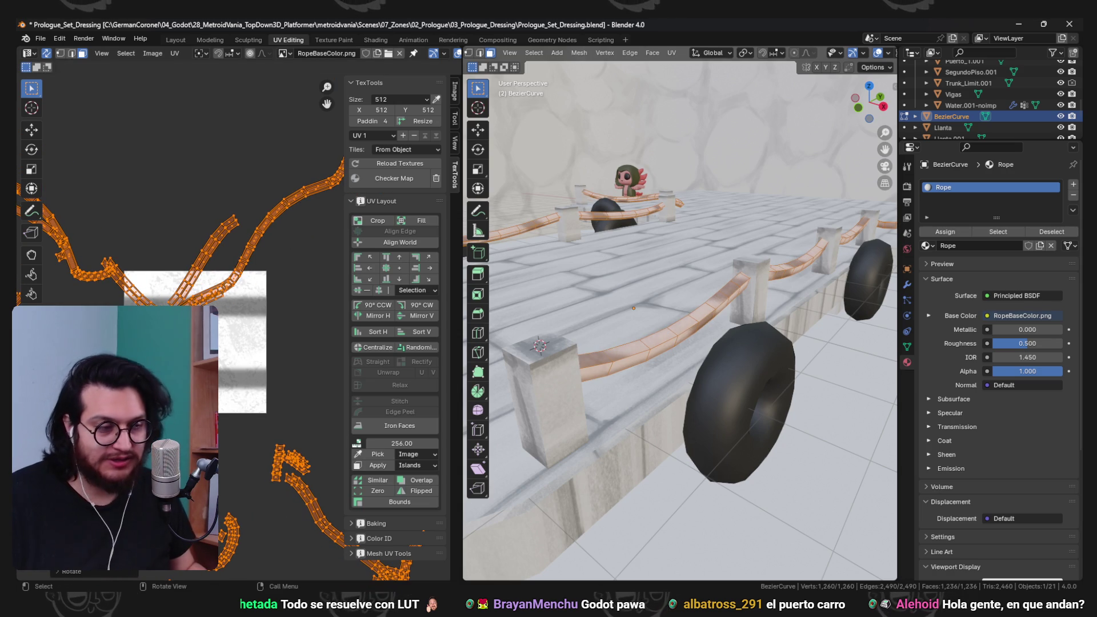
key(ctrl+z)
key(ctrl+z)
key(ctrl+z)
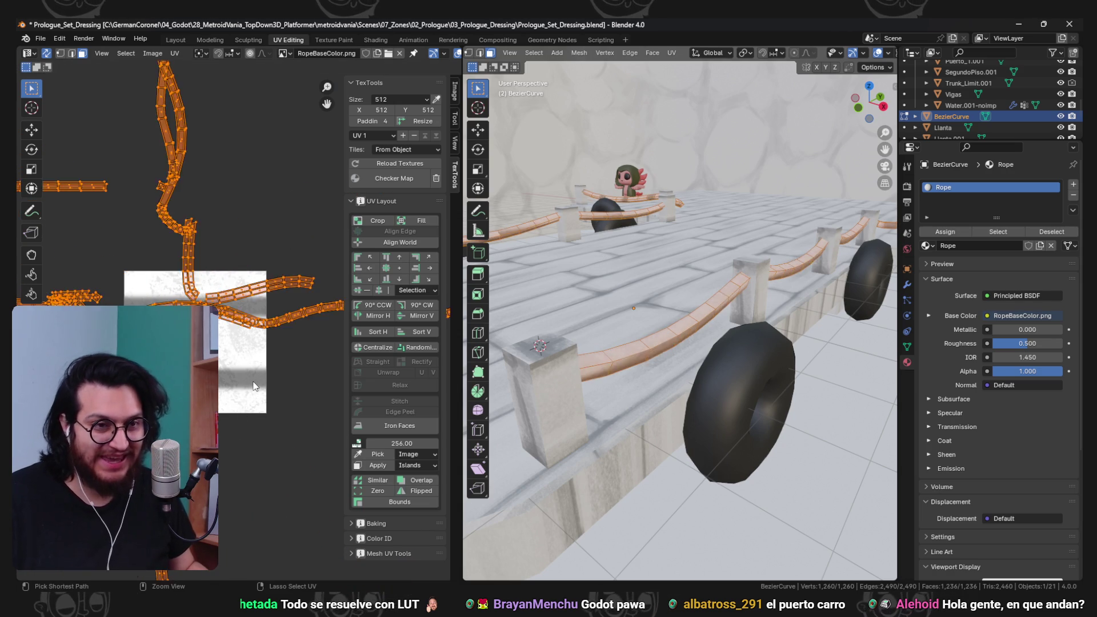
key(ctrl+z)
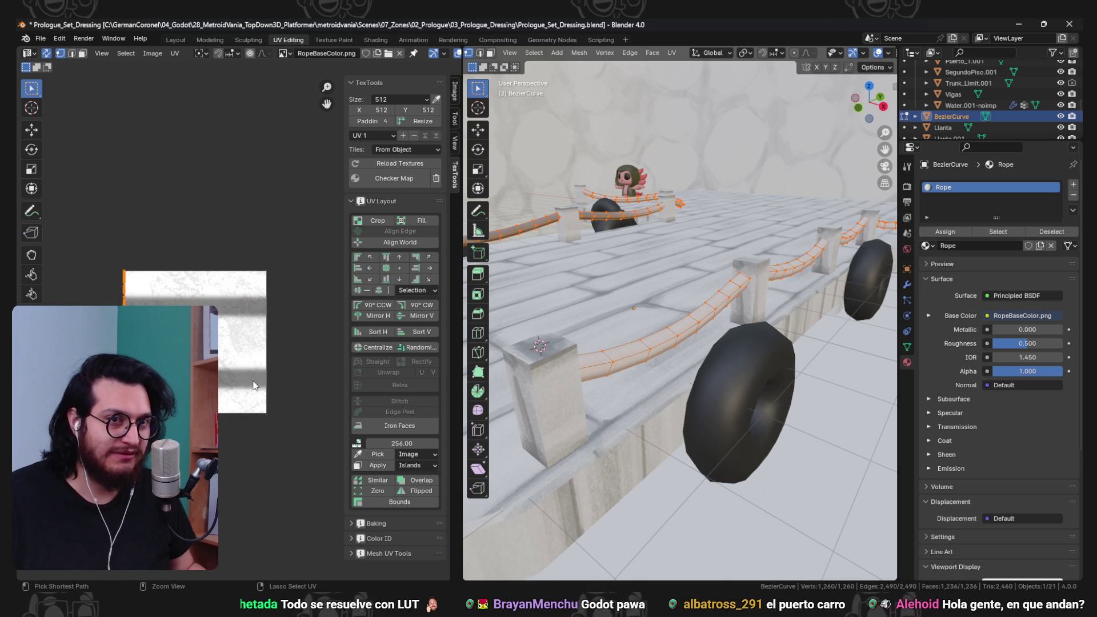
key(ctrl+z)
key(ctrl+z)
key(ctrl+z)
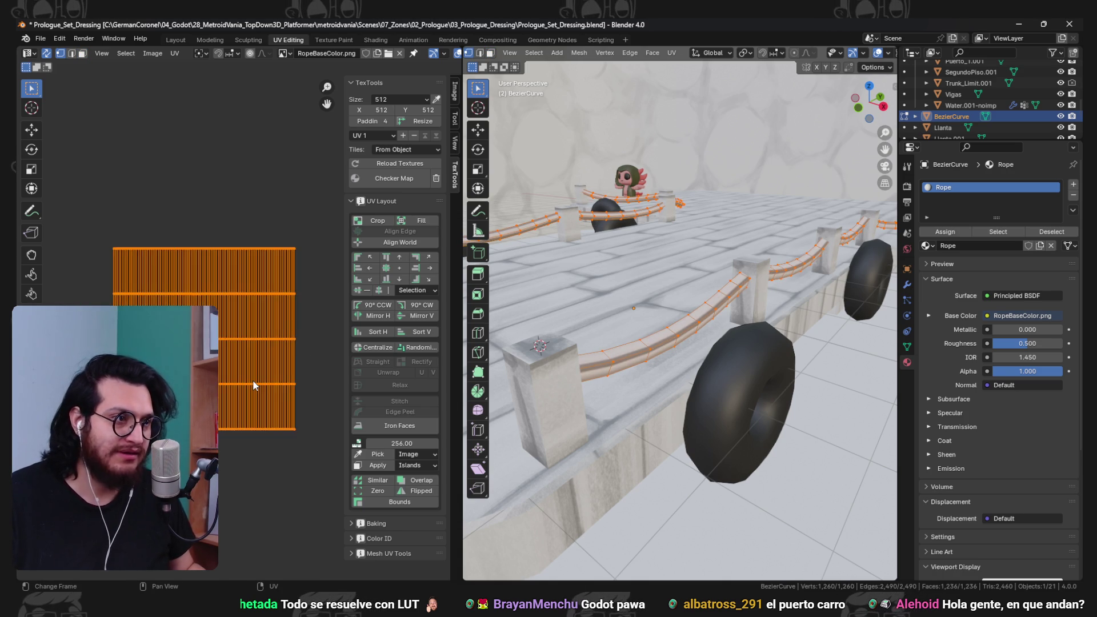
- Resize the rope UVs and rotate them 90°, then cancel and undo that rotation
key(s)
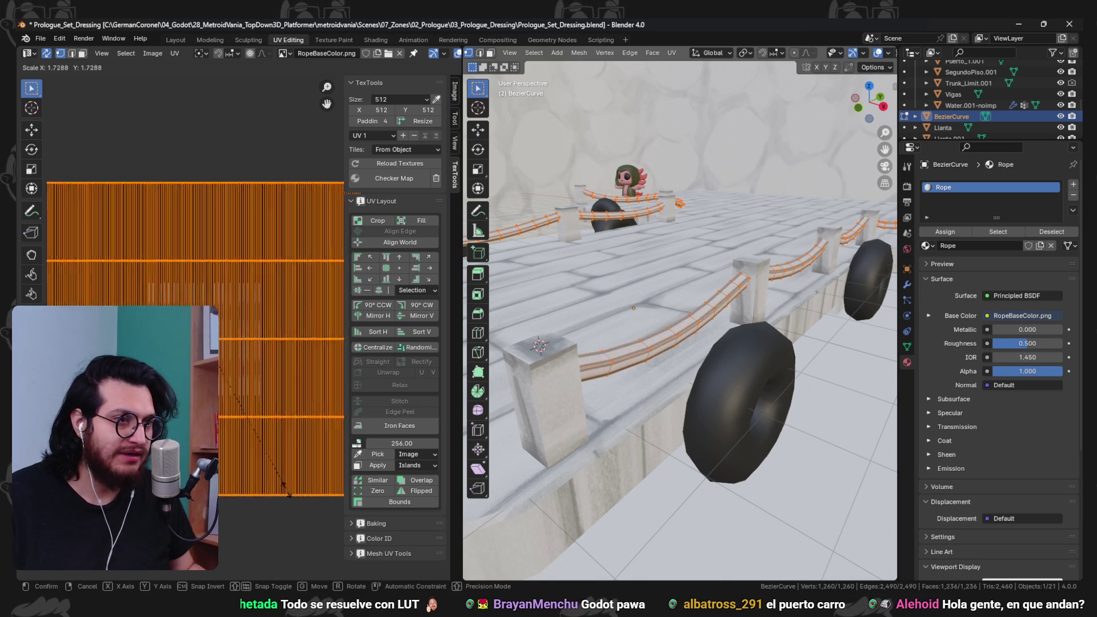
click(266, 496)
text(r90)
key(Return)
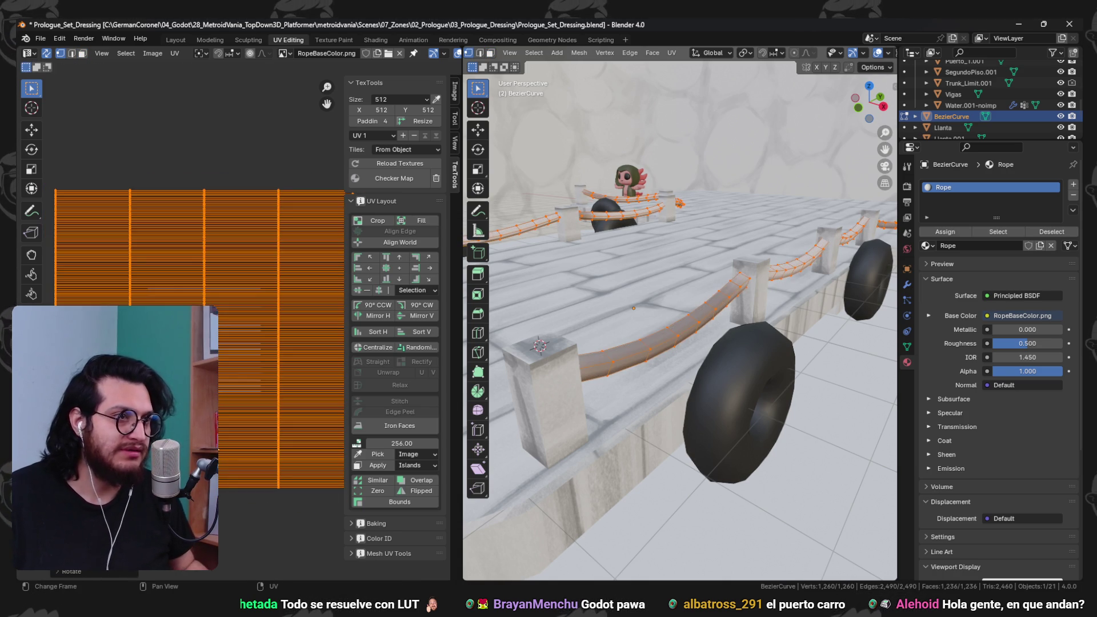
key(s)
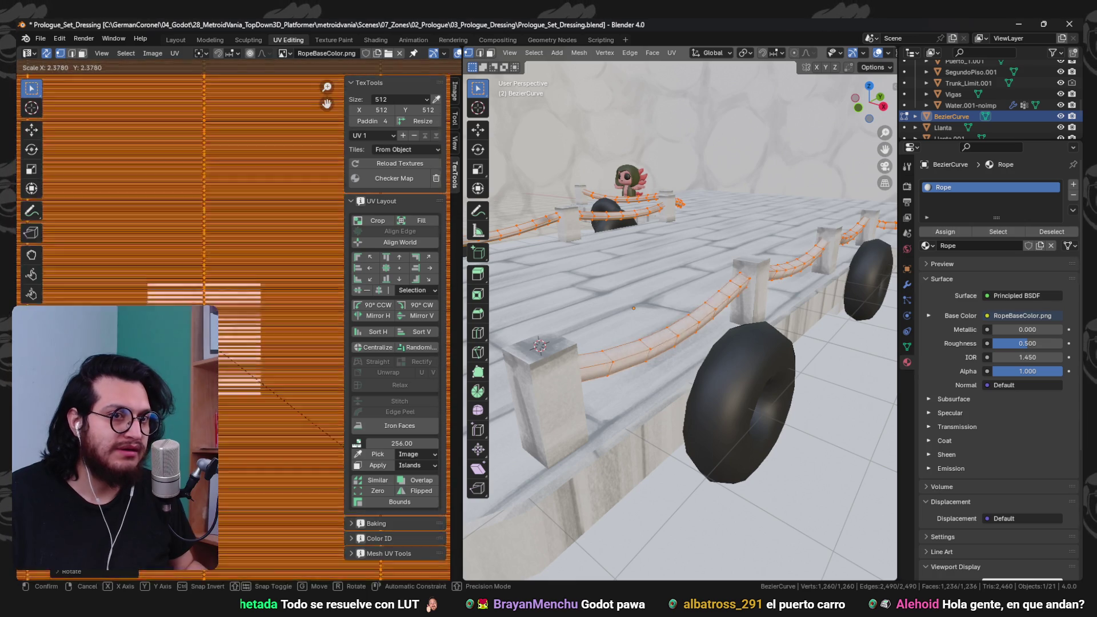
key(Escape)
key(ctrl+z)
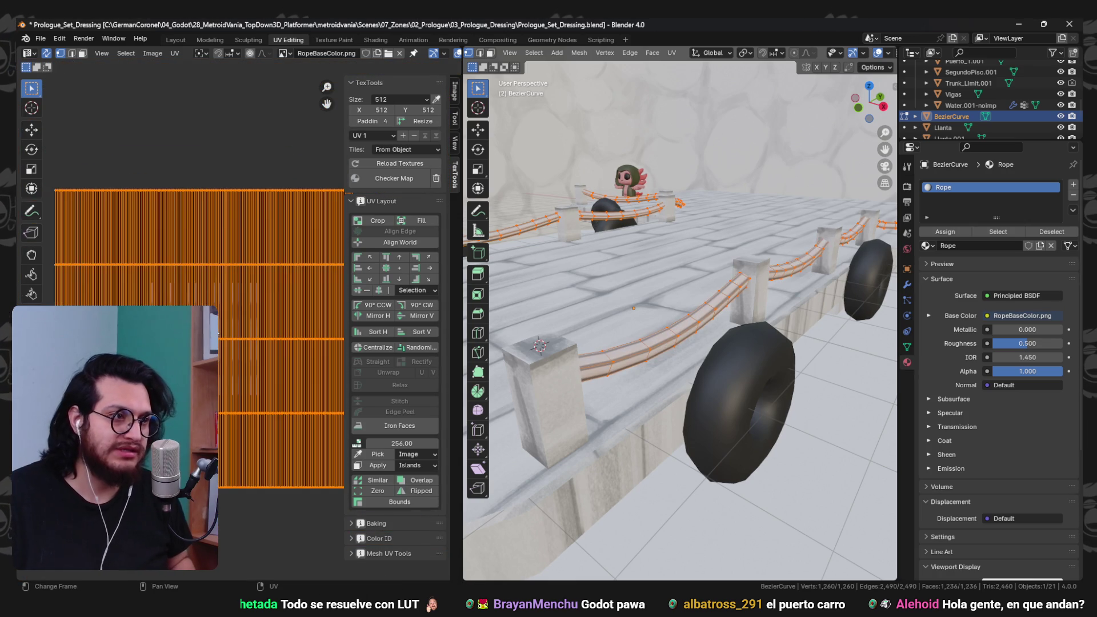
- Shrink, tilt about 10.7° and scale the rope UVs up about fourfold, then return to Object Mode
key(s)
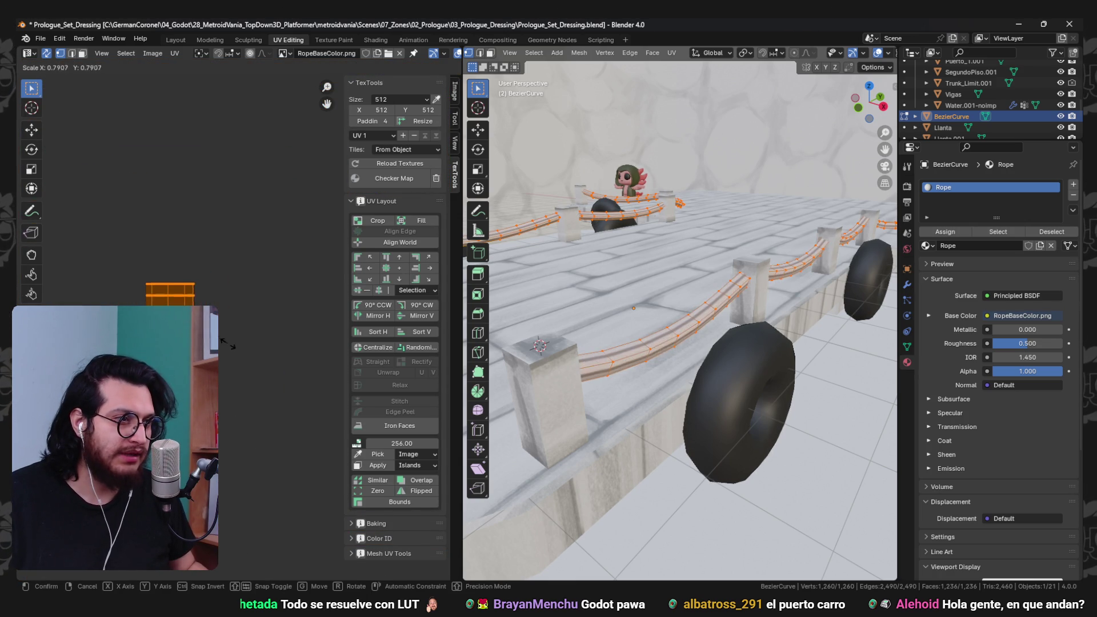
key(r)
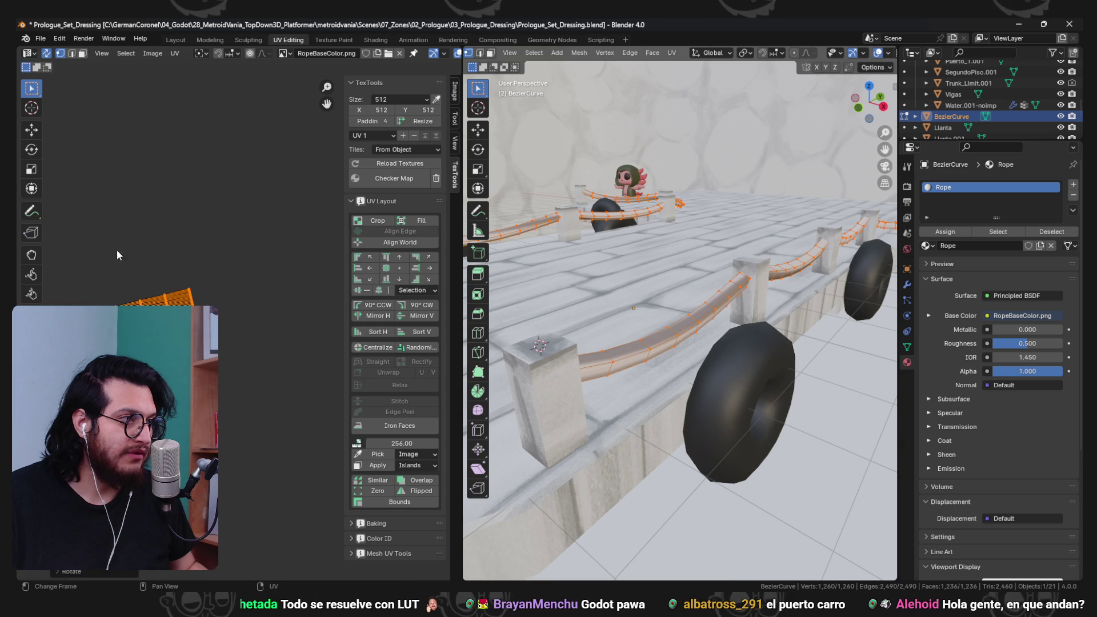
key(s)
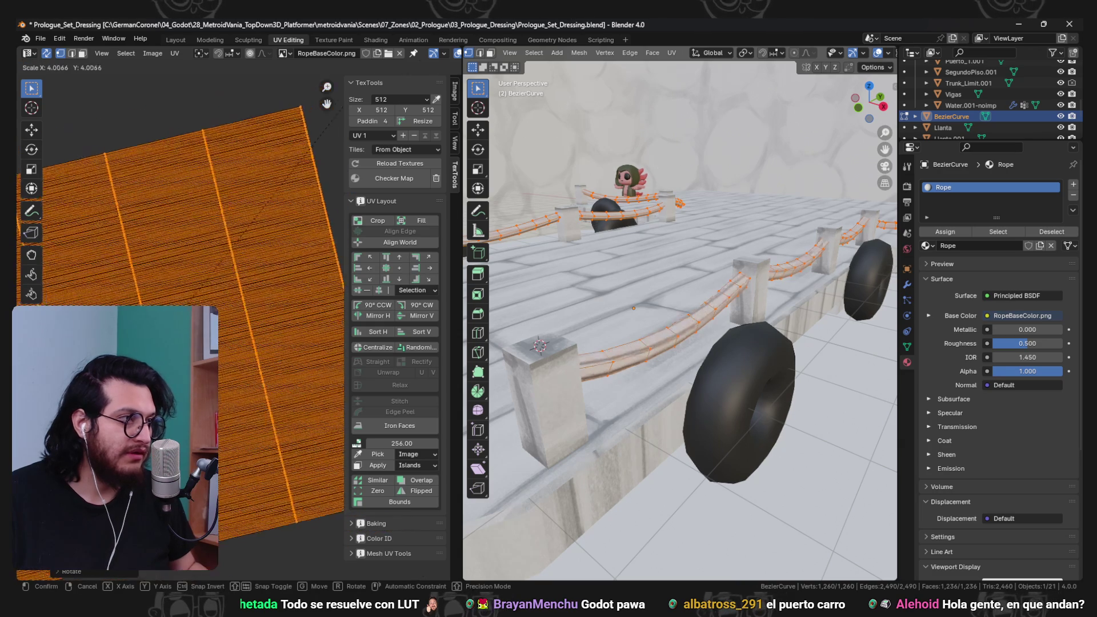
drag(746, 250, 680, 323)
key(Tab)
- Switch to Object Mode and orbit around the tower and curved platform
drag(731, 260, 805, 321)
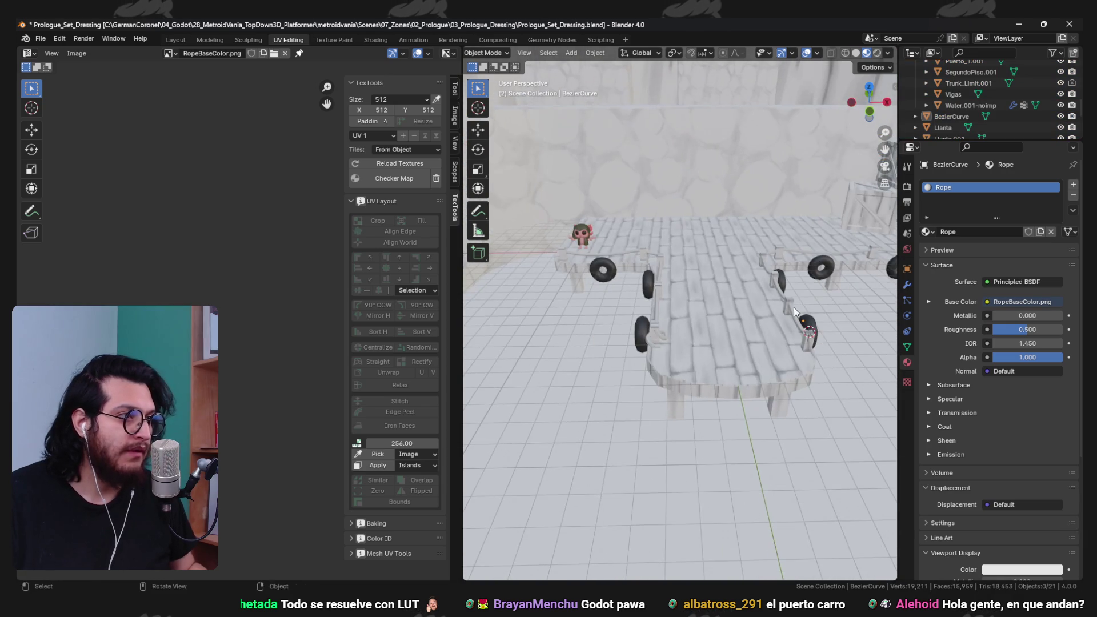
drag(595, 191, 681, 281)
drag(683, 304, 558, 295)
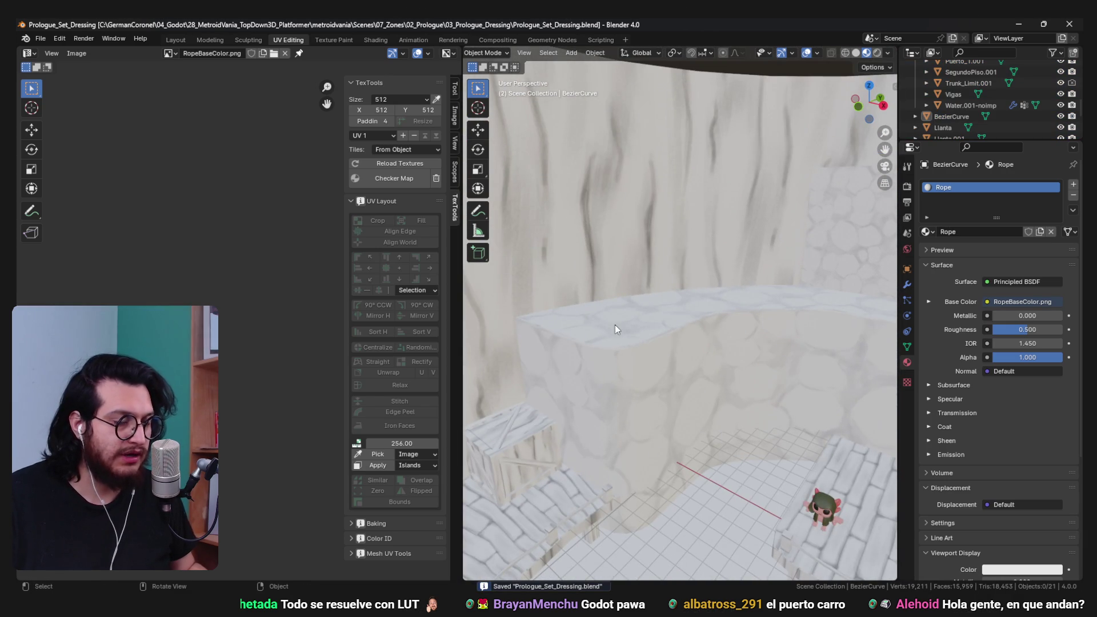
scroll(down, 3)
drag(714, 353, 717, 334)
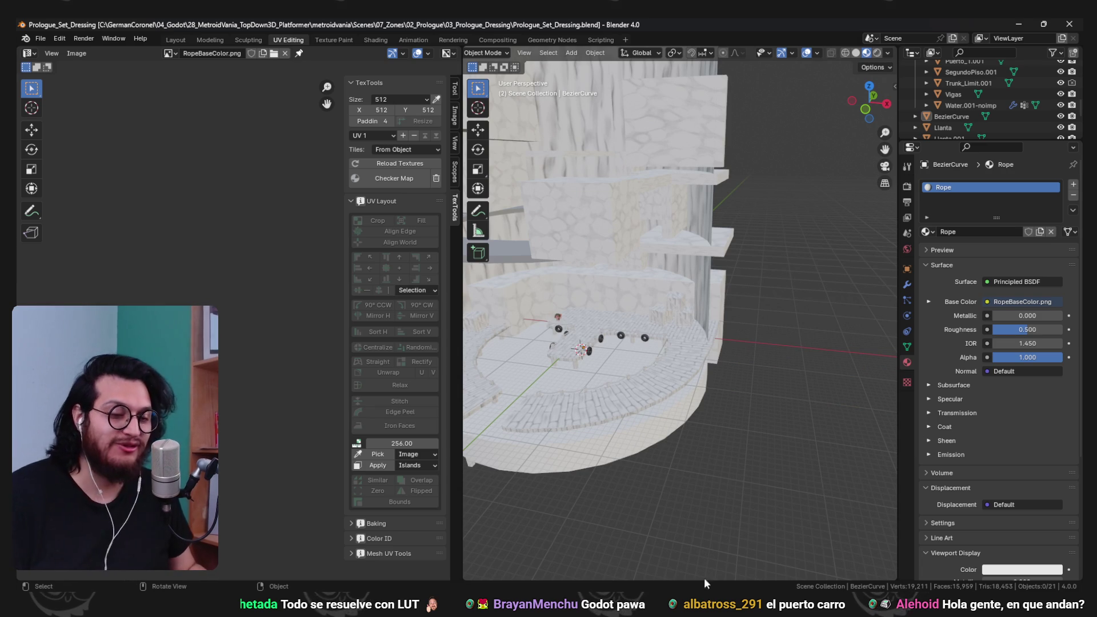
drag(765, 348, 752, 341)
scroll(up, 3)
drag(746, 296, 656, 299)
scroll(up, 3)
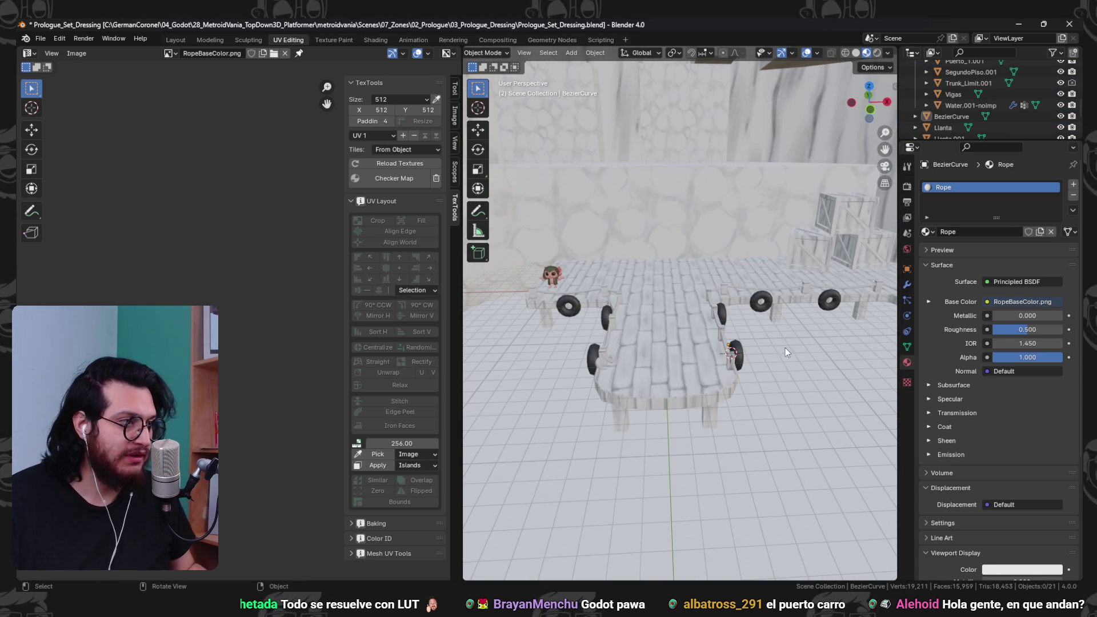
drag(751, 381, 581, 272)
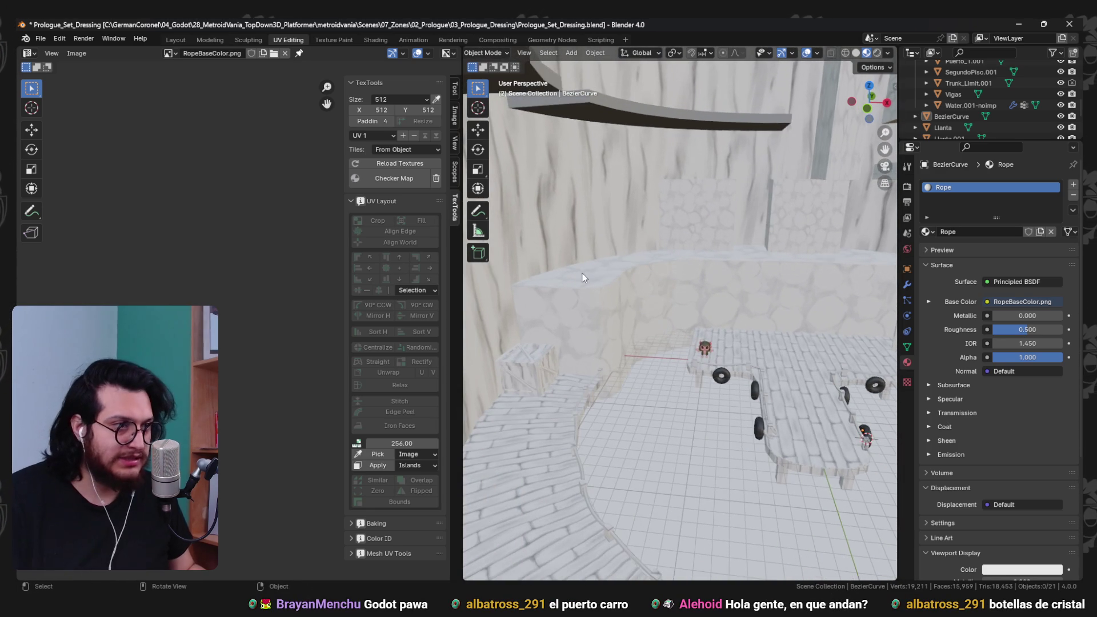
- Select and frame Trunk_Limit.001, then select the SegundoPiso.001 upper floor
click(713, 318)
key(grave)
click(653, 351)
click(652, 351)
drag(637, 342, 608, 242)
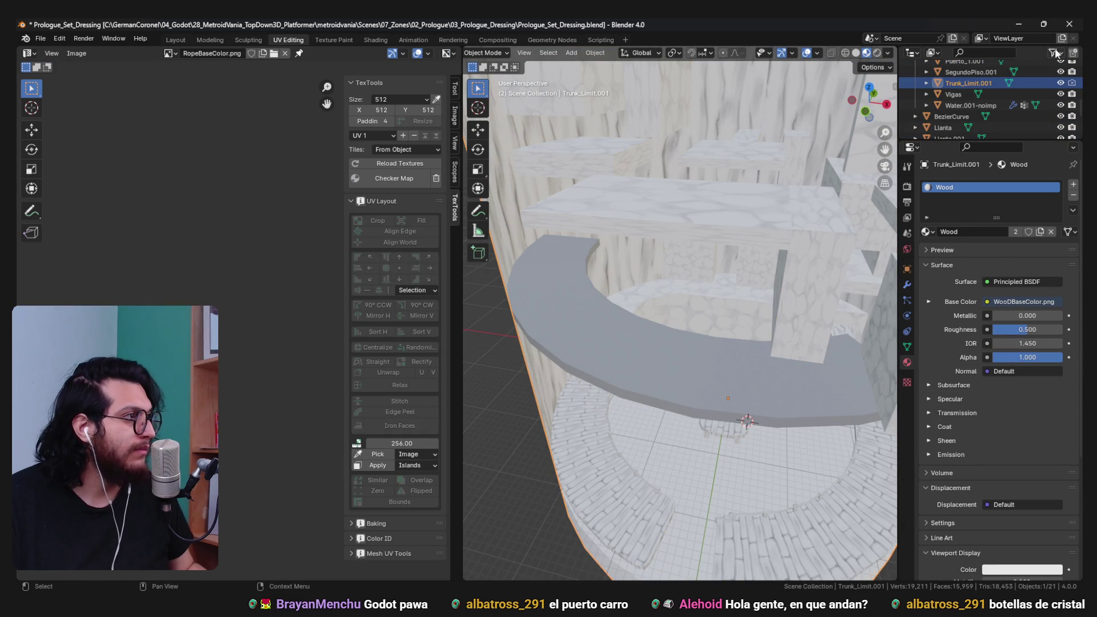
- Enable the Selectable toggle in the outliner filter, then select the upper floor and enter Edit Mode
click(1054, 52)
click(994, 89)
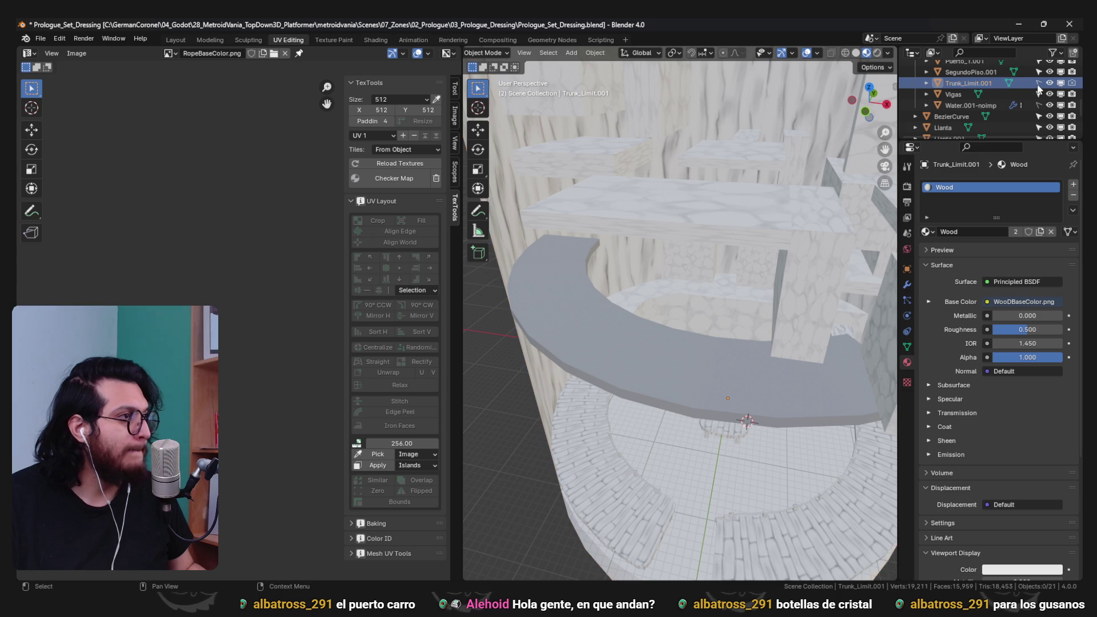
click(627, 372)
click(595, 446)
drag(595, 447, 600, 328)
scroll(up, 3)
key(Tab)
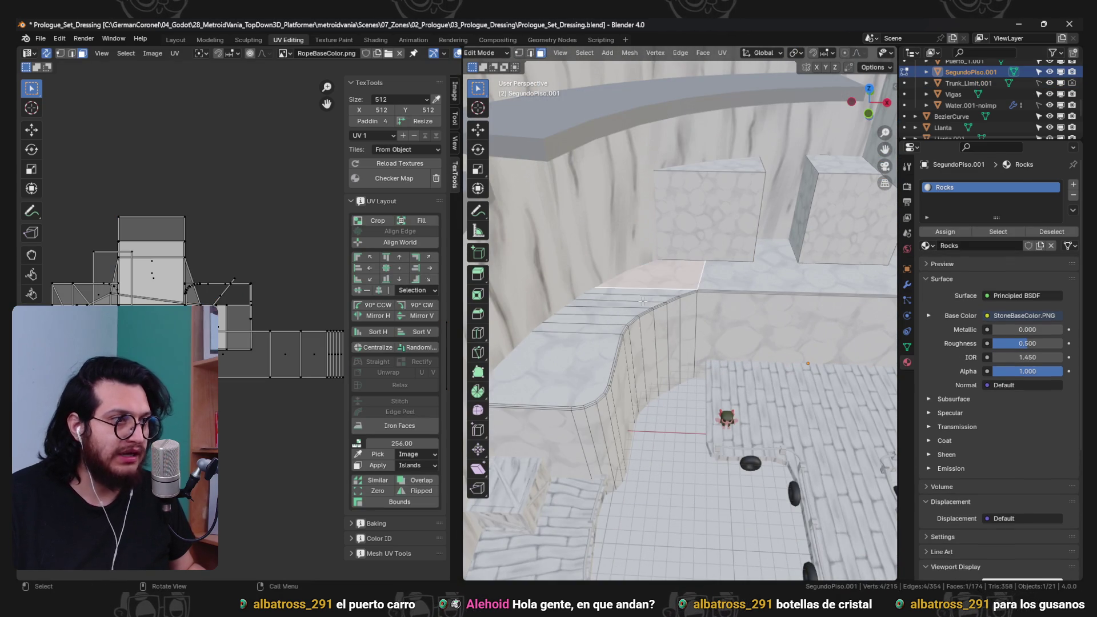
- Return to Object Mode, orbit to the tower side, and browse the available materials
key(Tab)
scroll(down, 3)
drag(692, 373, 860, 226)
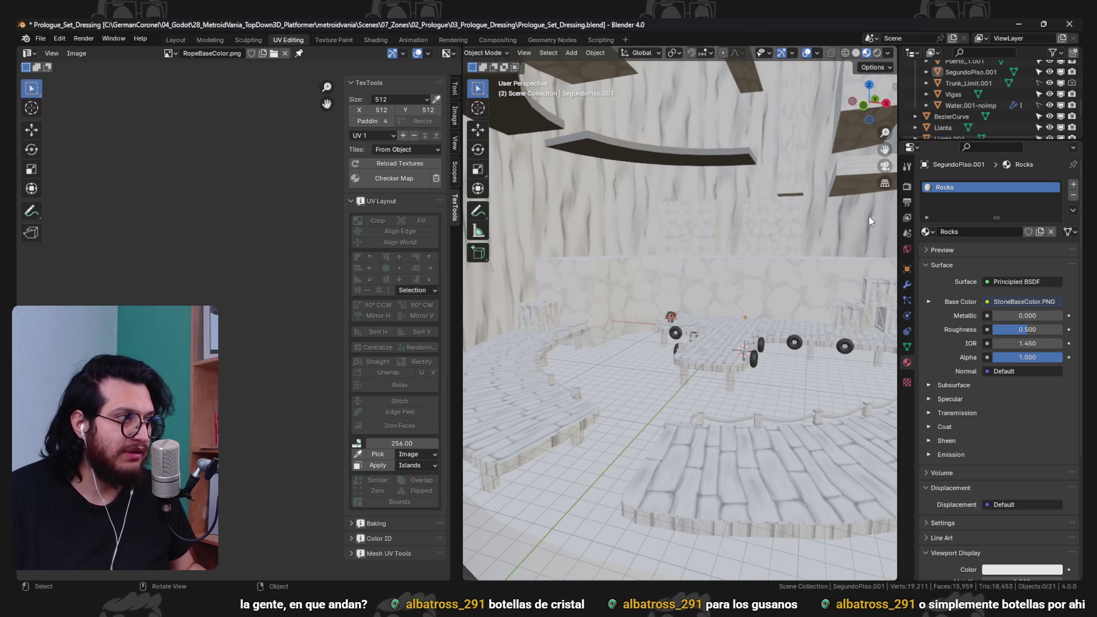
click(927, 231)
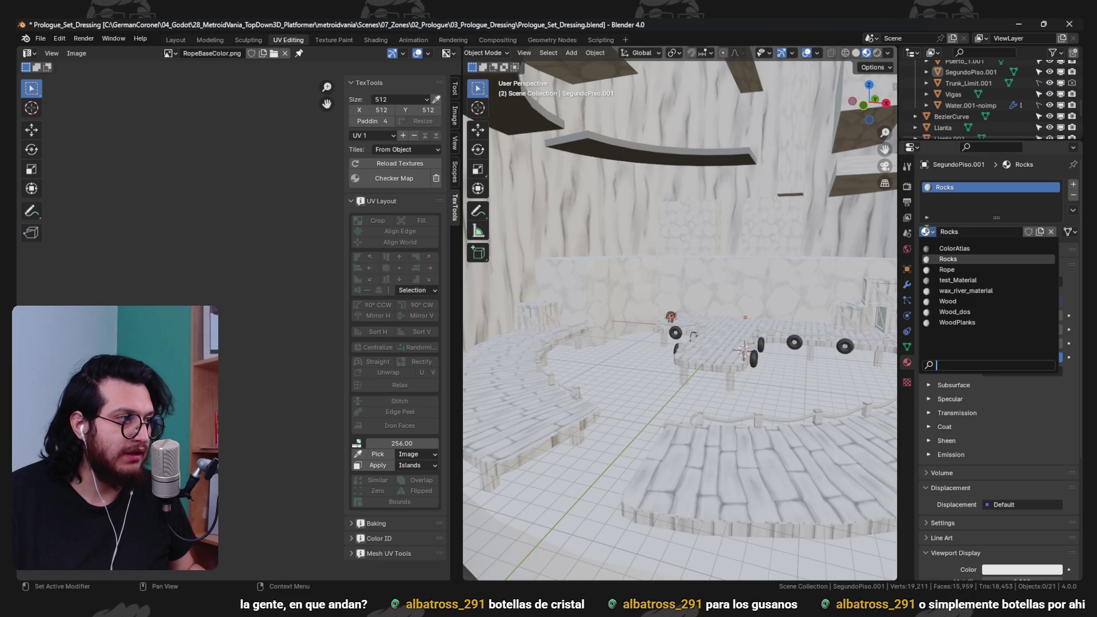
scroll(down, 3)
scroll(up, 3)
drag(633, 255, 613, 321)
- Select SegundoPiso.001 and switch it into Edit Mode, viewing the ledge top
click(614, 321)
key(ctrl+Tab)
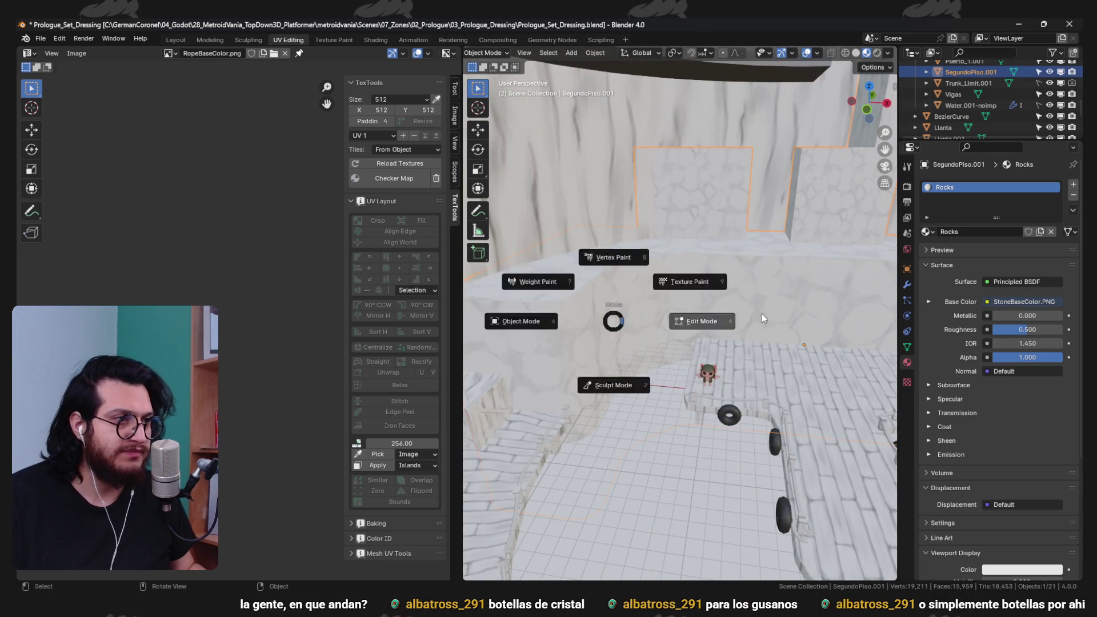
click(714, 320)
scroll(up, 3)
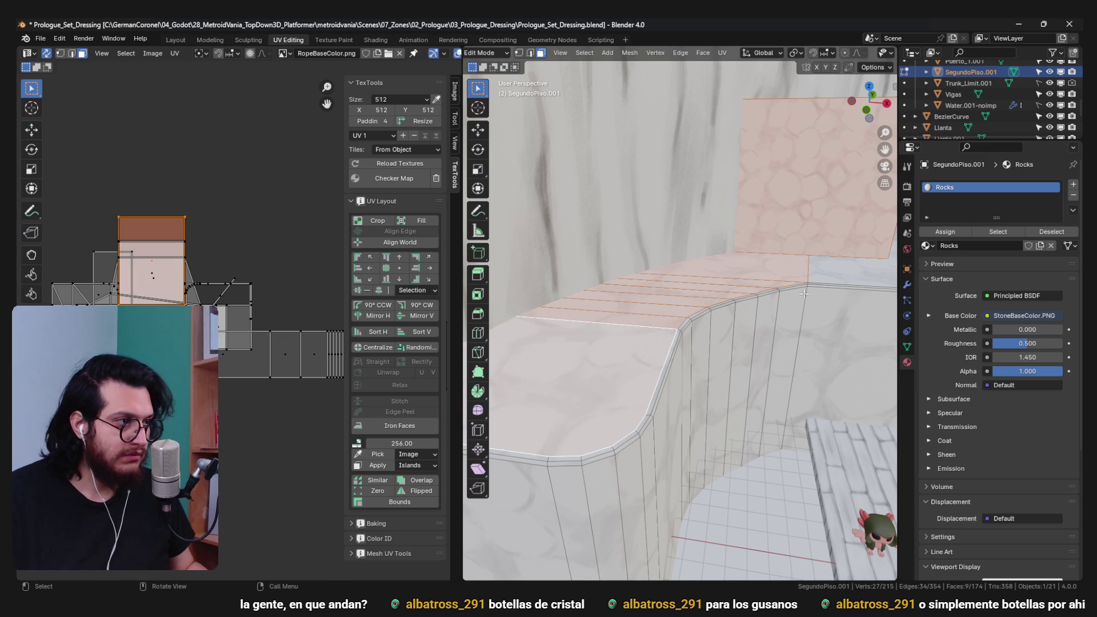
scroll(down, 3)
drag(759, 206, 635, 343)
scroll(up, 3)
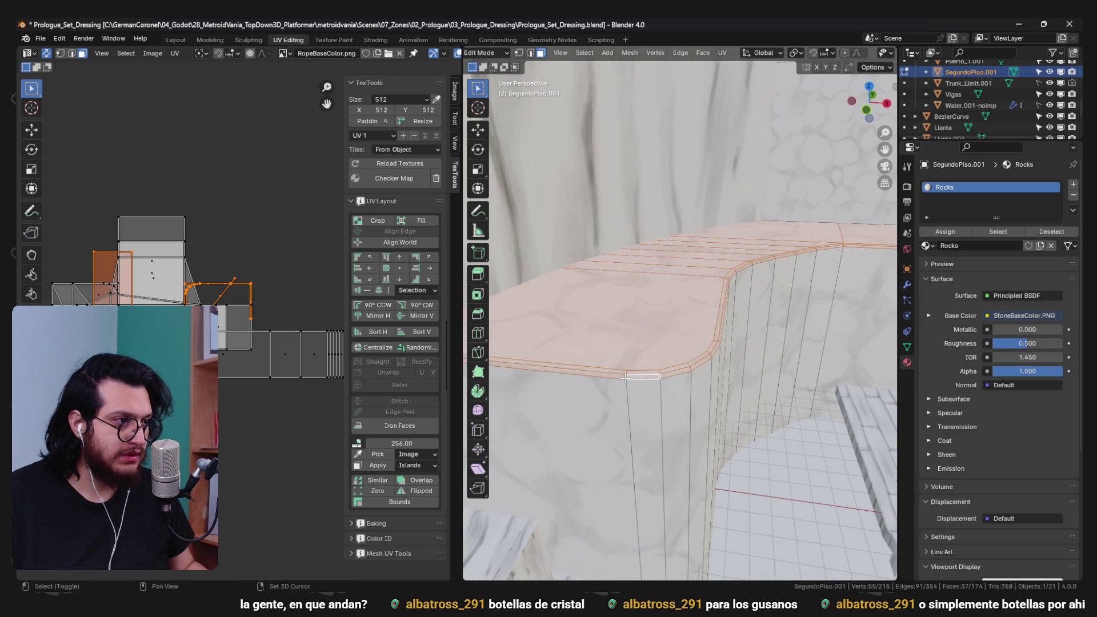
scroll(down, 3)
- Add a second material slot with a new material named Grass, then save the file
click(1073, 186)
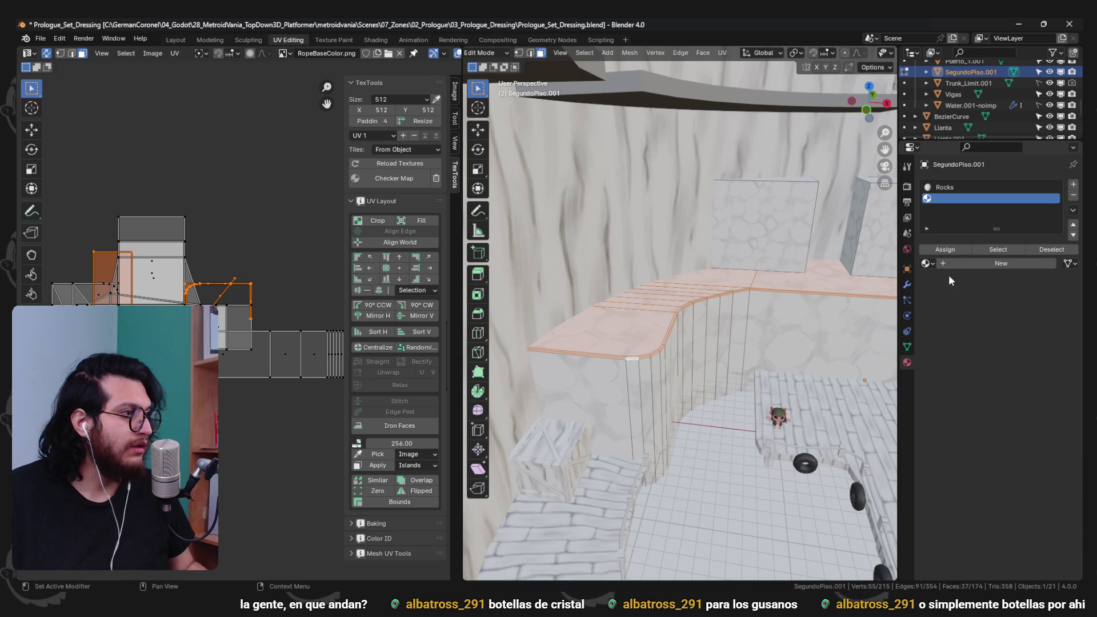
click(966, 263)
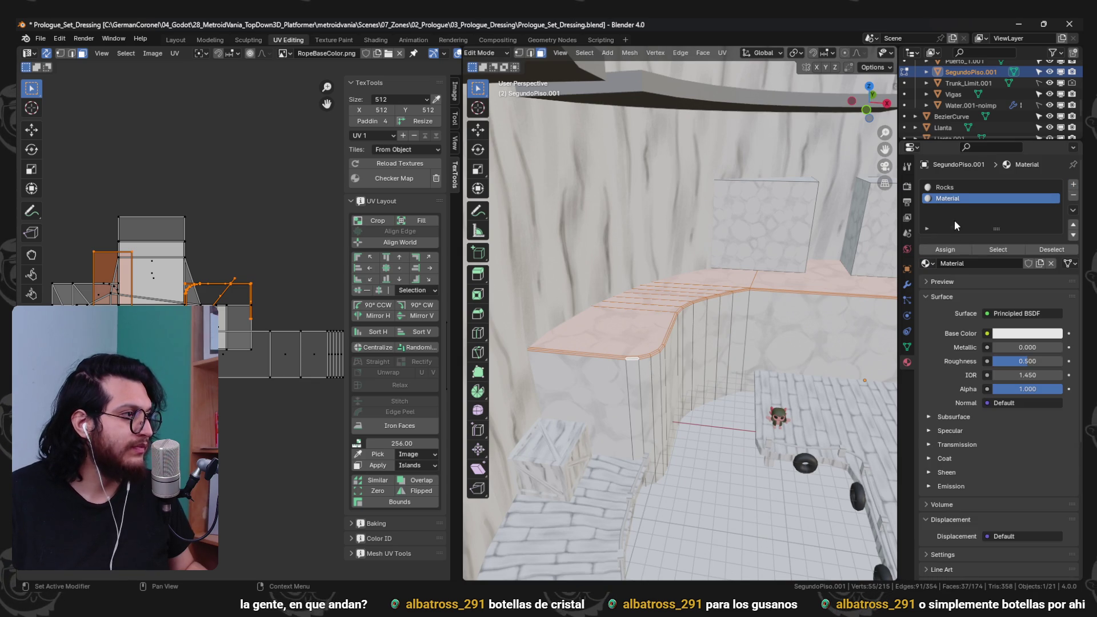
text(Grass)
key(Return)
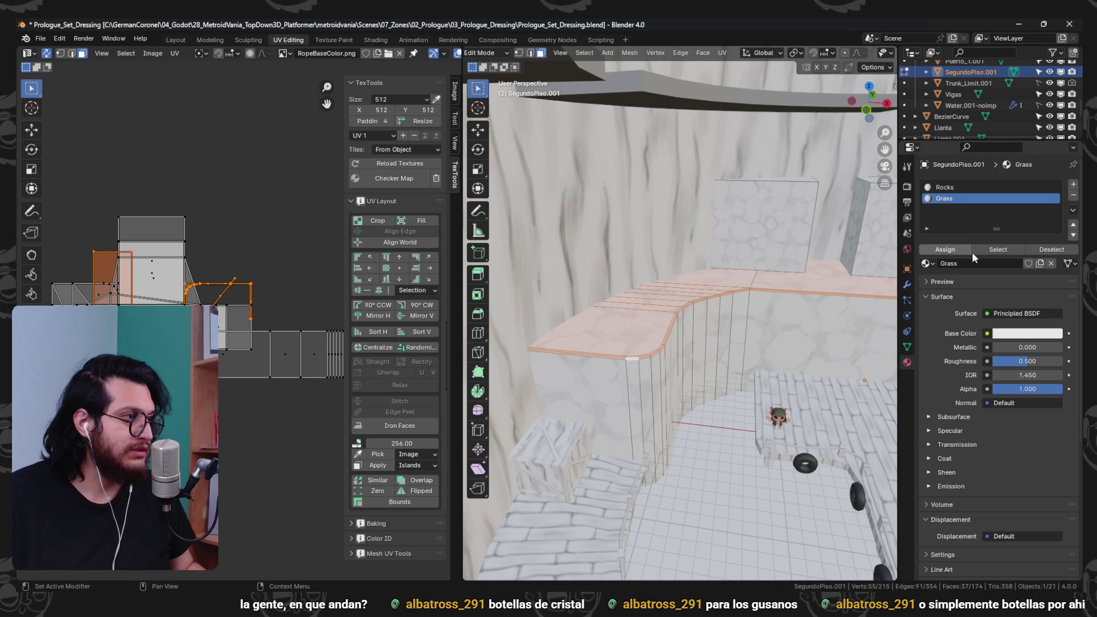
key(Tab)
key(ctrl+s)
click(375, 40)
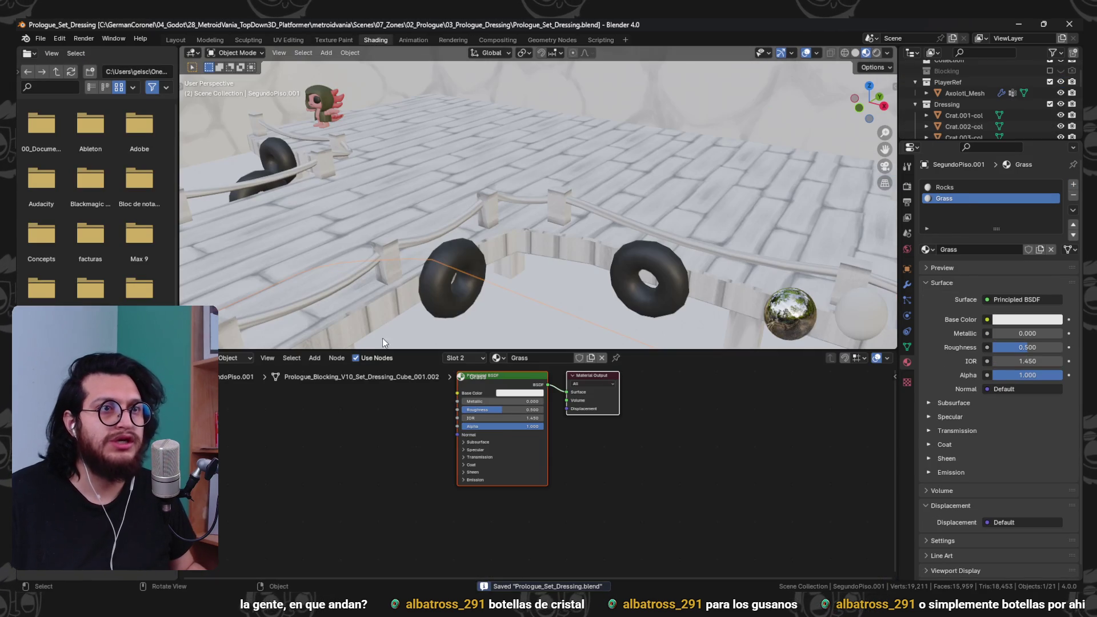
- Feed GrassBaseColor.png from Physical_Materials into the Principled BSDF base colour via Ctrl+T
key(ctrl+t)
click(433, 411)
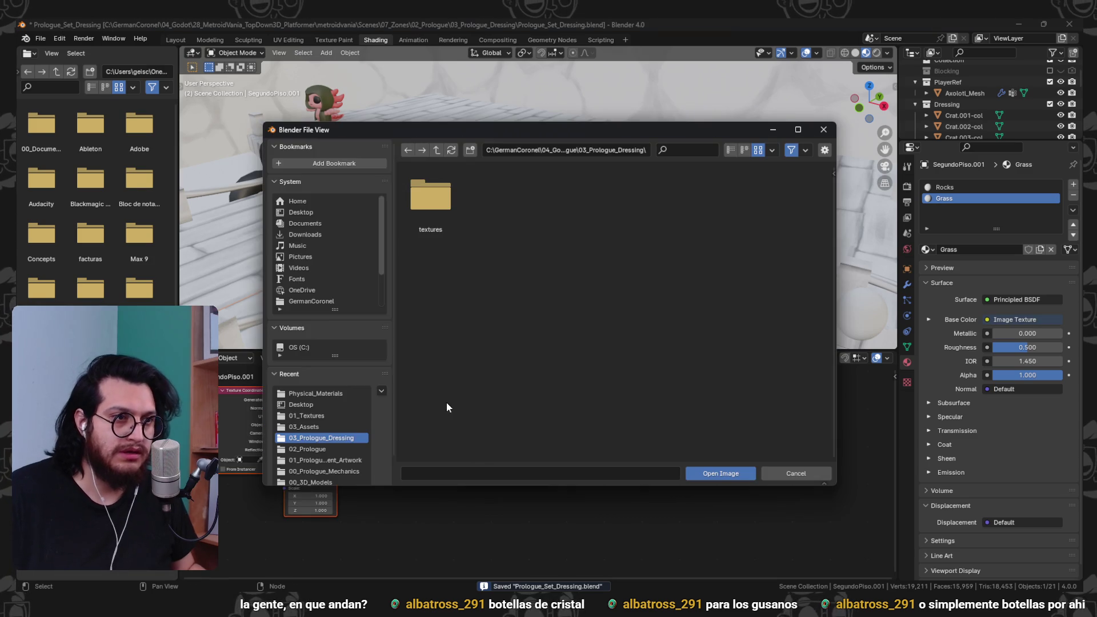
click(314, 393)
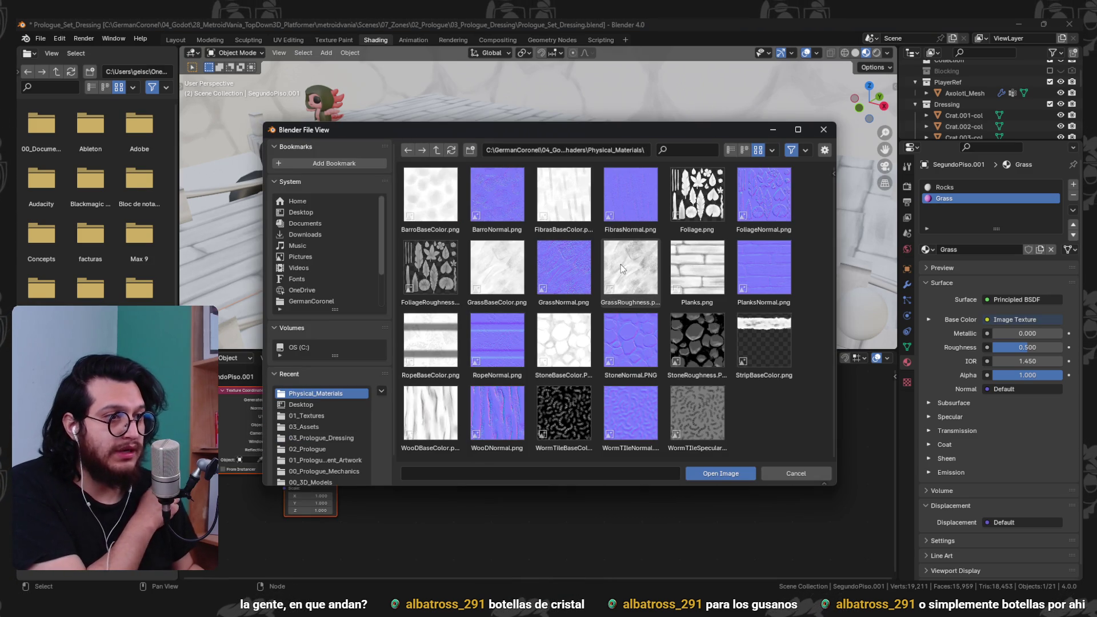
double_click(489, 281)
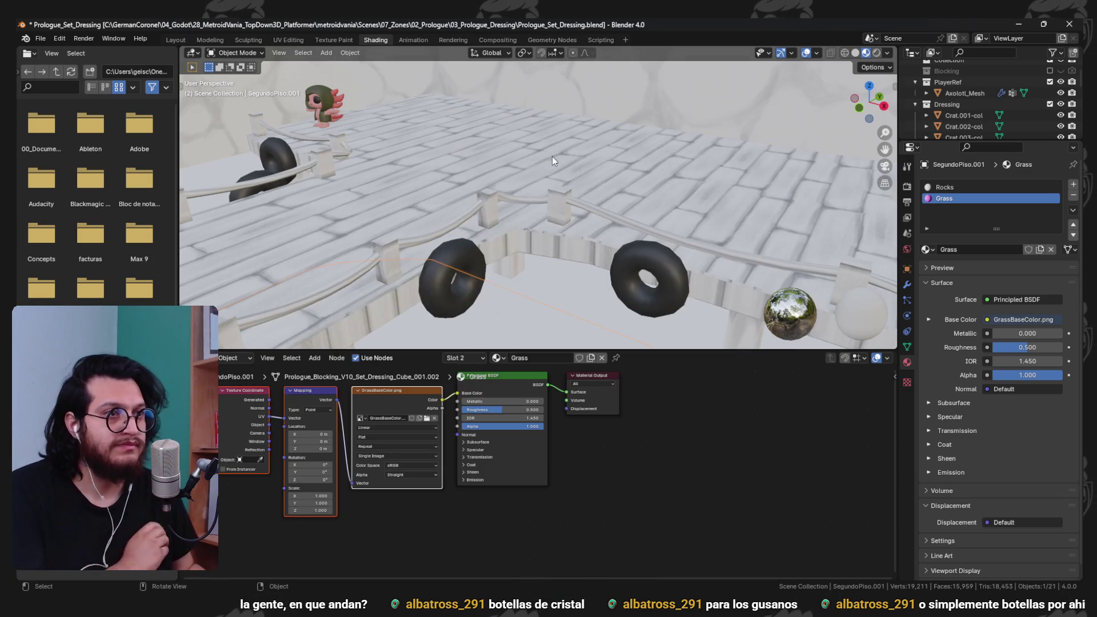
drag(566, 170, 551, 150)
scroll(up, 3)
drag(577, 196, 735, 184)
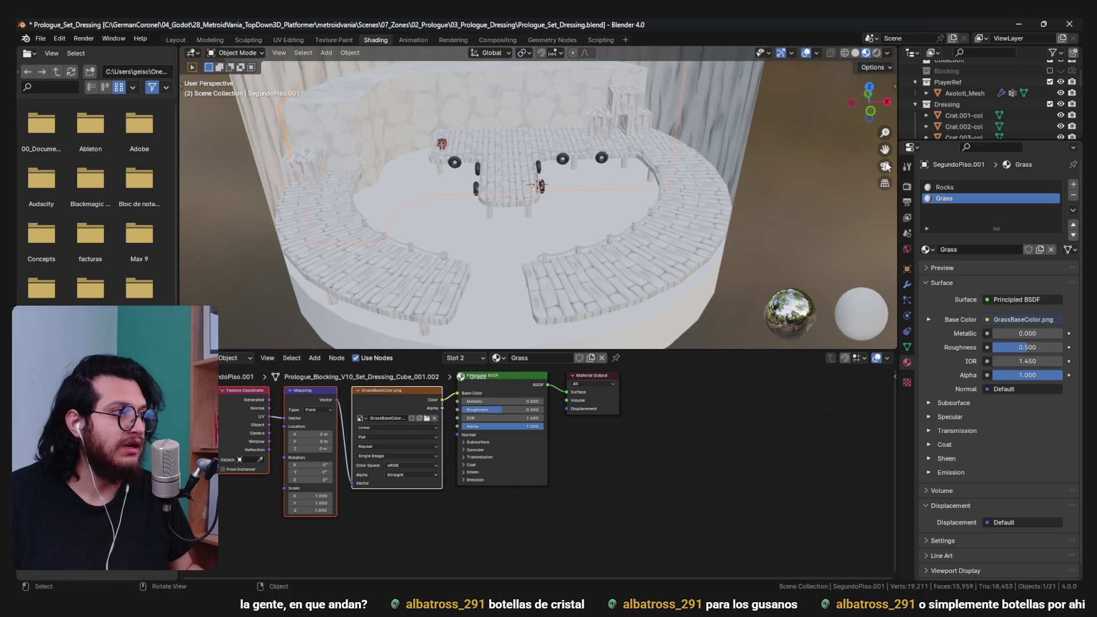
- Return to the Layout workspace and deselect everything
click(175, 40)
scroll(down, 3)
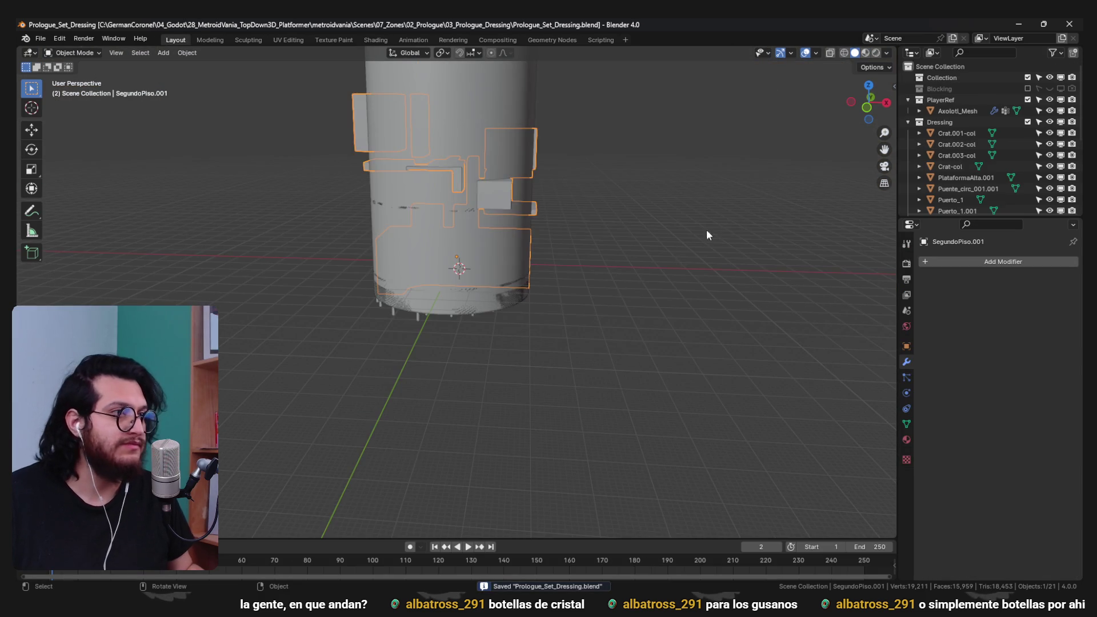
click(598, 428)
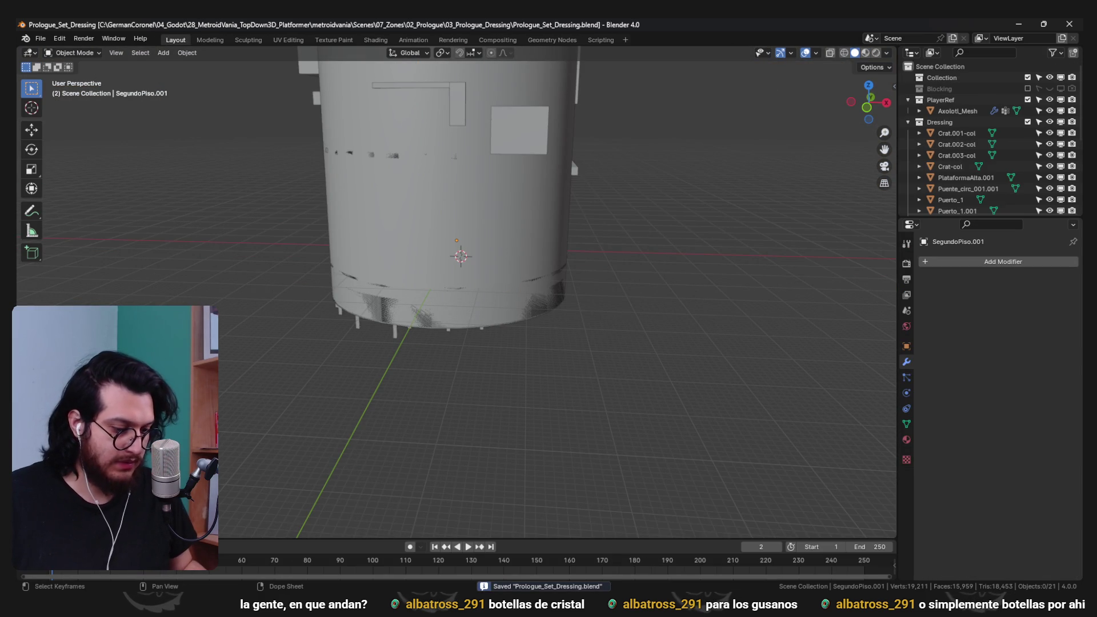
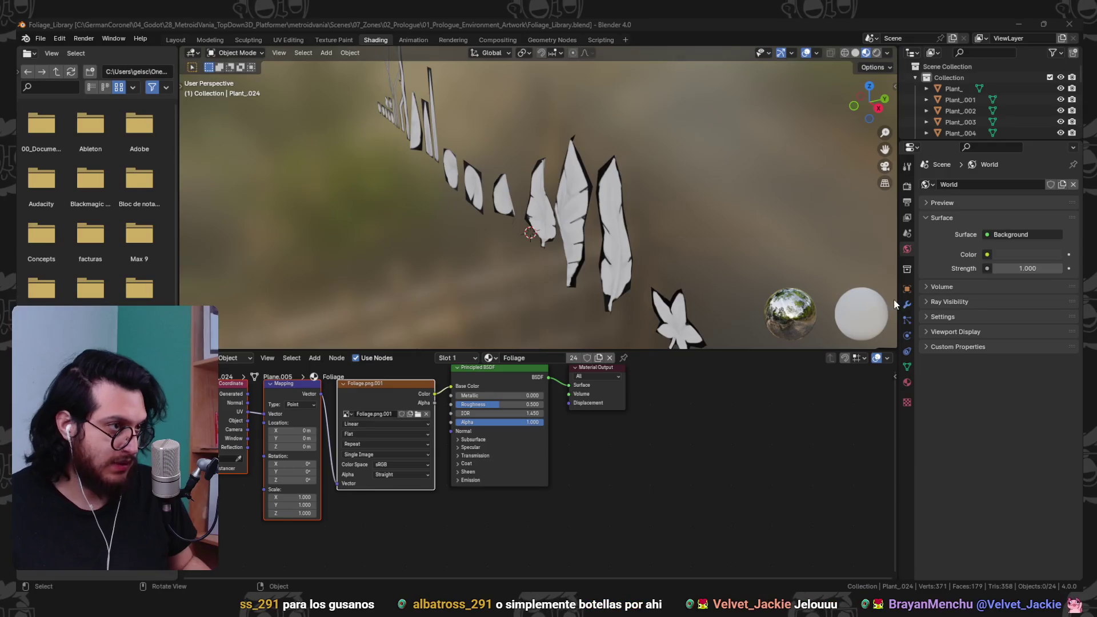
- Copy the round leaf from Foliage_Library and paste it into Prologue_Set_Dressing
drag(588, 182, 550, 207)
click(431, 217)
key(ctrl+c)
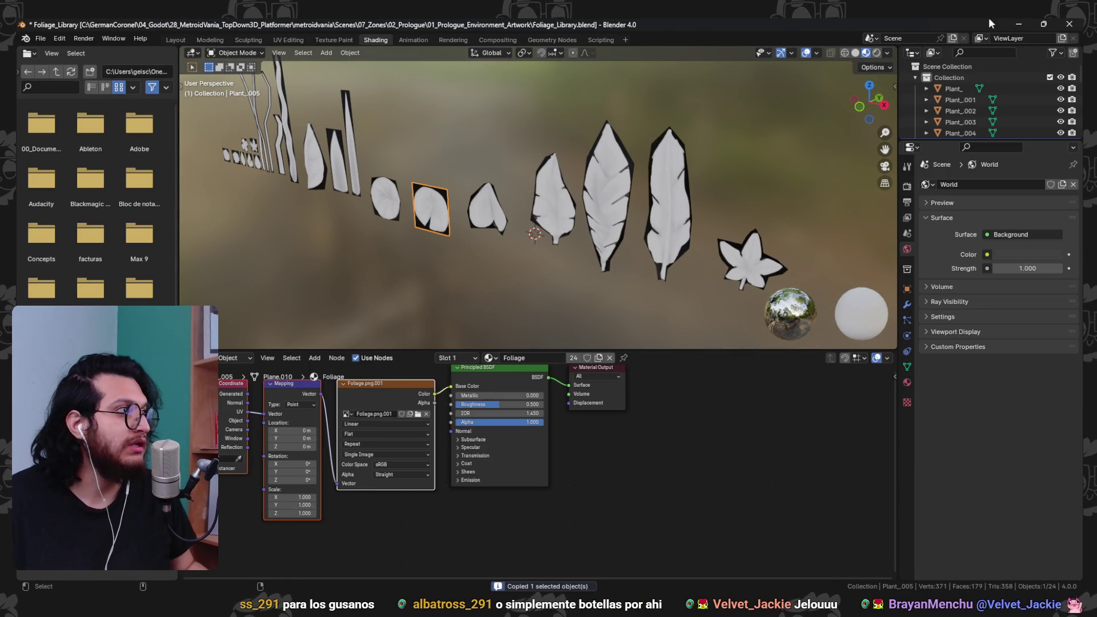
click(1017, 24)
drag(615, 313, 569, 229)
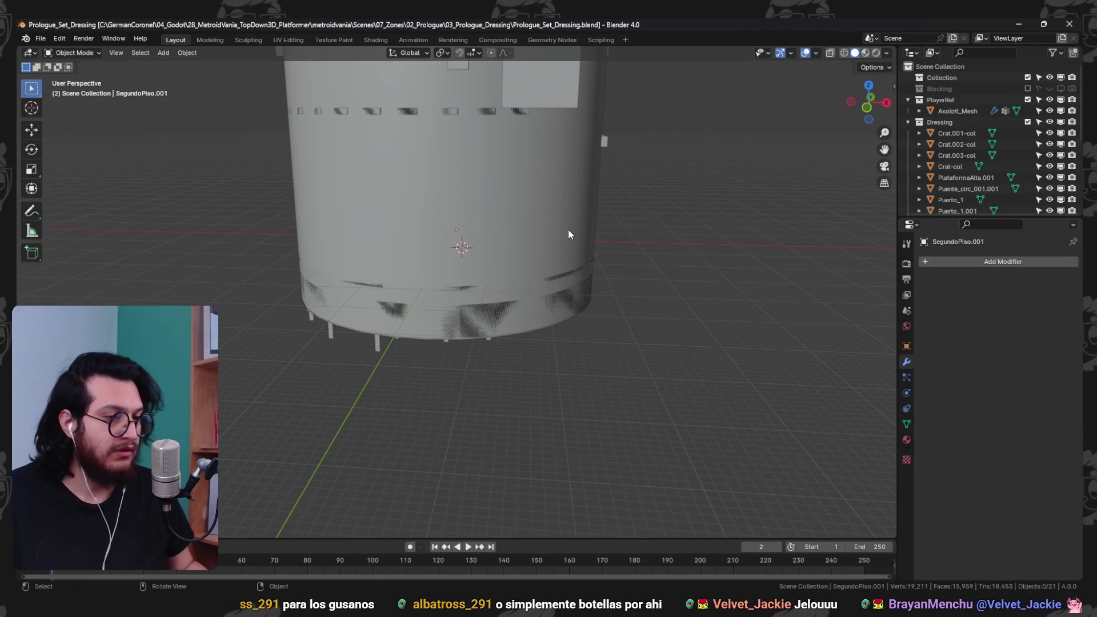
key(ctrl+v)
- Move the pasted leaf into a new collection named 'Foliage'
key(m)
click(567, 229)
text(Fo)
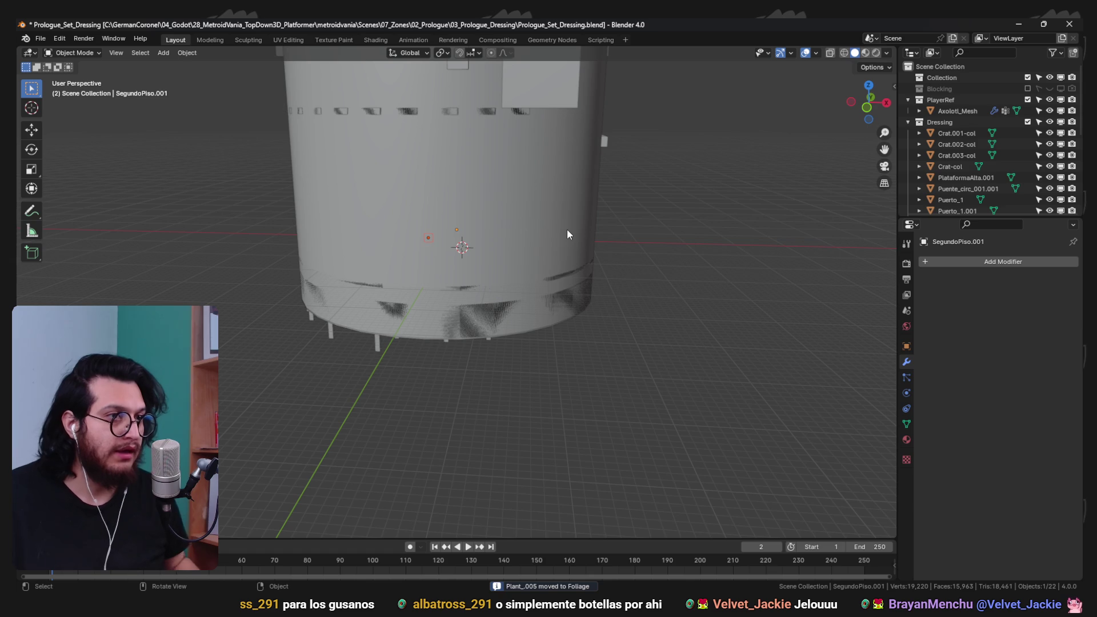
text(z)
click(544, 344)
- Rotate the leaf -90 degrees on X so it lies flat
key(KP_Decimal)
drag(584, 323, 594, 288)
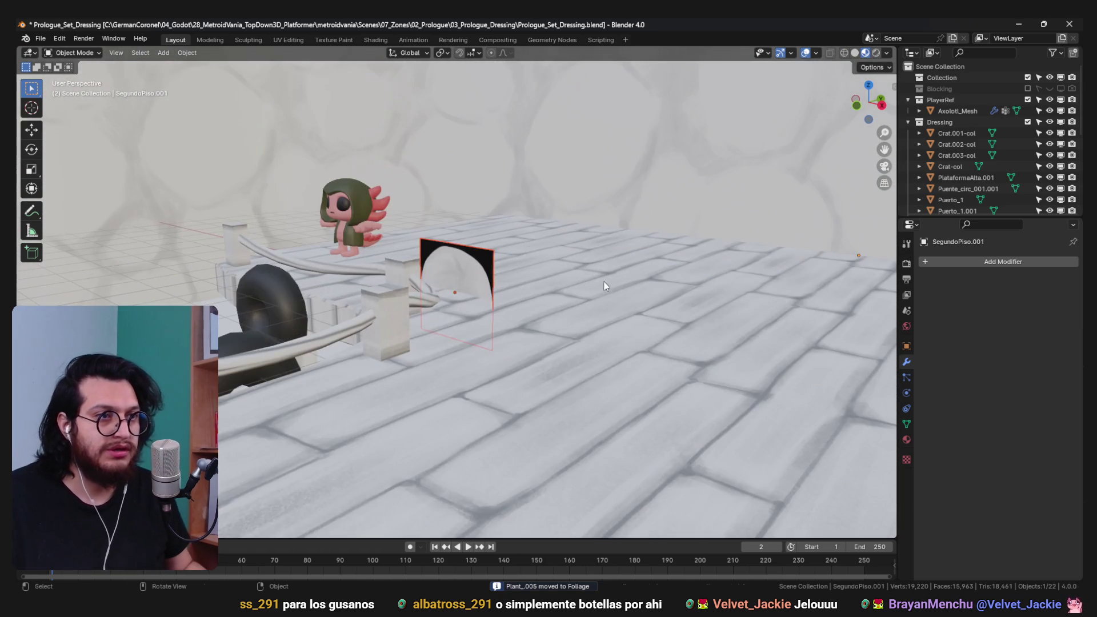
key(r)
key(x)
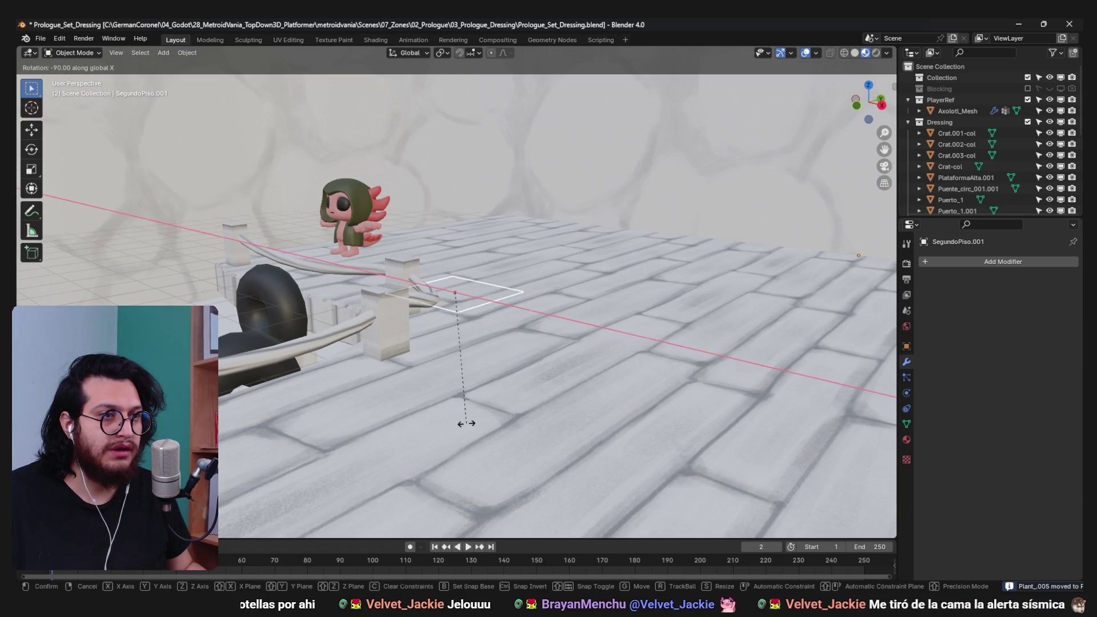
click(465, 421)
- From the top wireframe view, move the leaf into place on the floor
key(shift+z)
key(KP_7)
scroll(down, 3)
key(g)
click(482, 514)
key(shift+z)
drag(593, 423, 614, 404)
- Lower the leaf along Z until it rests on the floor beneath the dock
key(z)
click(636, 451)
drag(636, 452, 633, 316)
key(g)
key(z)
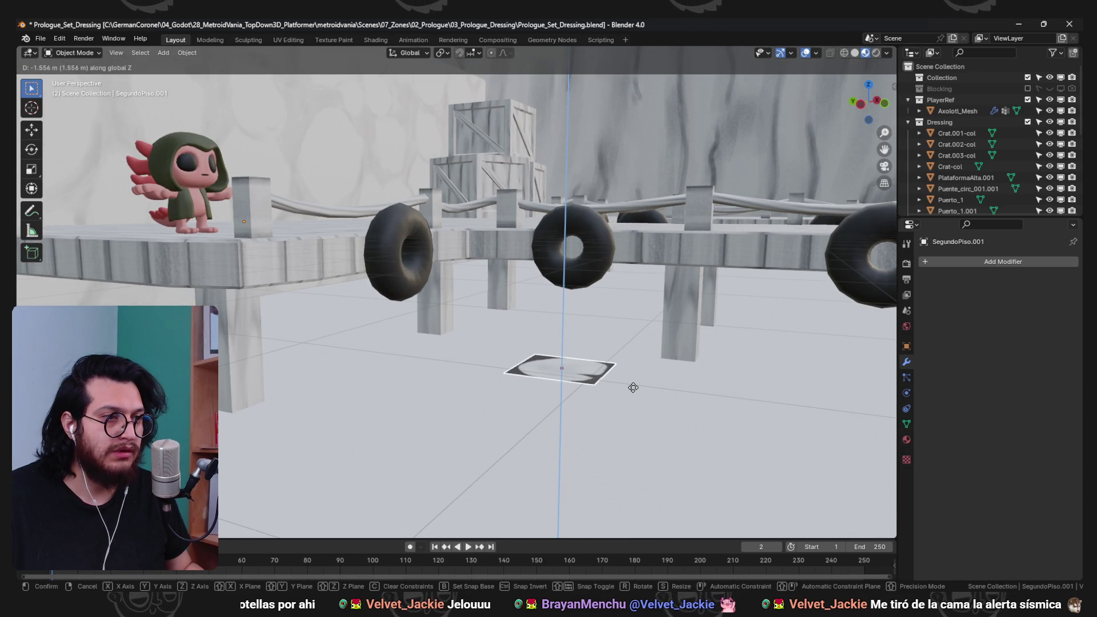
click(633, 387)
drag(633, 387, 588, 389)
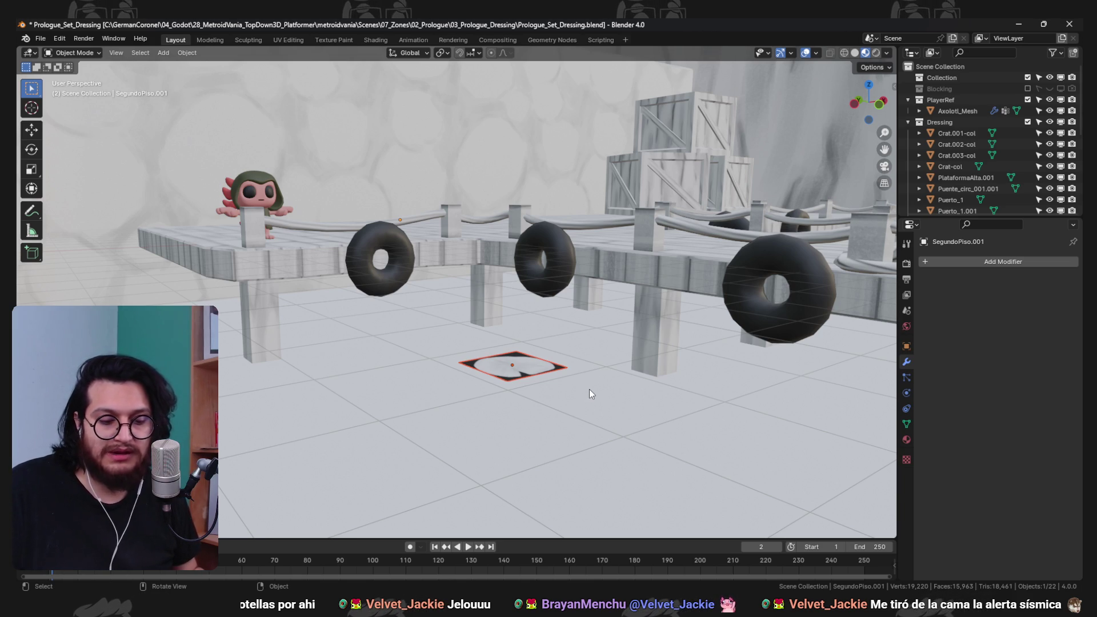
drag(544, 228, 499, 375)
- Rotate the flat leaf decal on the floor
key(KP_7)
key(z)
scroll(down, 3)
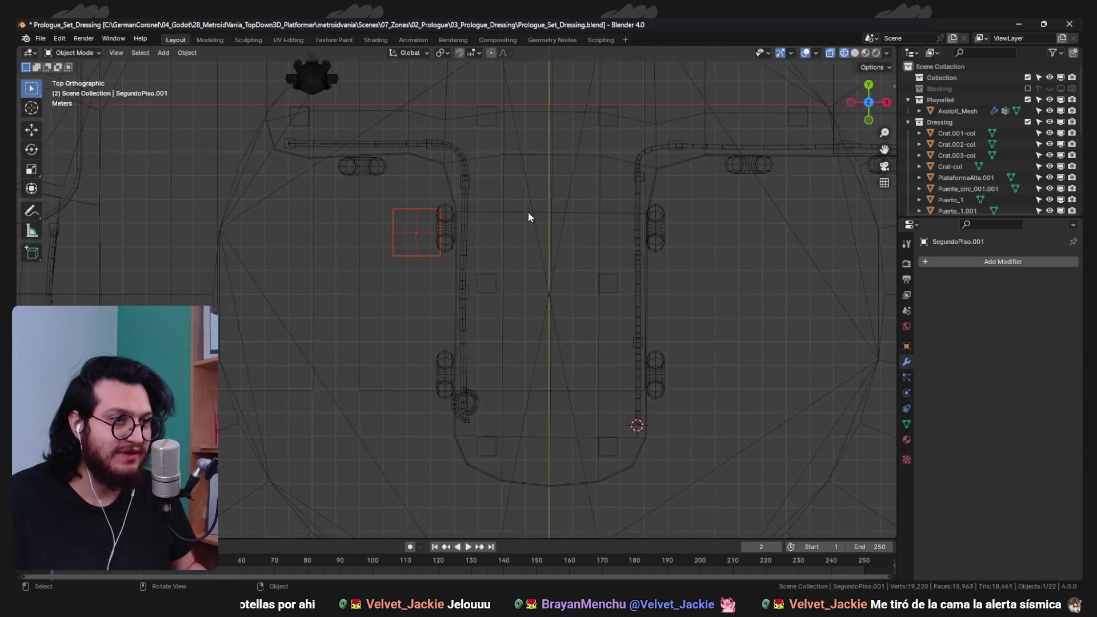
key(shift+z)
drag(543, 340, 535, 269)
key(r)
click(547, 341)
- Duplicate the decal to the right along X, rotate it on Z, and enlarge it
key(shift+d)
key(x)
click(857, 292)
key(r)
key(z)
click(856, 288)
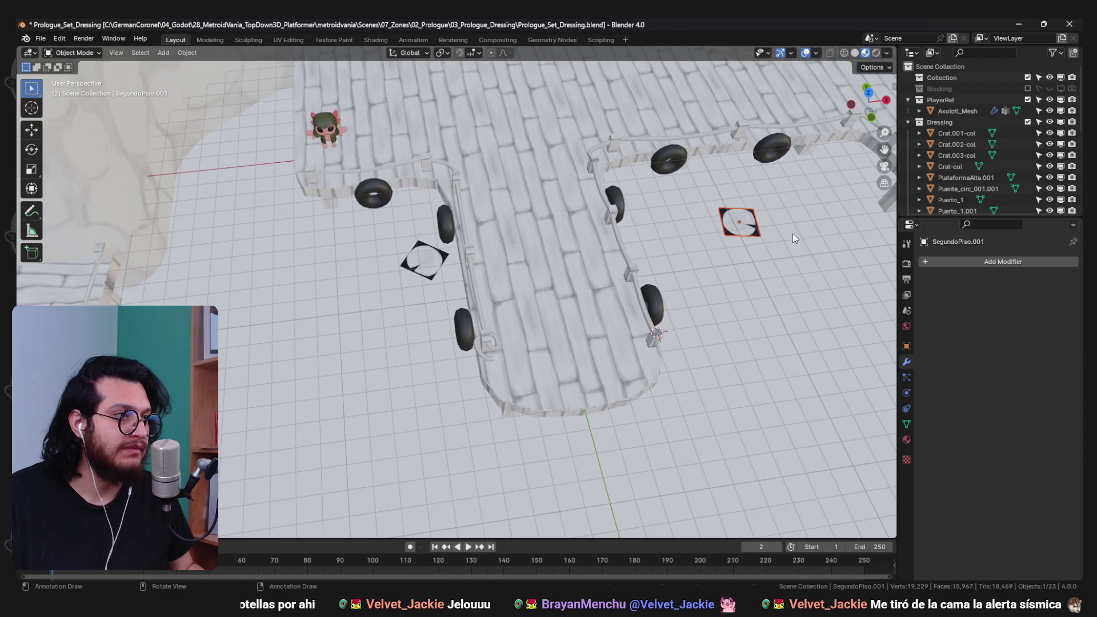
key(s)
click(811, 273)
- Slide the decal copy along the axes to sit beside the platform
scroll(up, 3)
key(g)
key(z)
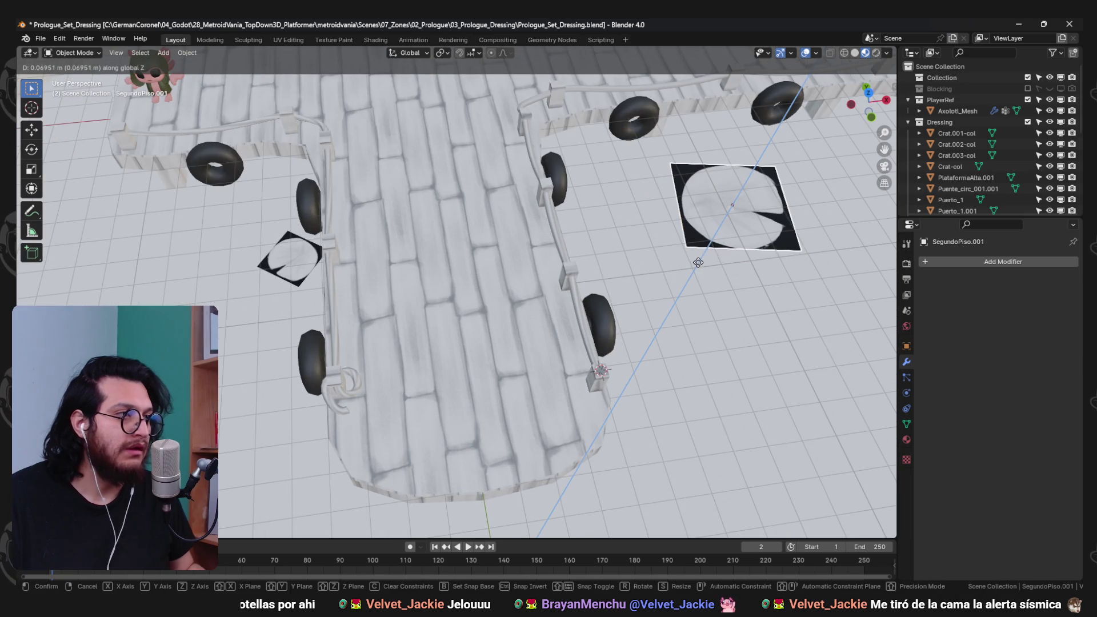
drag(786, 284, 594, 313)
key(y)
key(x)
click(634, 280)
- Add an enlarged decal copy on the open floor near the curved walkway
drag(615, 277, 559, 283)
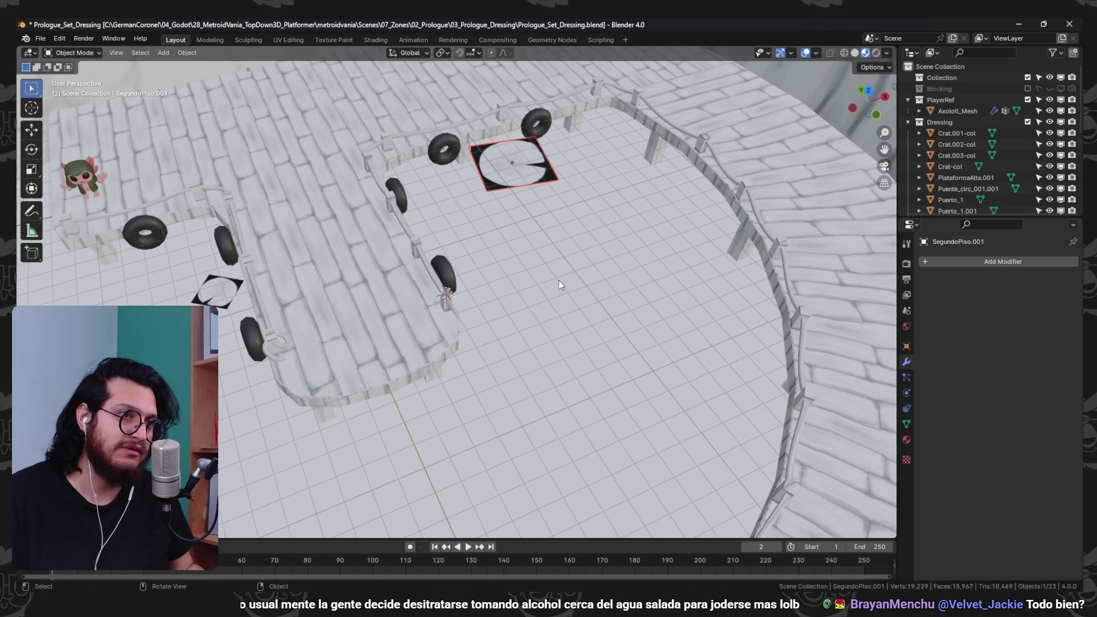
click(690, 493)
key(s)
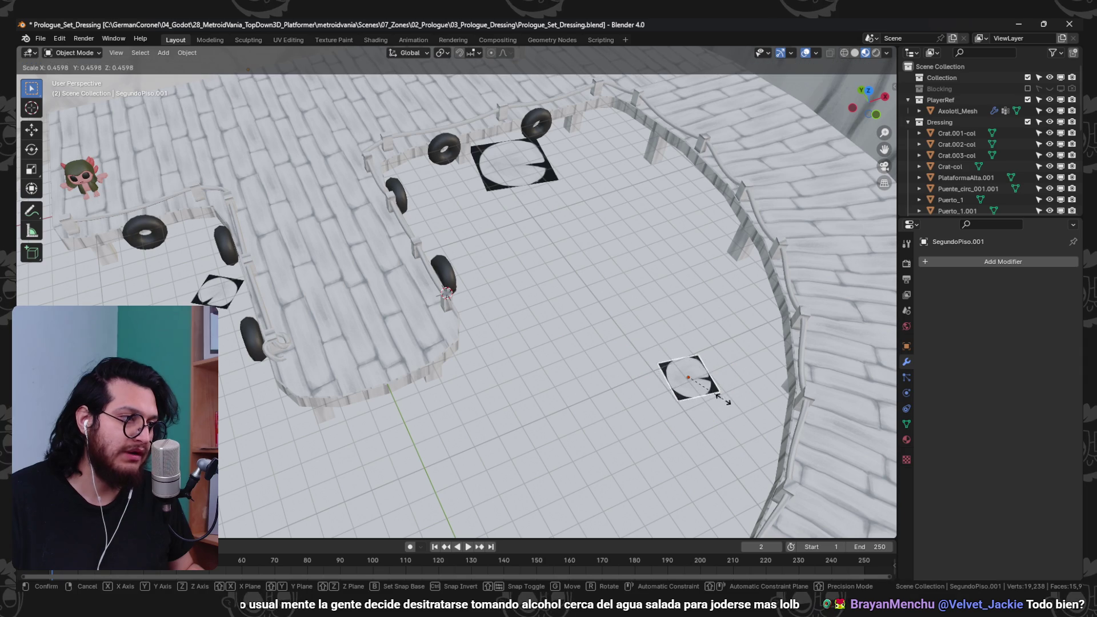
click(615, 313)
key(g)
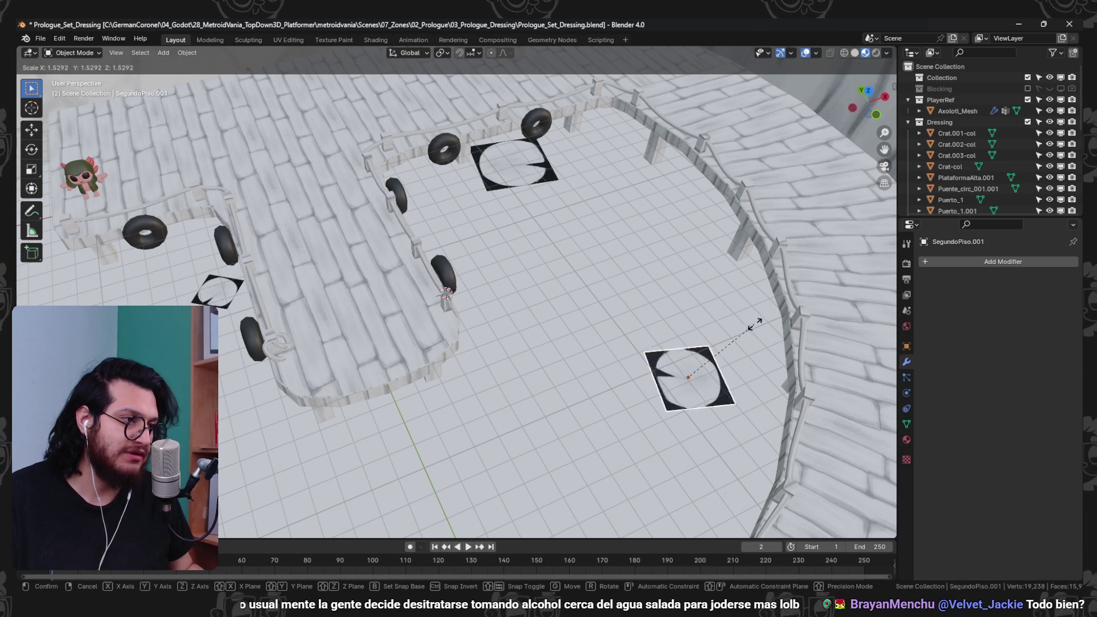
key(x)
click(841, 335)
- Shift the left-hand decal along the Y axis
drag(757, 371, 647, 361)
scroll(up, 3)
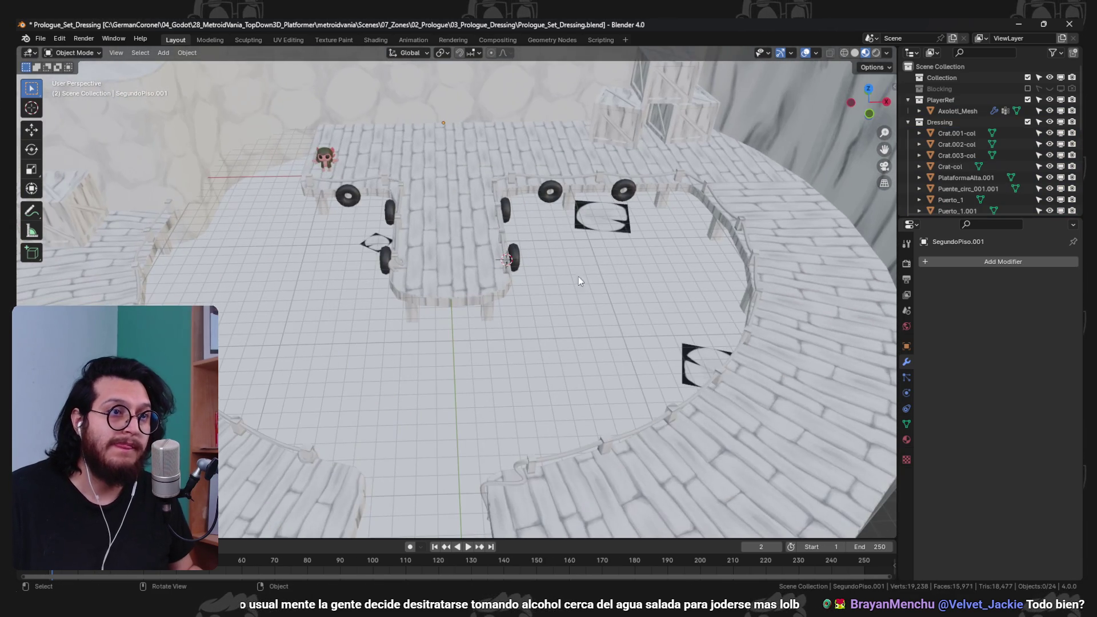
click(376, 250)
key(g)
key(y)
click(237, 258)
- Rotate the left decal around Z and nudge it into its final spot
key(r)
key(z)
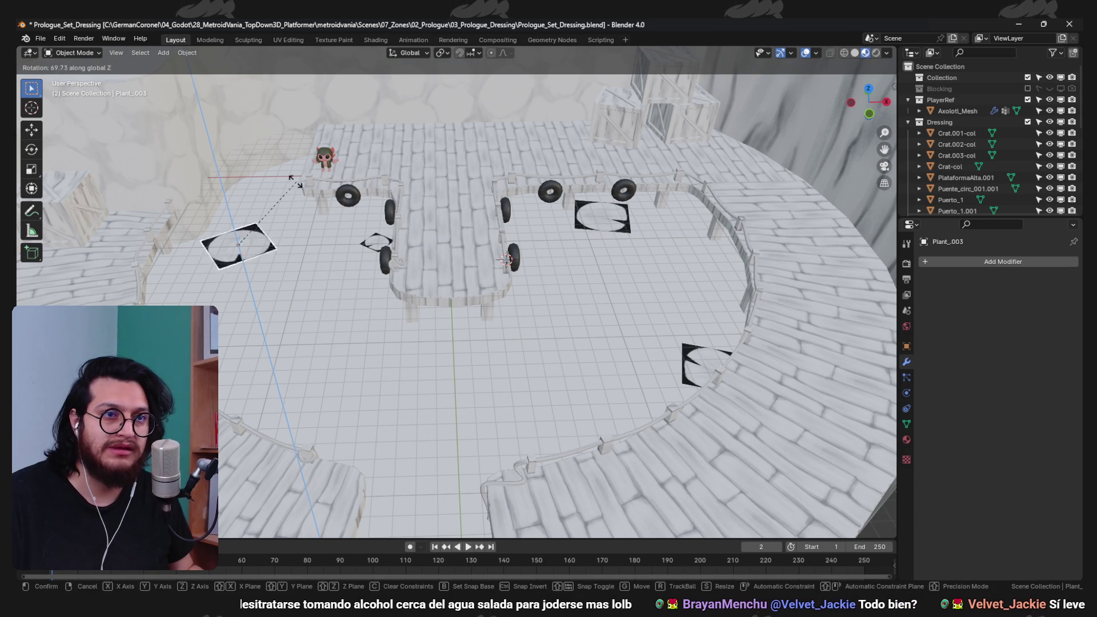
click(214, 171)
scroll(up, 3)
key(g)
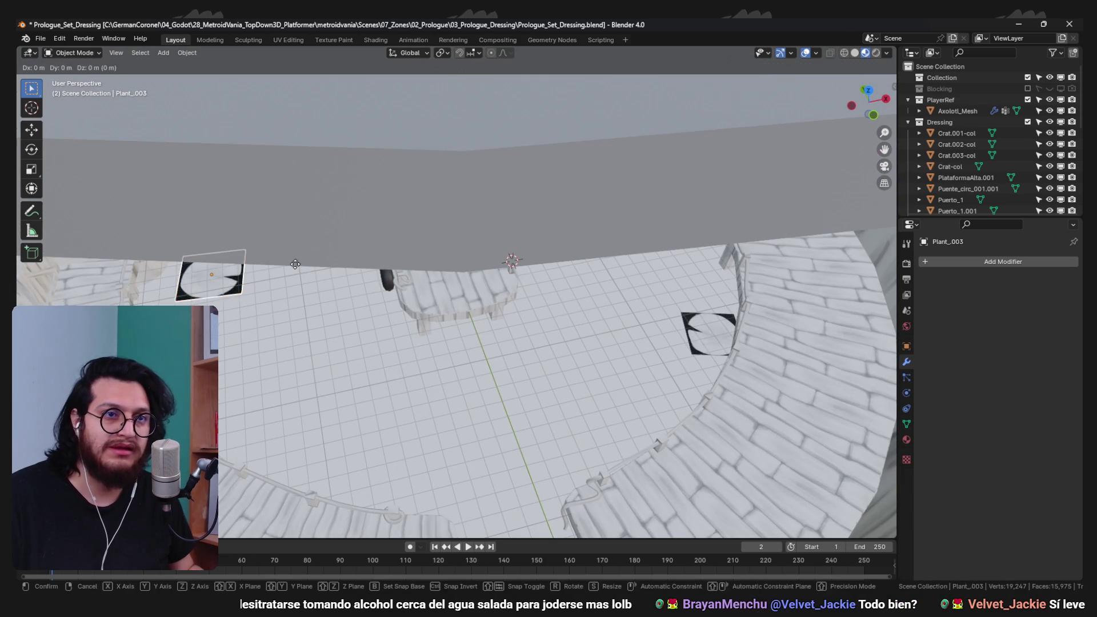
click(263, 264)
click(277, 282)
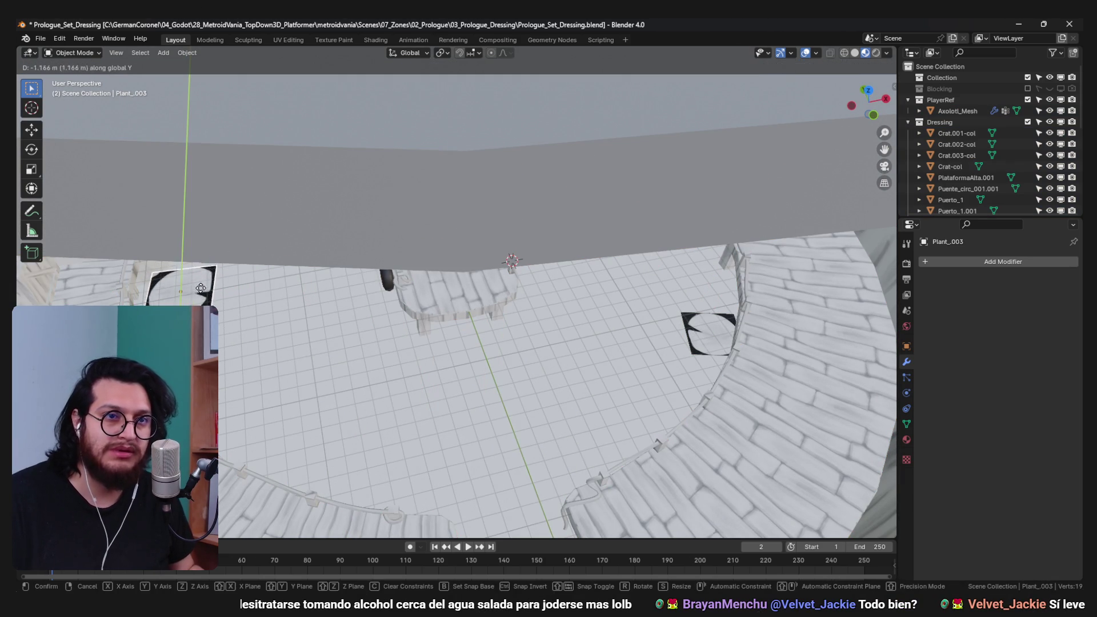
- Review the platforms from a wide view and return to Foliage_Library
drag(378, 362, 469, 424)
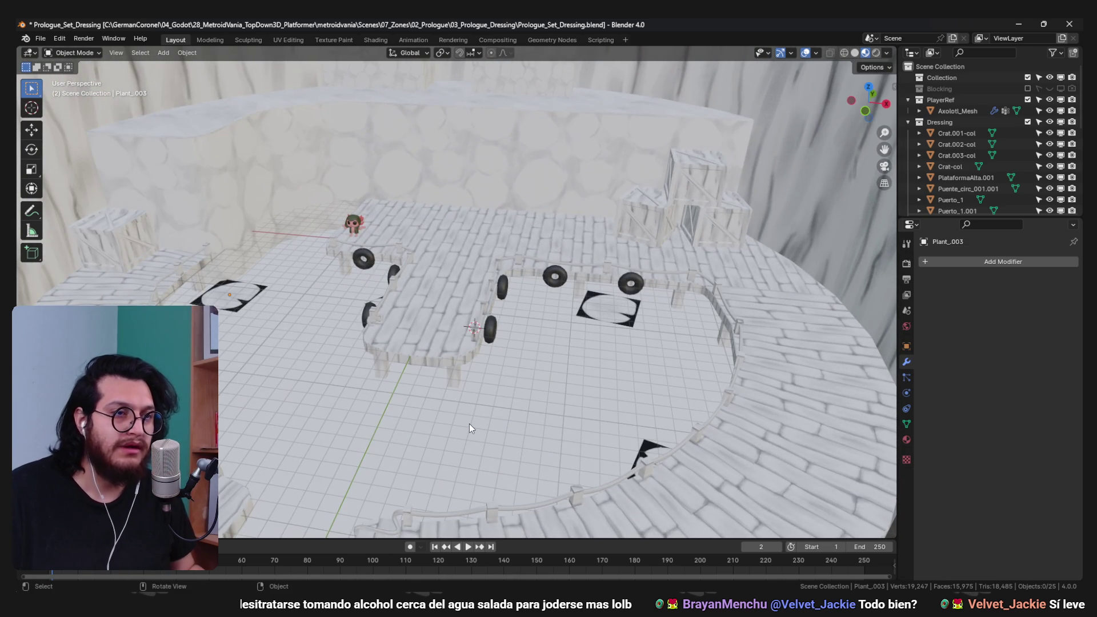
key(alt+Tab)
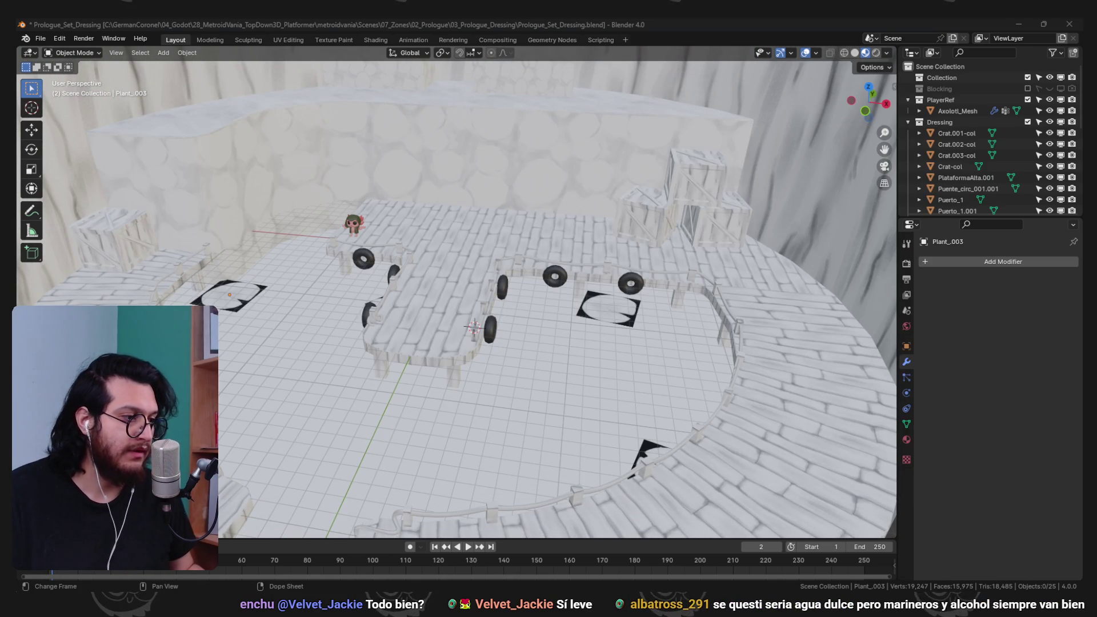
click(829, 549)
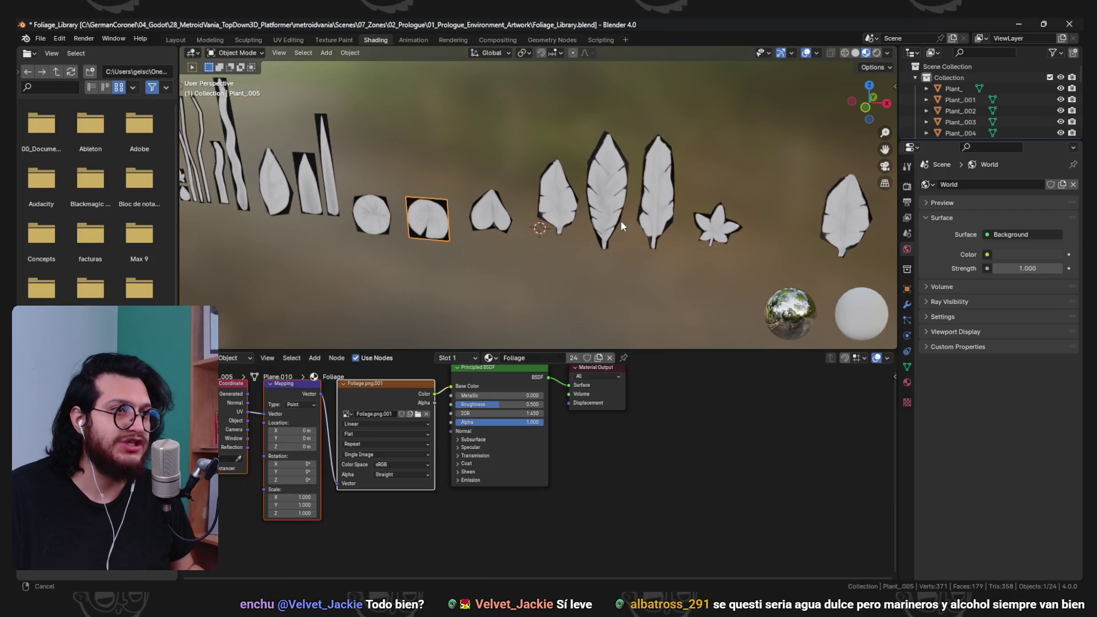
- Copy the large leaf and the tall wavy leaf from the library
scroll(down, 3)
click(636, 211)
scroll(down, 3)
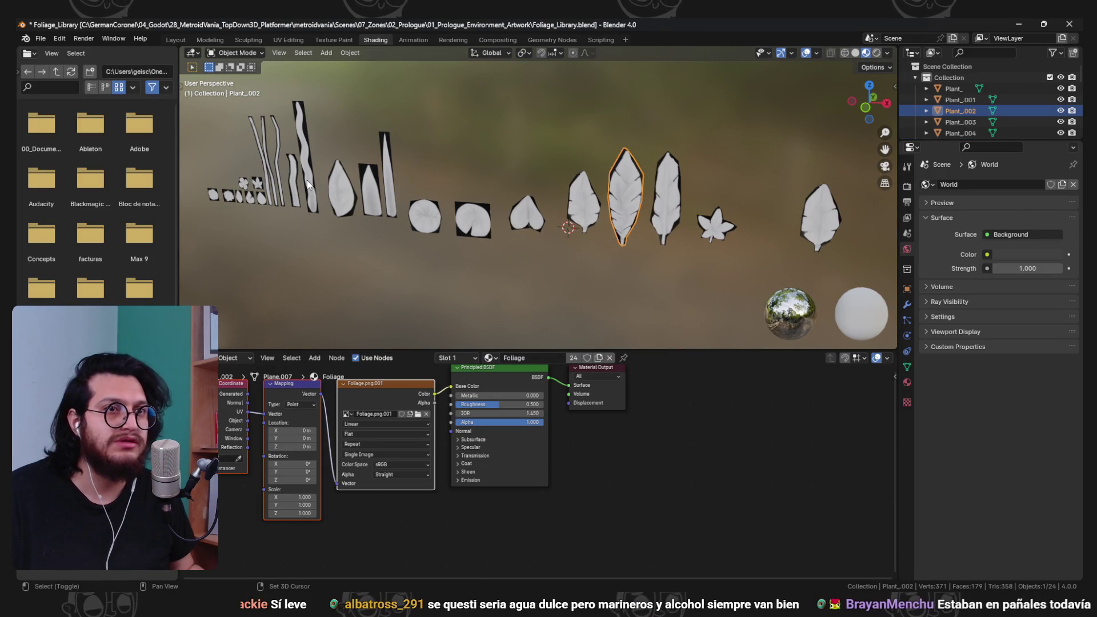
click(307, 183)
key(ctrl+c)
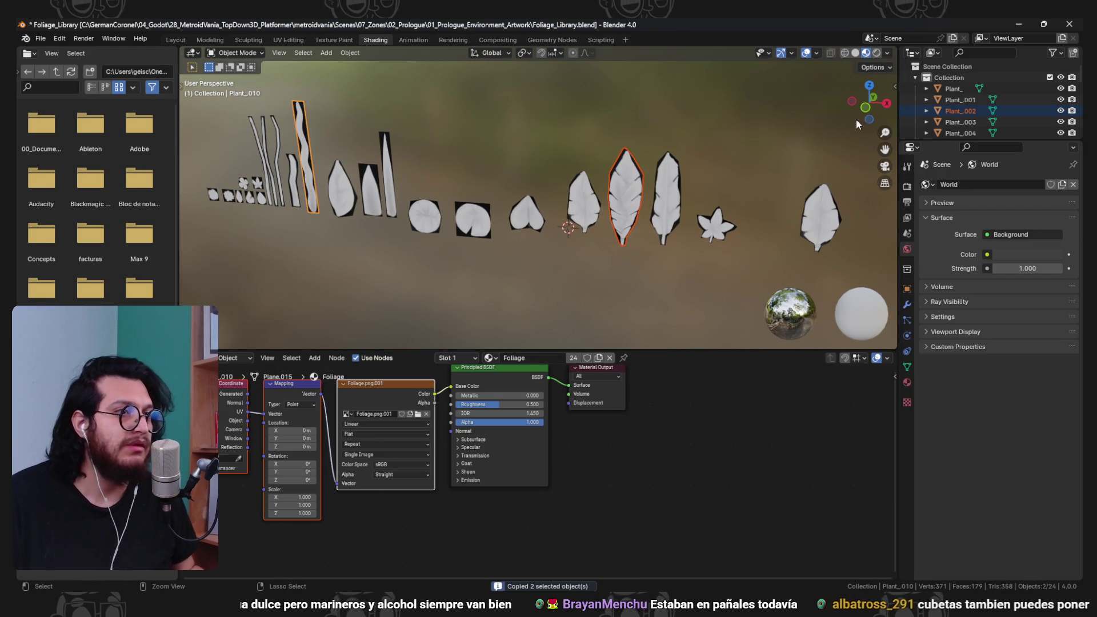
- Paste both leaves into Prologue_Set_Dressing and put them in the Foliage collection
click(1016, 24)
key(ctrl+v)
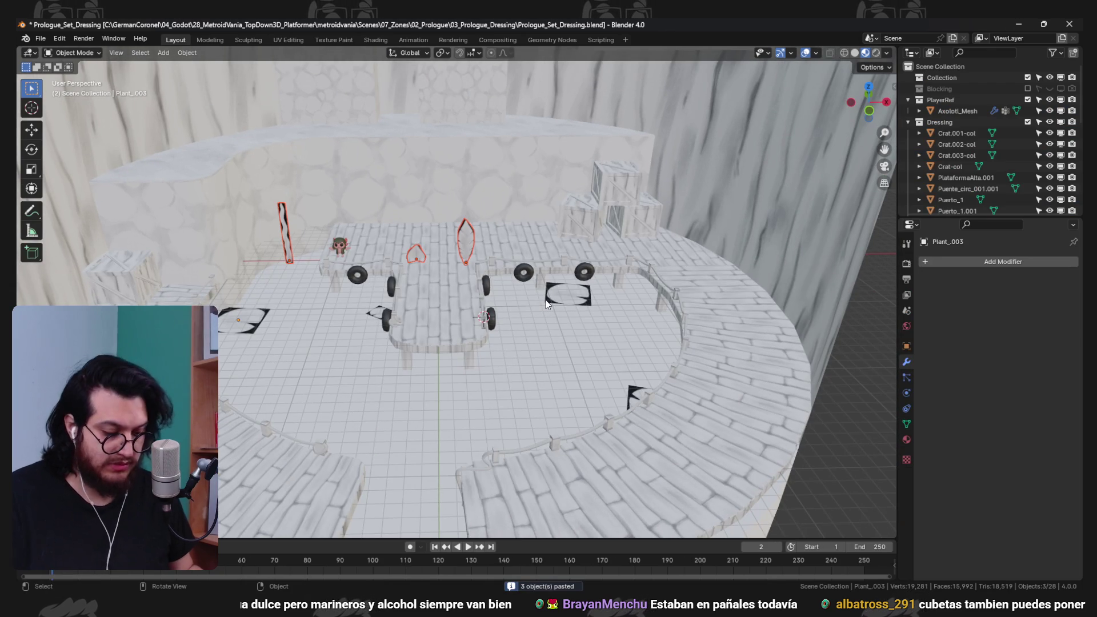
key(m)
click(513, 370)
- Move the wavy plant along the Y axis toward the back wall
drag(507, 361, 341, 220)
scroll(up, 3)
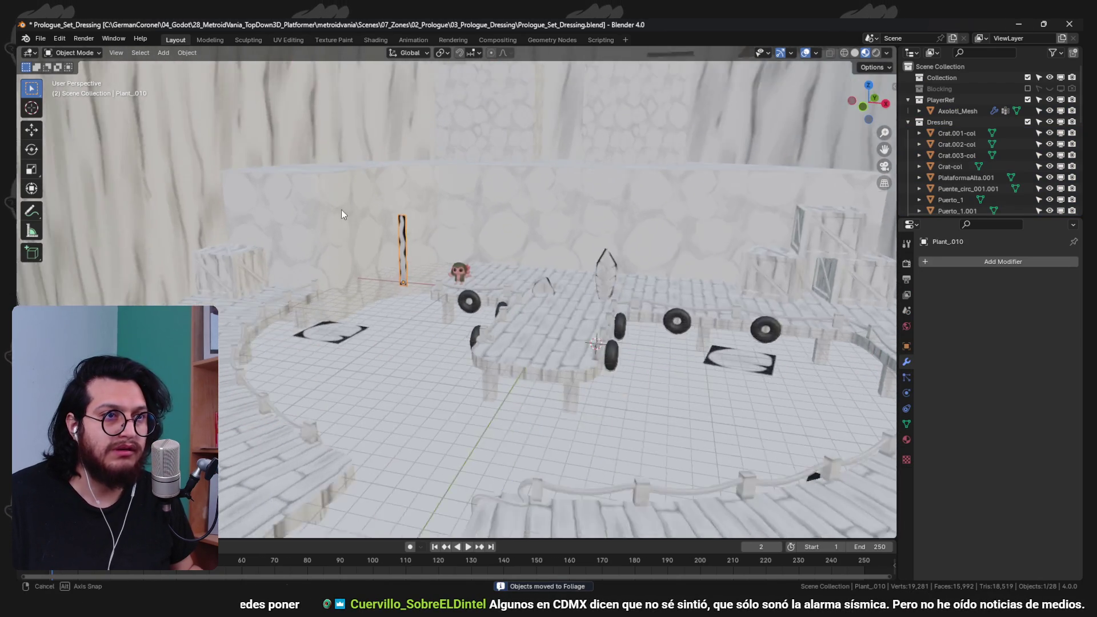
click(383, 260)
drag(396, 256, 417, 312)
key(g)
key(y)
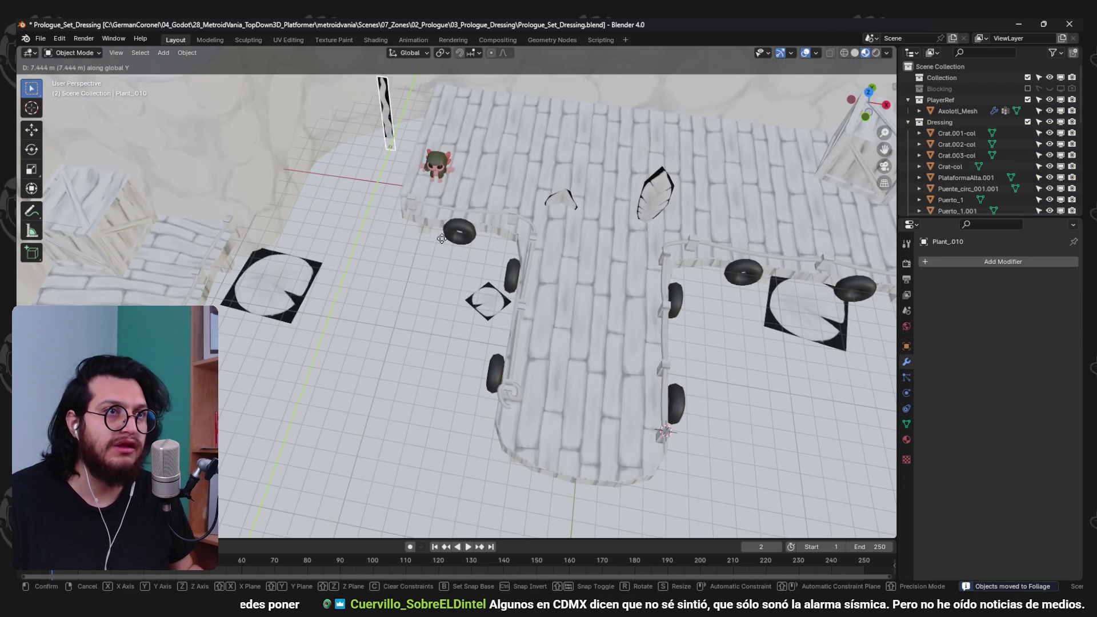
click(441, 238)
- Rotate the wavy plant around Z so it stands upright
key(KP_Decimal)
scroll(down, 3)
key(r)
key(z)
click(560, 228)
- Position the wavy plant at the wall edge
key(g)
key(y)
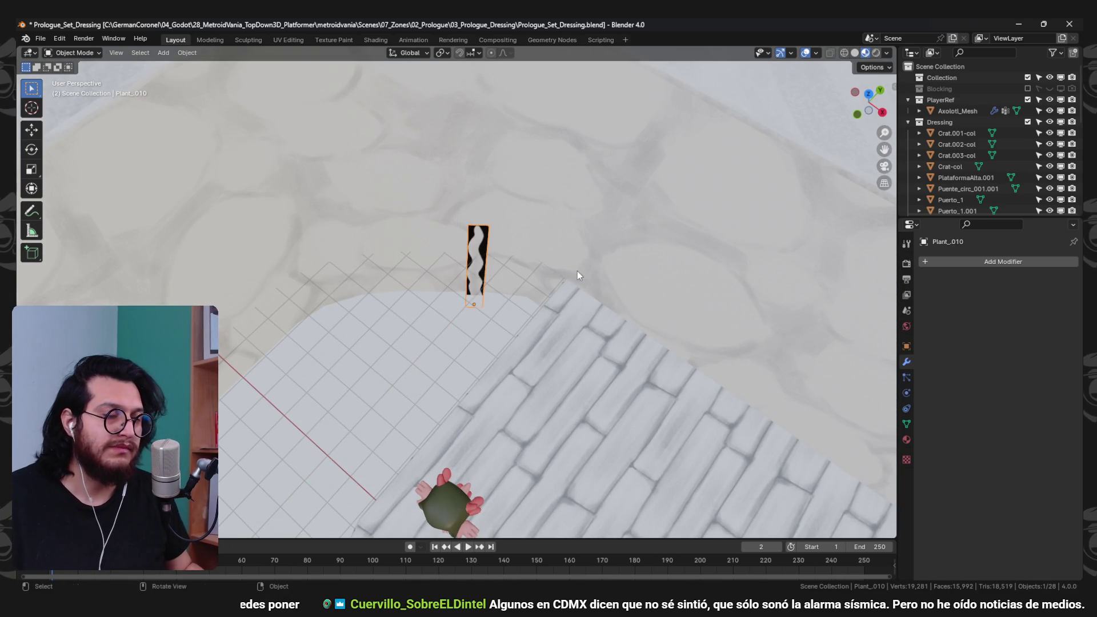
scroll(up, 3)
key(x)
- Rotate a second upright plant on Z and adjust its height
key(x)
key(x)
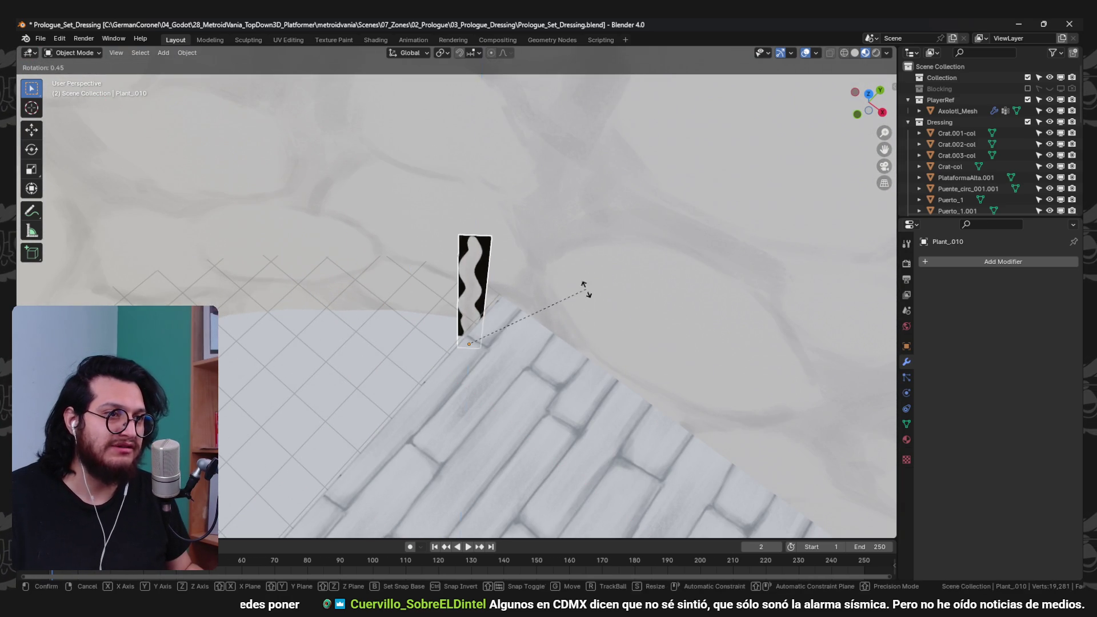
drag(563, 367, 528, 270)
click(568, 293)
click(496, 273)
key(g)
key(x)
key(r)
key(z)
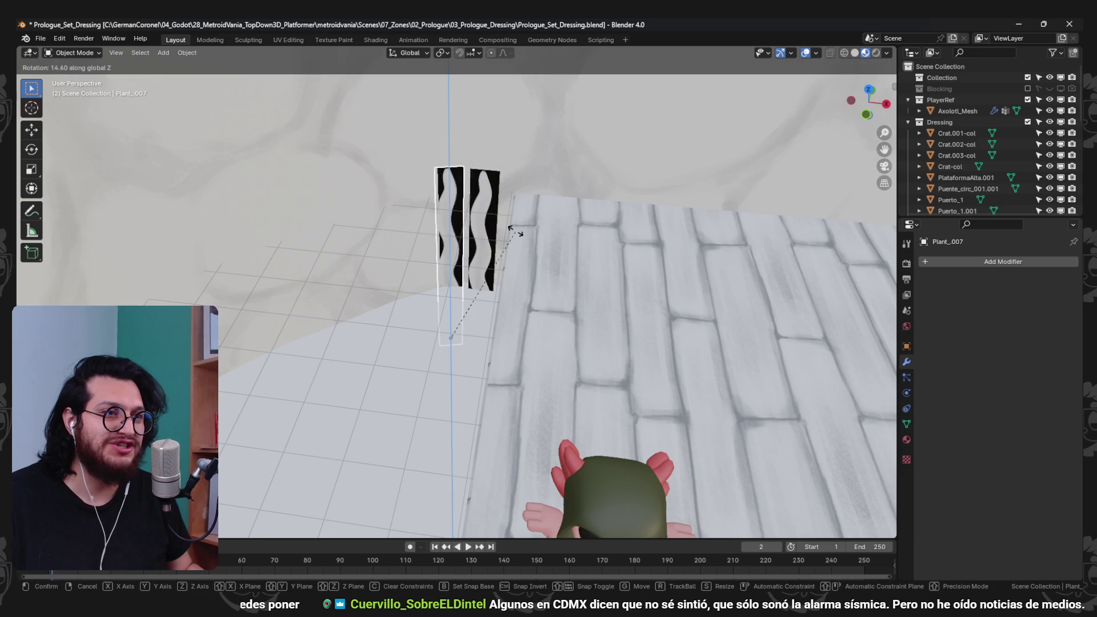
key(g)
key(z)
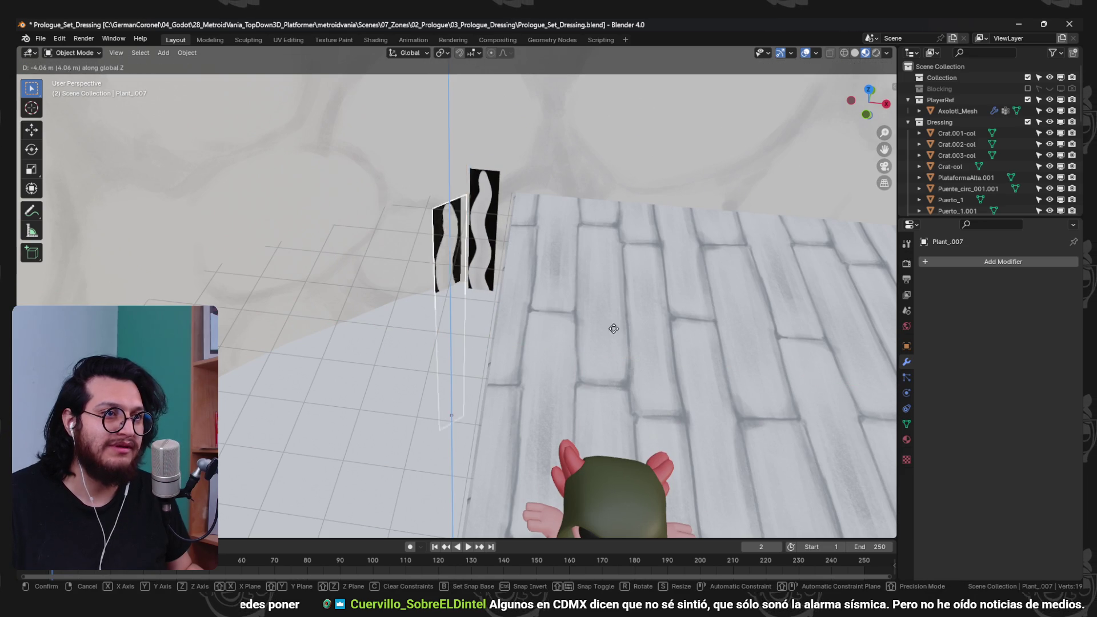
click(602, 287)
drag(550, 279, 514, 274)
- Lower, shrink and rotate a third plant cutout beside the dock edge
click(486, 257)
key(g)
click(526, 281)
key(s)
click(581, 276)
key(g)
drag(431, 318, 698, 283)
key(r)
click(530, 230)
click(698, 283)
drag(680, 323, 666, 317)
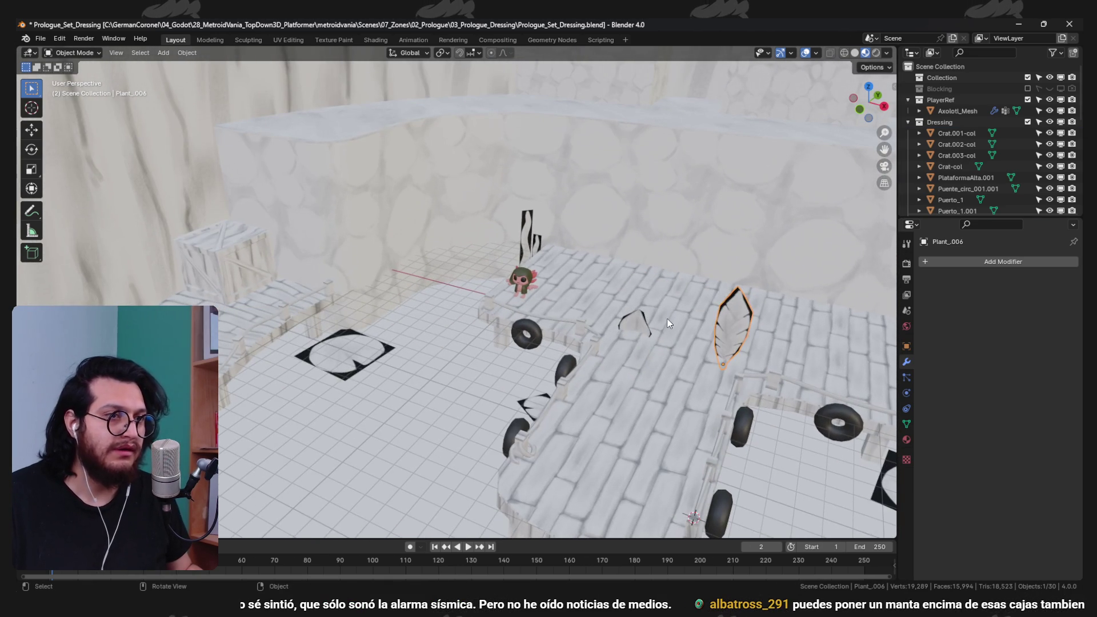
- Move the tall leaf plane Plant_006 down so it sits beside the lily pad
key(g)
drag(284, 291, 423, 309)
click(397, 352)
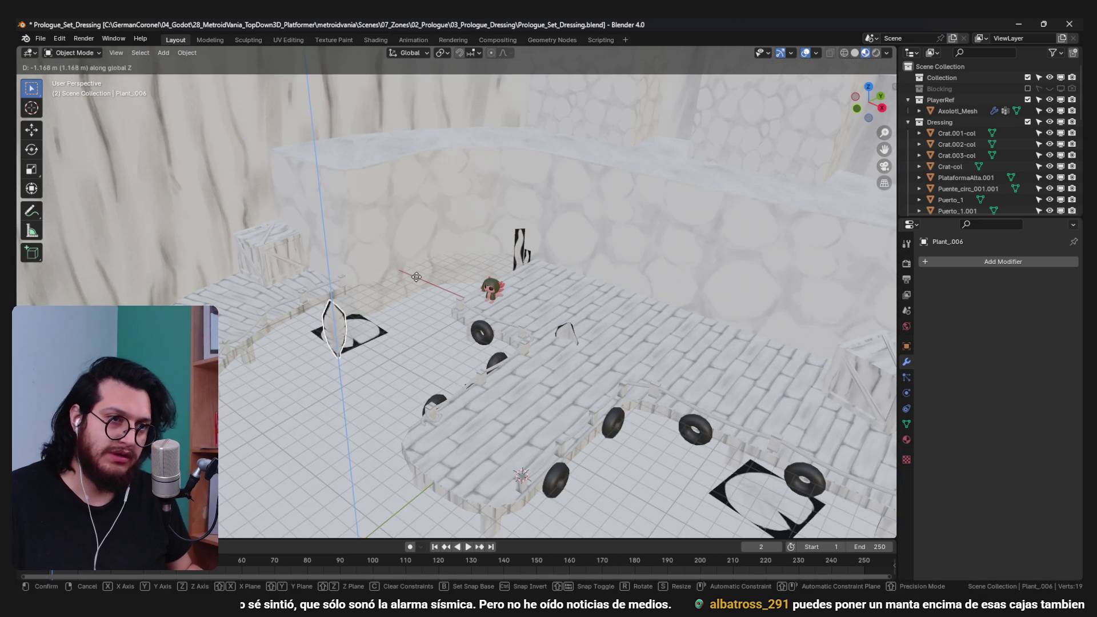
scroll(up, 3)
key(KP_Decimal)
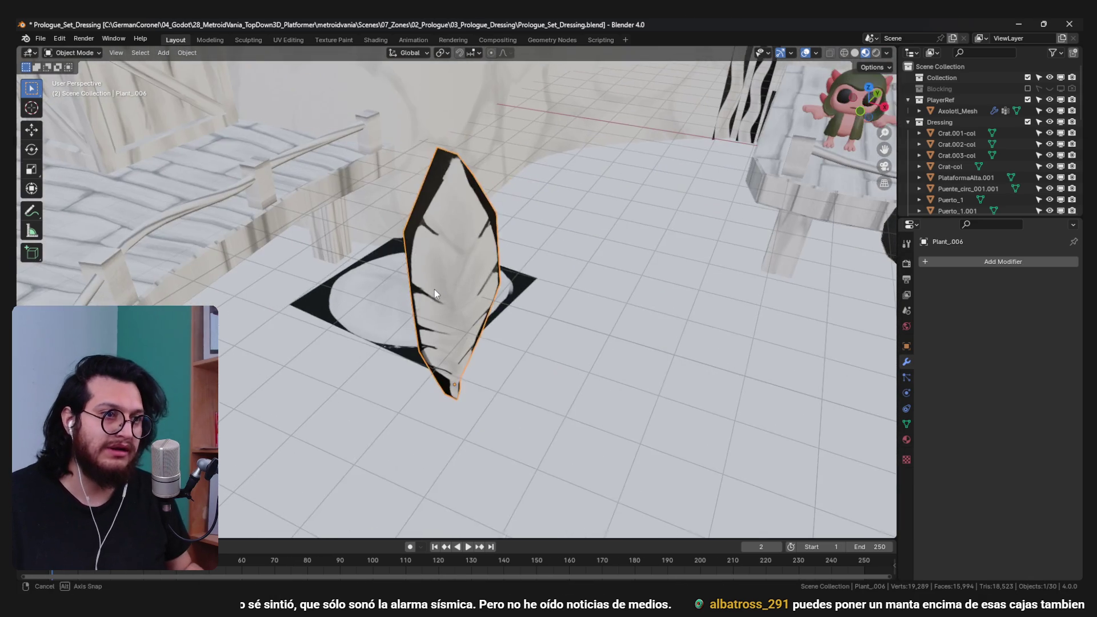
key(g)
key(z)
key(x)
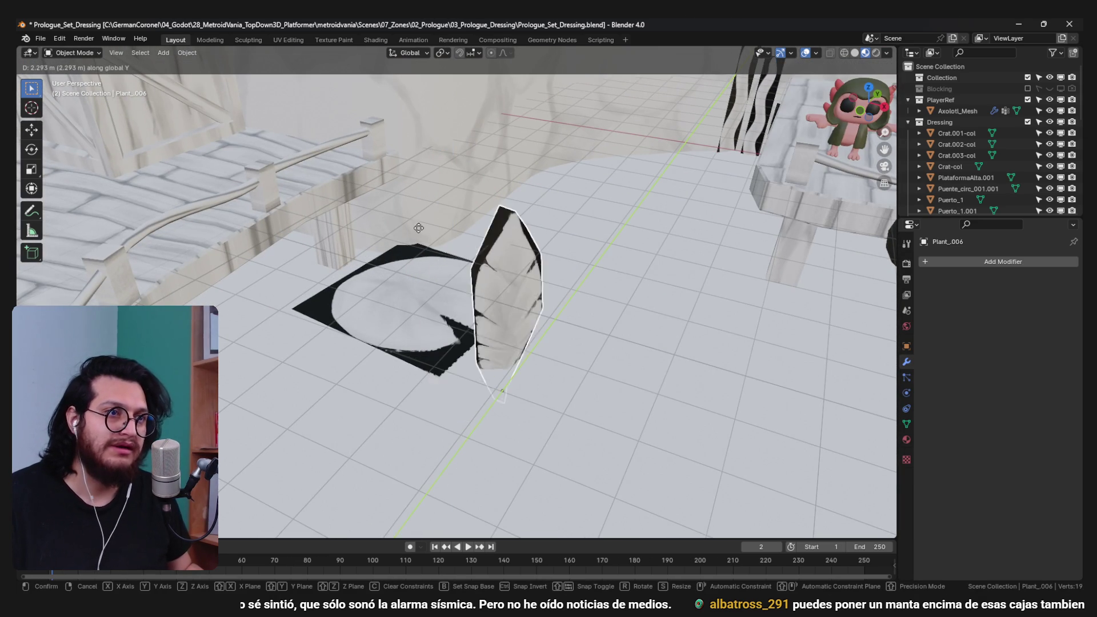
click(500, 283)
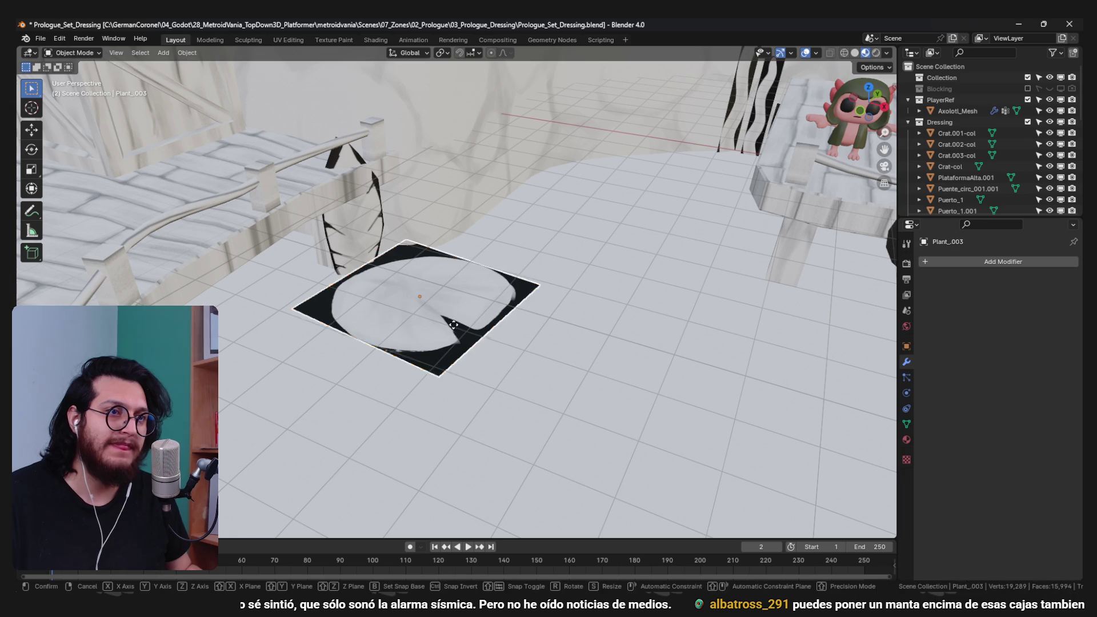
- Nudge the leaf along X and settle its final spot behind the lily pad
key(g)
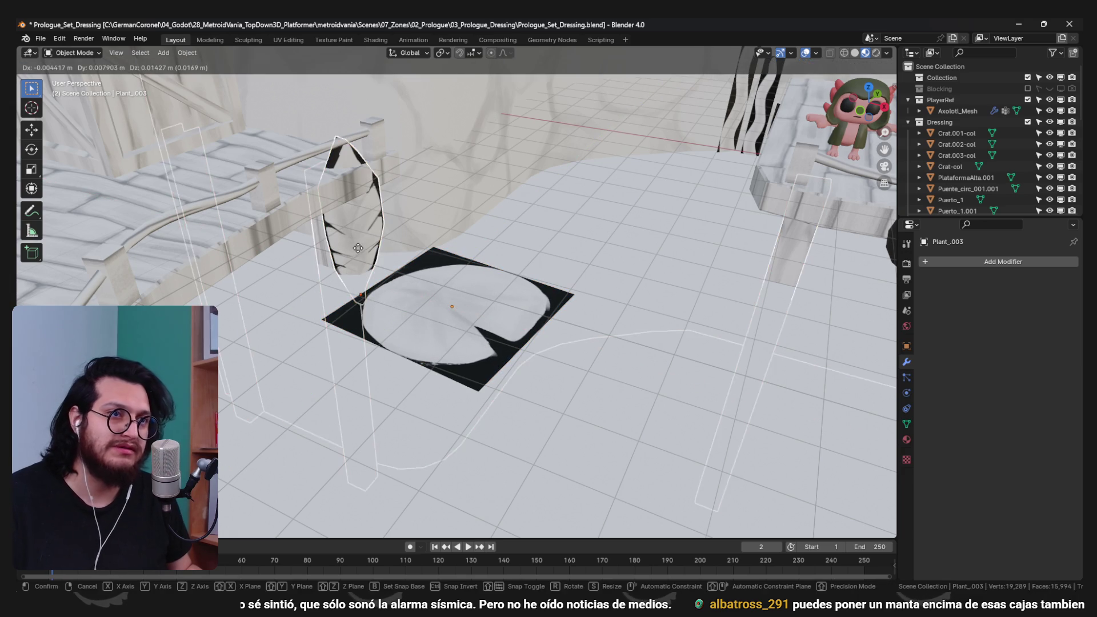
key(x)
click(385, 244)
drag(386, 251, 471, 303)
drag(440, 358, 578, 310)
key(g)
click(564, 200)
- Duplicate the leaf into Plant_009 and rotate it about Z so the pair fans out
key(shift+d)
key(r)
key(z)
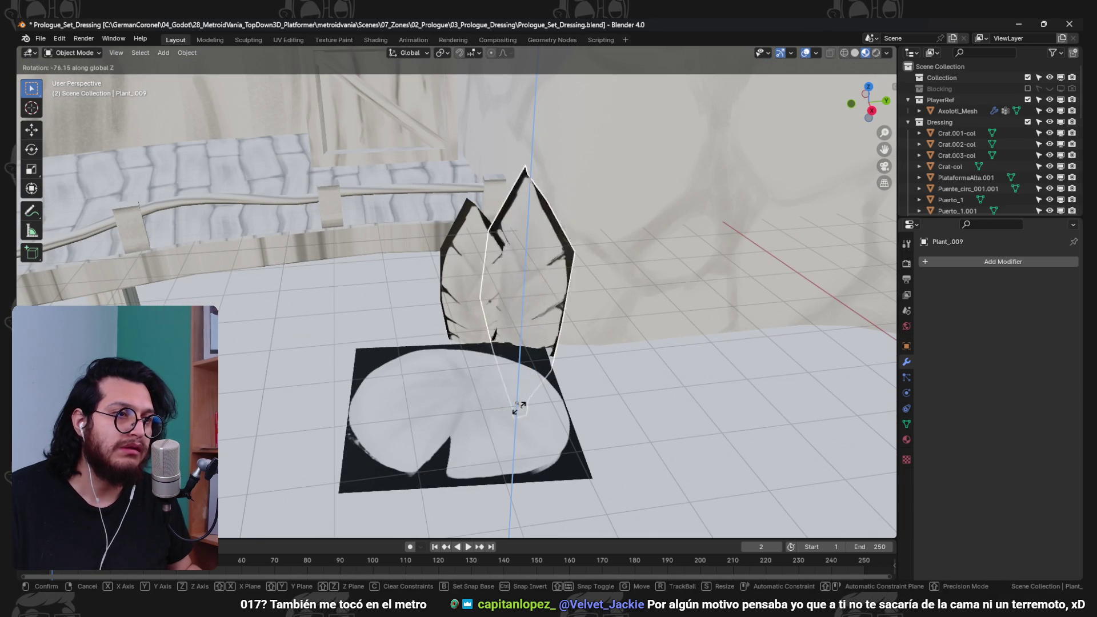
click(537, 349)
drag(537, 349, 541, 350)
click(614, 248)
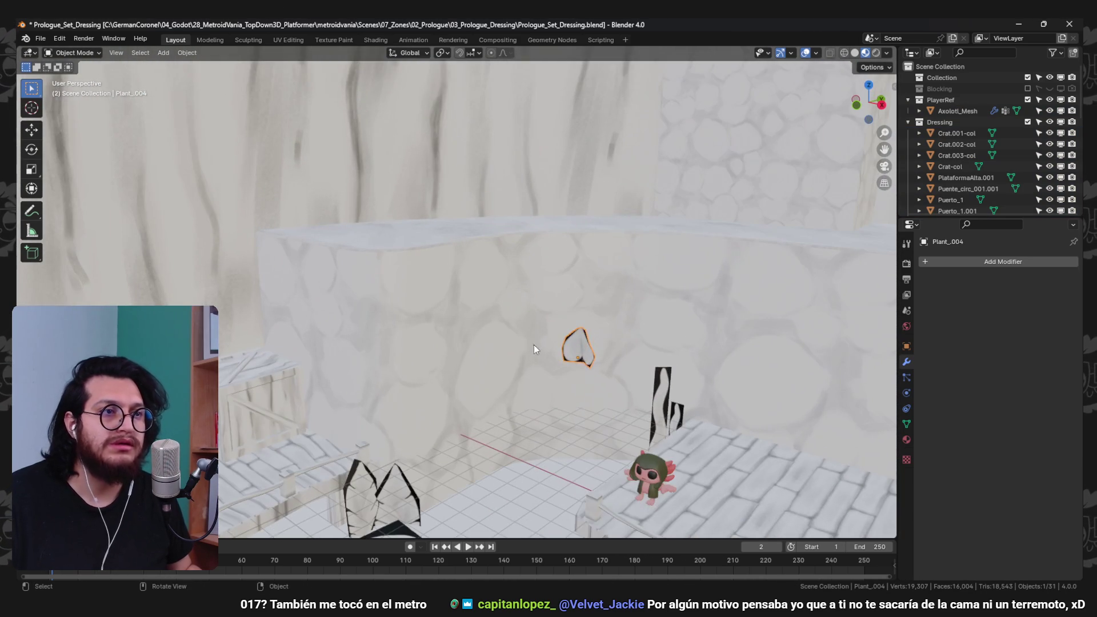
- Reposition the heart-shaped leaf Plant_004 against the rock wall
scroll(up, 3)
scroll(down, 3)
drag(404, 251, 457, 297)
key(r)
key(z)
right_click(496, 352)
drag(496, 352, 469, 416)
scroll(up, 3)
drag(496, 313, 405, 395)
drag(422, 200, 443, 238)
drag(382, 223, 460, 293)
key(g)
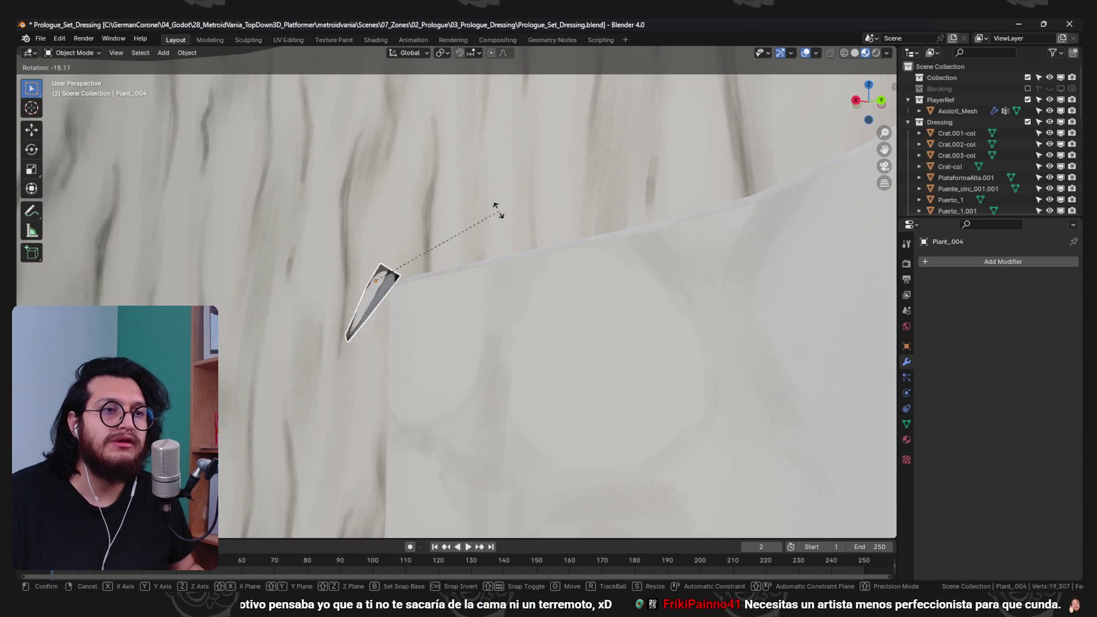
click(327, 310)
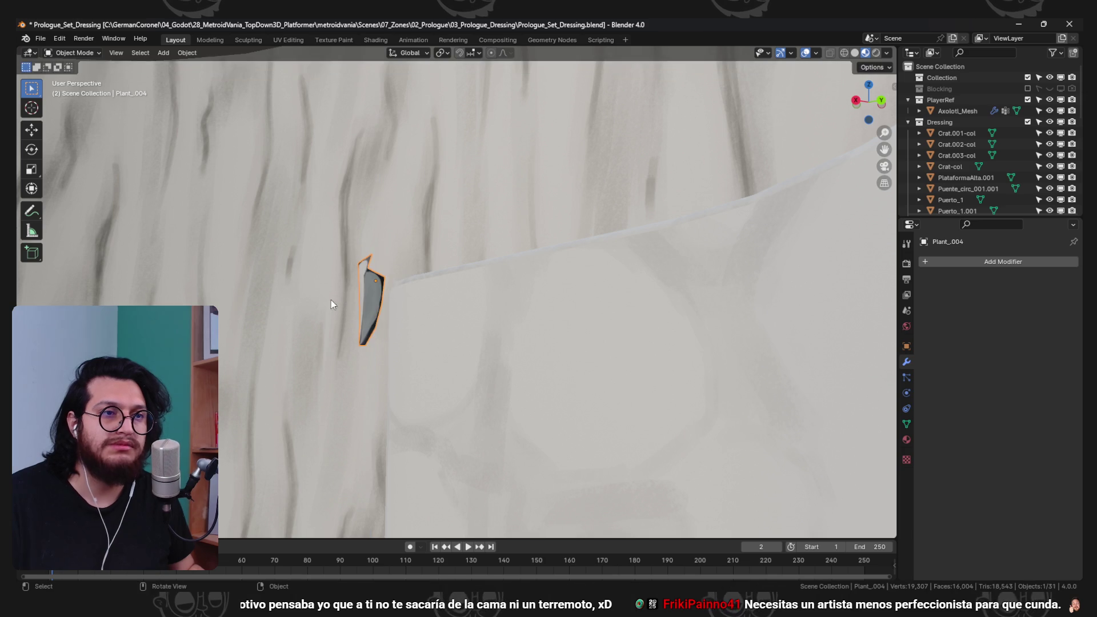
- Fine-tune the heart leaf's rotation so it lies against the wall
click(480, 242)
drag(480, 242, 566, 343)
key(r)
click(636, 360)
drag(636, 359, 420, 293)
key(r)
click(616, 371)
scroll(up, 3)
- Duplicate the heart leaf and move and rotate the copy beside it
key(shift+d)
click(328, 376)
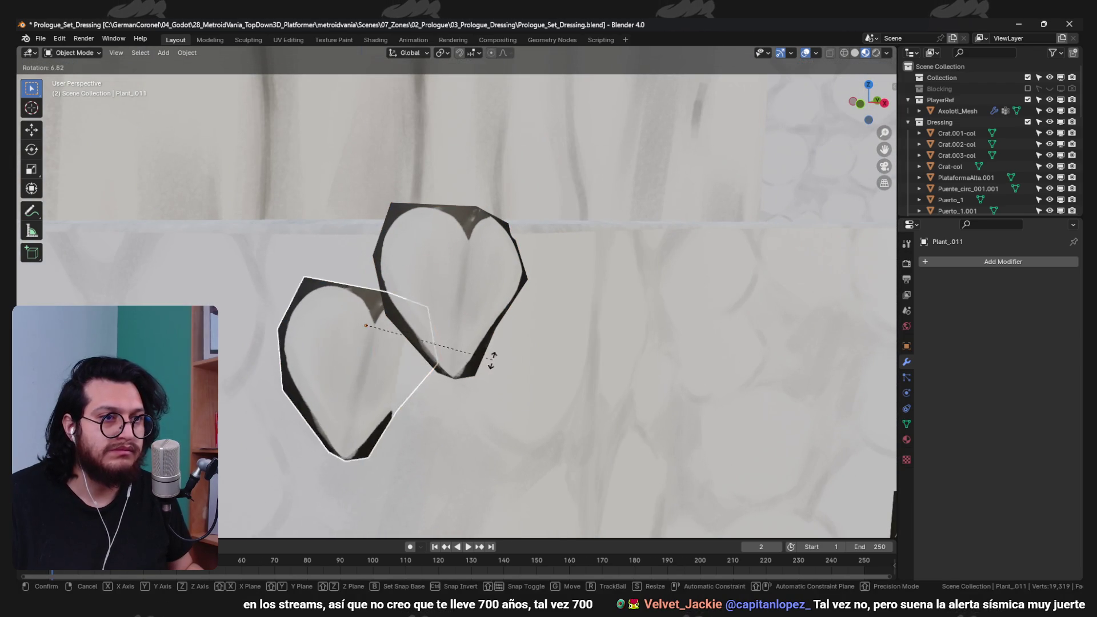
drag(487, 404, 587, 328)
key(g)
drag(527, 347, 460, 247)
key(r)
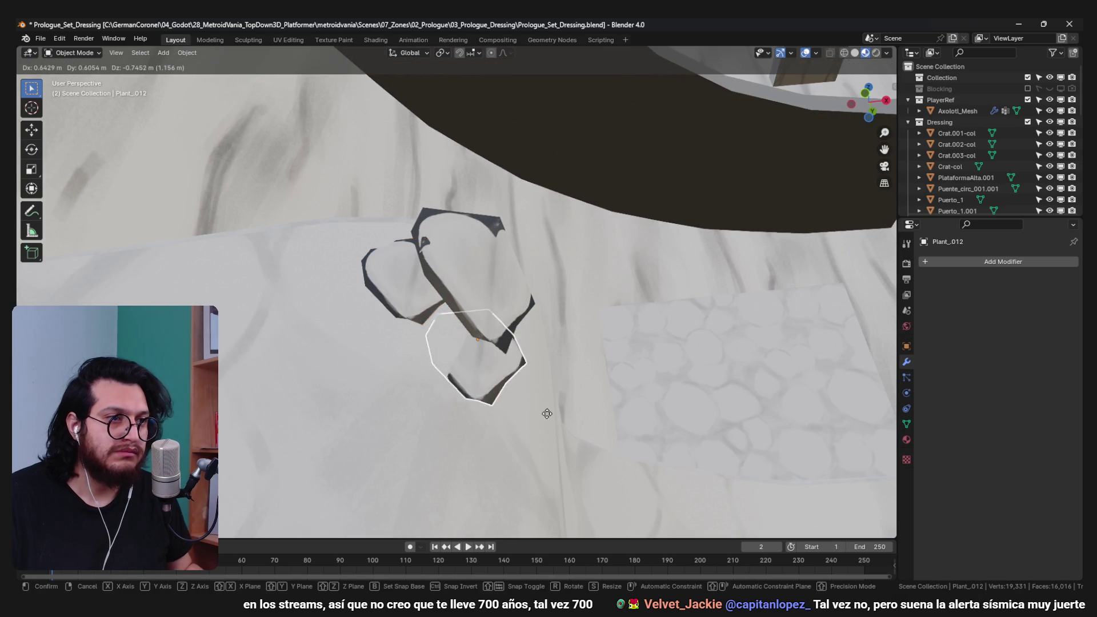
scroll(down, 3)
drag(550, 421, 589, 394)
click(608, 384)
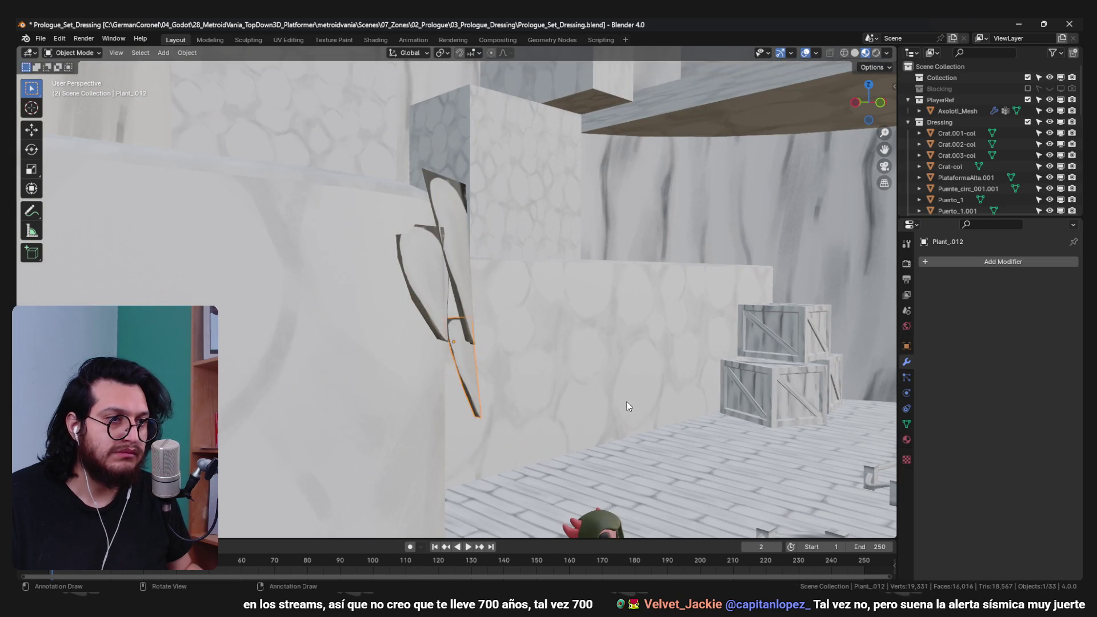
- Place the third heart leaf just below the other two on the wall
drag(596, 447, 478, 440)
scroll(up, 3)
key(g)
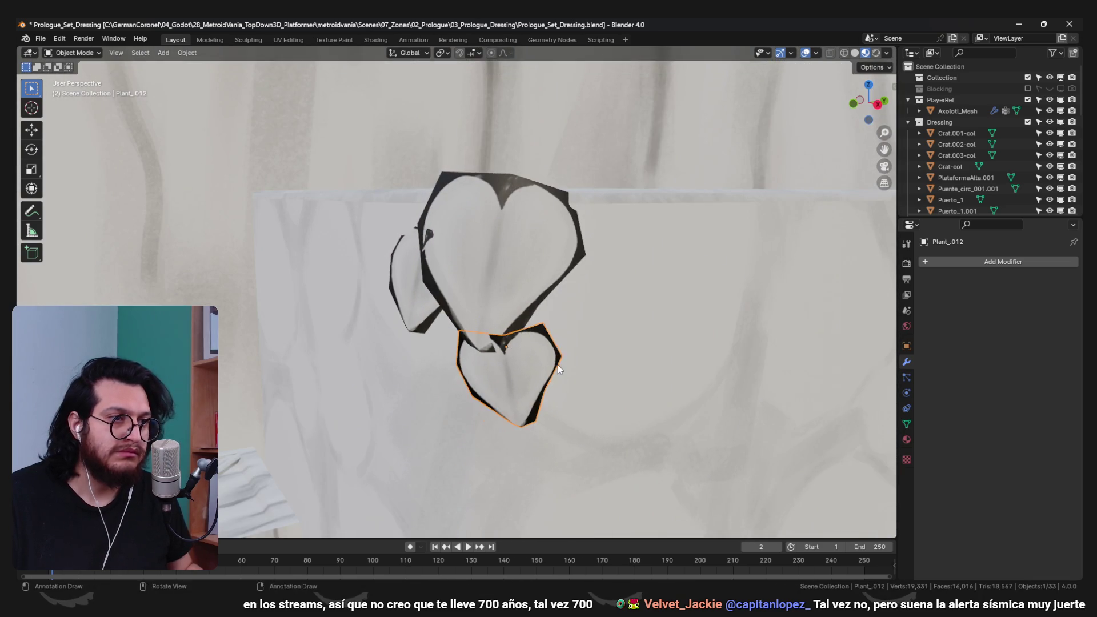
click(564, 341)
drag(555, 361, 622, 355)
scroll(down, 3)
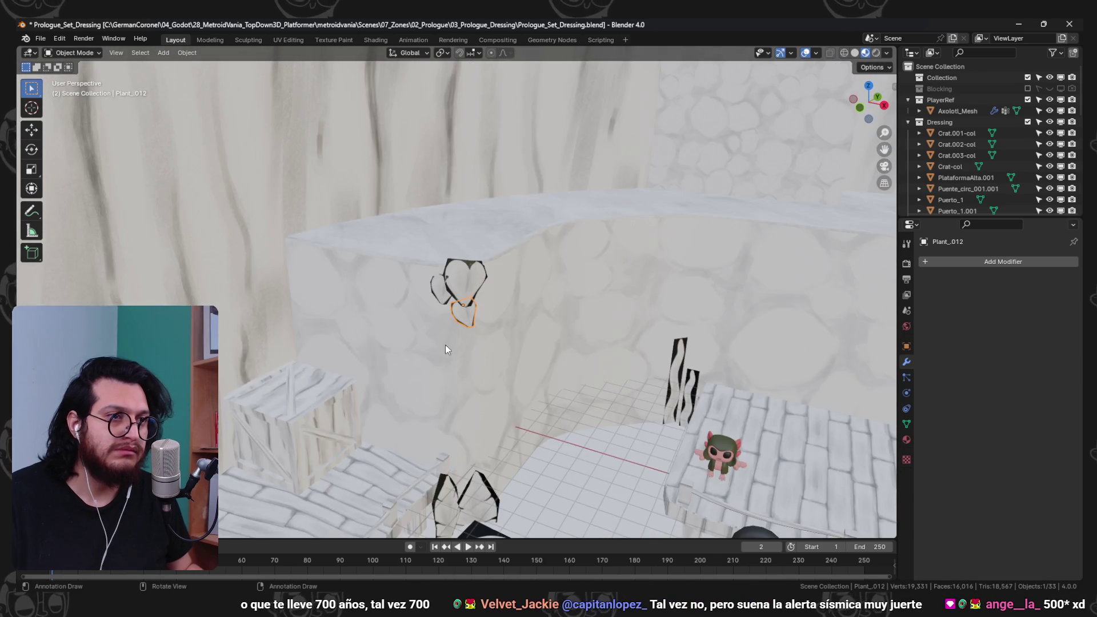
- Deselect everything, save the set-dressing file, and minimize Blender
key(alt+a)
drag(502, 287, 805, 272)
scroll(up, 3)
key(ctrl+s)
click(1020, 24)
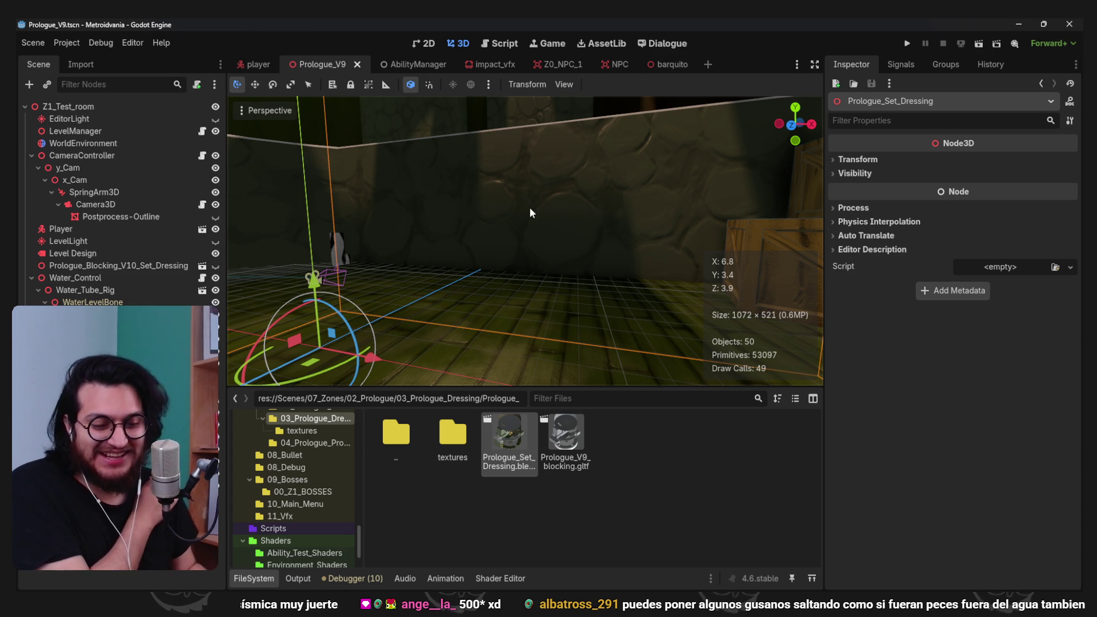
- Review Prologue_Set_Dressing.blend's advanced import settings, previewing the Foliage.001 material, then close them
drag(634, 307, 469, 239)
scroll(down, 3)
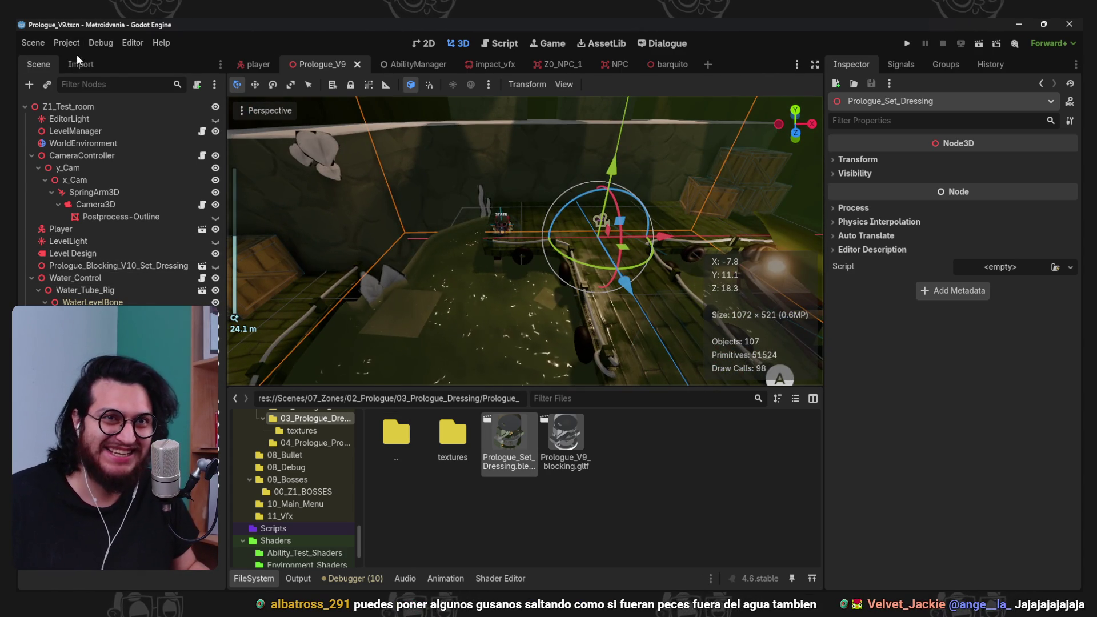
click(79, 64)
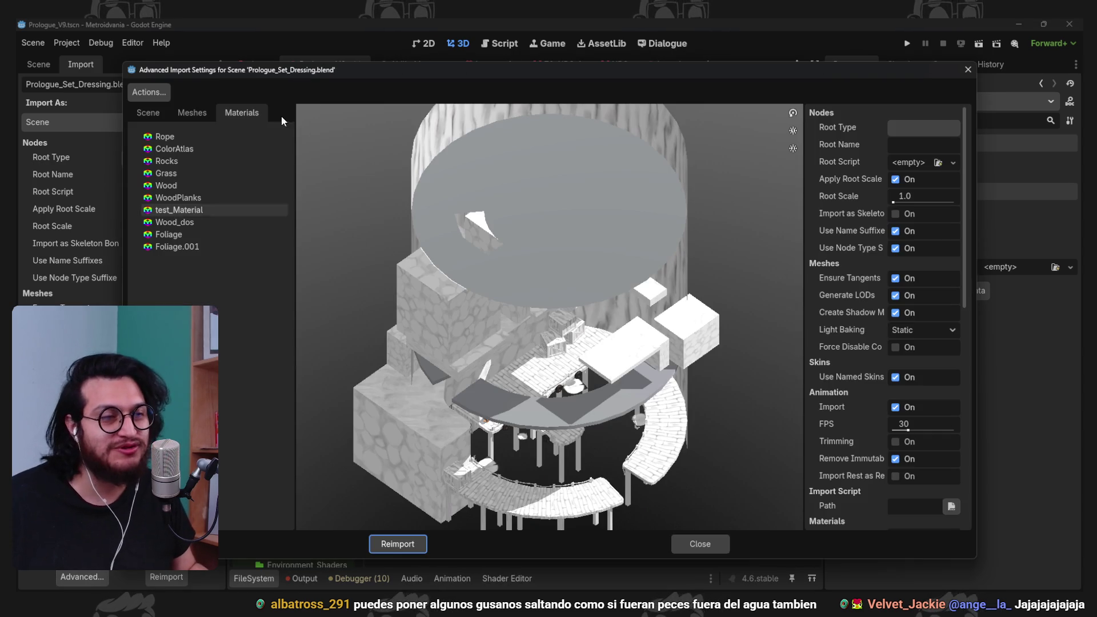
click(184, 247)
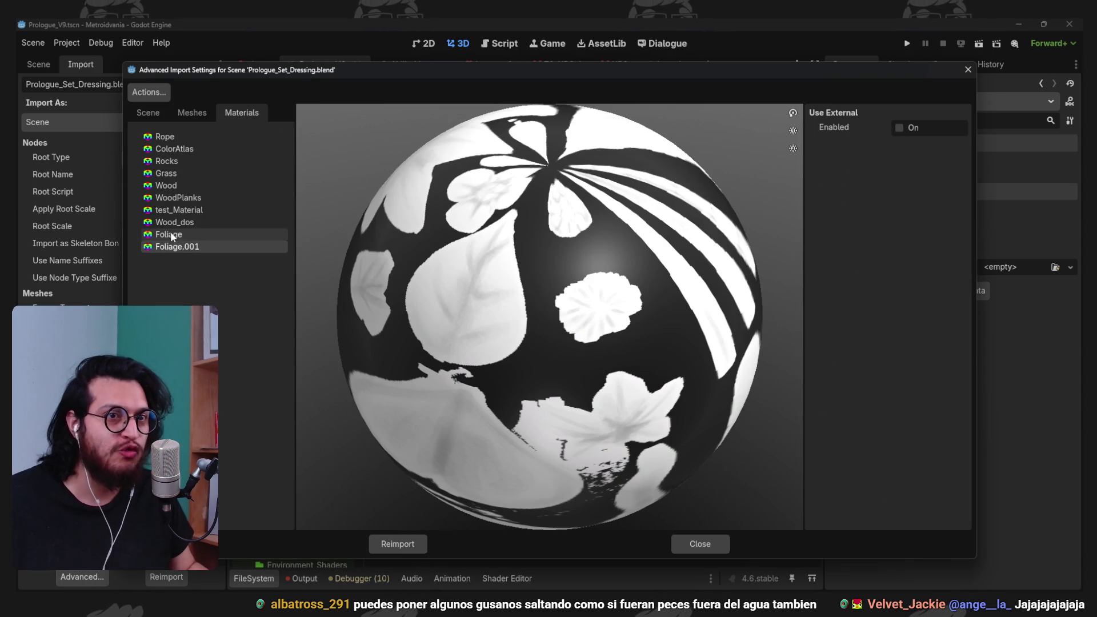
click(718, 543)
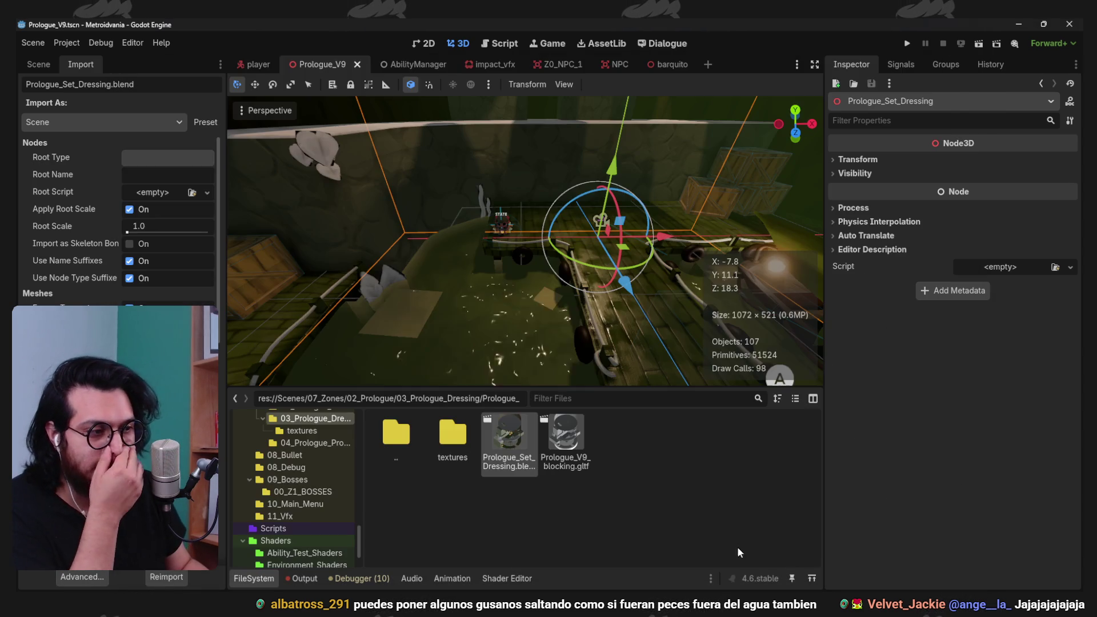
click(828, 551)
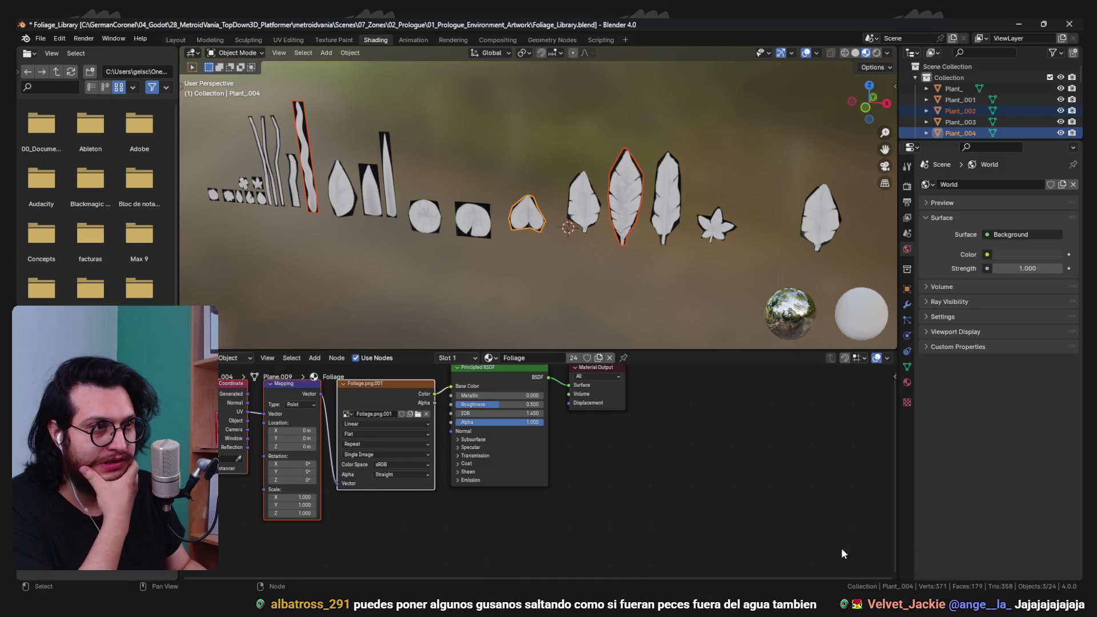
- Select all plants in the Foliage collection and link Plant_001's Foliage material to them
click(738, 563)
scroll(down, 3)
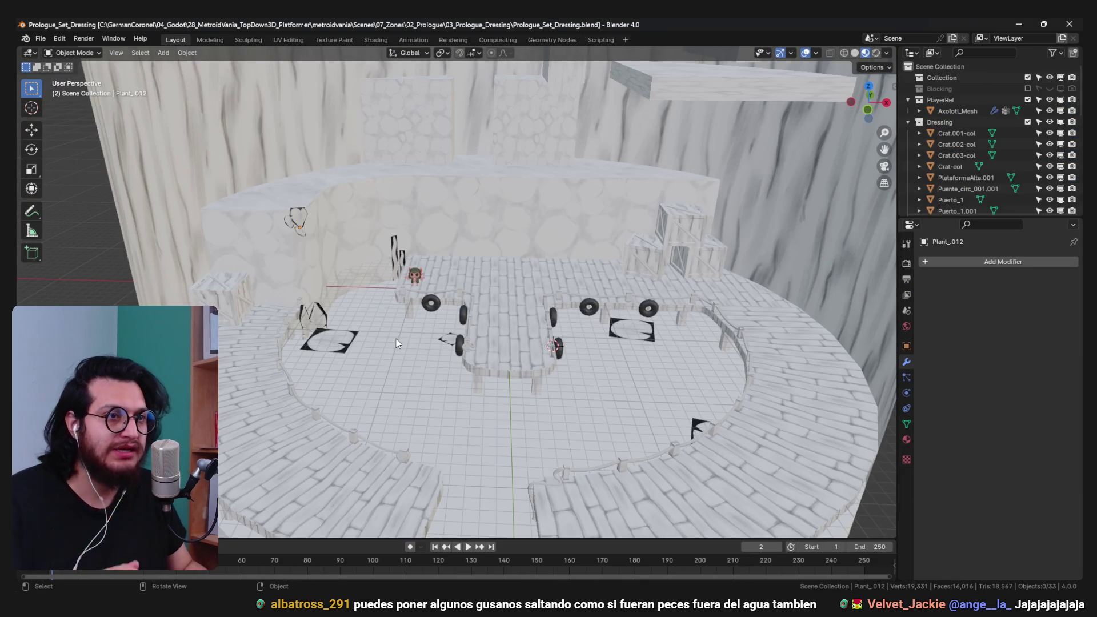
click(700, 426)
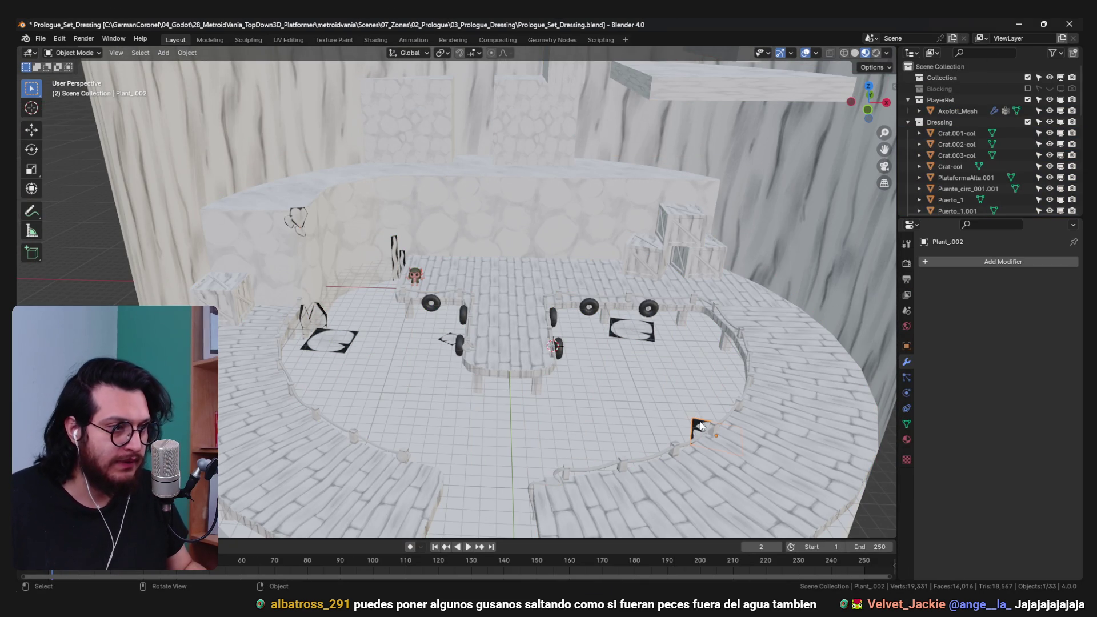
click(629, 335)
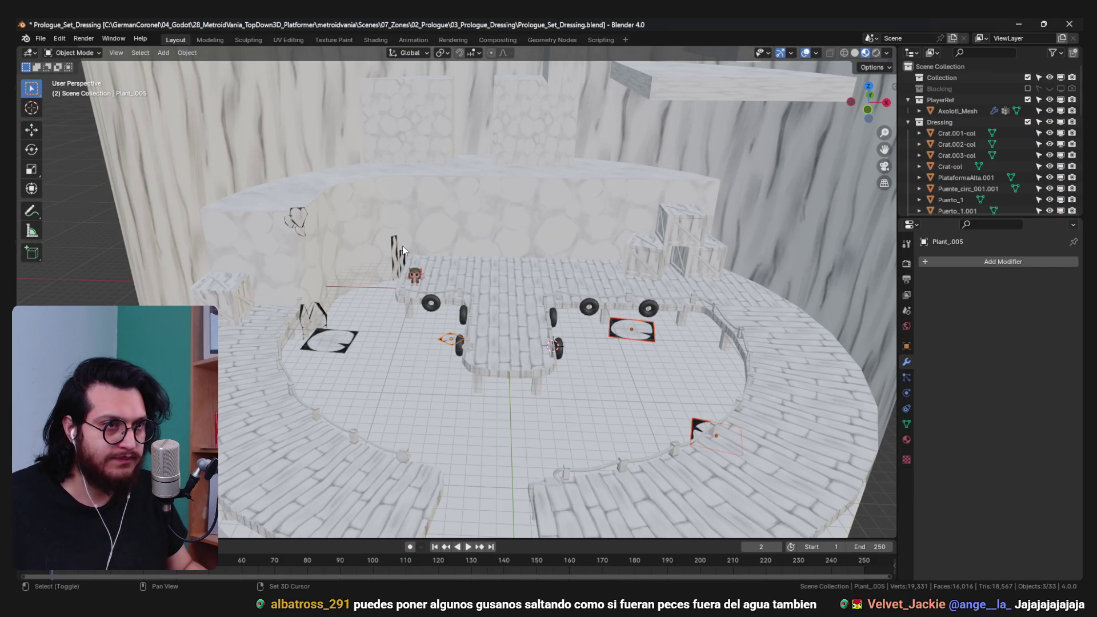
scroll(down, 3)
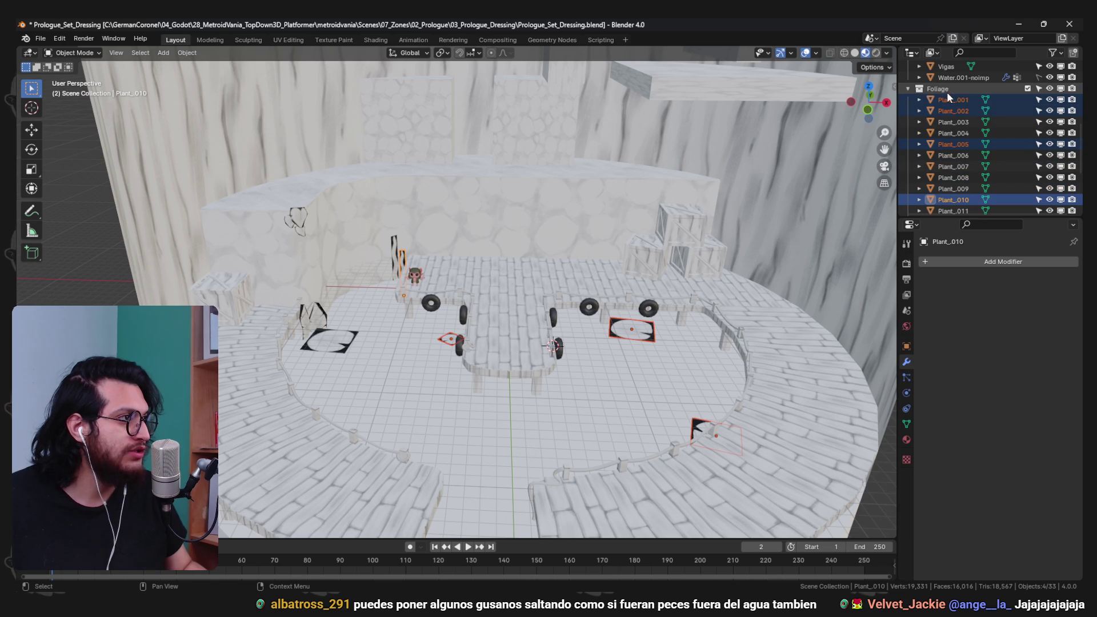
right_click(947, 91)
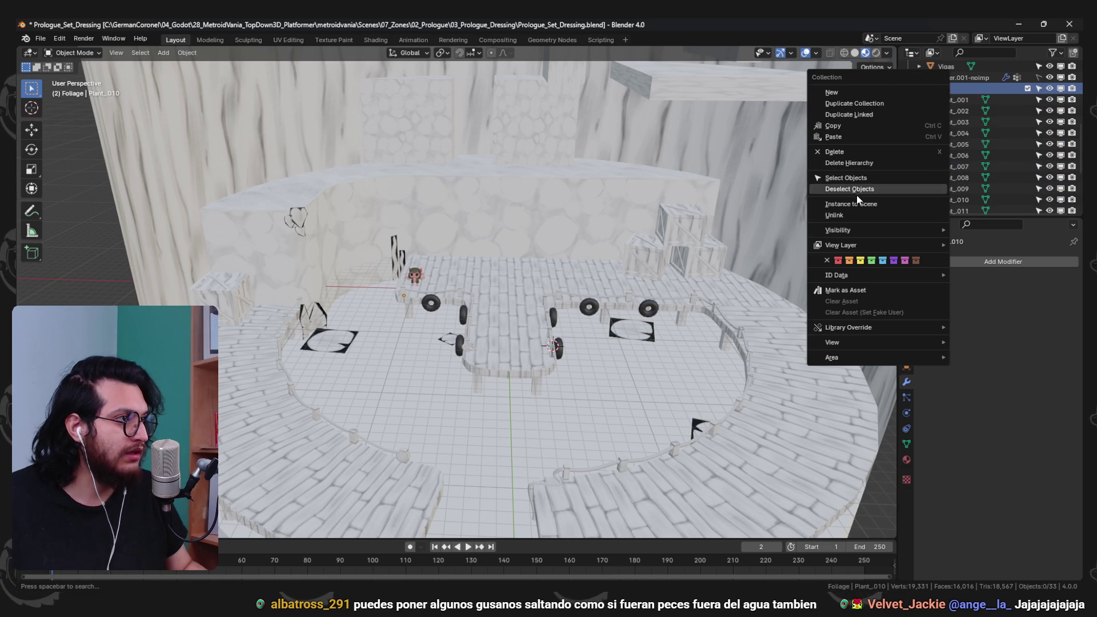
click(844, 178)
click(639, 336)
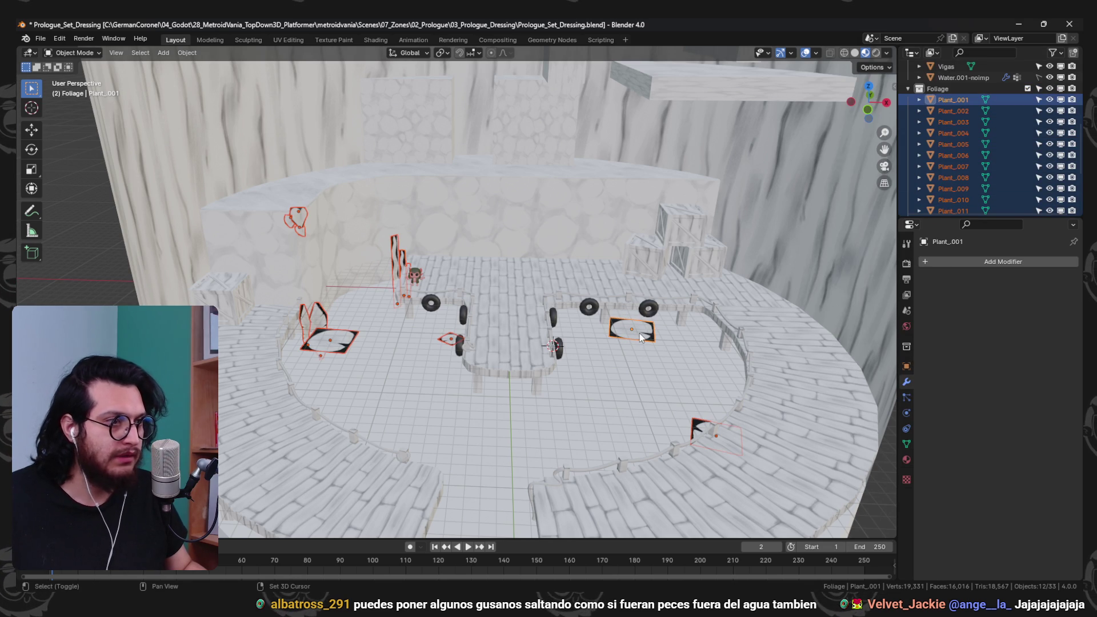
click(905, 458)
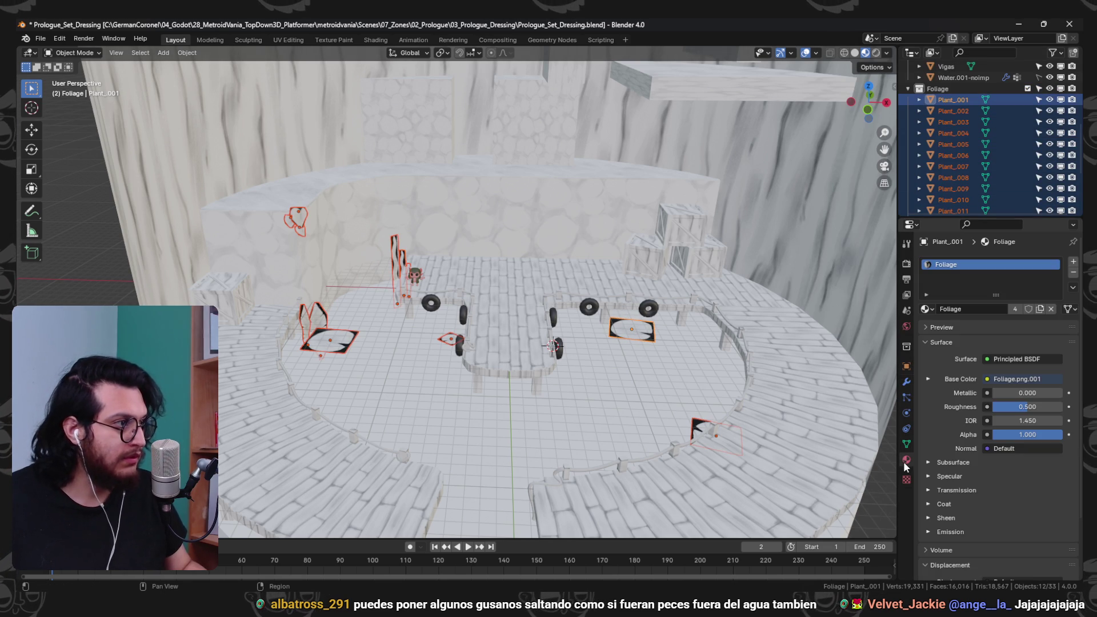
key(ctrl+l)
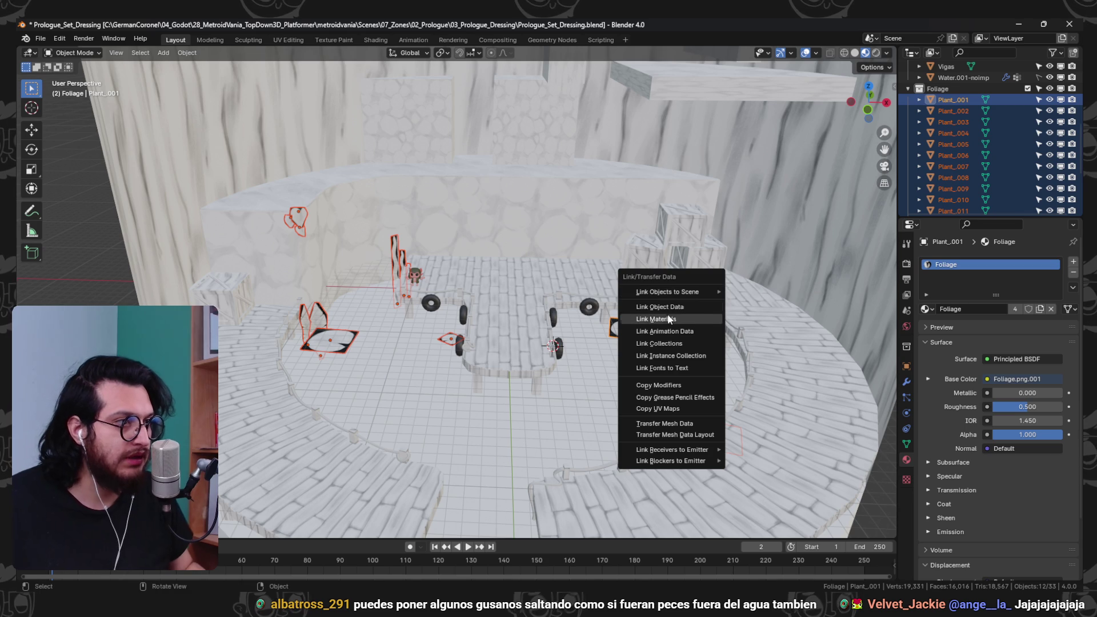
click(666, 314)
- Deselect all, save, purge unused data-blocks via File > Clean Up, and minimize Blender
key(a)
key(alt+a)
key(ctrl+s)
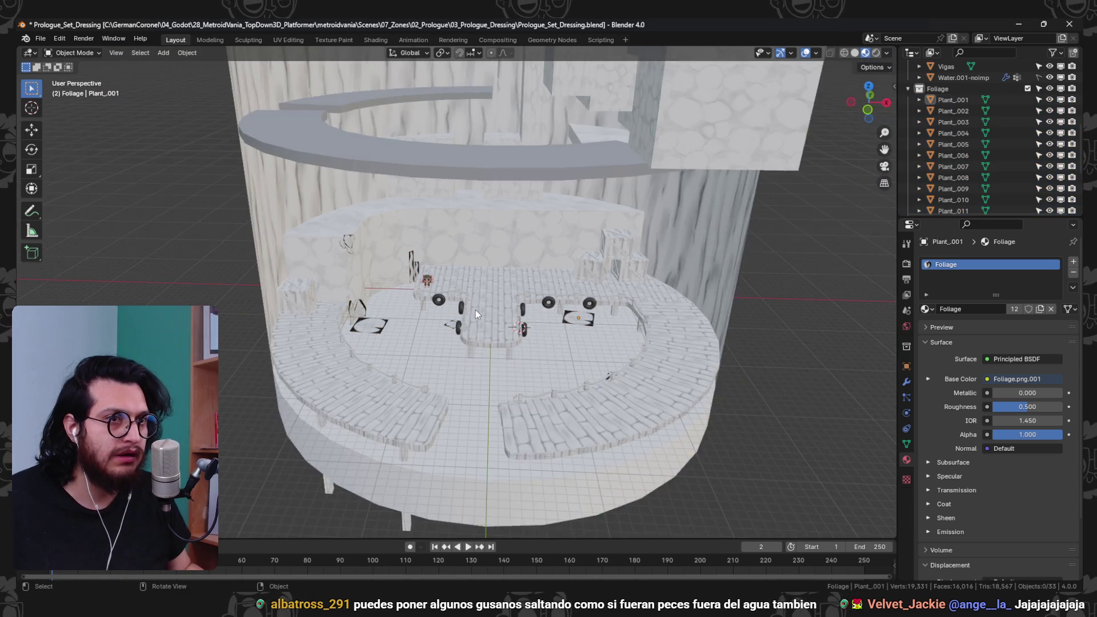
click(40, 39)
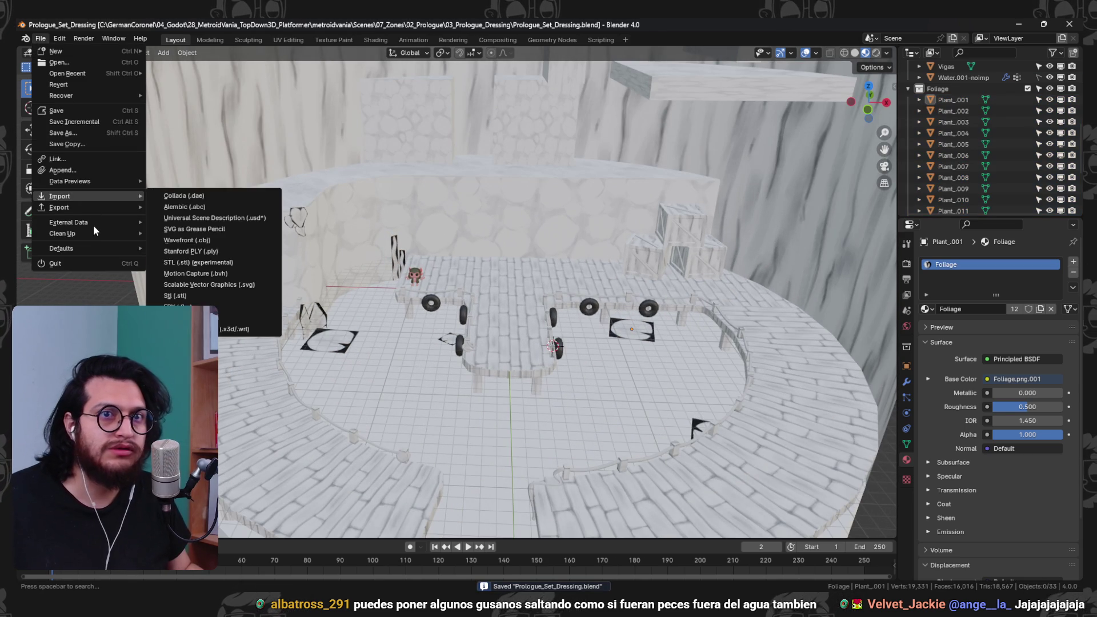
mouse_move(86, 233)
click(193, 233)
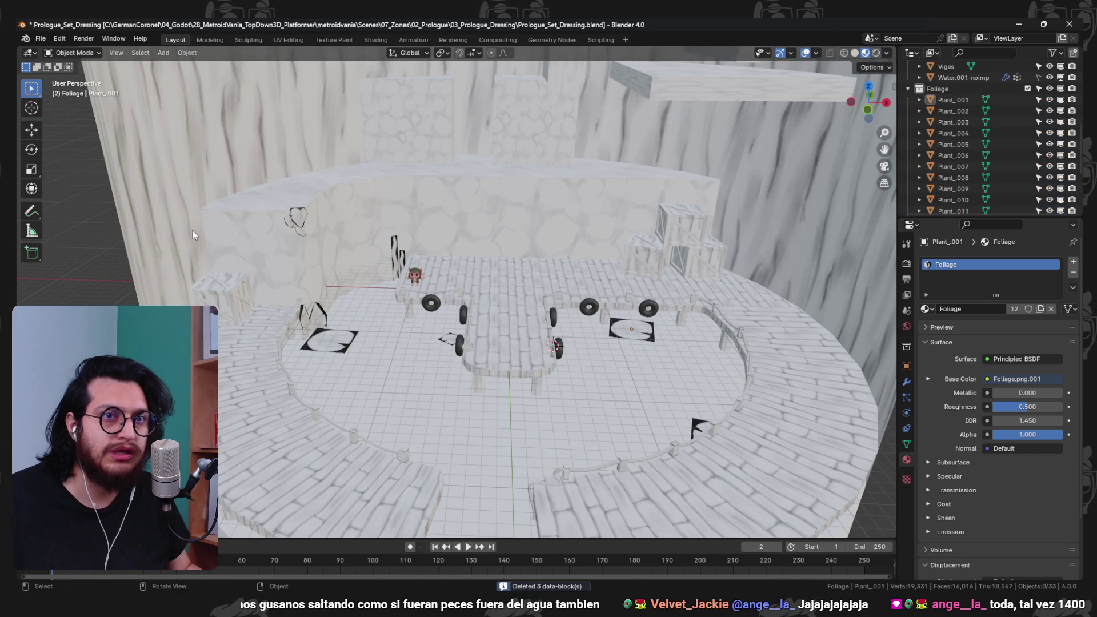
click(1020, 23)
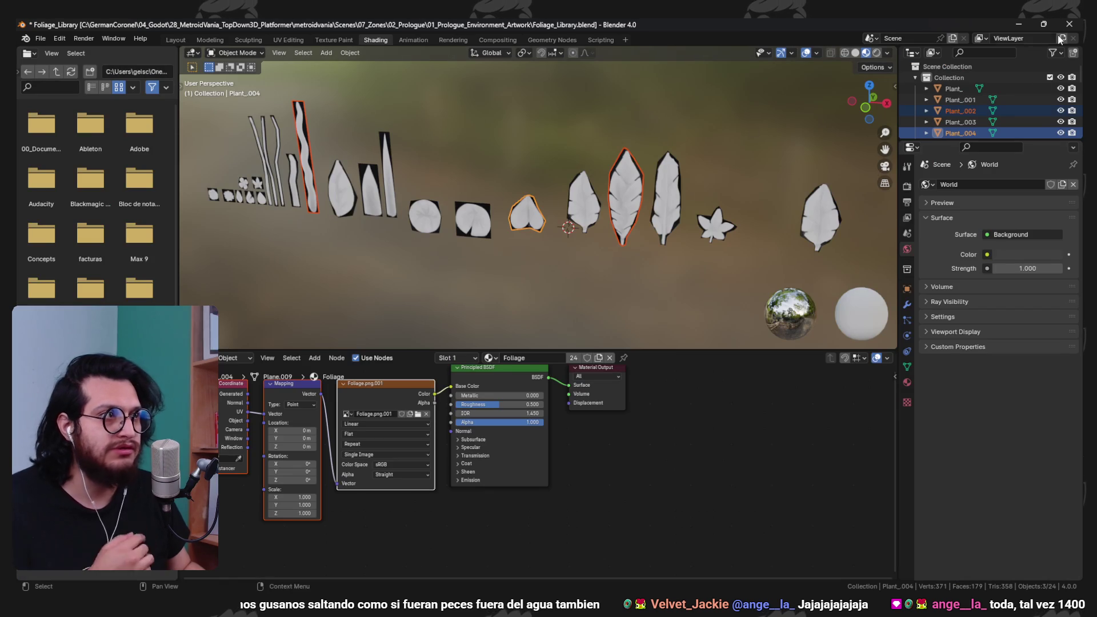
key(alt+Tab)
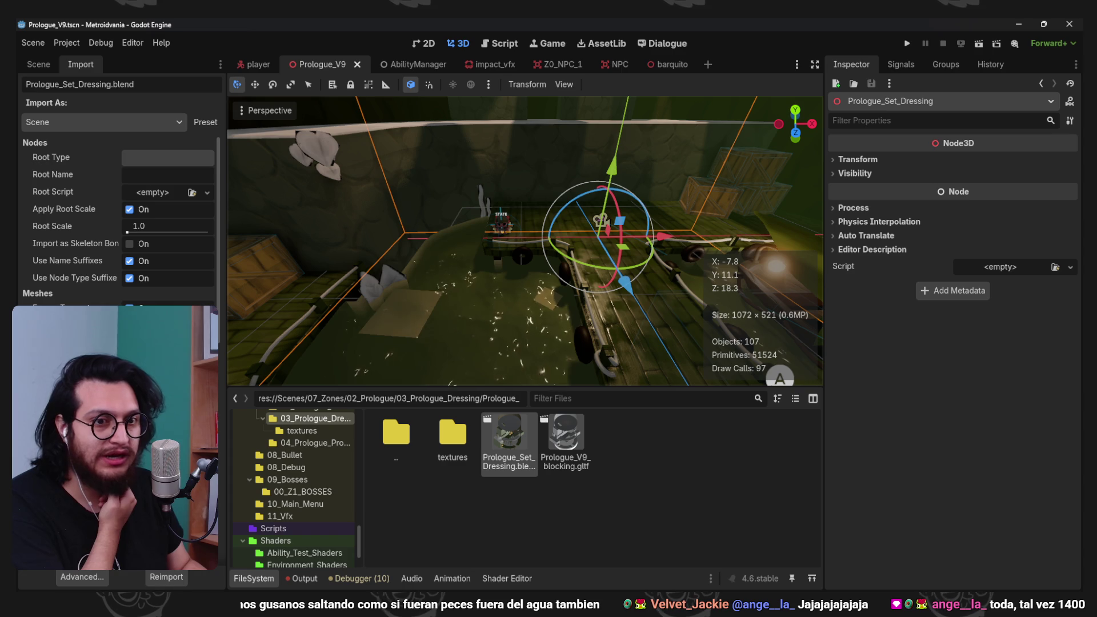
- Link the Rope material to external Shaders/Physical_Materials/Rope.tres
click(97, 572)
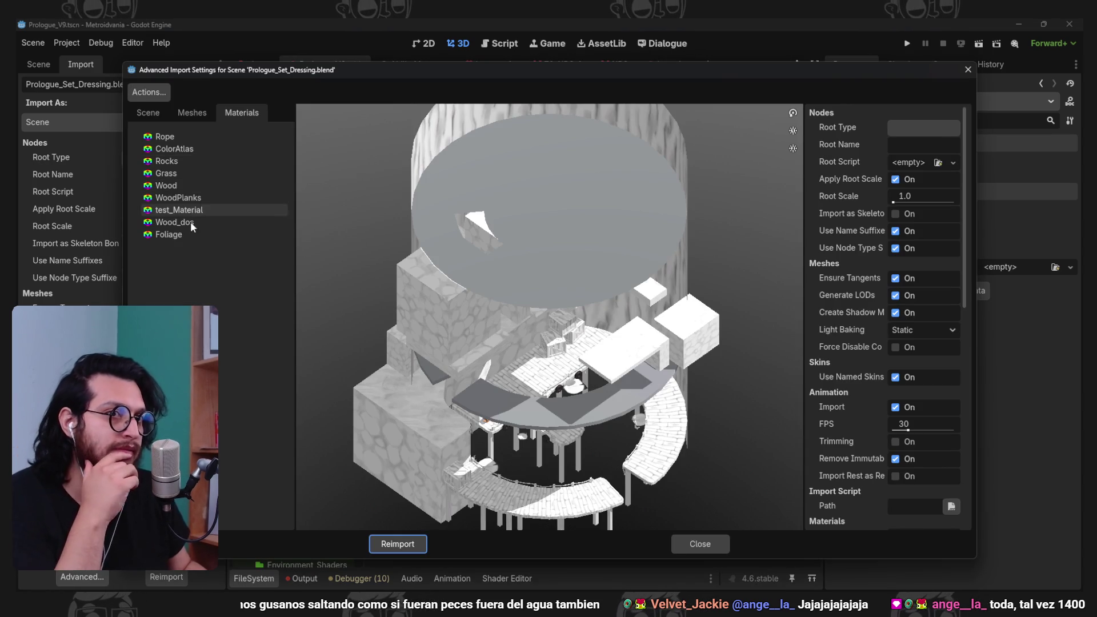
click(182, 140)
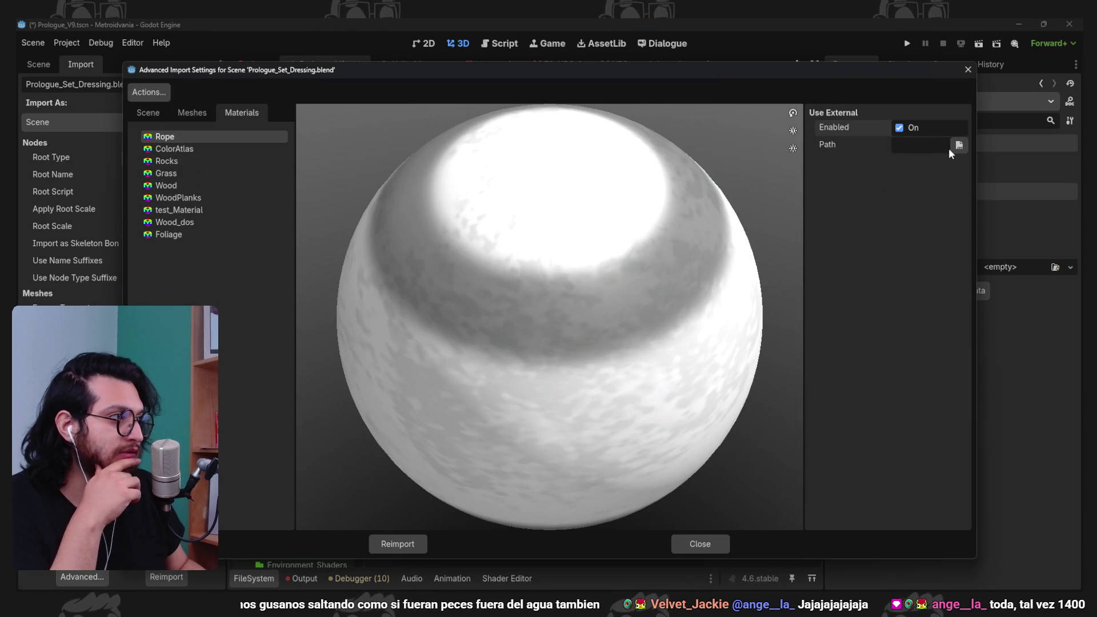
click(959, 146)
double_click(661, 191)
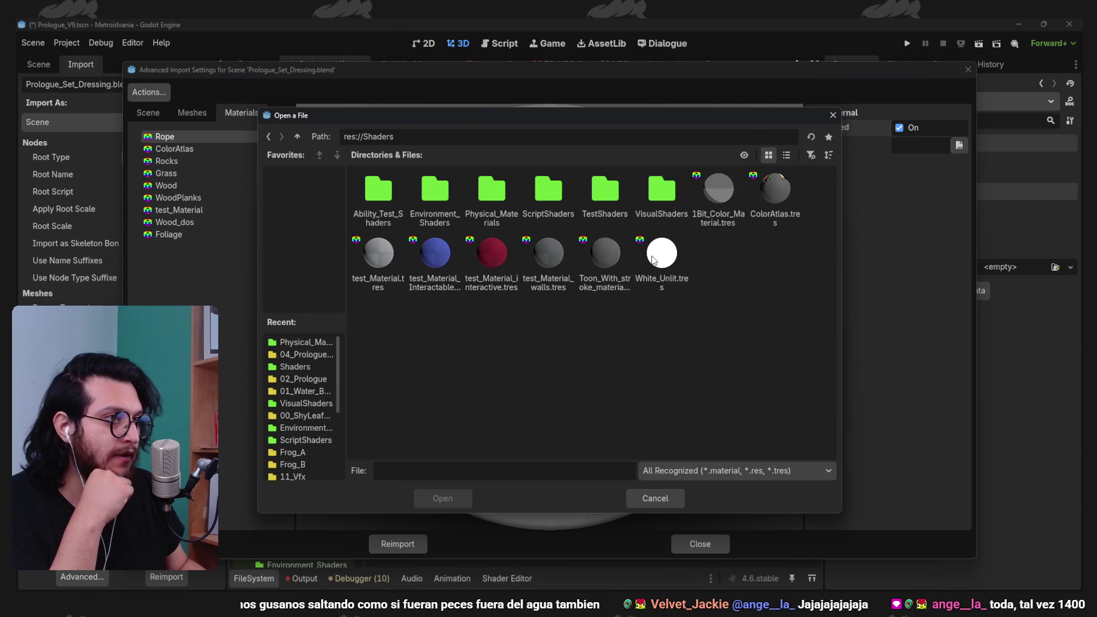
double_click(492, 189)
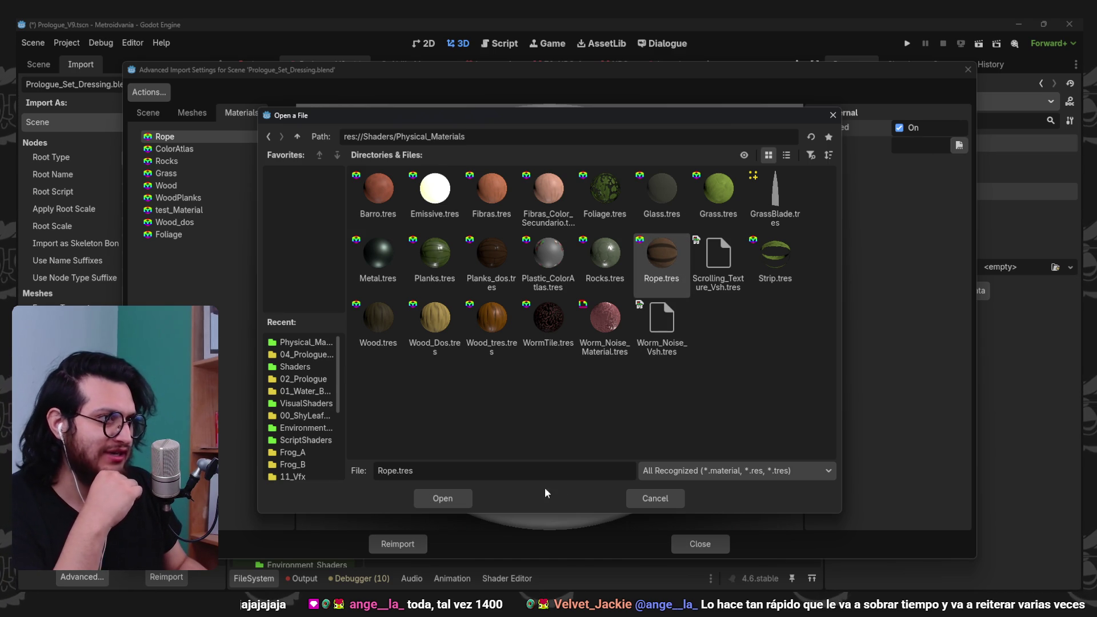
click(453, 498)
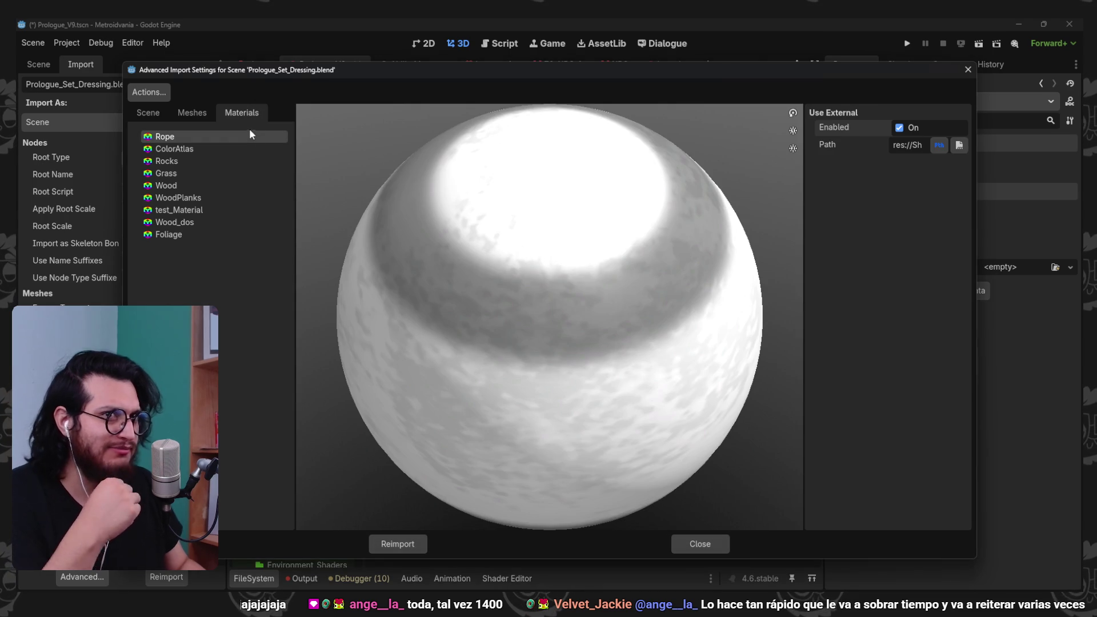
- Make ColorAtlas use the external material Plastic_ColorAtlas.tres
click(263, 148)
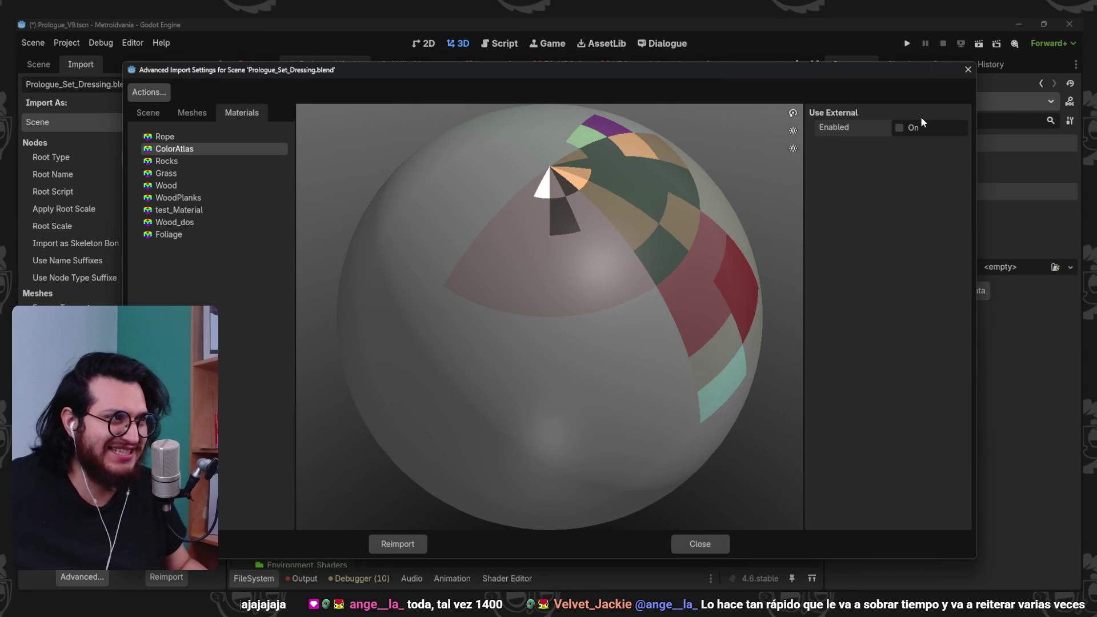
click(906, 126)
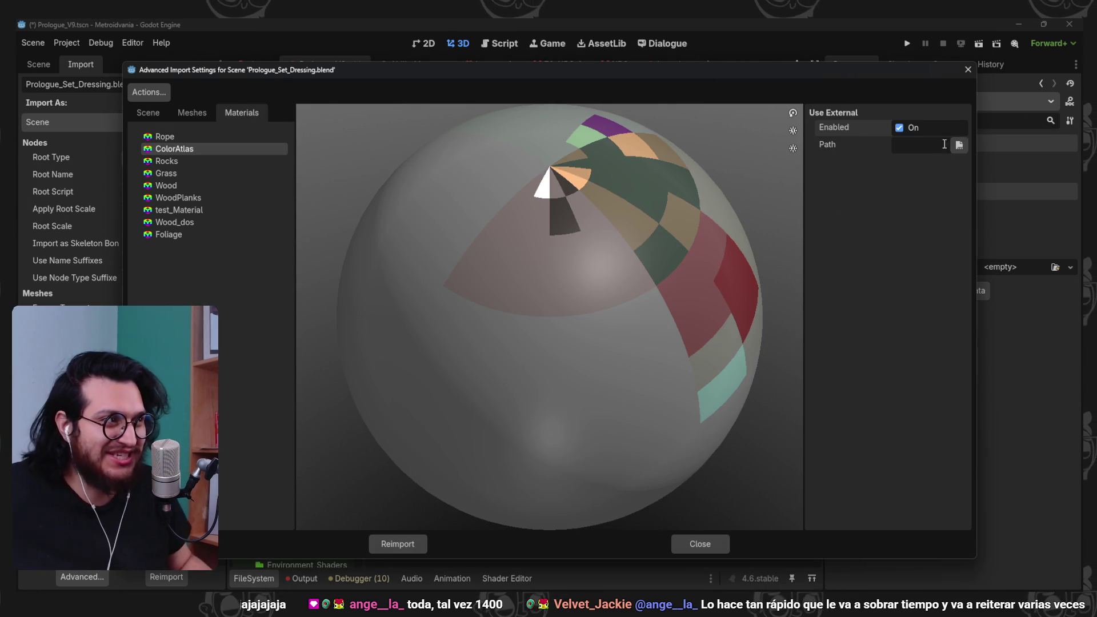
click(959, 145)
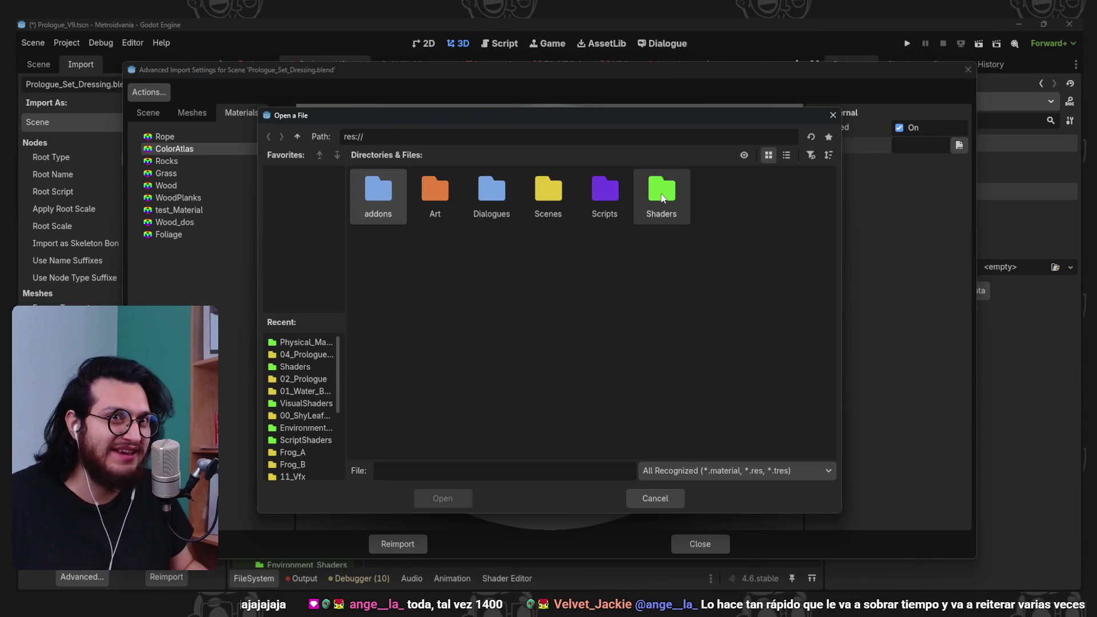
double_click(662, 197)
double_click(491, 194)
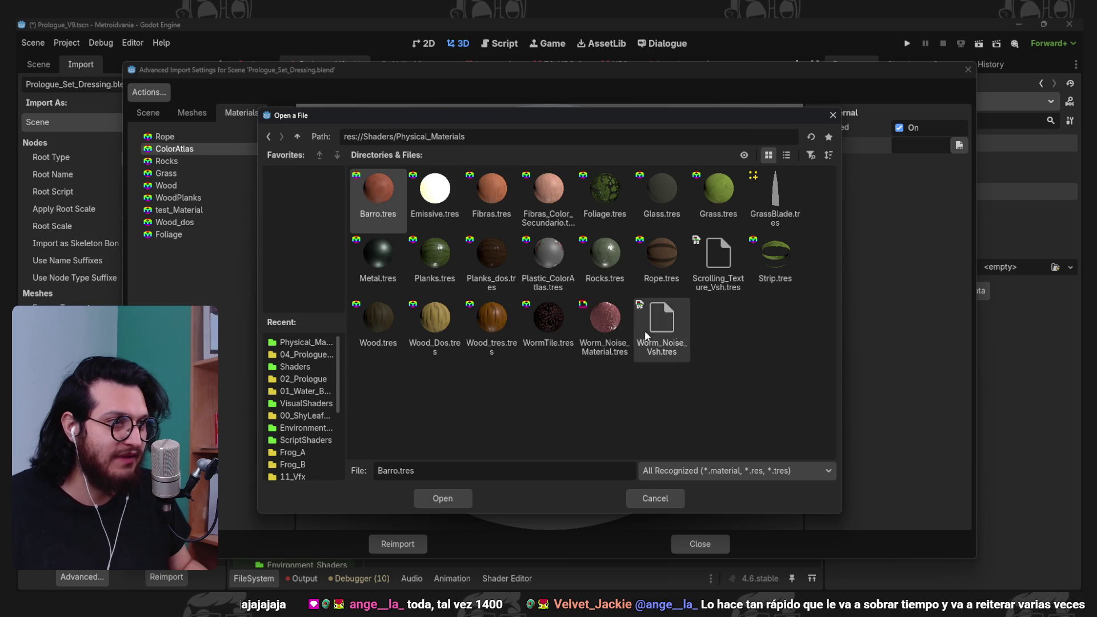
click(729, 331)
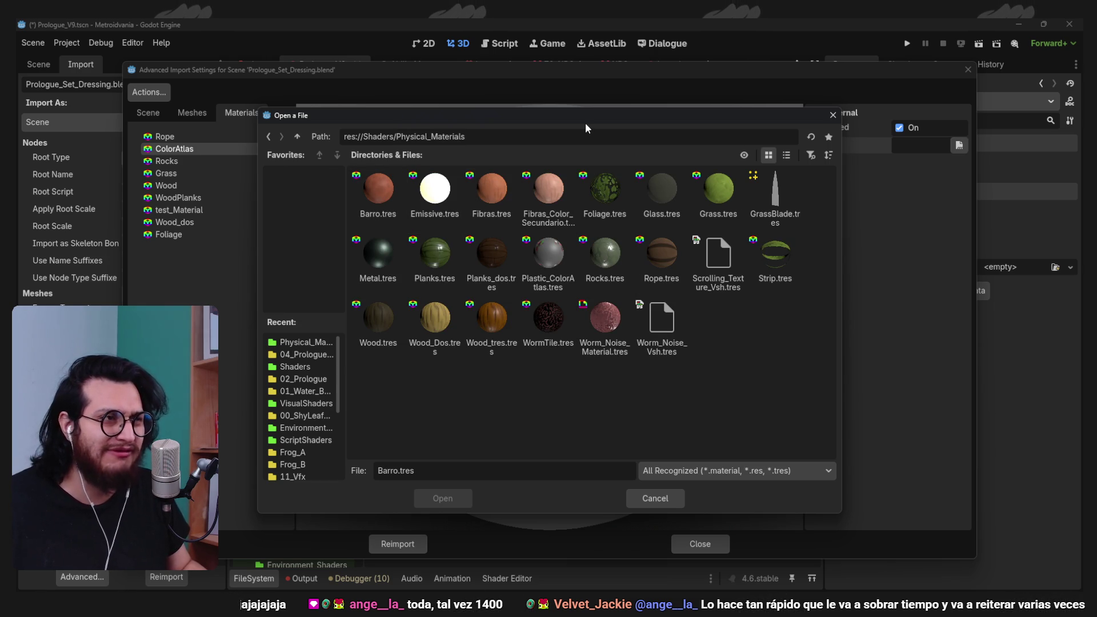
double_click(553, 252)
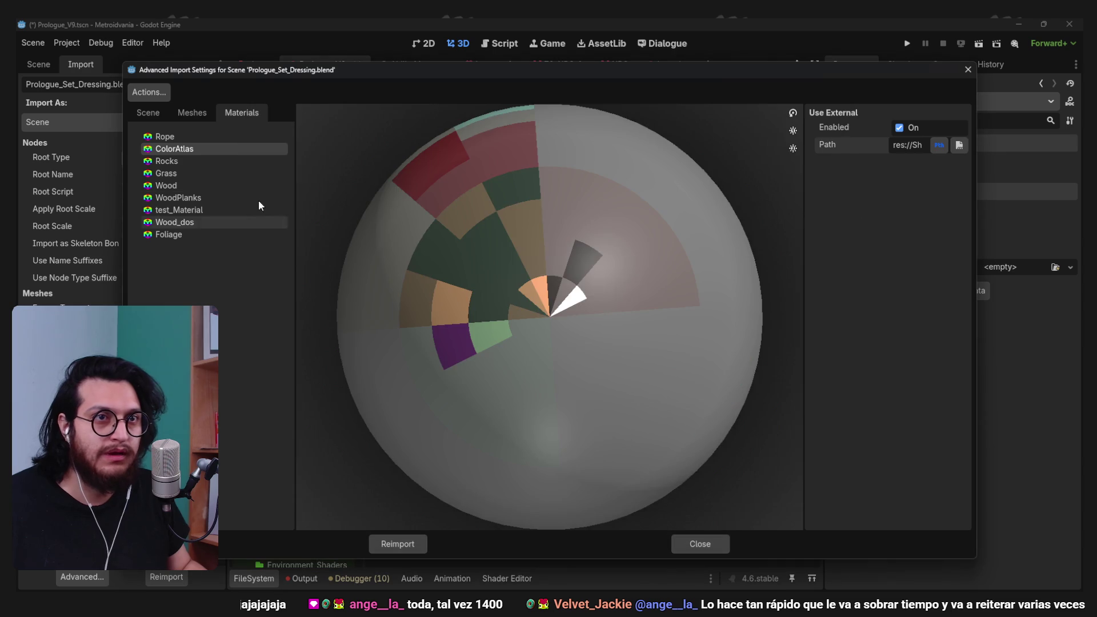
- Point the Grass material to the external Grass.tres in Physical_Materials
click(215, 172)
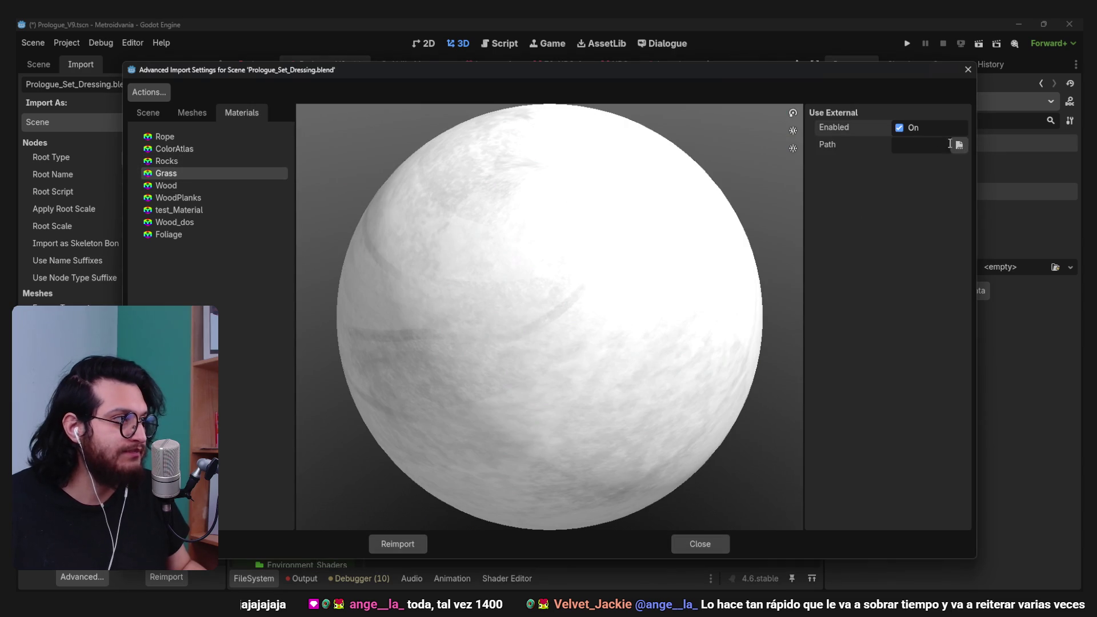
click(959, 145)
double_click(646, 203)
double_click(462, 193)
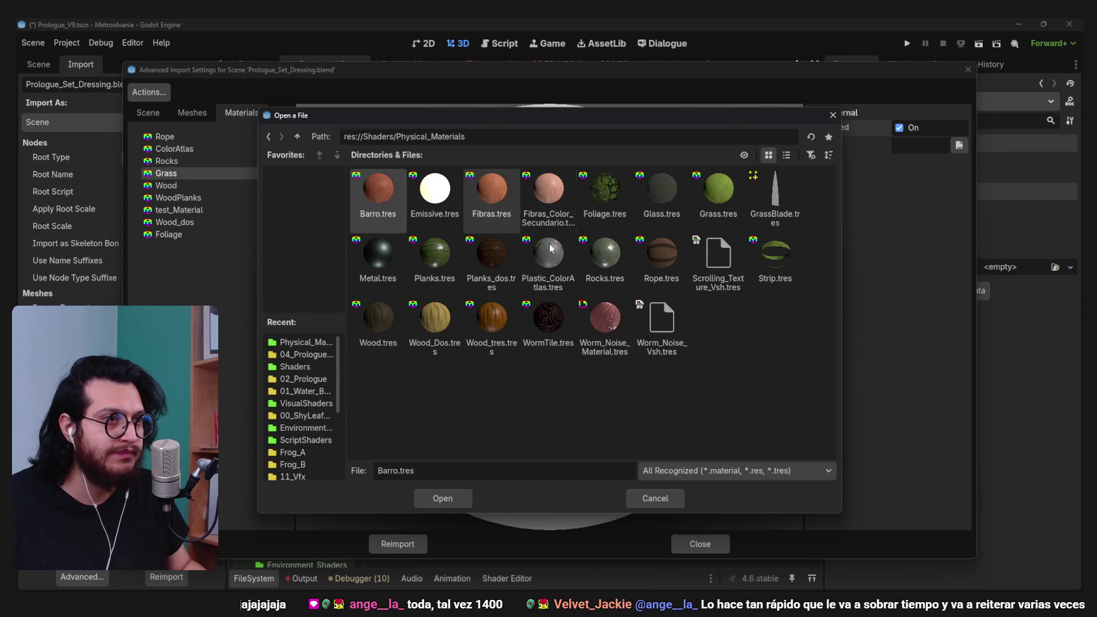
double_click(710, 193)
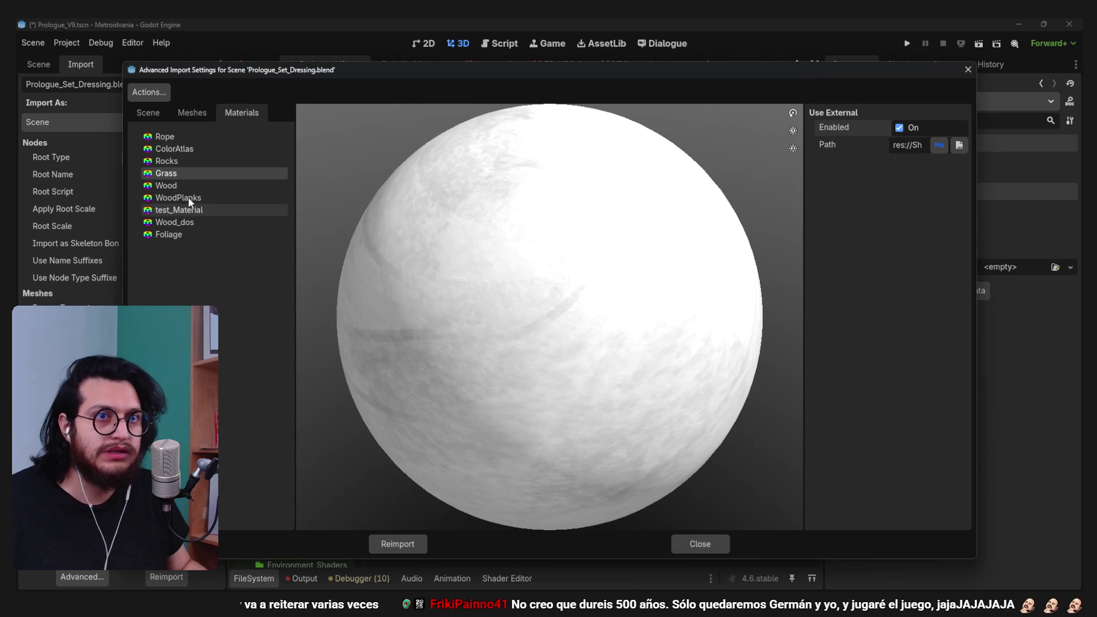
- Assign Foliage.tres to the Foliage material and reimport the blend scene
click(192, 234)
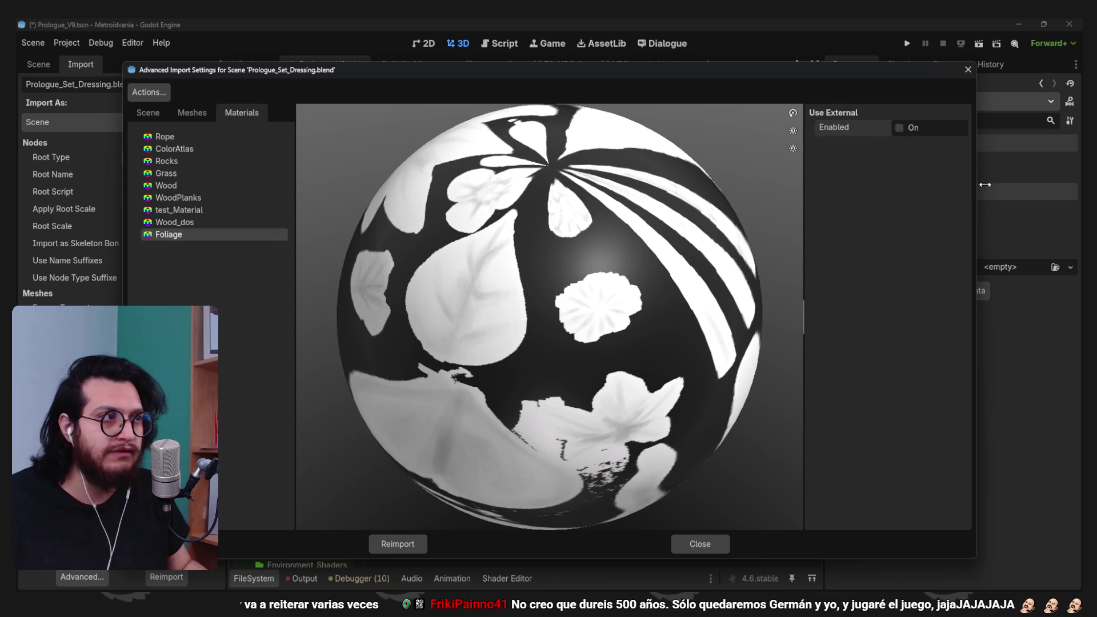
click(959, 145)
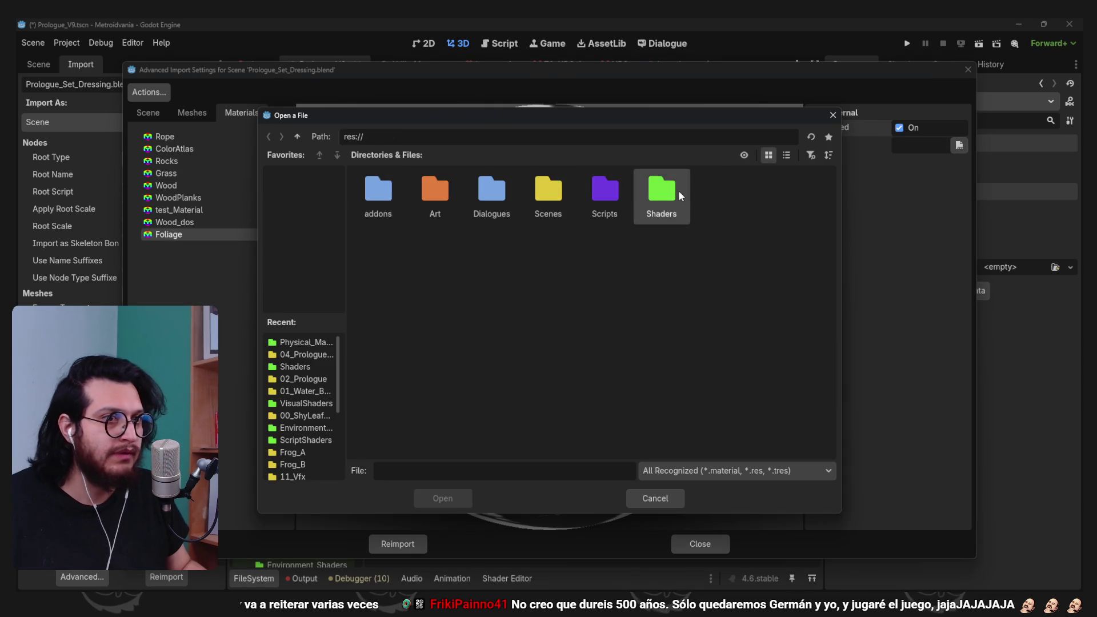
double_click(671, 190)
click(320, 343)
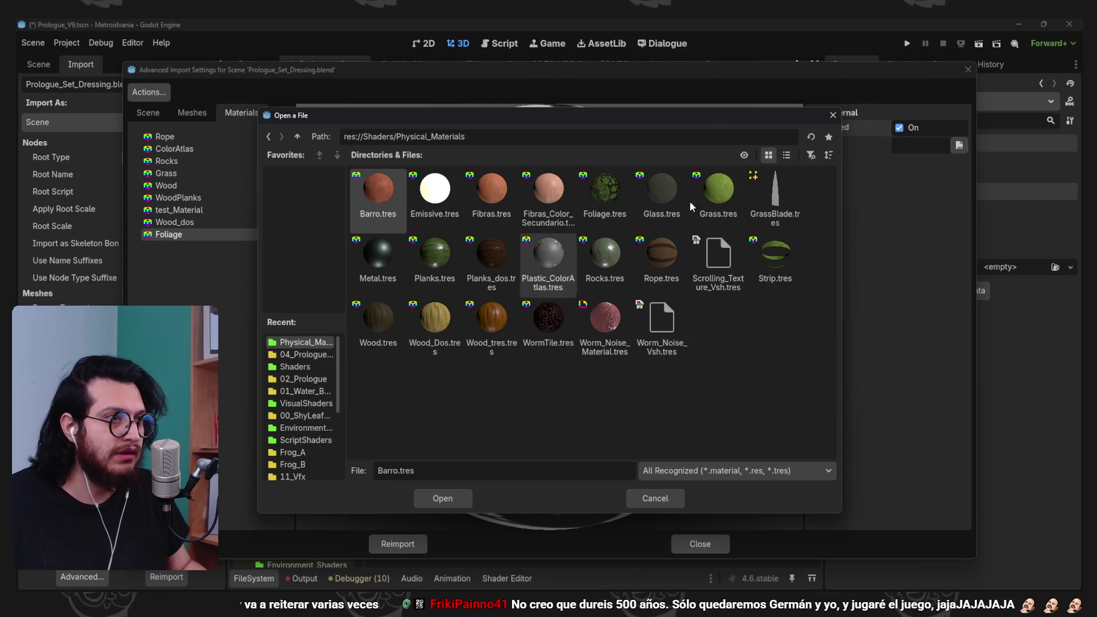
double_click(605, 192)
click(409, 545)
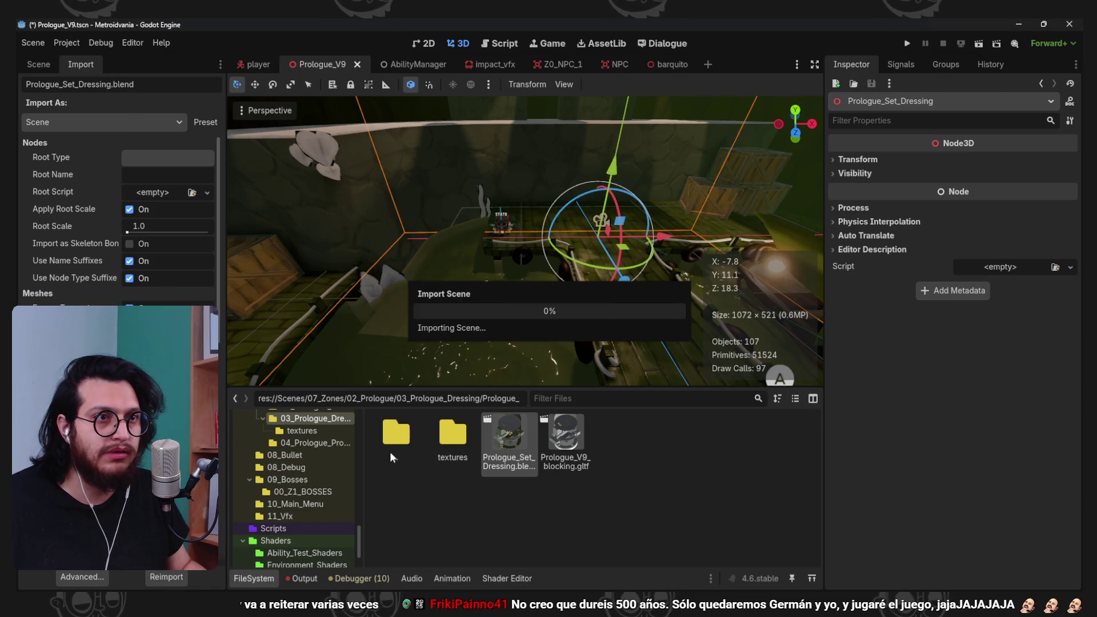
- Inspect the reimported wall dressing in the viewport and save Prologue_V9 with Ctrl+S
drag(578, 195, 518, 253)
scroll(up, 3)
scroll(up, 3)
scroll(down, 3)
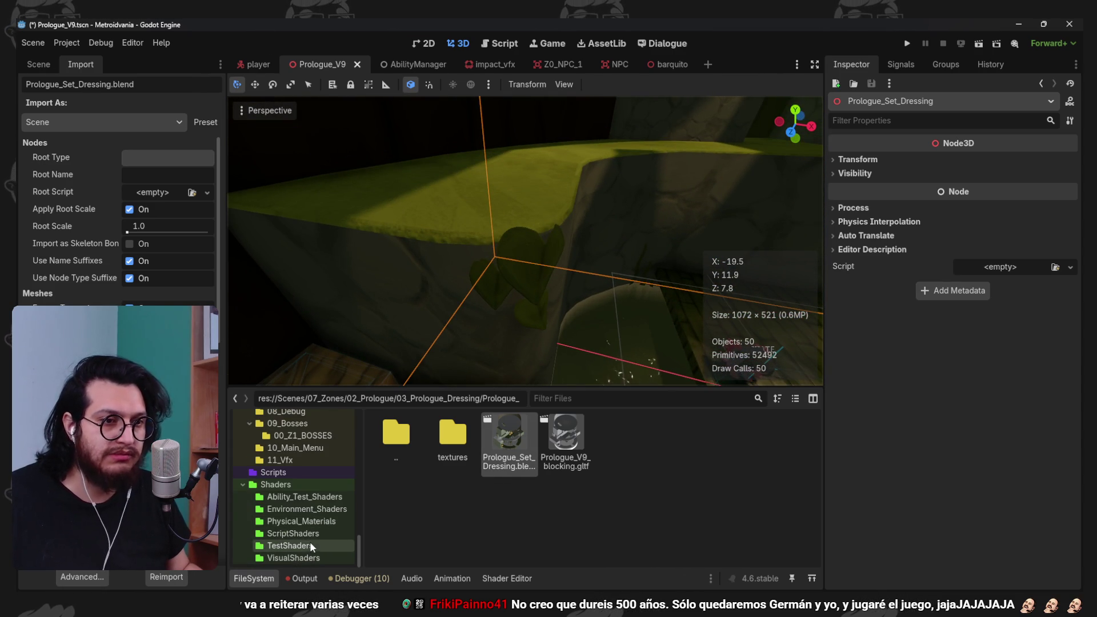
key(ctrl+s)
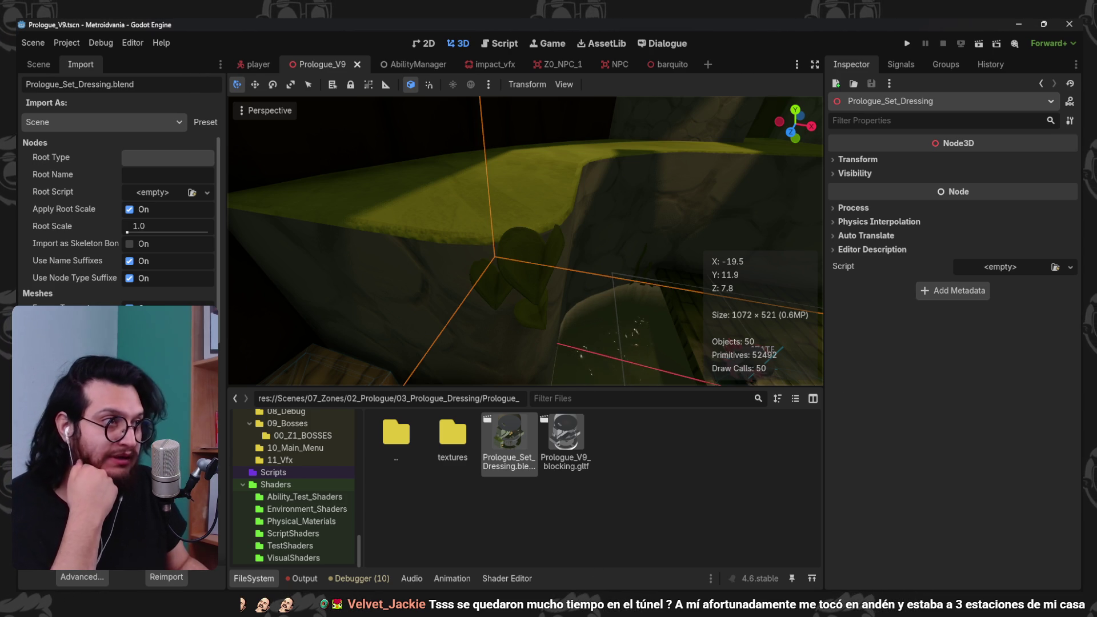
scroll(down, 3)
drag(591, 238, 578, 198)
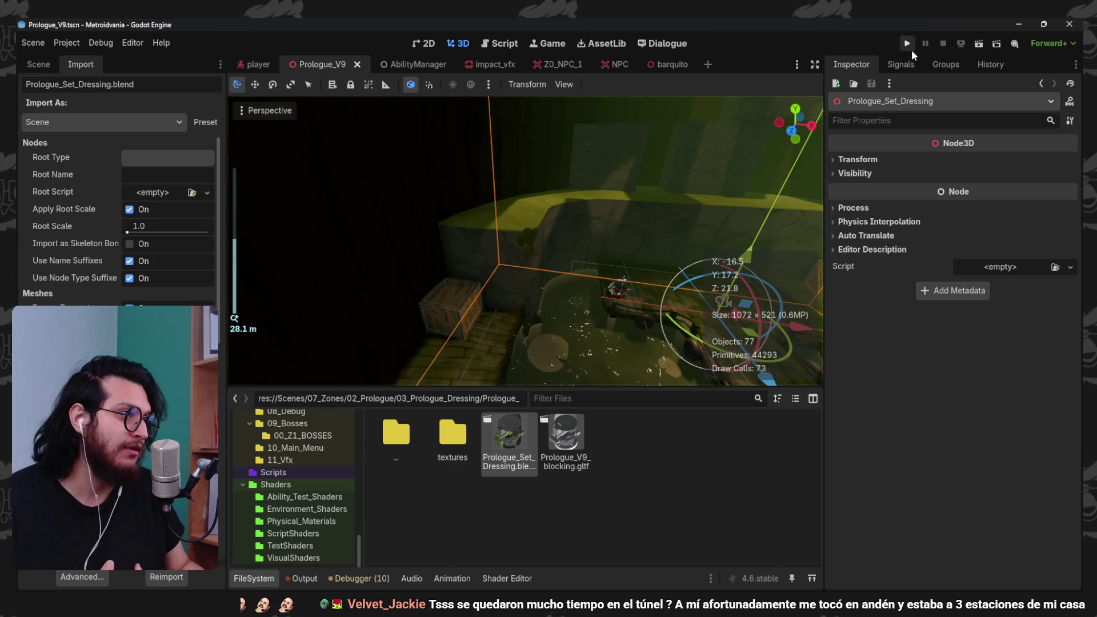
- Play-test the project, then show the Scene dock and FileSystem panel
click(910, 48)
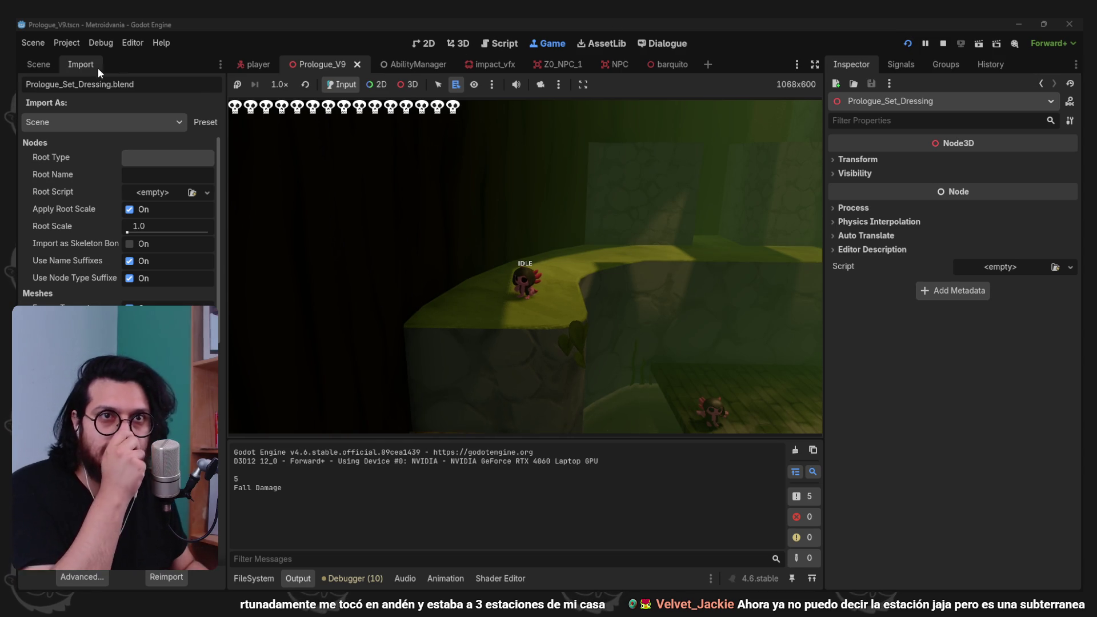
click(48, 66)
click(273, 577)
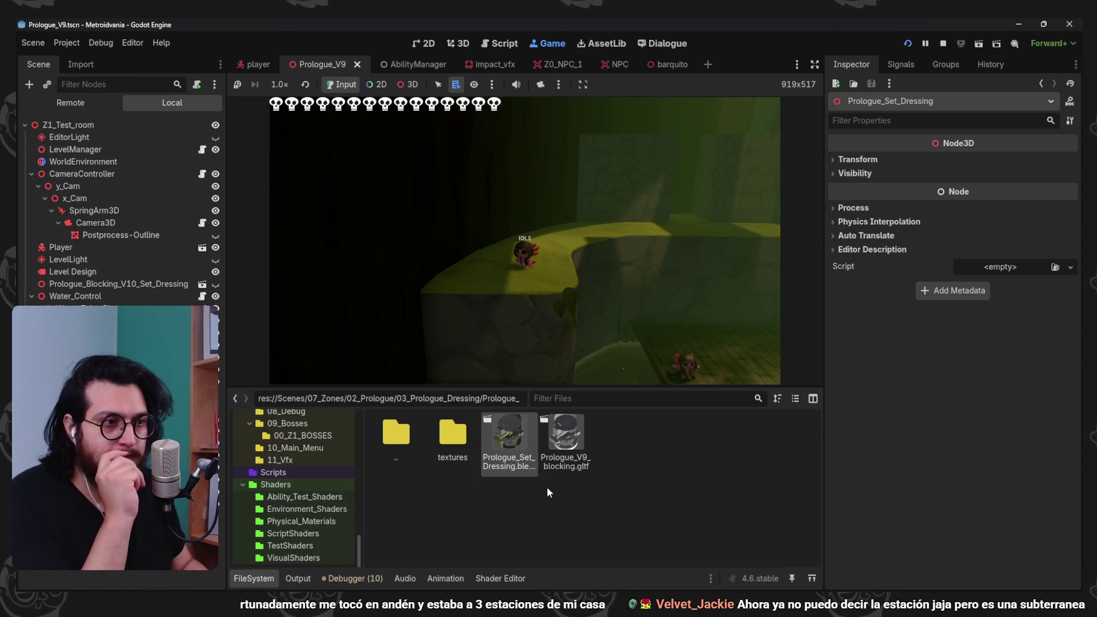
- Open Grass.tres and shift its albedo colour to the greener 597534
click(292, 523)
scroll(down, 3)
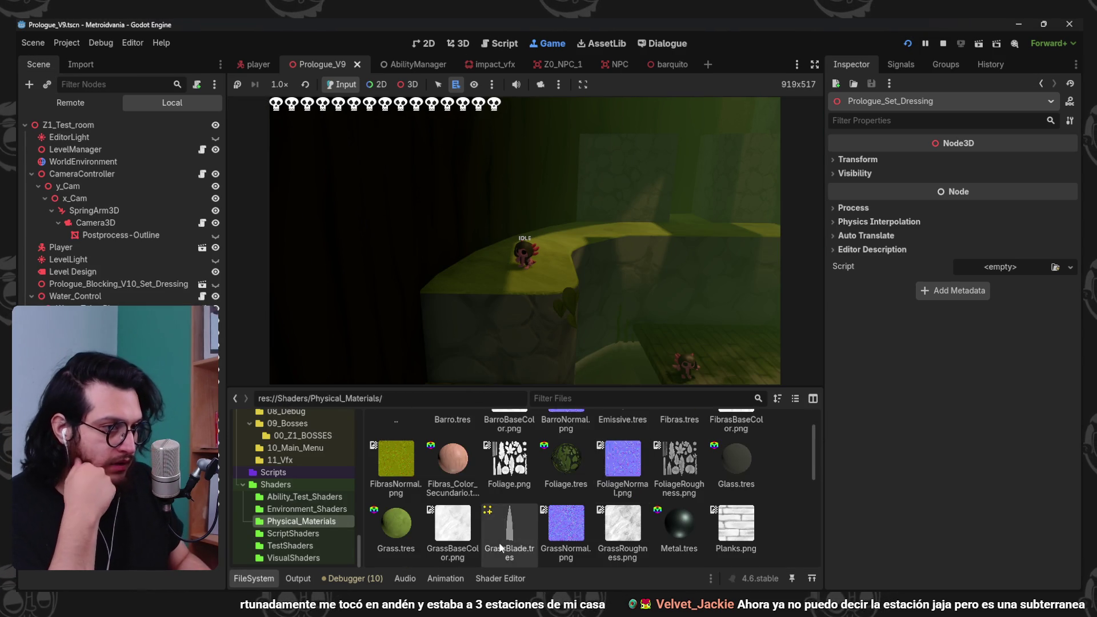
click(392, 515)
click(1010, 404)
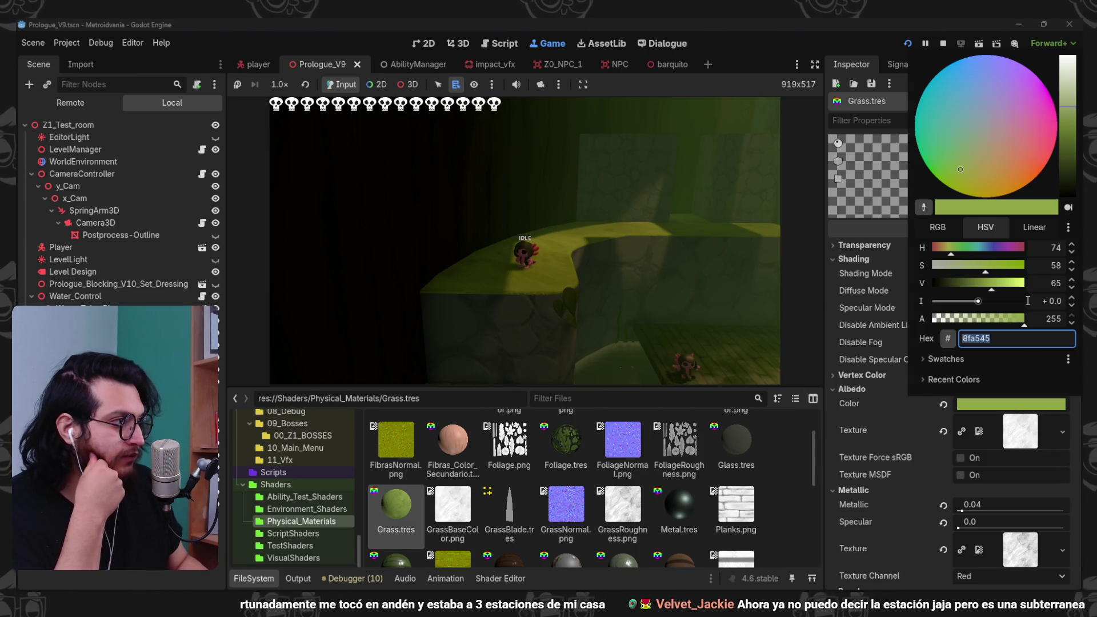
drag(1073, 137, 1072, 133)
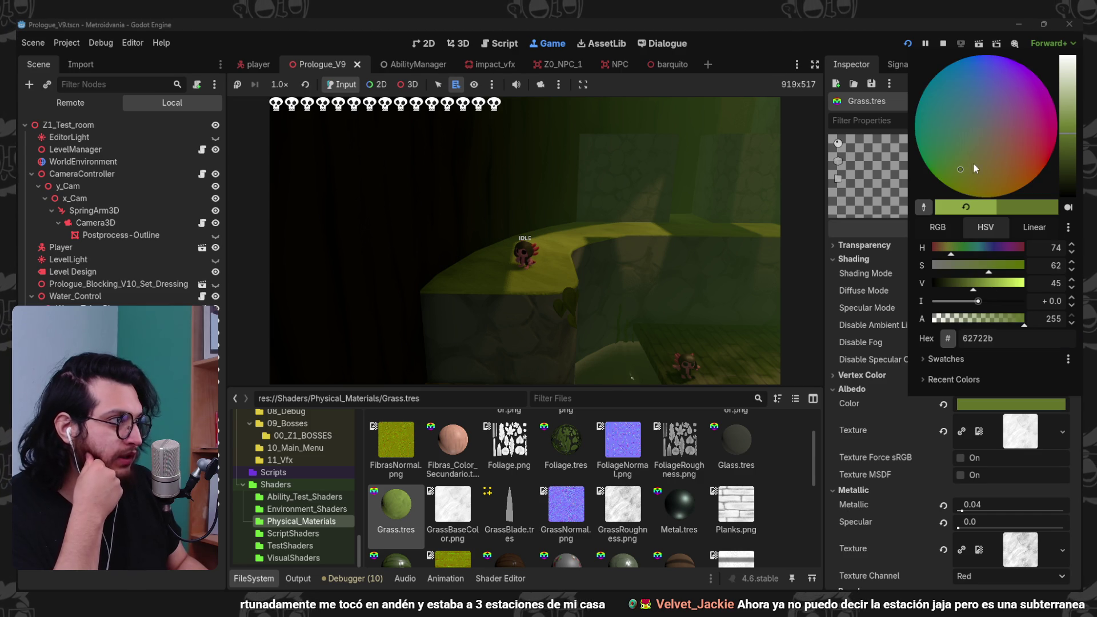
click(894, 320)
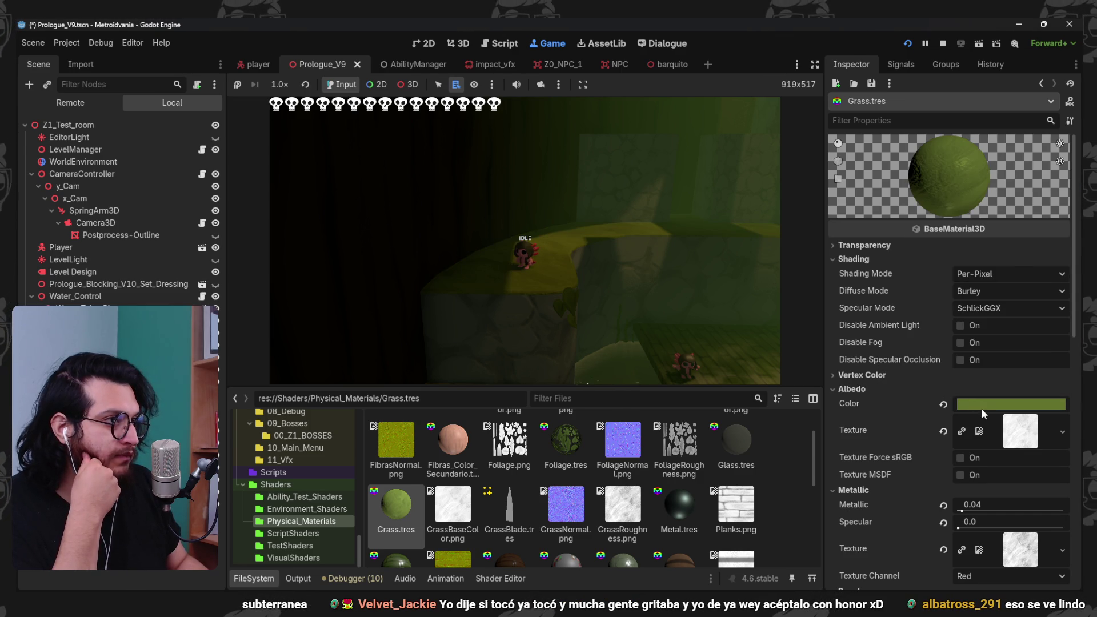
click(981, 403)
drag(966, 165, 958, 164)
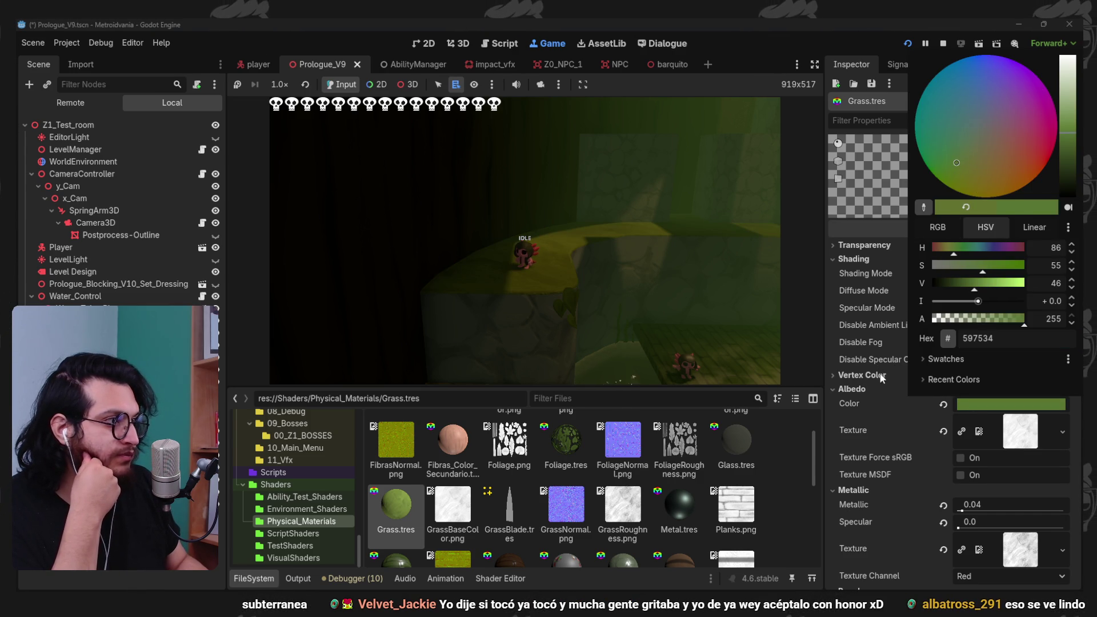
click(887, 374)
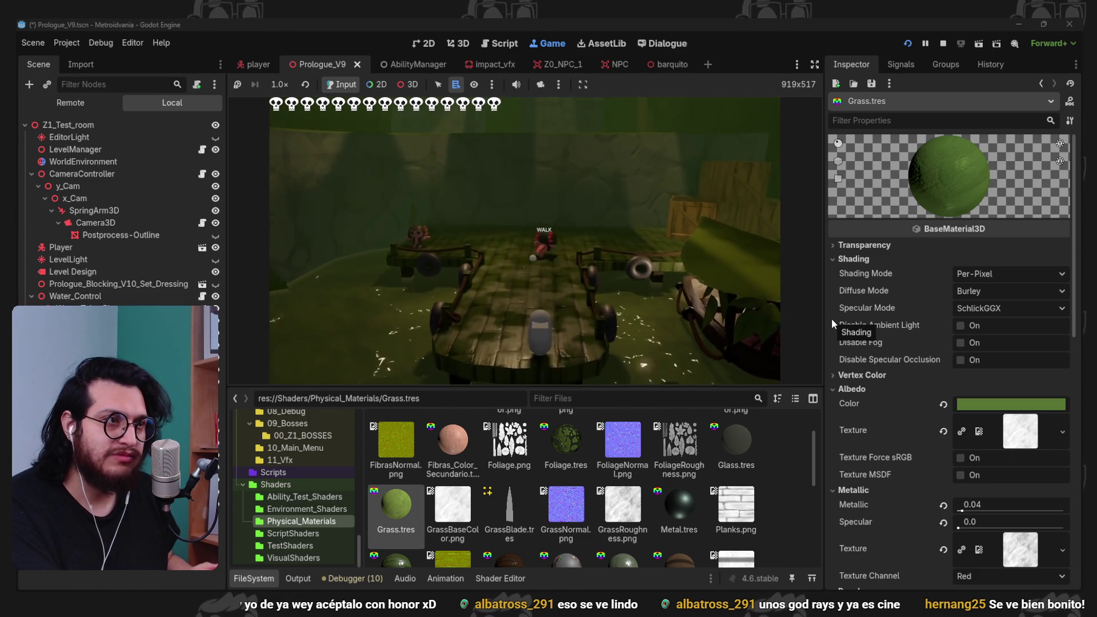
- Stop the game with F8, save the scene, and bring up the Blender set-dressing file
key(F8)
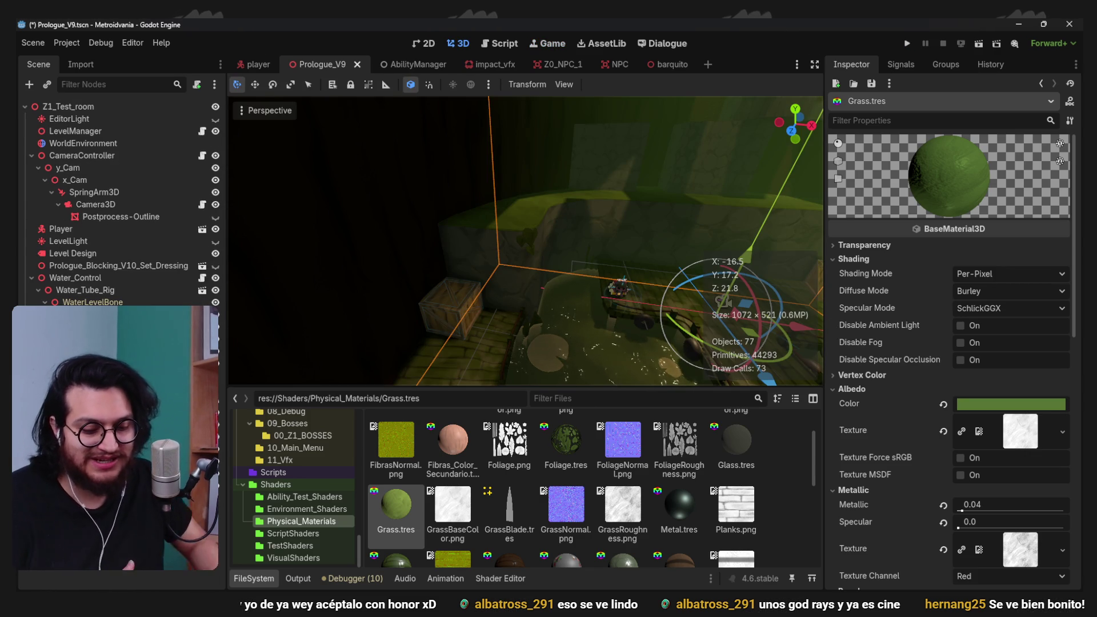
scroll(up, 3)
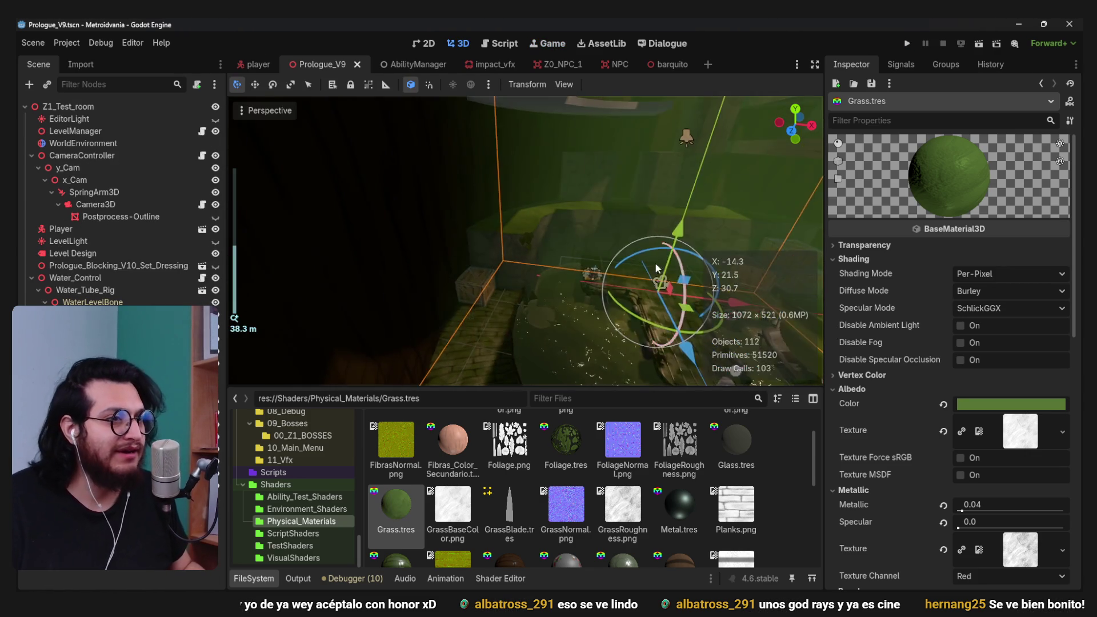
key(ctrl+s)
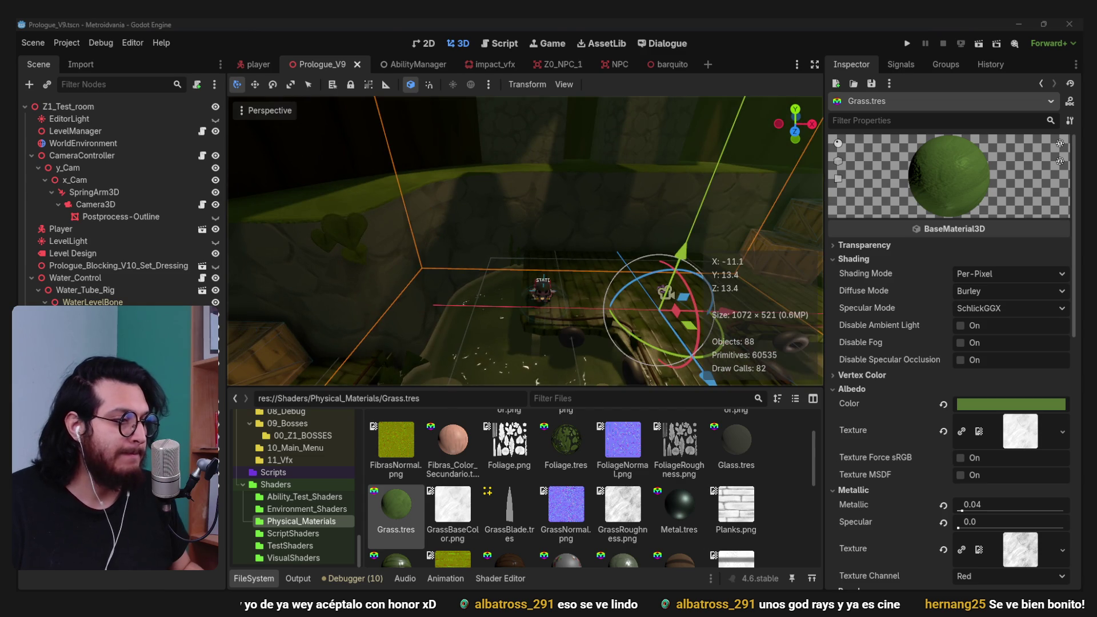
click(733, 540)
drag(400, 240, 430, 232)
scroll(up, 3)
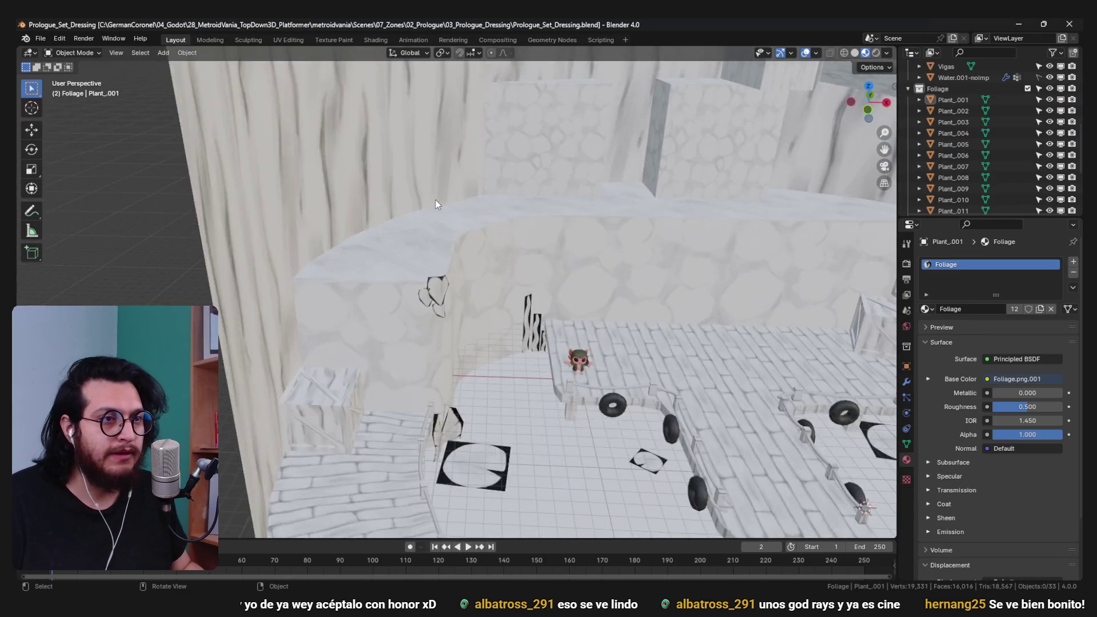
- Select the wall plant plus the left and bottom plants and join them into Plant_012
scroll(up, 3)
click(419, 276)
key(KP_Decimal)
scroll(down, 3)
scroll(up, 3)
drag(448, 216, 490, 339)
click(373, 331)
click(433, 386)
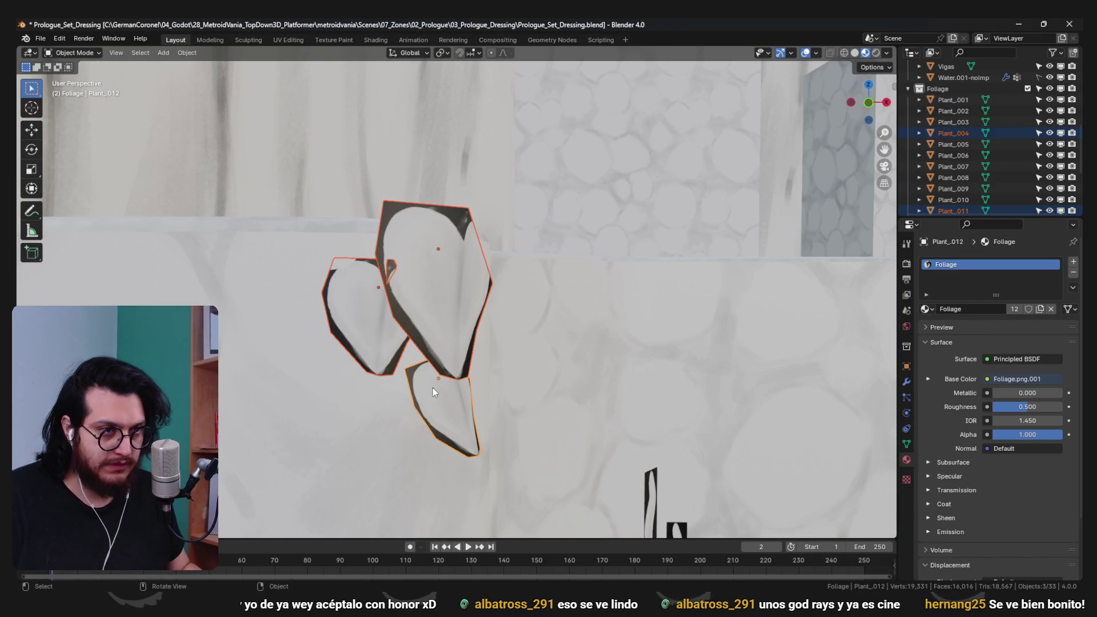
key(ctrl+j)
- In Edit Mode, rotate two of the joined plant's leaves into new positions
key(Tab)
drag(450, 411, 604, 354)
key(r)
click(543, 343)
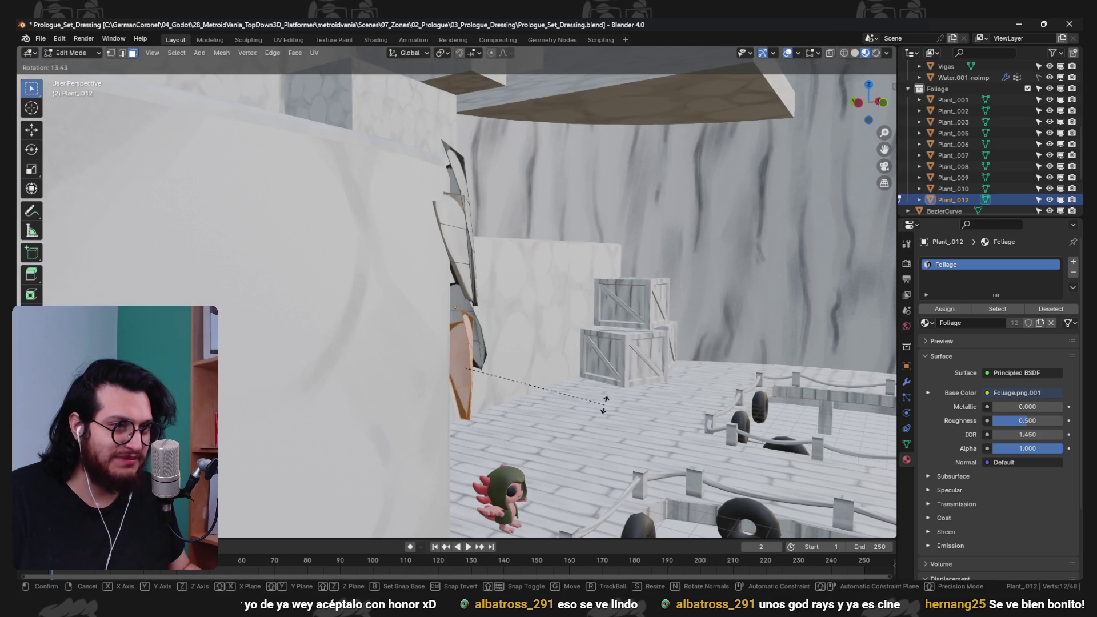
drag(588, 411, 544, 417)
key(r)
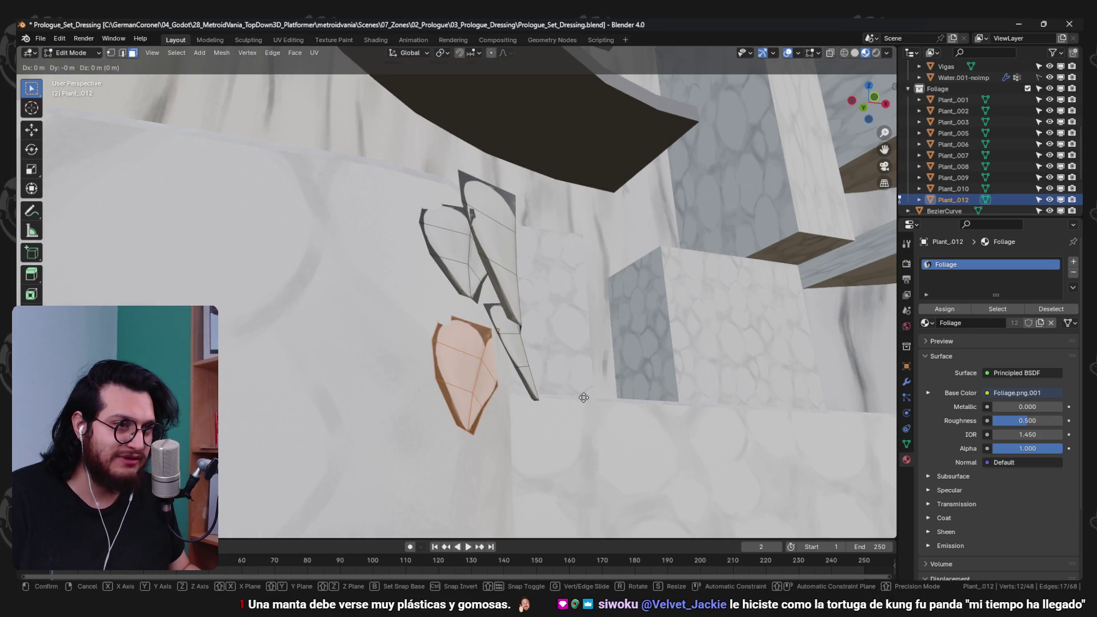
click(626, 387)
- Scale another leaf and rotate it so it hangs along the wall
drag(626, 388, 726, 337)
key(s)
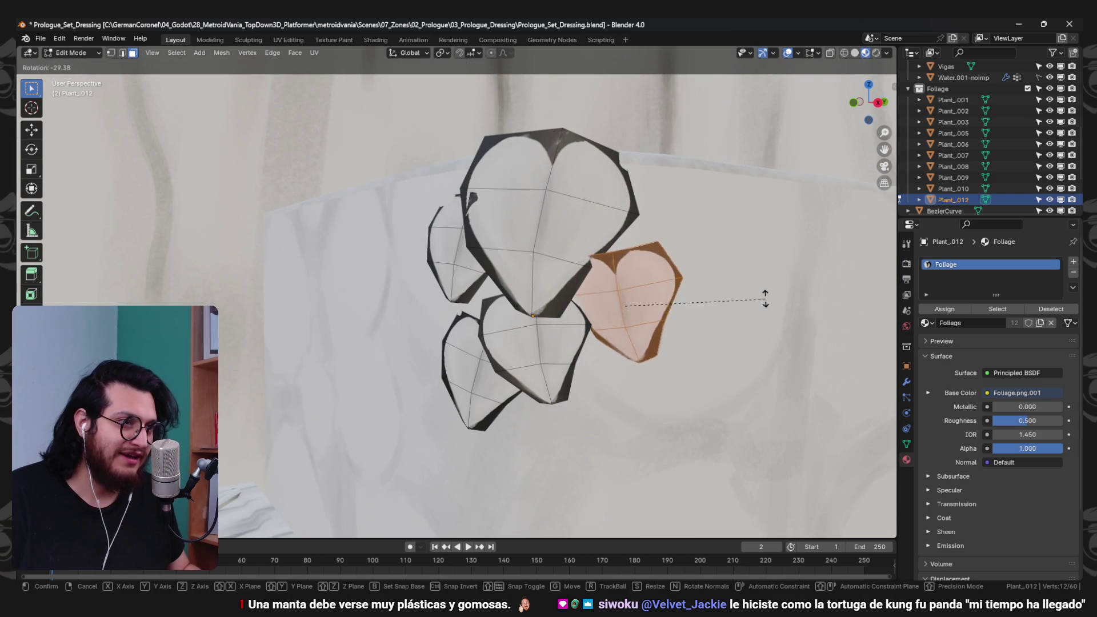
click(642, 491)
drag(642, 491, 580, 425)
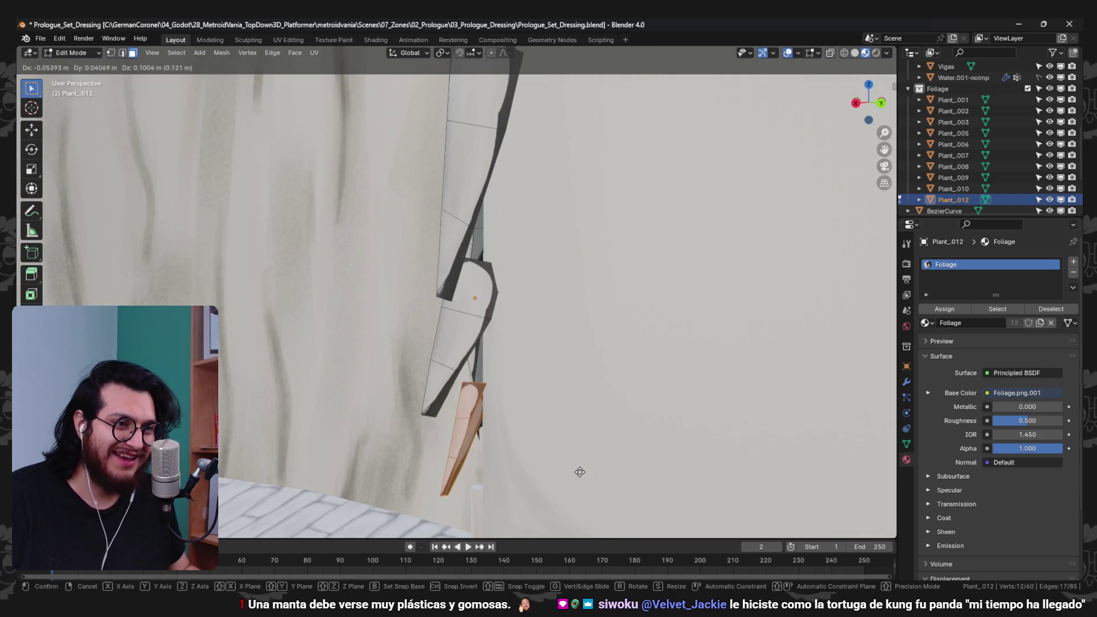
click(580, 472)
drag(579, 472, 678, 351)
key(r)
click(722, 318)
- Move the orange leaf and rotate it into place on the cluster
key(g)
drag(660, 314, 655, 315)
key(g)
click(674, 243)
drag(674, 243, 641, 311)
key(g)
drag(649, 252, 656, 258)
drag(632, 305, 746, 326)
key(r)
click(635, 271)
- Rotate the leaf around the global Z axis, then return to Object Mode
key(g)
key(r)
key(z)
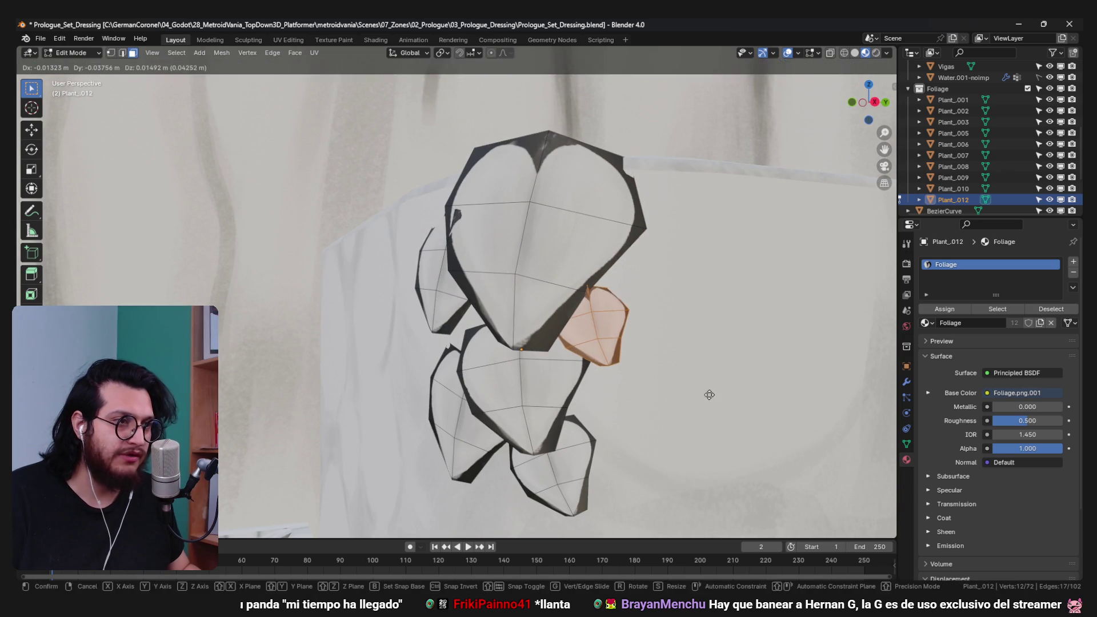
click(709, 394)
key(ctrl+Tab)
click(609, 386)
- Lower and rotate another face of the plant, then leave Edit Mode and deselect
scroll(down, 3)
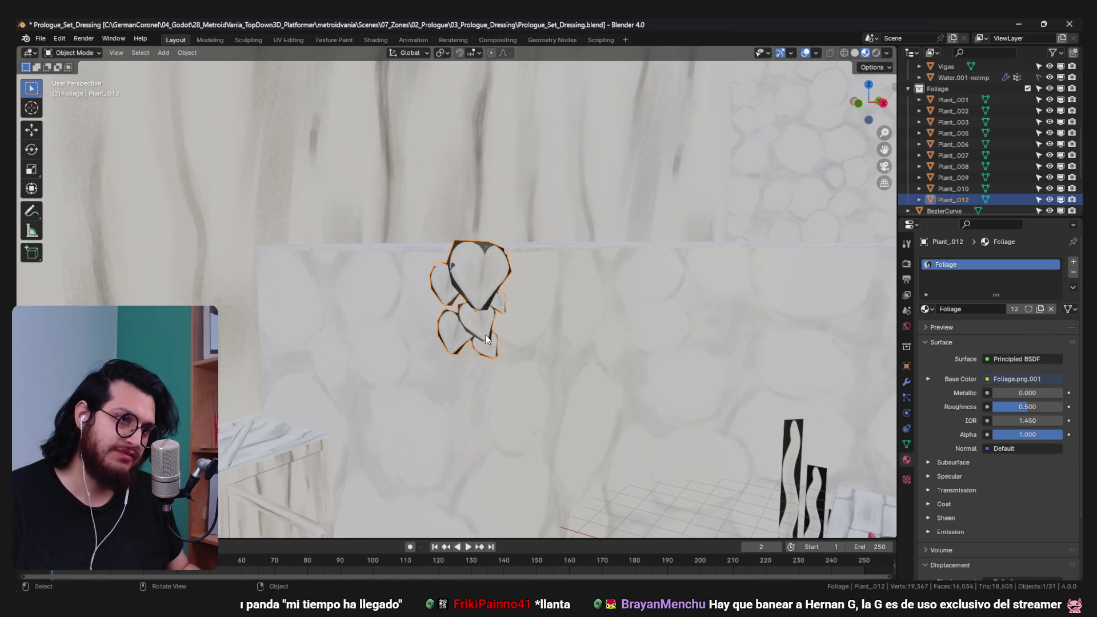
scroll(up, 3)
key(Tab)
click(451, 396)
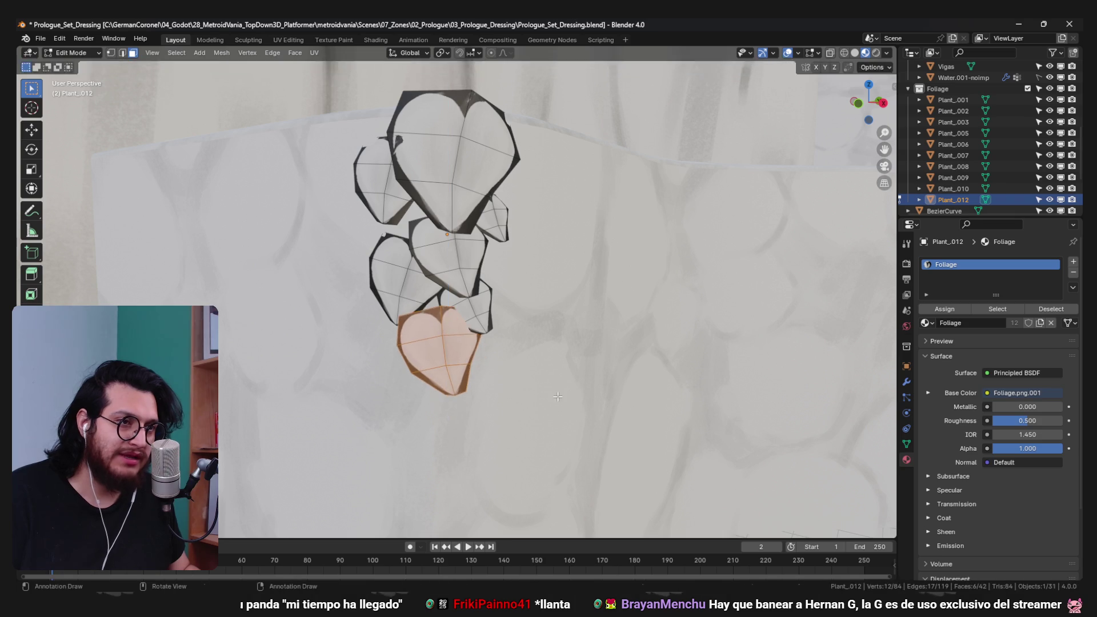
drag(560, 379, 516, 349)
key(r)
key(Tab)
scroll(down, 3)
click(510, 368)
scroll(up, 3)
- Reposition the heart-leaf plant's lowest leaf, shrink it to about 0.58 and rotate it
click(465, 265)
scroll(up, 3)
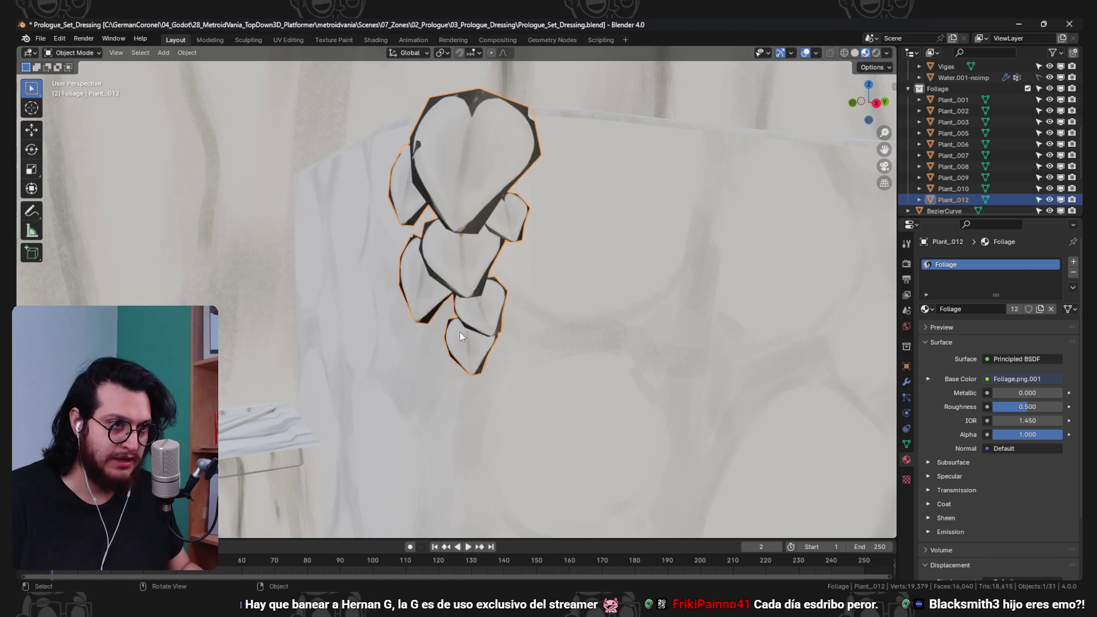
key(Tab)
click(485, 348)
key(g)
drag(485, 348, 606, 286)
key(s)
key(r)
key(Tab)
scroll(down, 3)
drag(571, 320, 601, 334)
click(460, 244)
- Save the set-dressing Blender file and select Plant_004
key(ctrl+s)
scroll(up, 3)
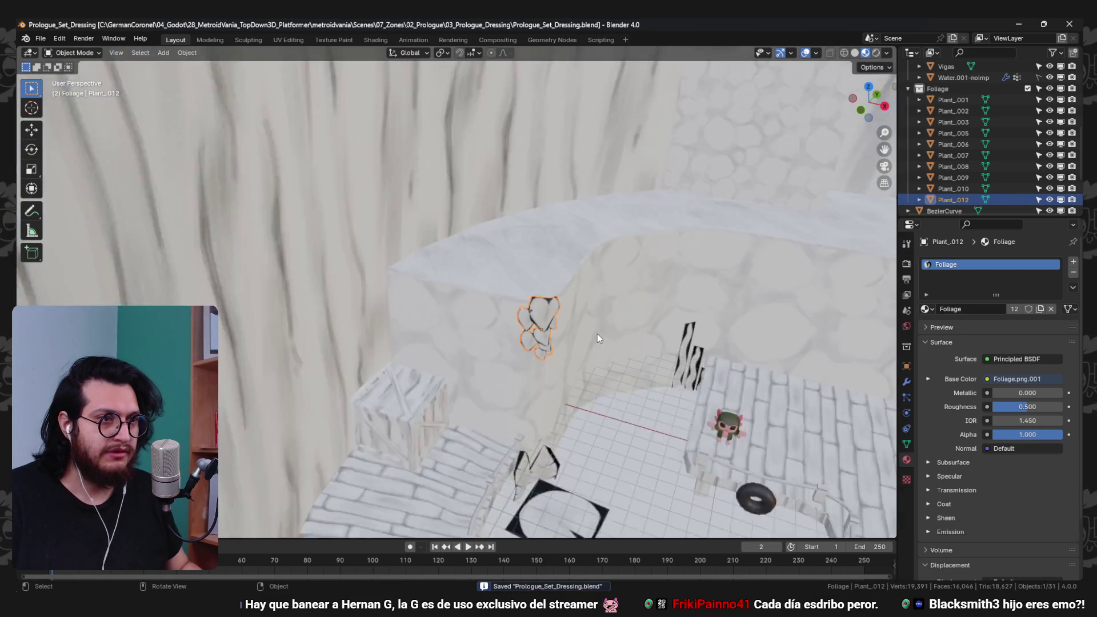
scroll(up, 3)
click(617, 366)
- Move Plant_004 left along the X axis and rotate it to face the front
key(g)
key(x)
click(674, 337)
key(r)
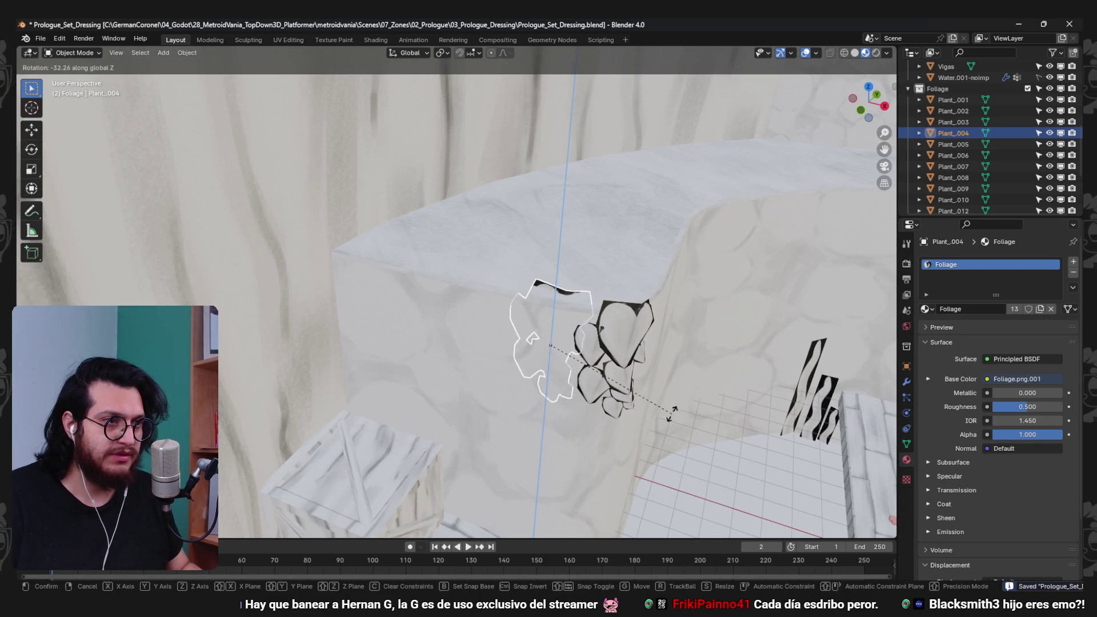
click(651, 420)
drag(651, 420, 650, 398)
- Duplicate Plant_004 into Plant_011, rotate it on Z and place it on the wall
key(shift+d)
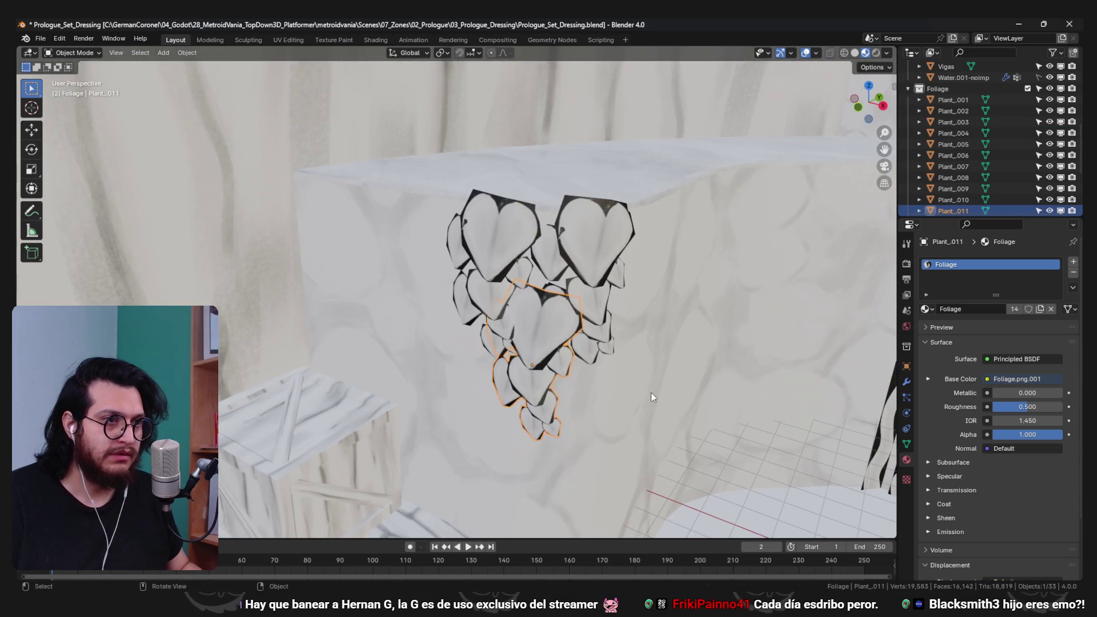
key(r)
key(z)
scroll(up, 3)
key(g)
drag(638, 320, 577, 292)
click(625, 251)
scroll(down, 3)
scroll(down, 3)
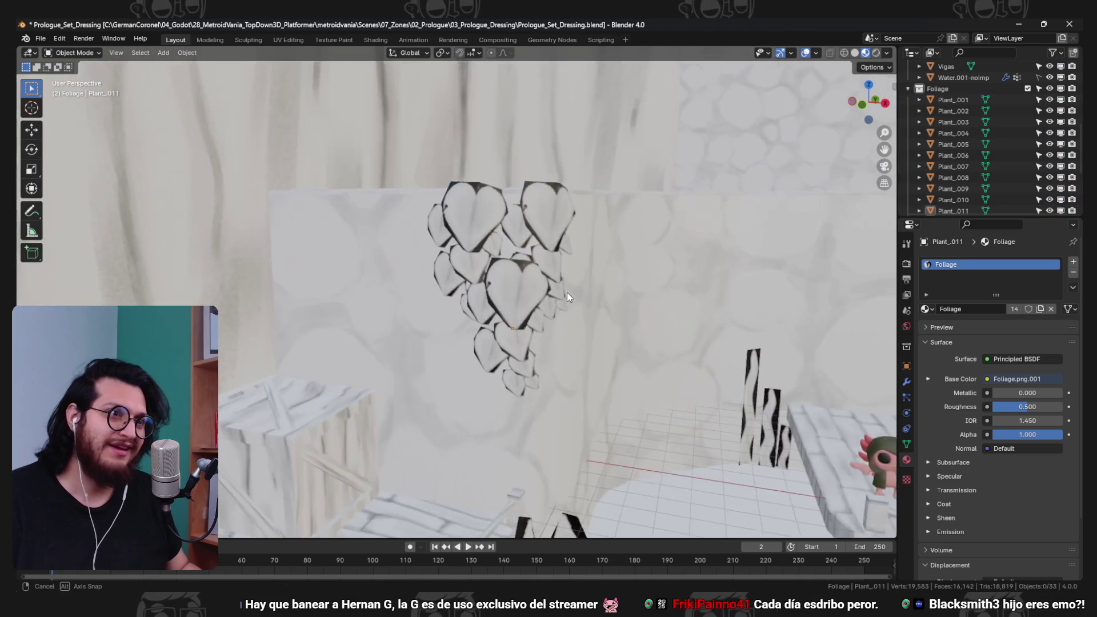
click(492, 310)
scroll(down, 3)
drag(496, 297, 496, 320)
scroll(up, 3)
- Duplicate Plant_011 into Plant_013 and place it beside the stacked crates
key(shift+d)
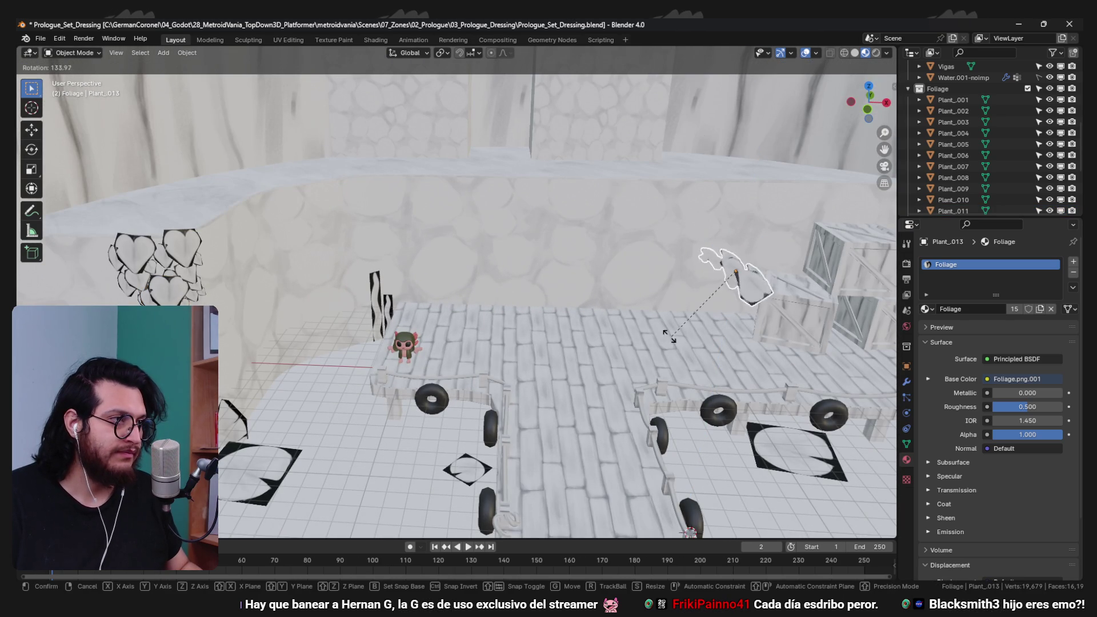
click(818, 311)
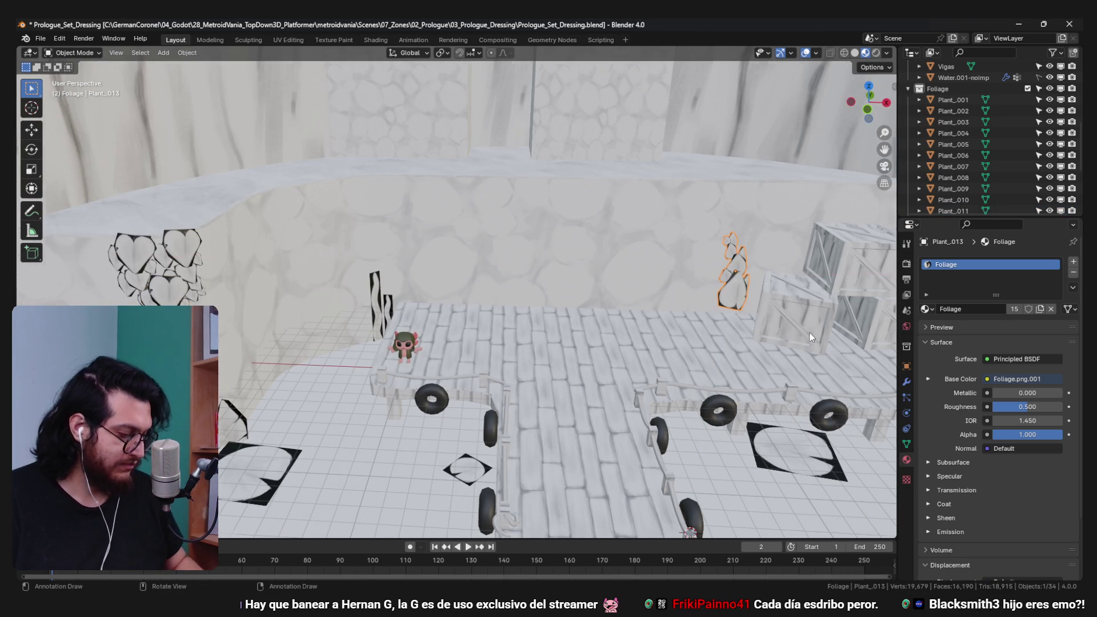
key(KP_Decimal)
drag(809, 331, 373, 408)
key(g)
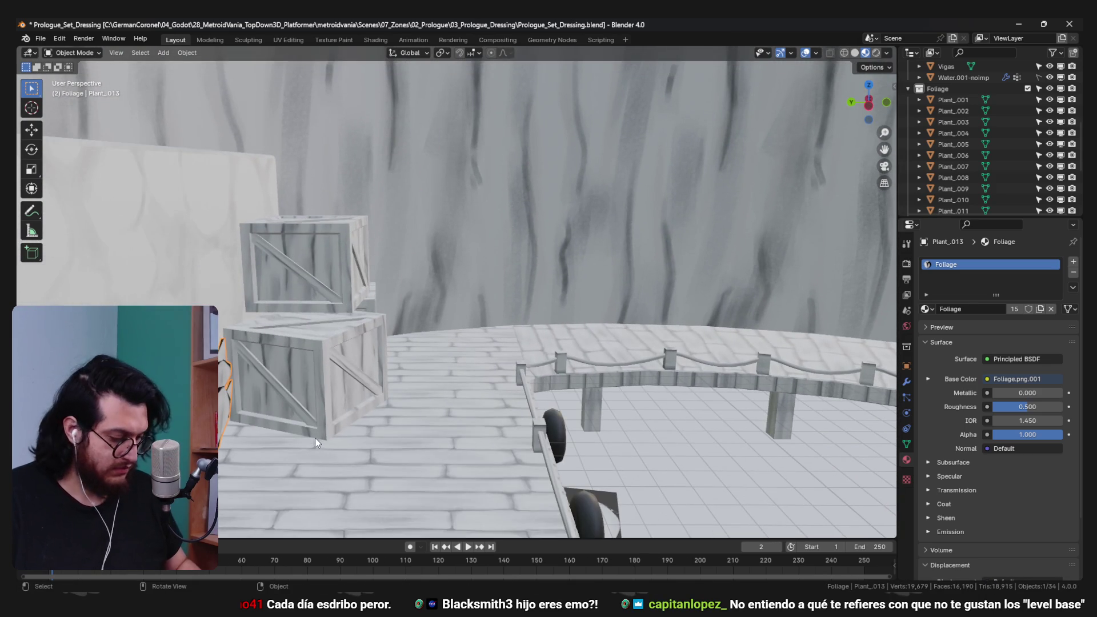
right_click(315, 437)
key(KP_Decimal)
key(g)
drag(315, 437, 476, 398)
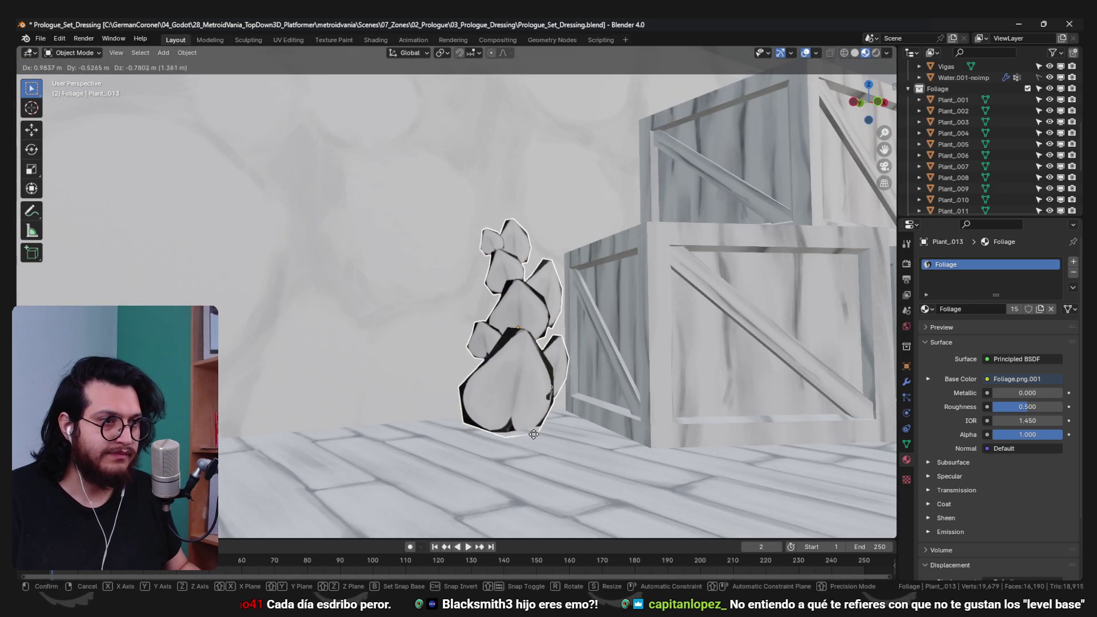
click(646, 408)
drag(646, 408, 578, 280)
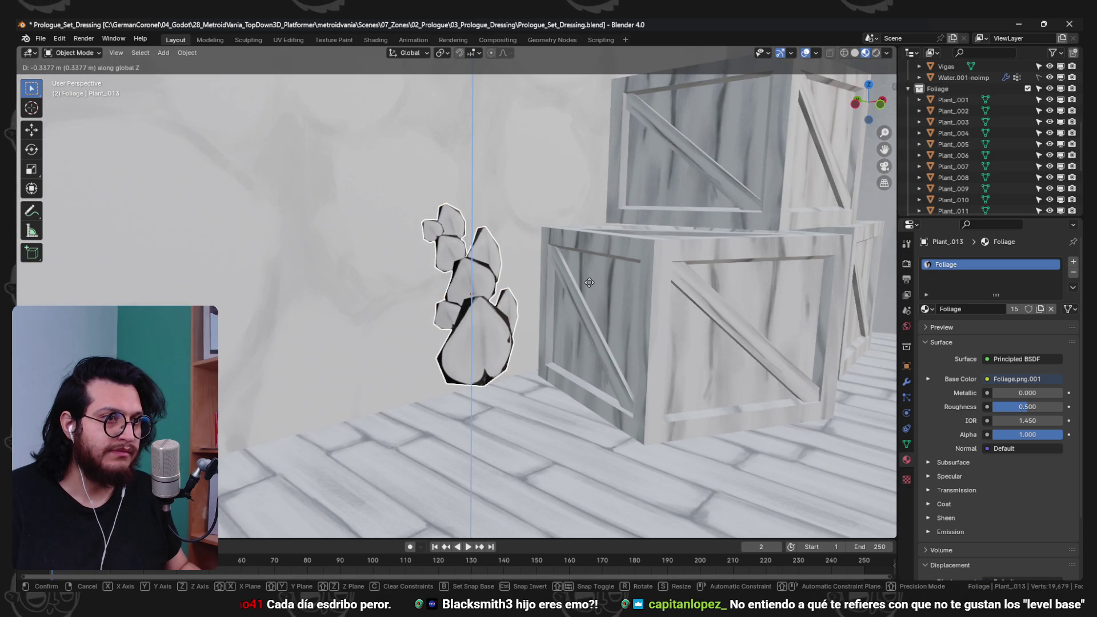
drag(503, 320, 491, 298)
scroll(down, 3)
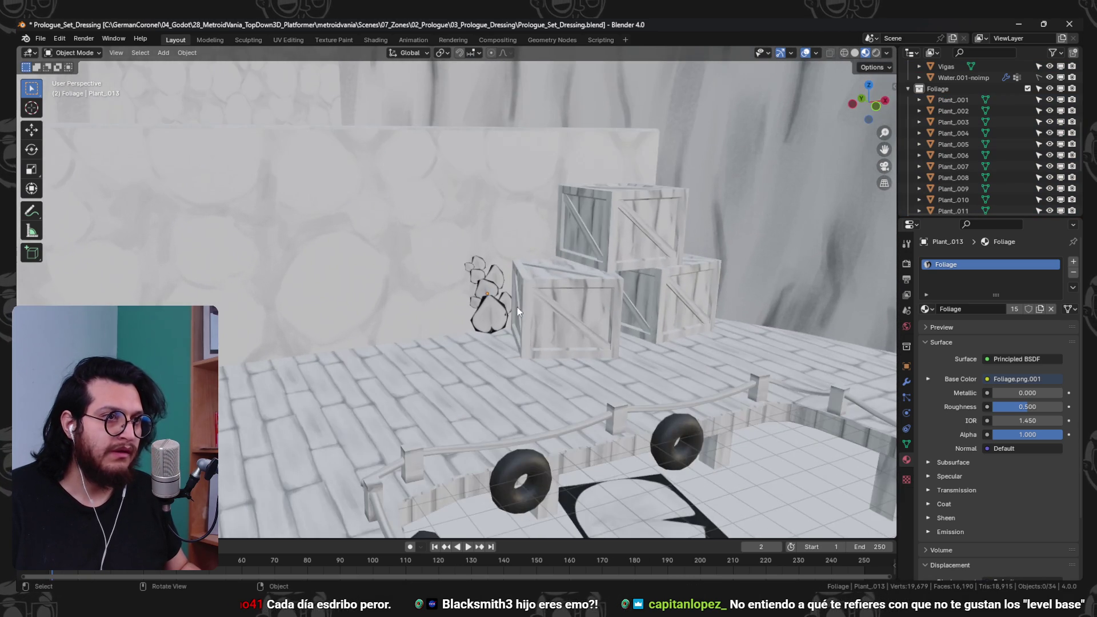
scroll(up, 3)
- Rotate Plant_013 on the X axis and in place, then save the Blender file
key(r)
key(x)
click(504, 308)
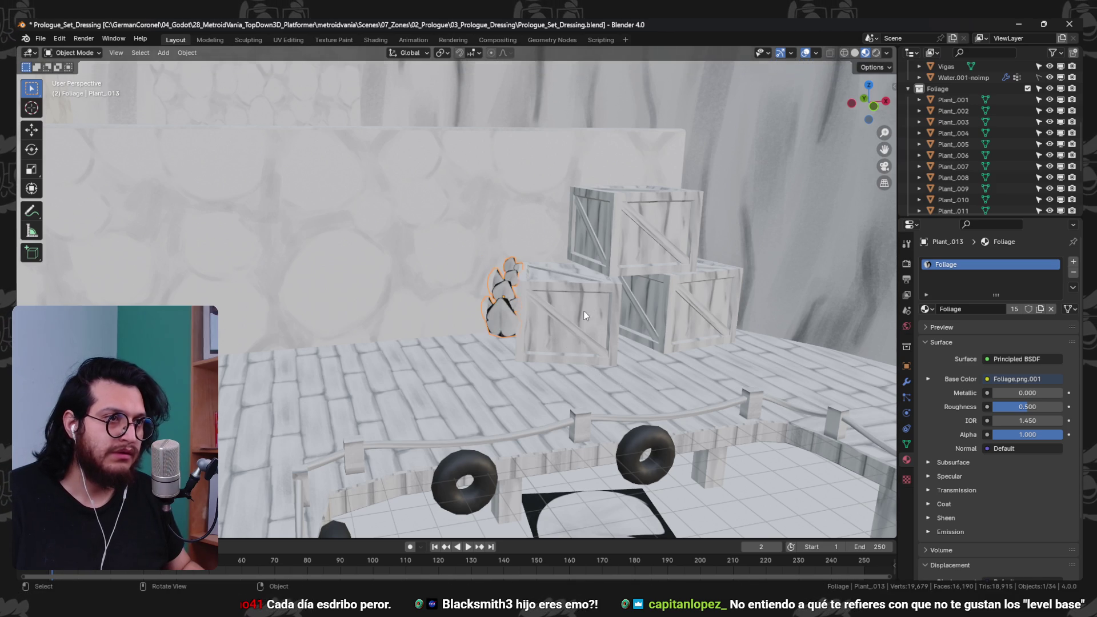
scroll(up, 3)
key(r)
click(663, 252)
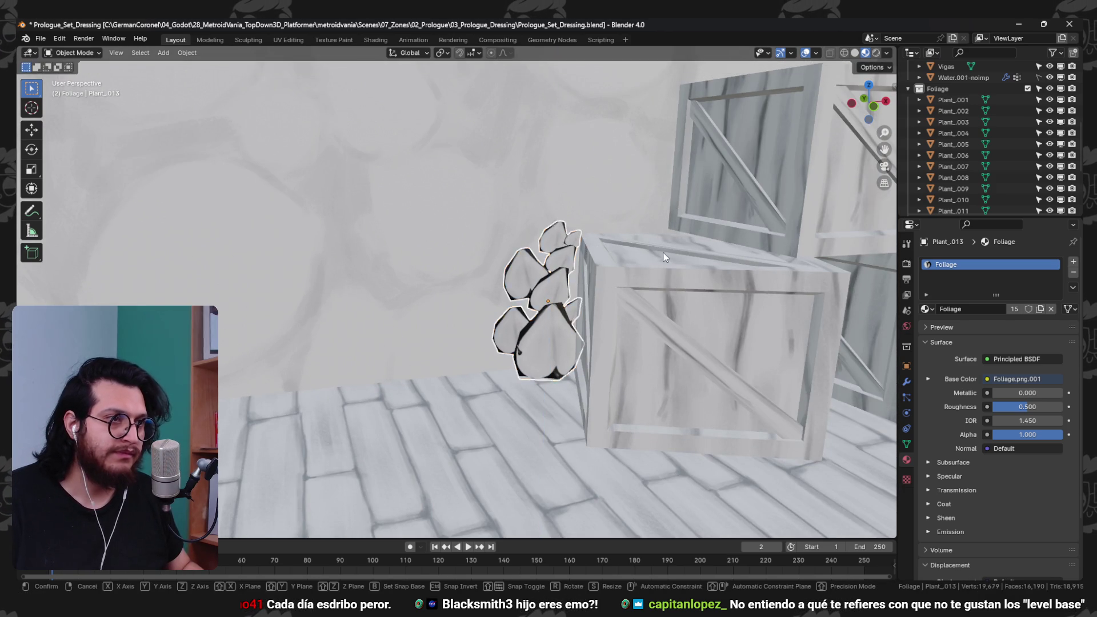
scroll(down, 3)
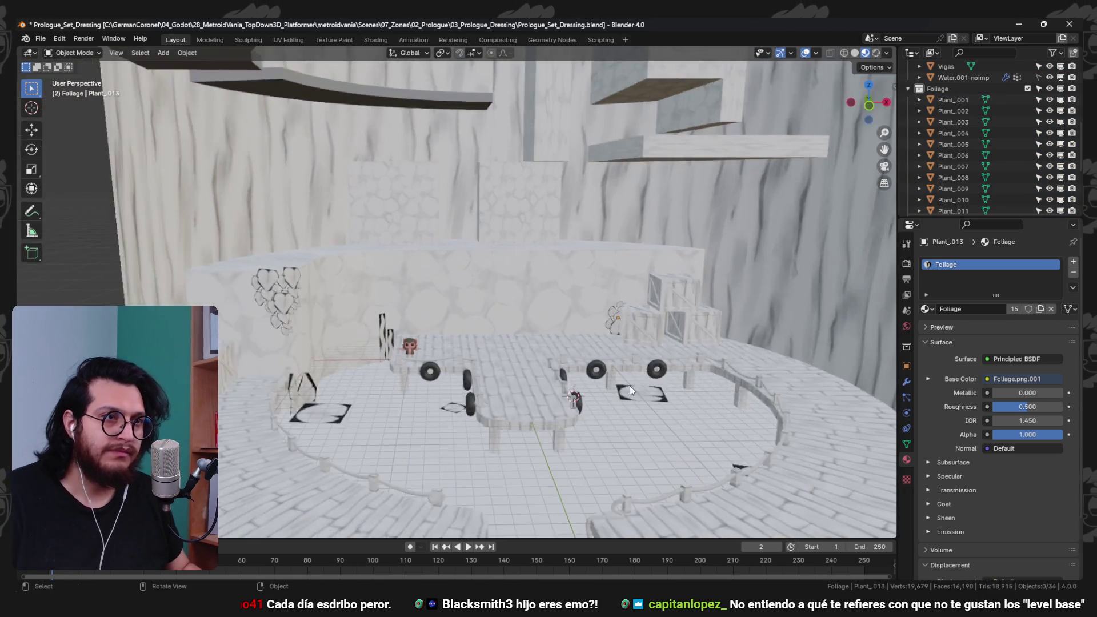
key(ctrl+s)
click(1011, 25)
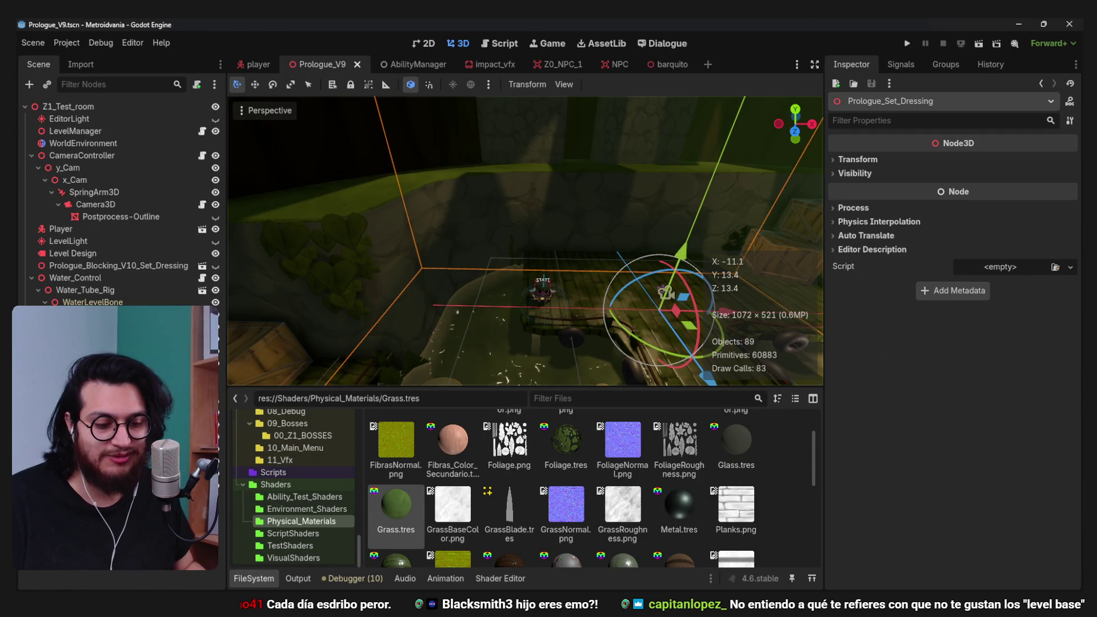
- Orbit the Prologue_V9 viewport to a lower, closer view of the reimported set dressing
scroll(up, 3)
drag(600, 341, 656, 236)
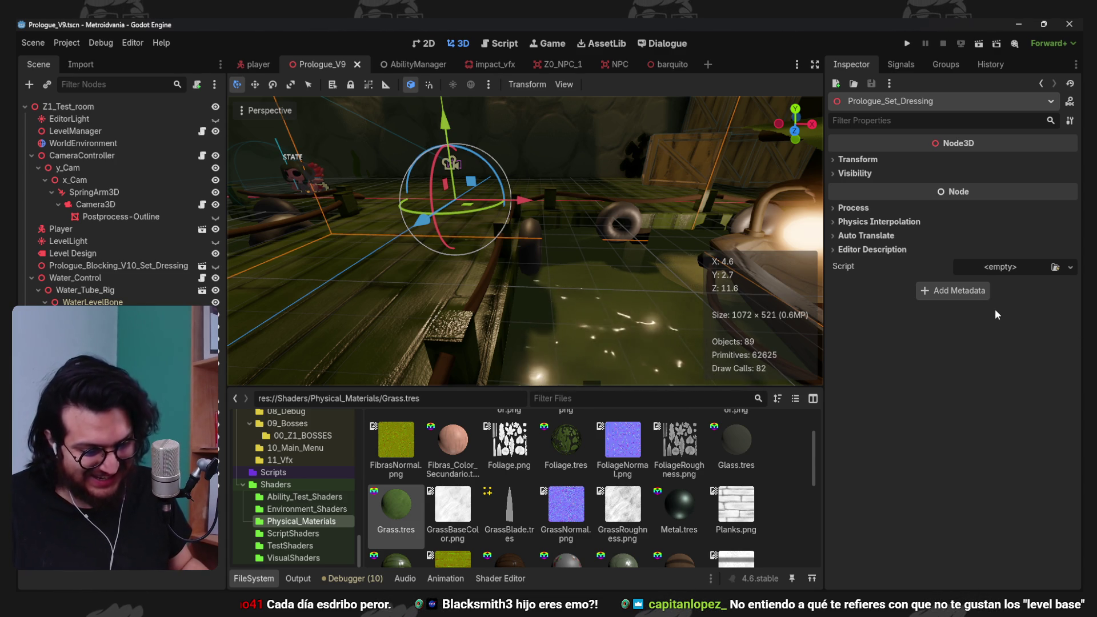
- Search for 'steam' in the system search and launch Steam
key(super)
text(steam)
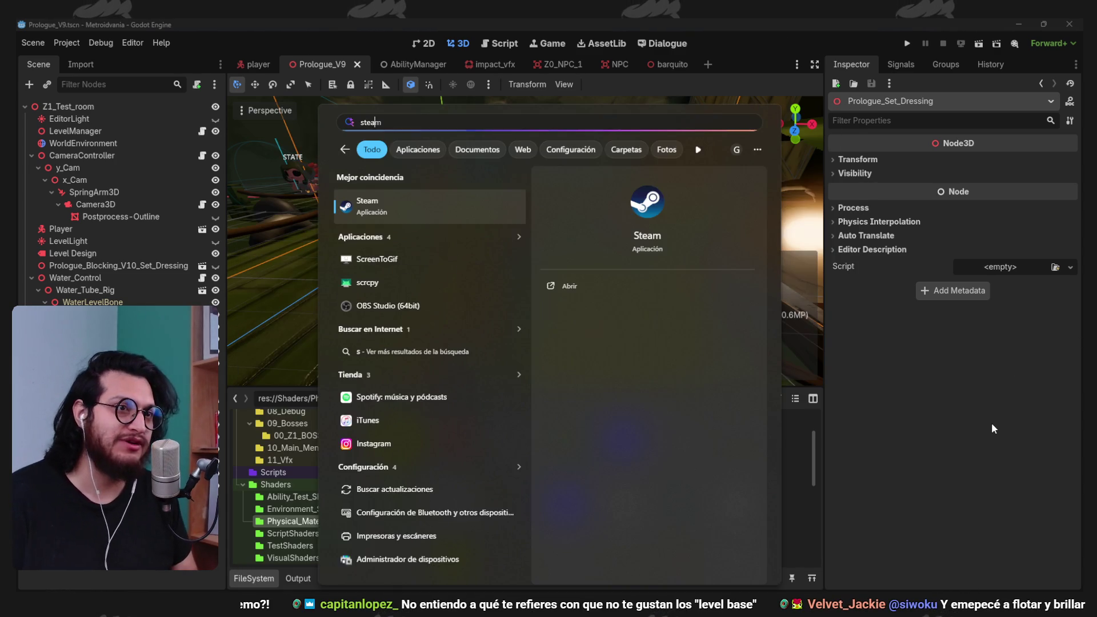
key(Return)
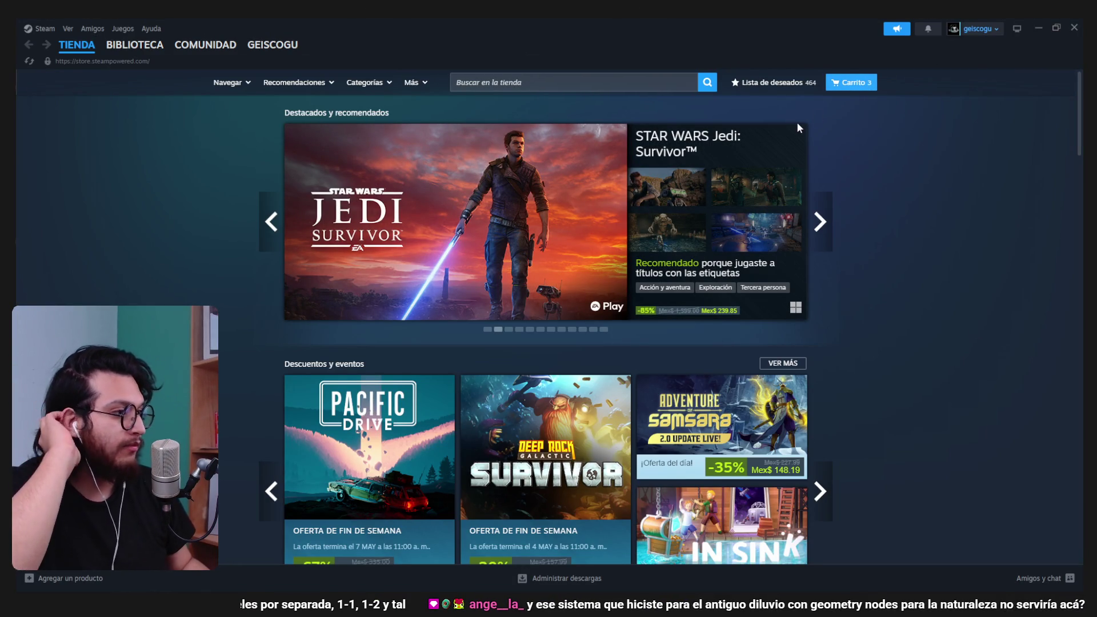
- In the BIBLIOTECA library, open the Bombun Demo page and then its store page
mouse_move(143, 56)
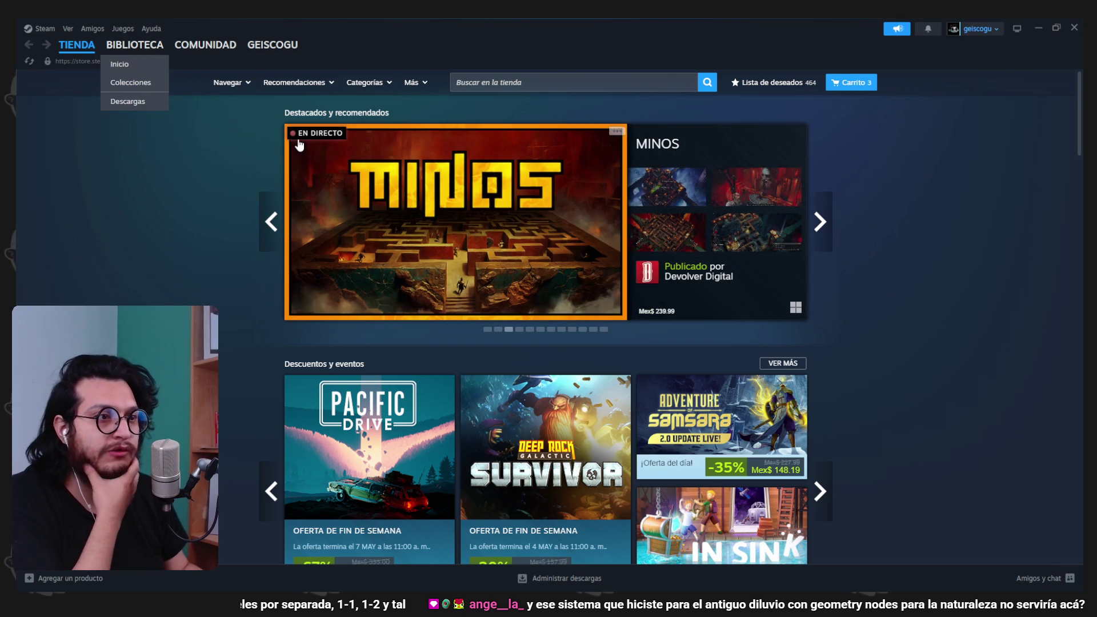
click(131, 48)
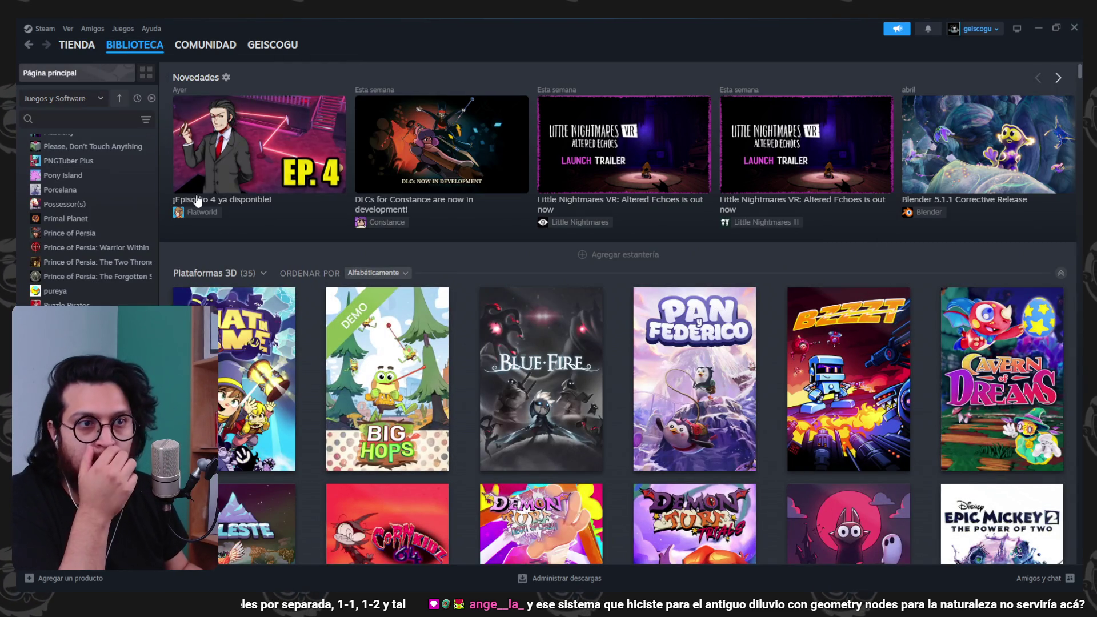
scroll(down, 3)
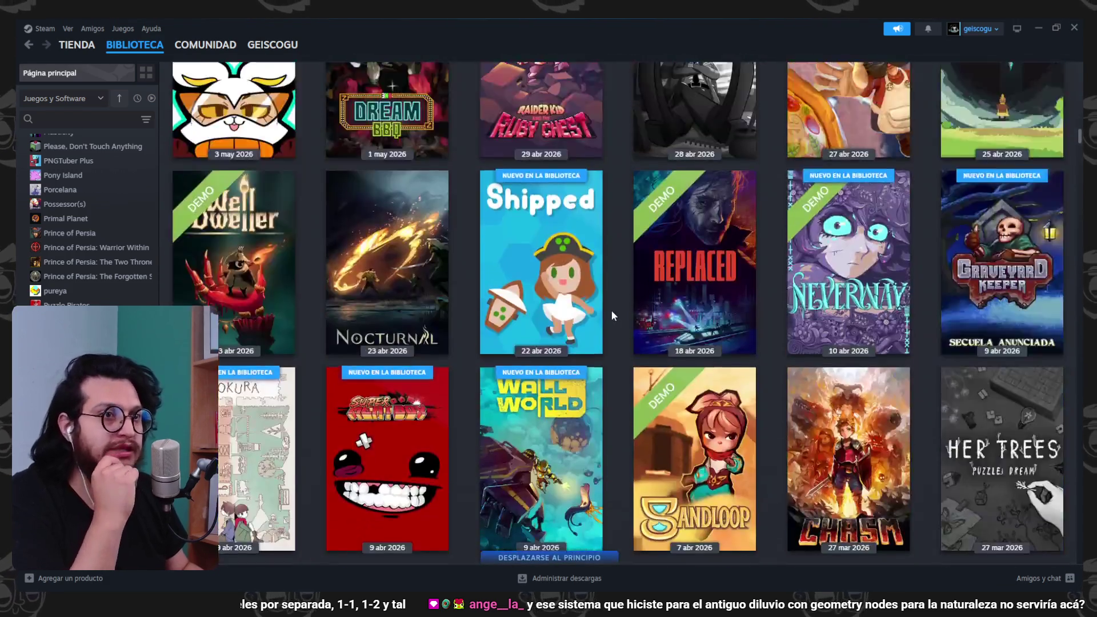
click(249, 394)
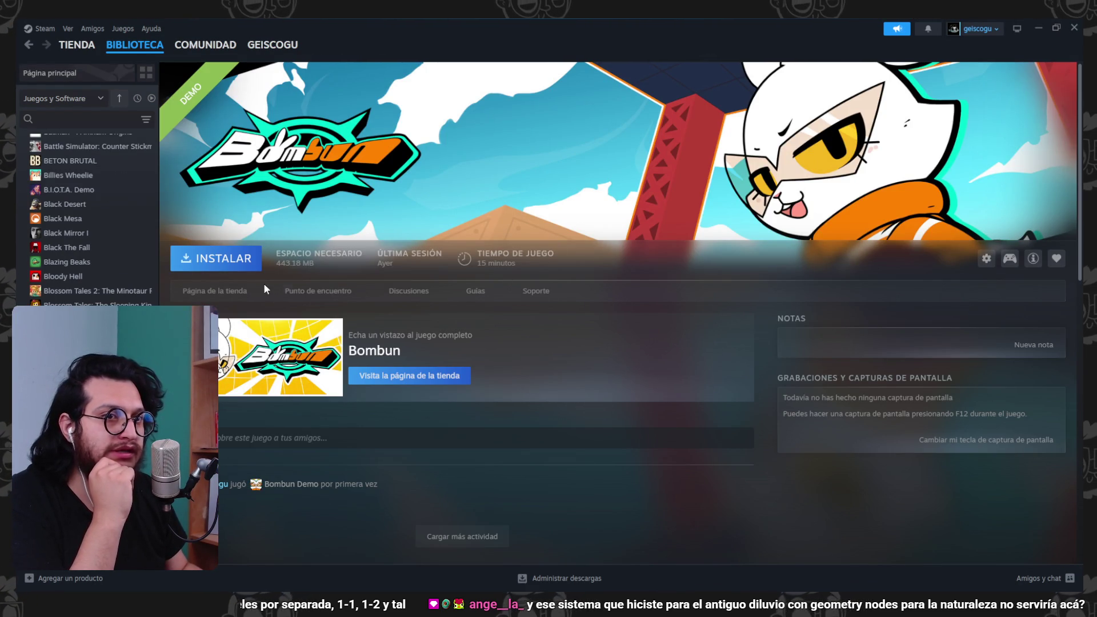
click(229, 292)
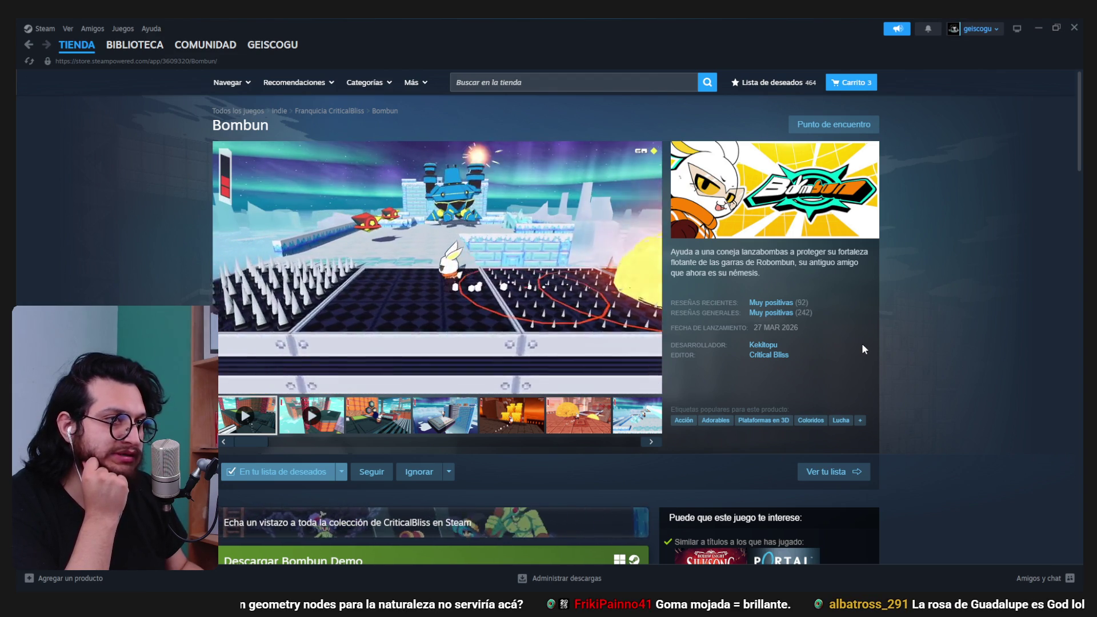
- Watch the Bombun trailer, then go back to the Bombun Demo page in BIBLIOTECA
mouse_move(851, 317)
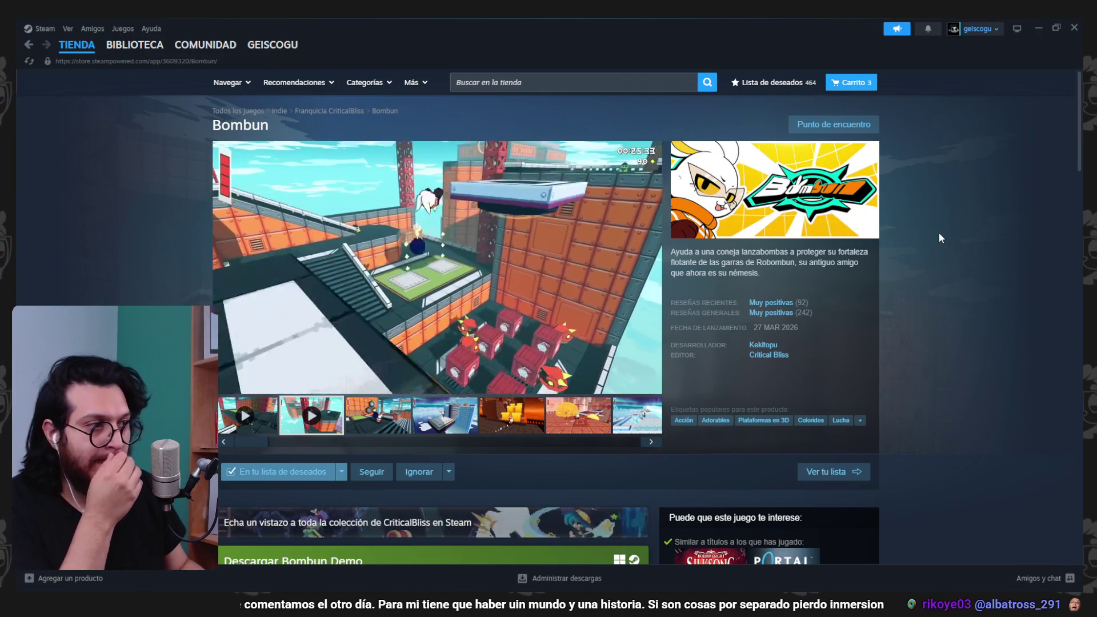
mouse_move(772, 304)
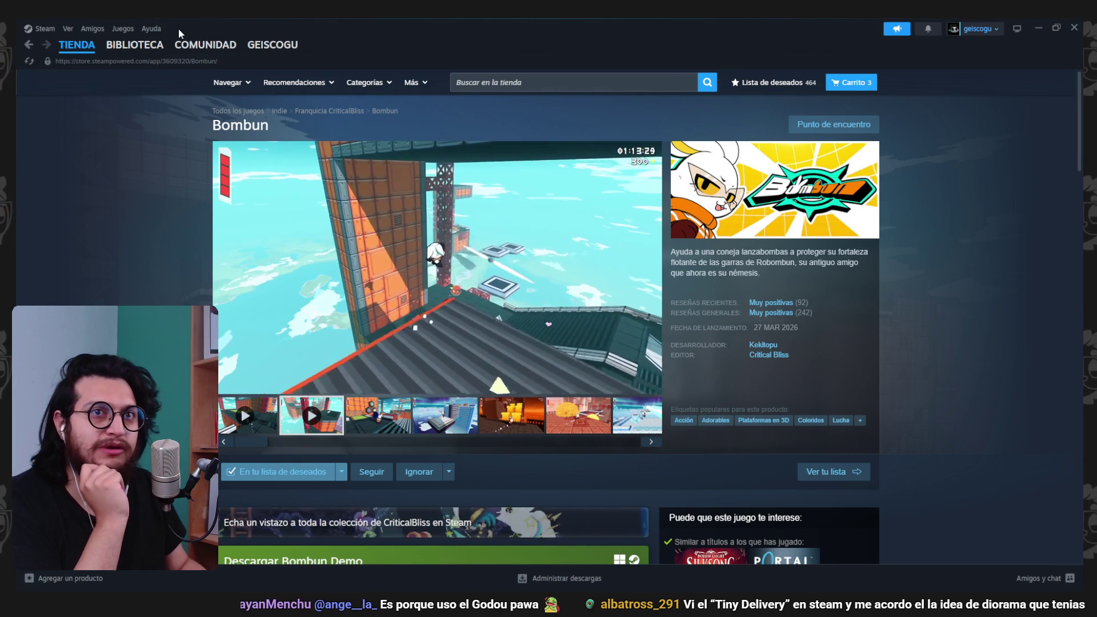
click(134, 45)
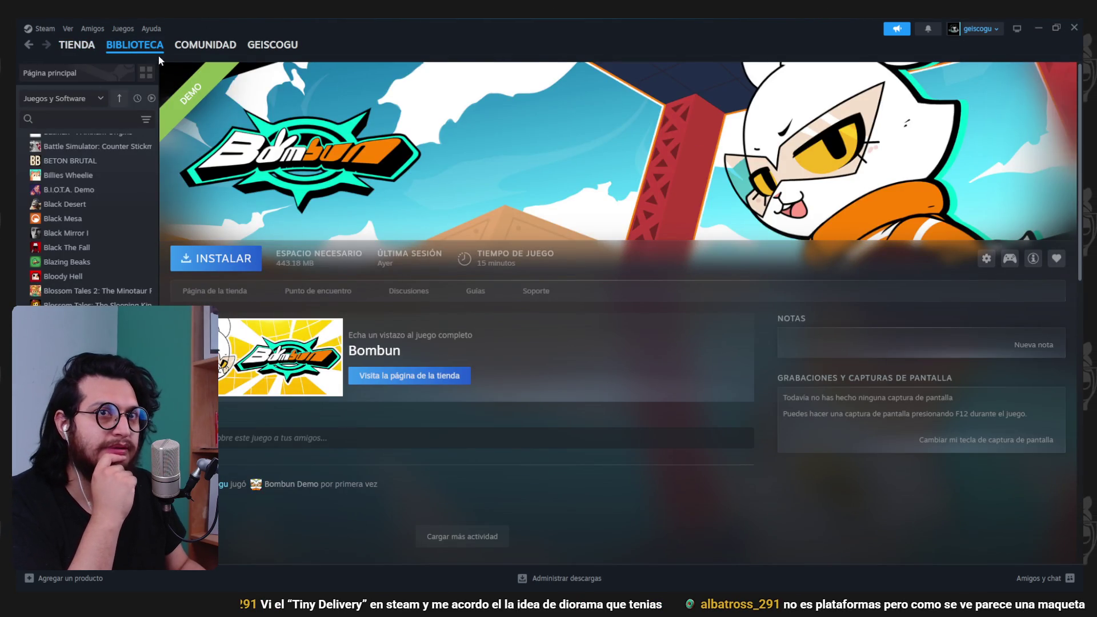
- Browse the library home shelves, paging the recently played games row forward and back
click(155, 46)
scroll(down, 3)
scroll(up, 3)
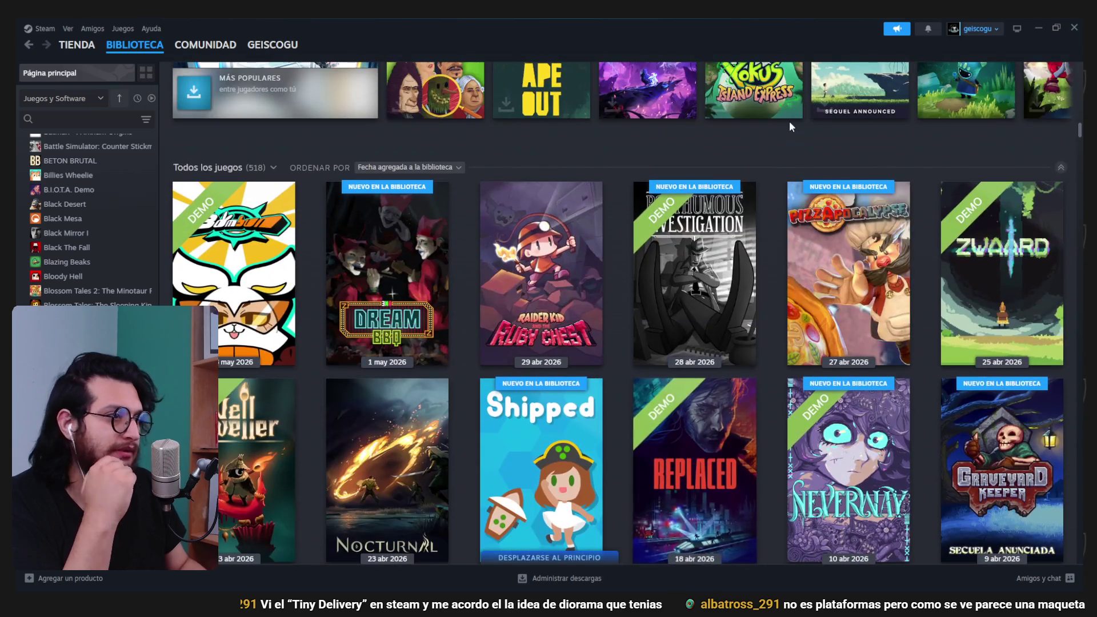
scroll(down, 3)
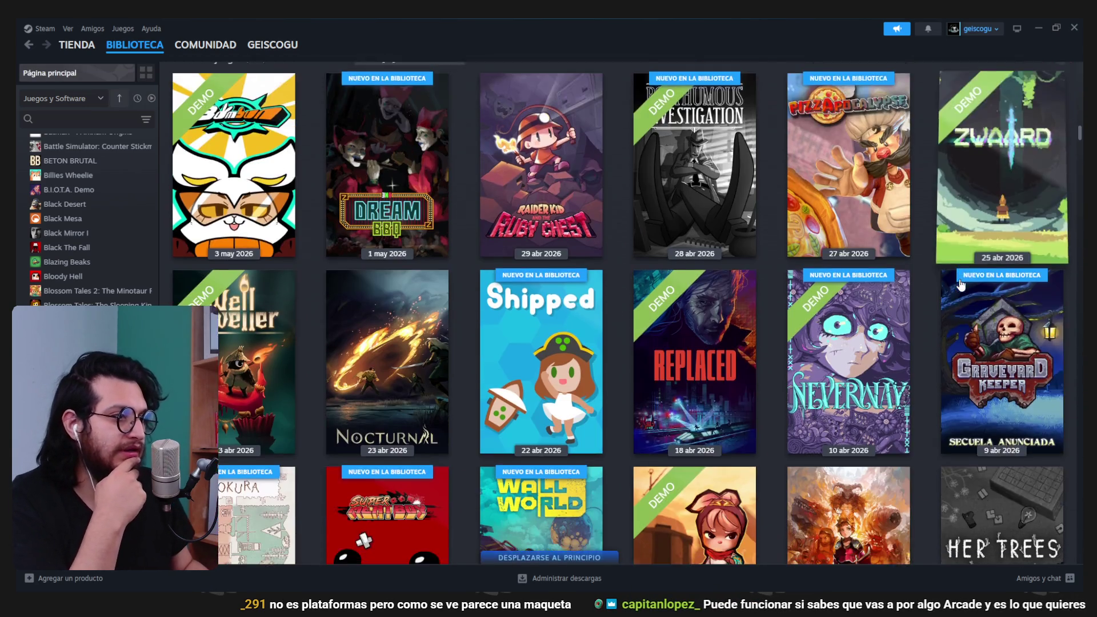
scroll(up, 3)
scroll(up, 3)
scroll(down, 3)
scroll(up, 3)
scroll(up, 3)
scroll(down, 3)
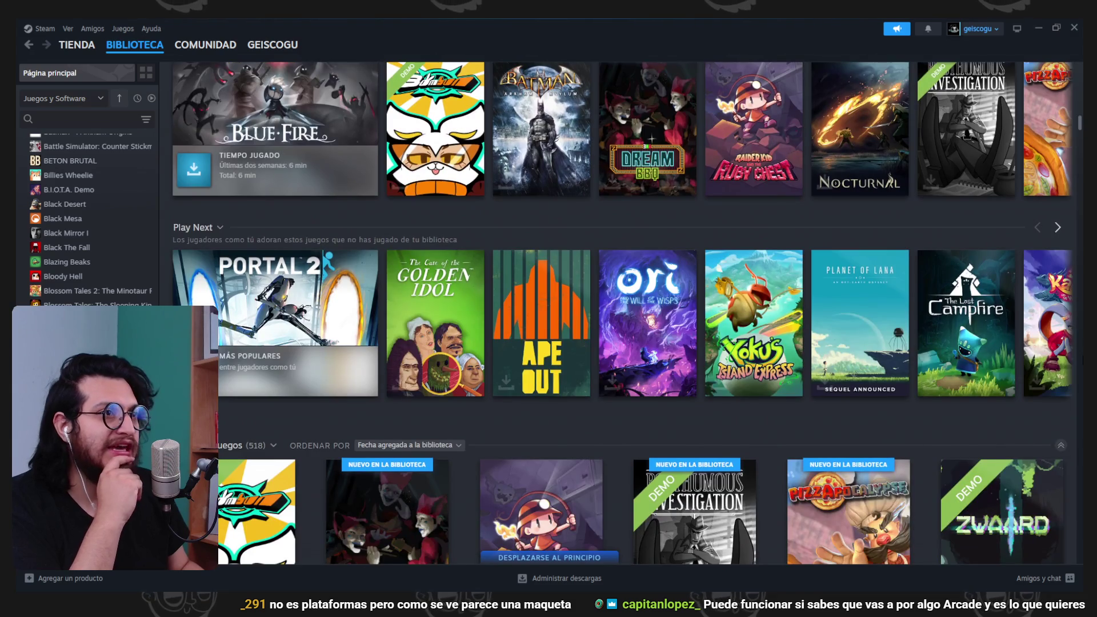
scroll(down, 3)
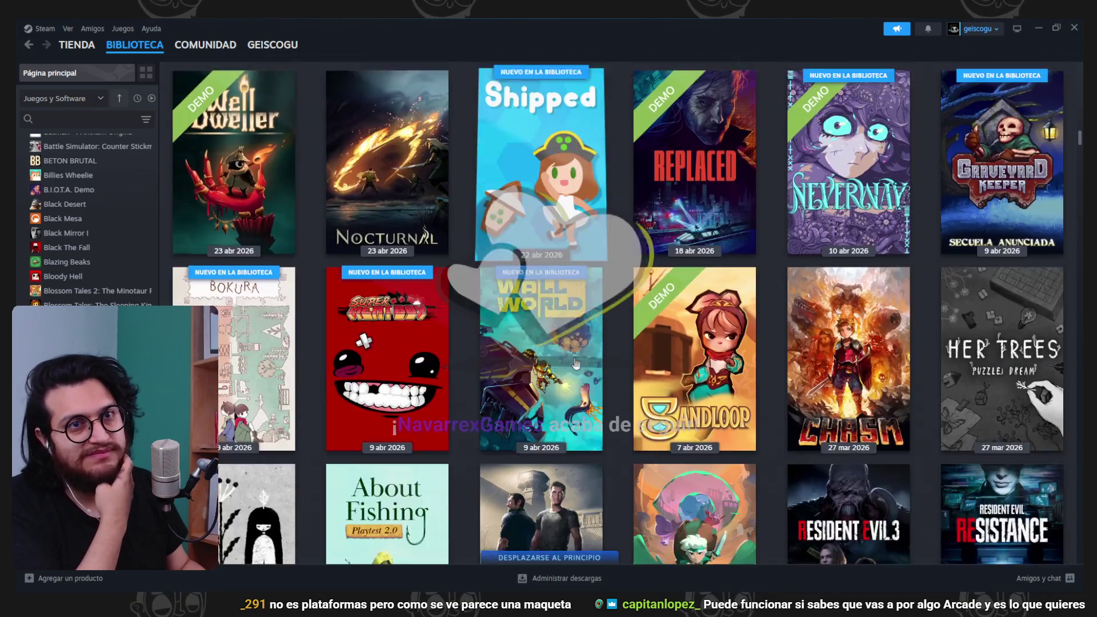
scroll(down, 3)
scroll(up, 3)
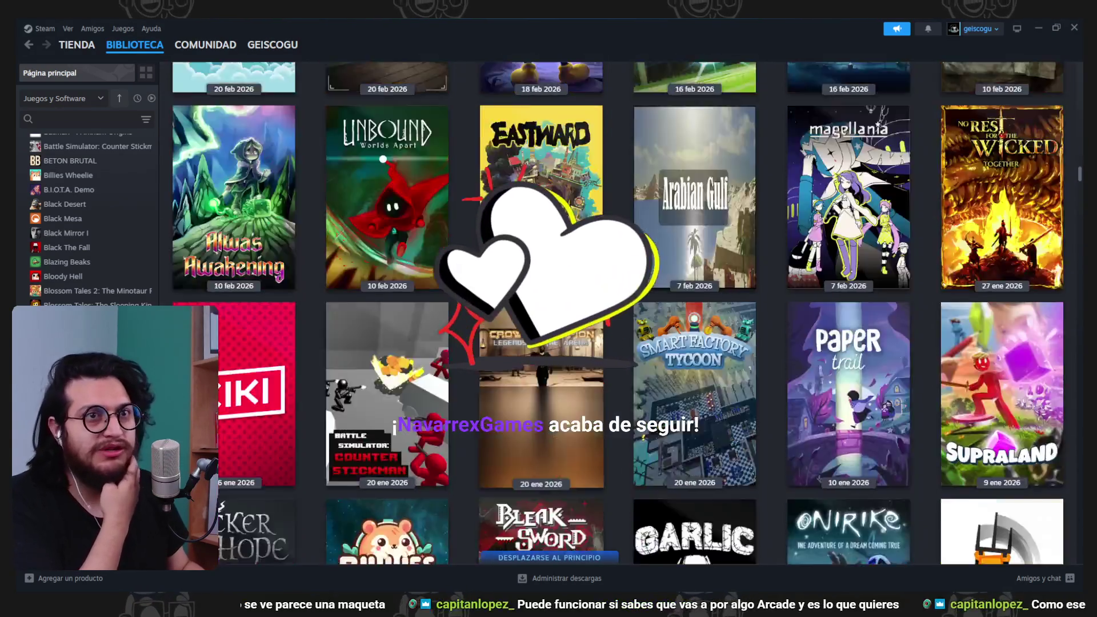
scroll(up, 3)
mouse_move(114, 51)
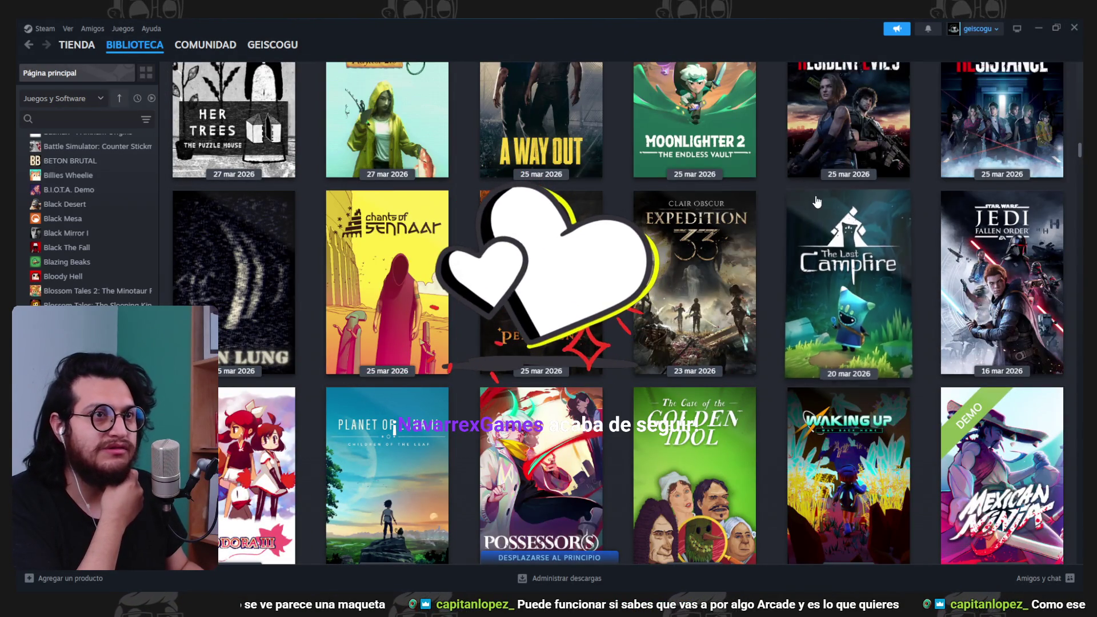
scroll(down, 3)
scroll(up, 3)
scroll(up, 3)
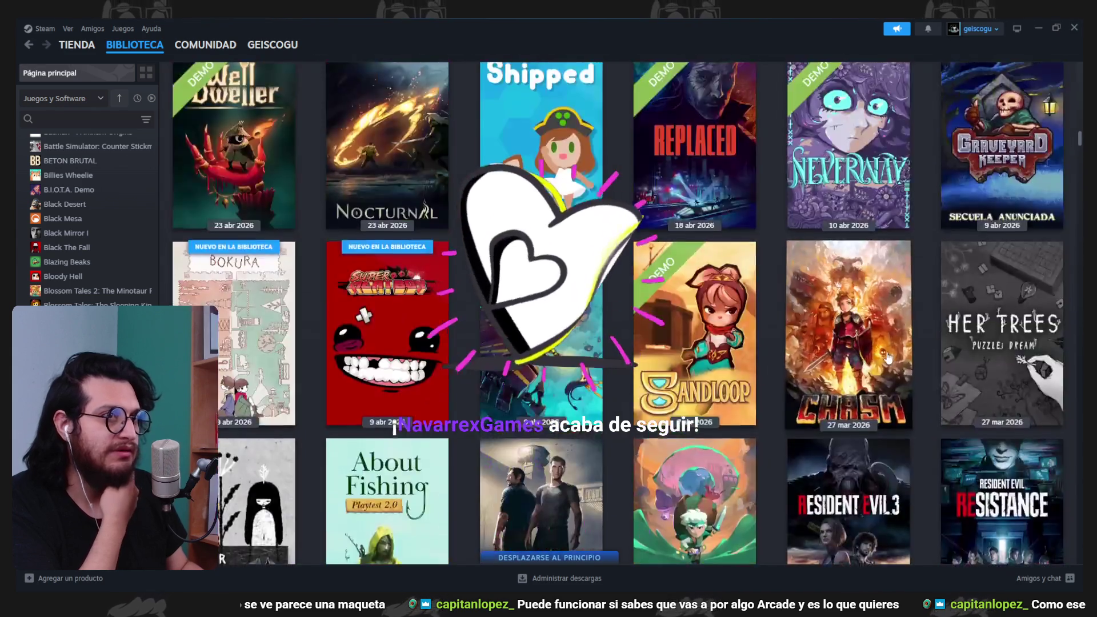
scroll(down, 3)
scroll(down, 3)
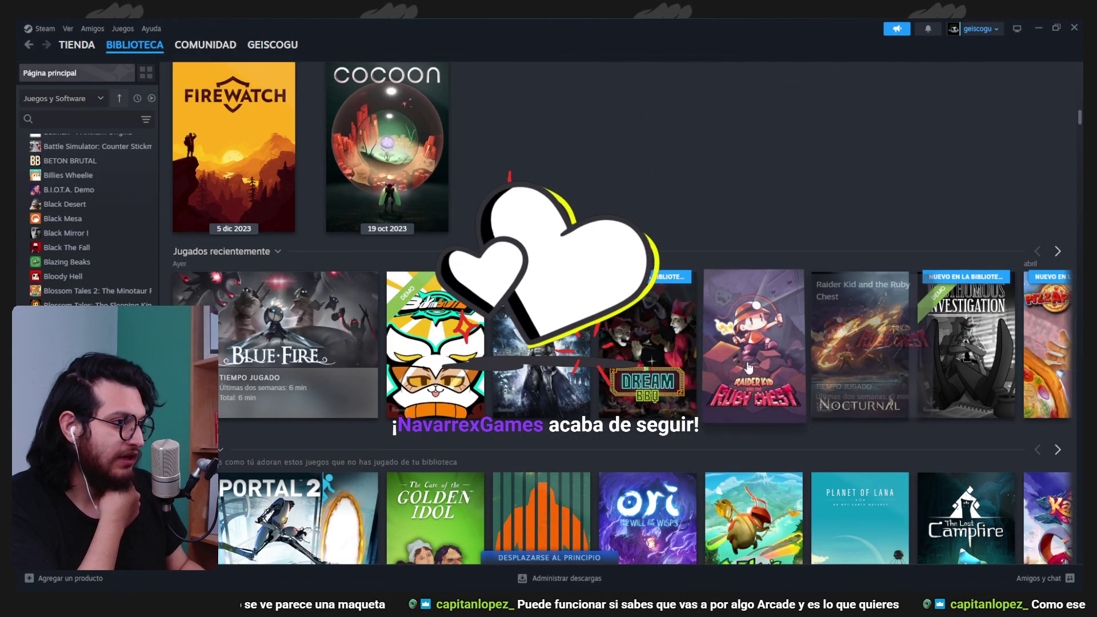
click(1062, 251)
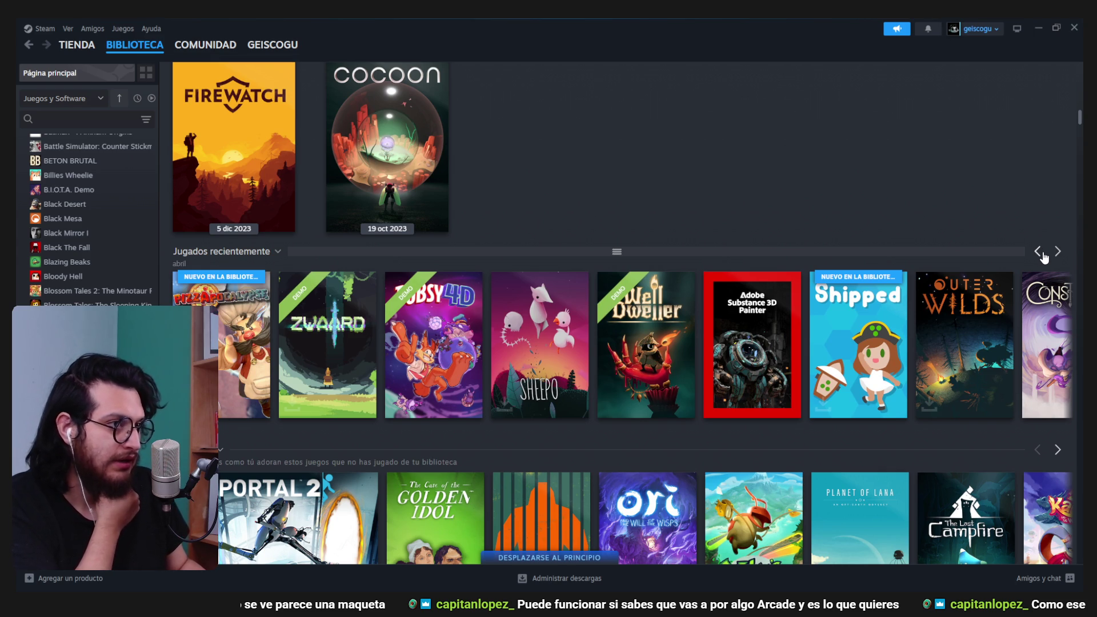
click(1042, 253)
scroll(down, 3)
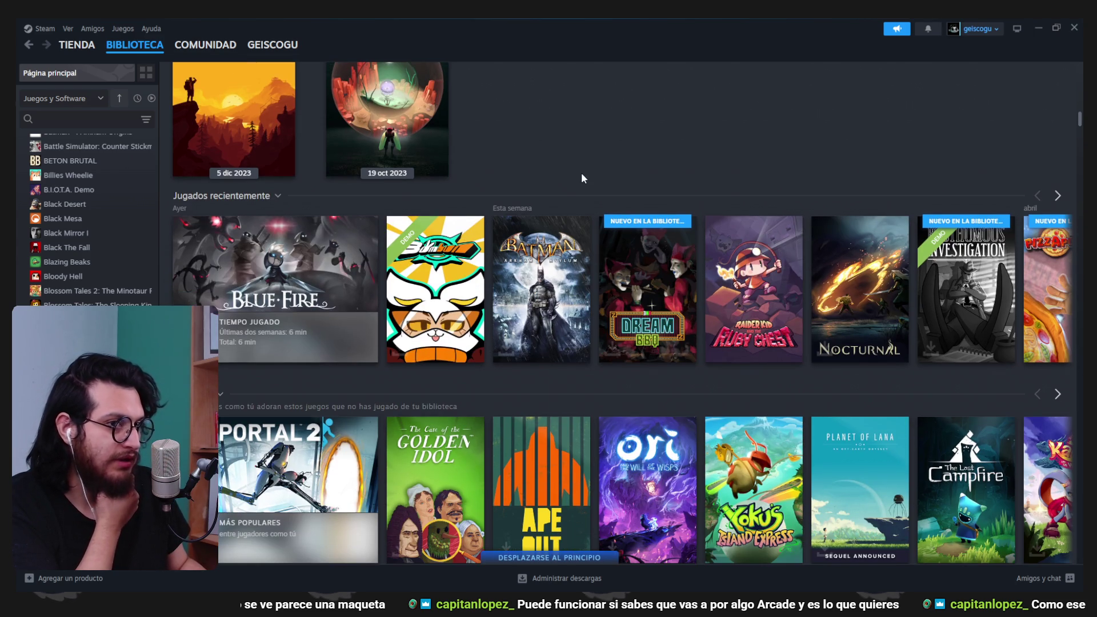
mouse_move(240, 282)
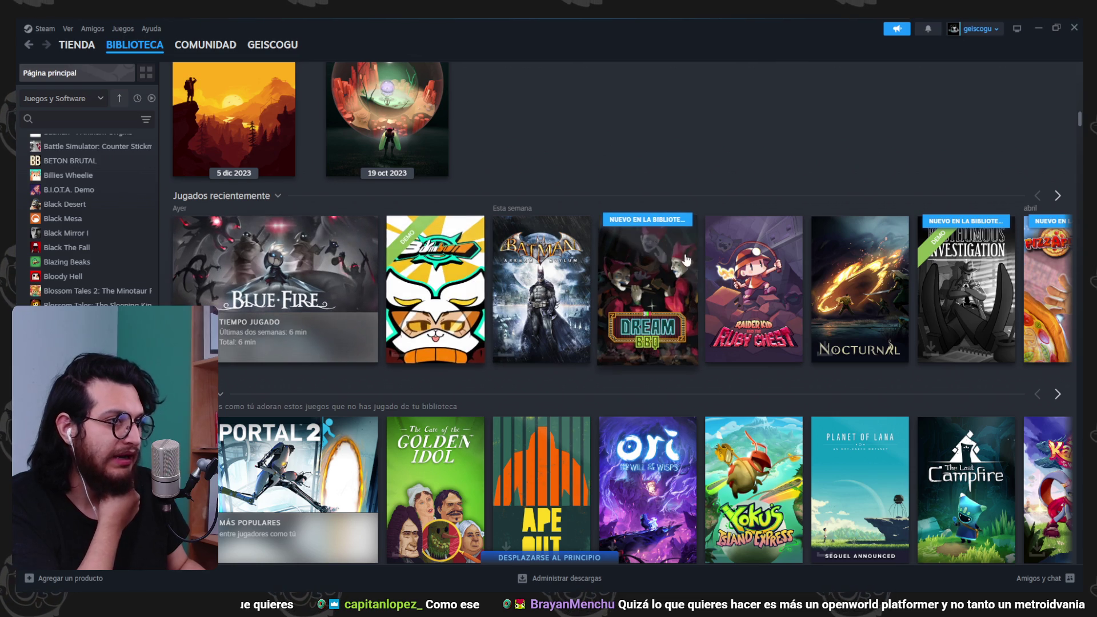
scroll(down, 3)
scroll(down, 3)
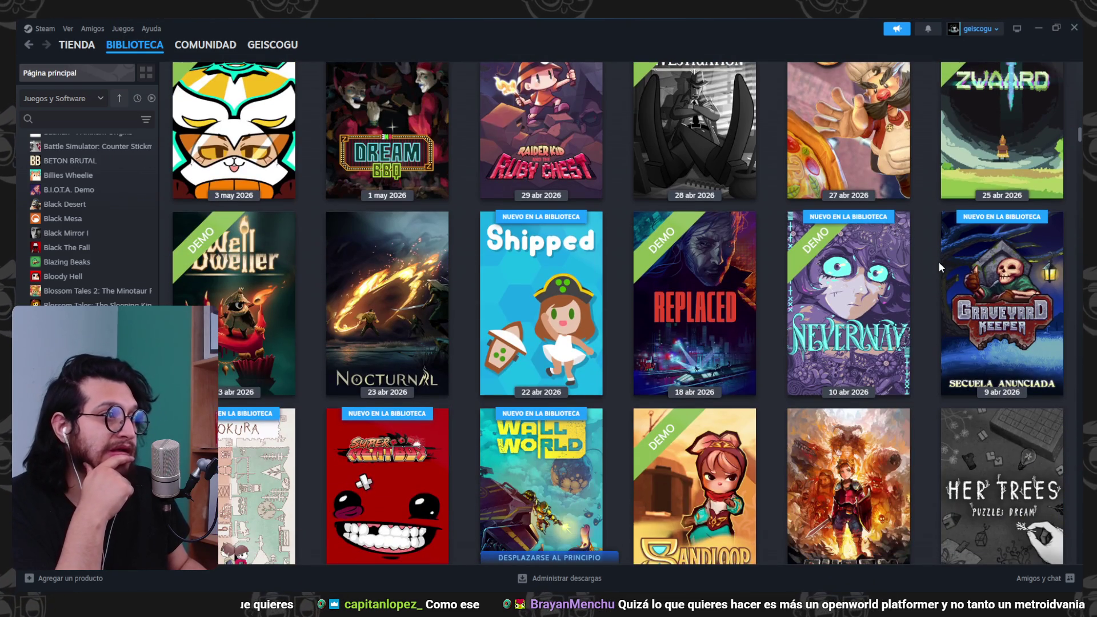
scroll(down, 3)
scroll(down, 3)
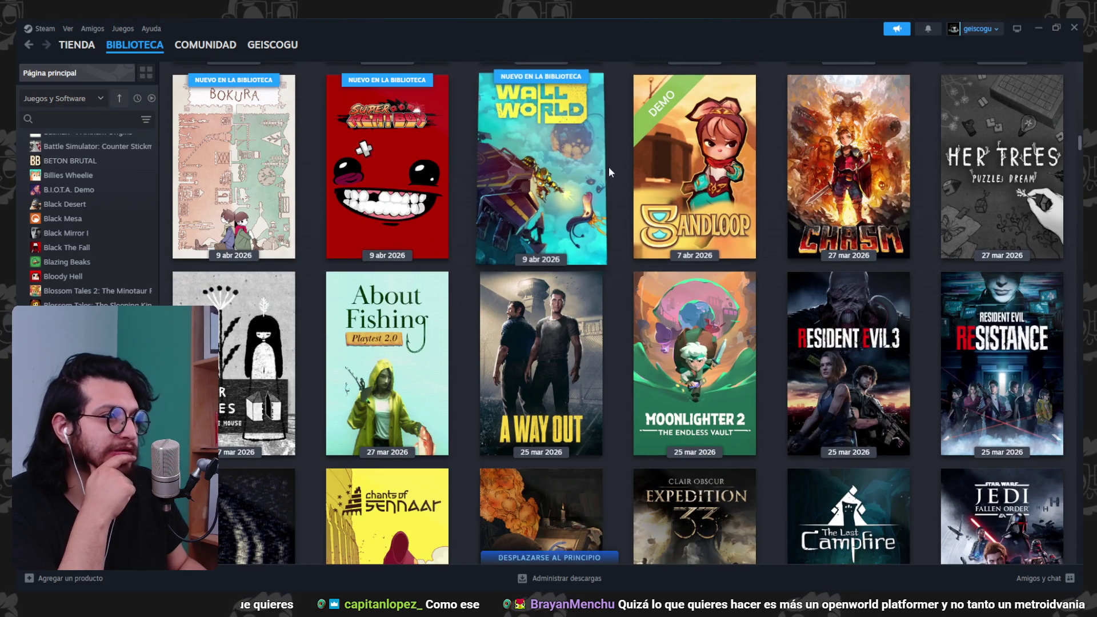
scroll(down, 3)
scroll(up, 3)
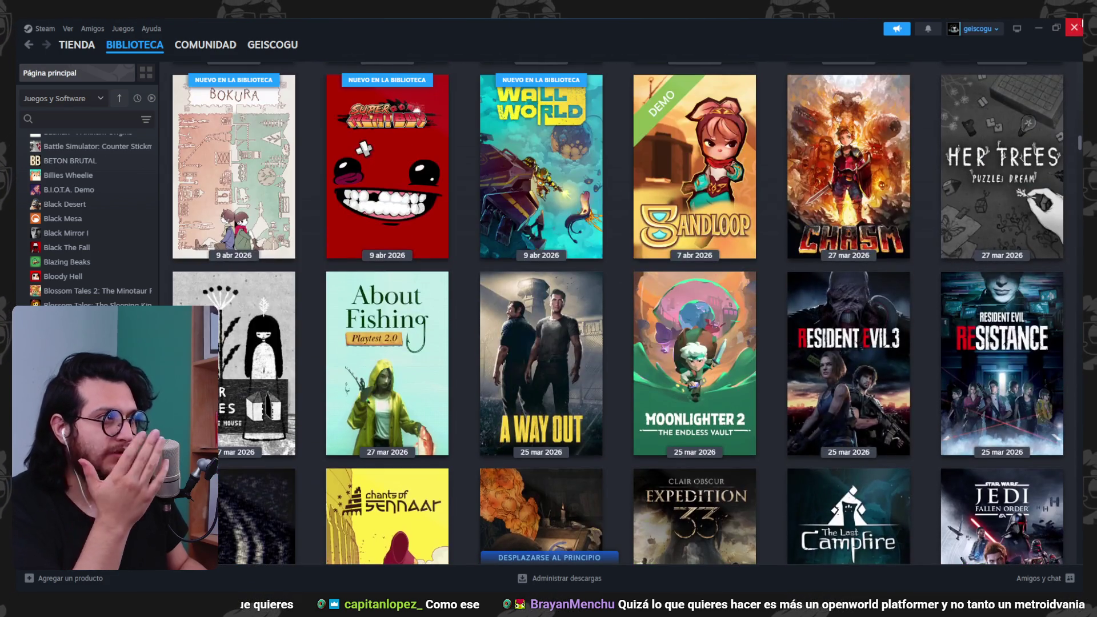
- Close Steam and relaunch it from the system app search
click(1074, 27)
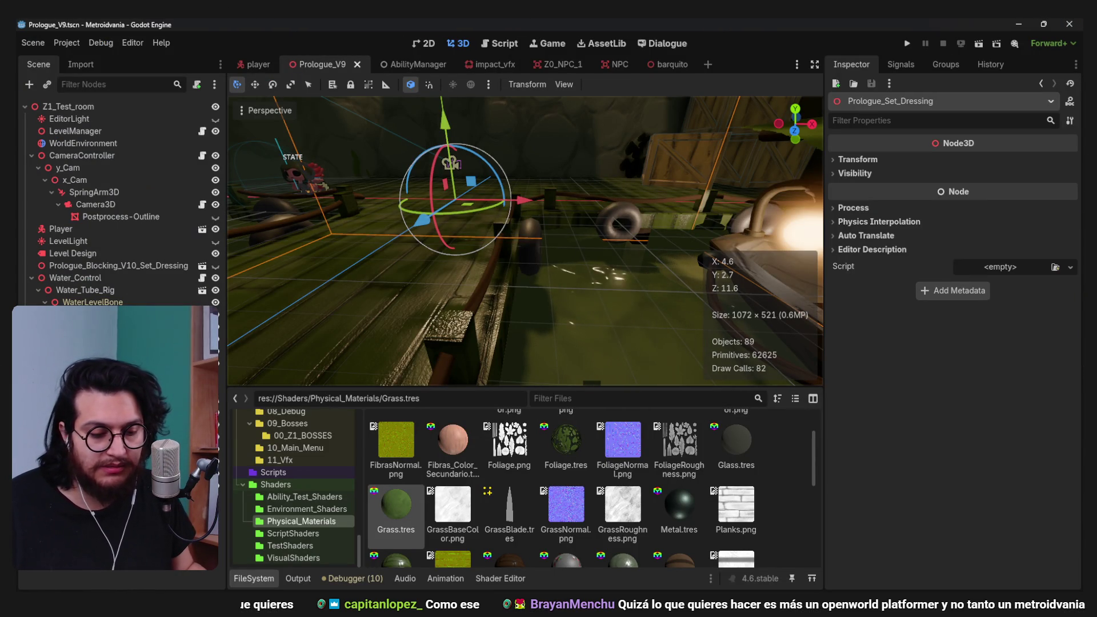
key(super)
text(steam)
key(Return)
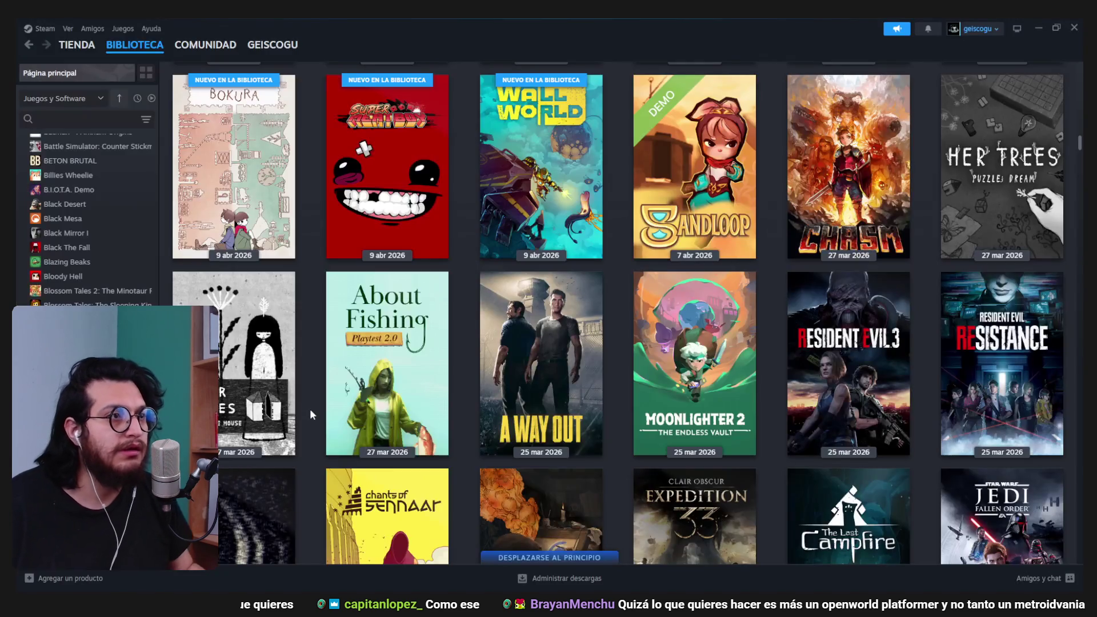
- Return to the store and search for "tiny delivery"
click(76, 45)
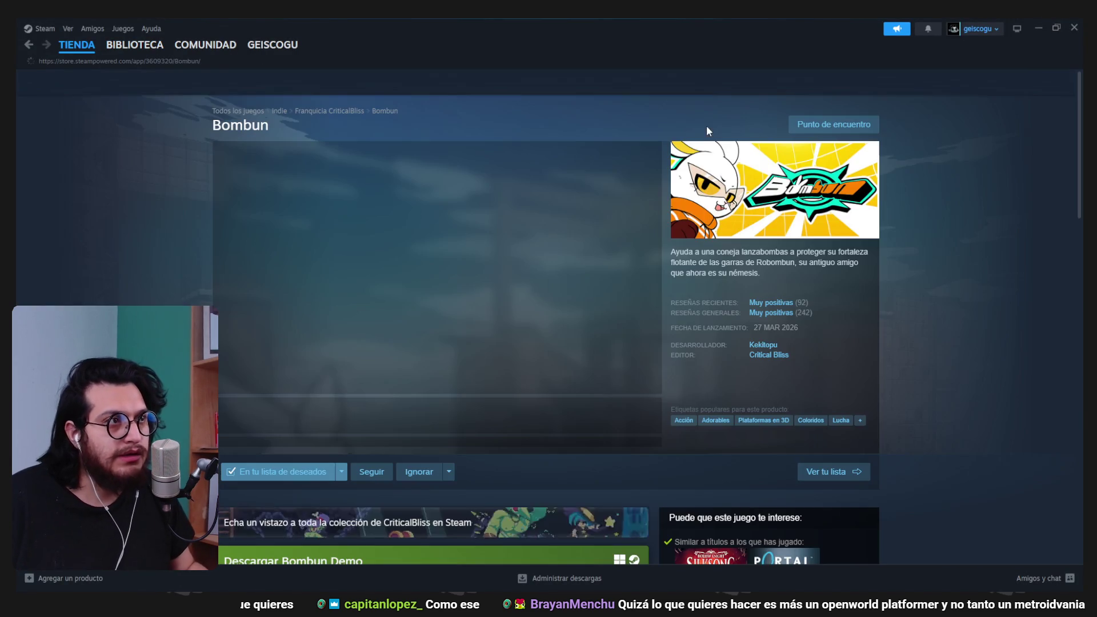
click(680, 82)
text(tiny)
text( delivery)
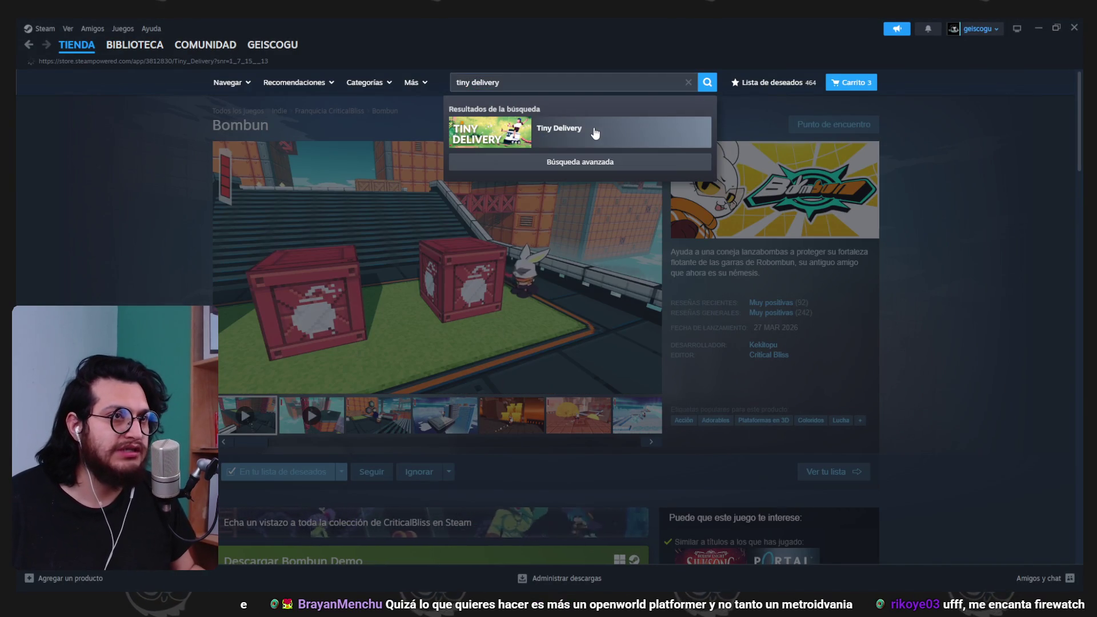
- Open the Tiny Delivery store page and view a screenshot full size
click(595, 133)
click(312, 368)
click(474, 258)
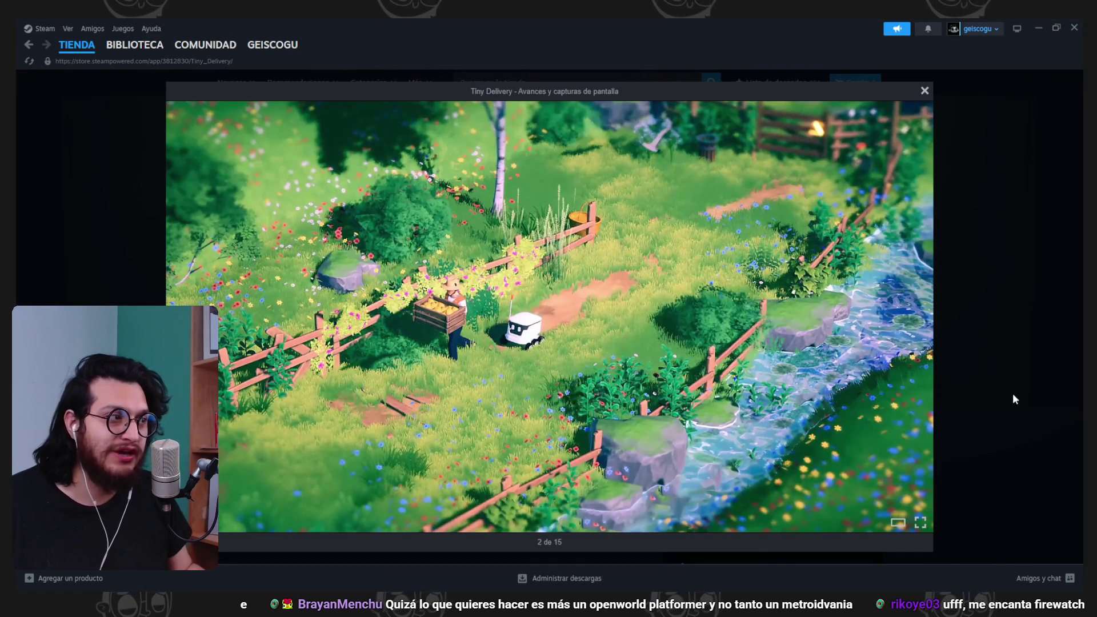
- Page forward through the Tiny Delivery screenshots, then step back one
click(931, 388)
click(931, 388)
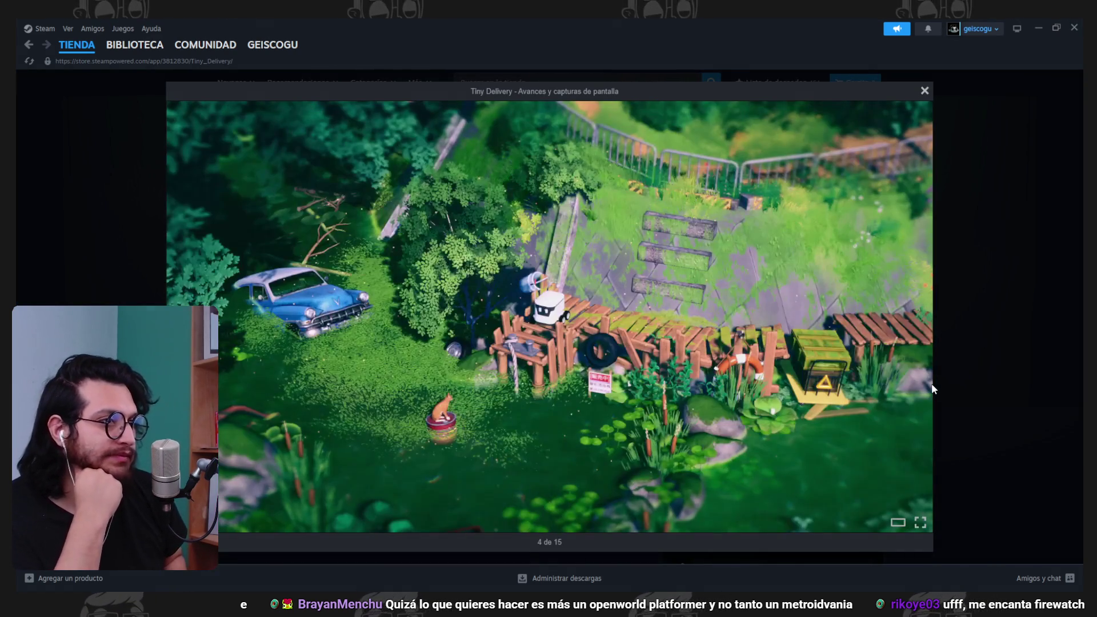
click(932, 389)
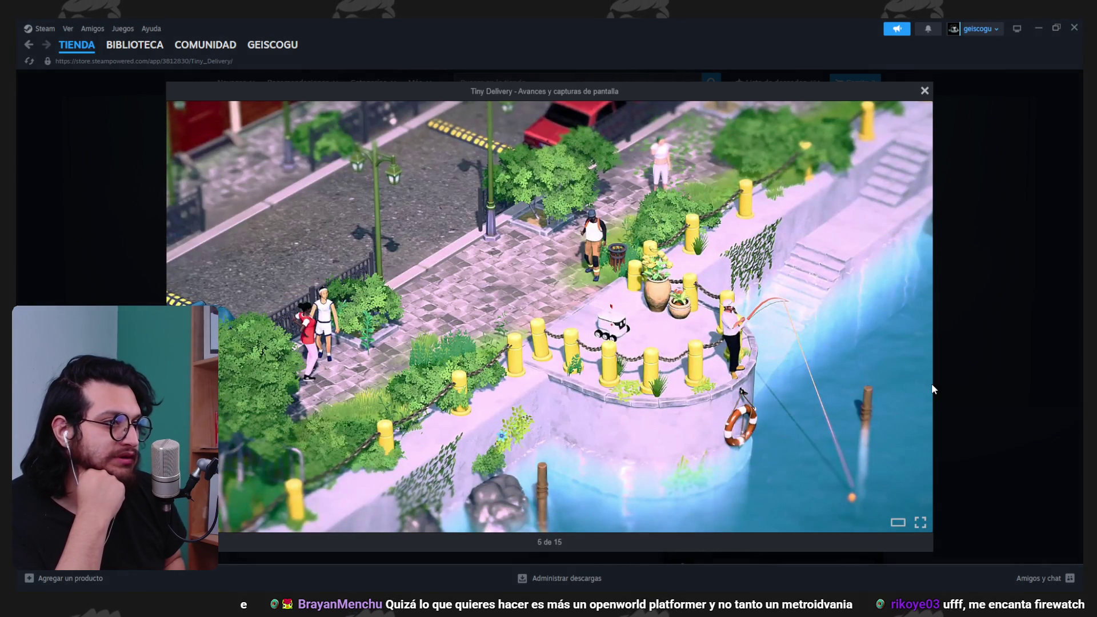
click(933, 389)
click(933, 389)
click(932, 389)
click(933, 389)
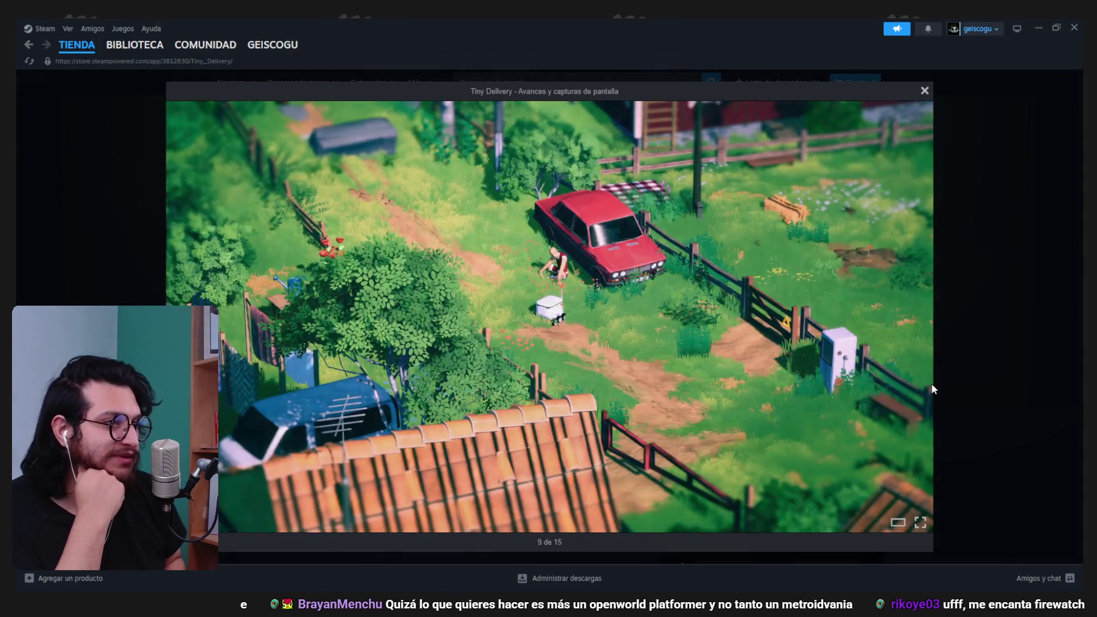
key(Left)
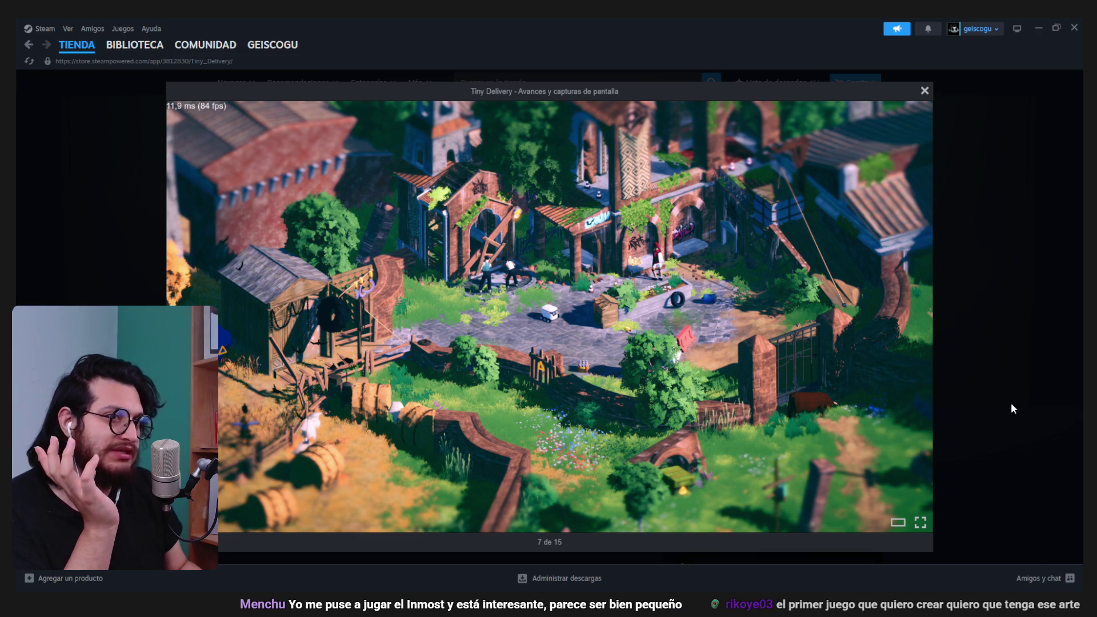
- Step back through the gallery to the trailer at 1 de 15
click(892, 310)
click(892, 310)
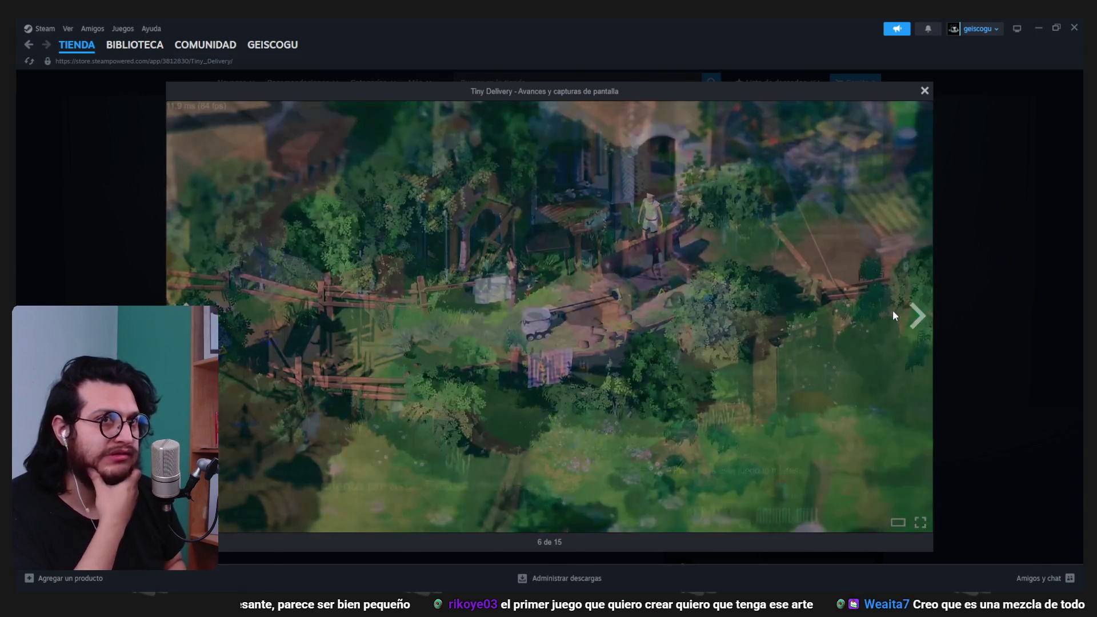
key(Left)
key(Left)
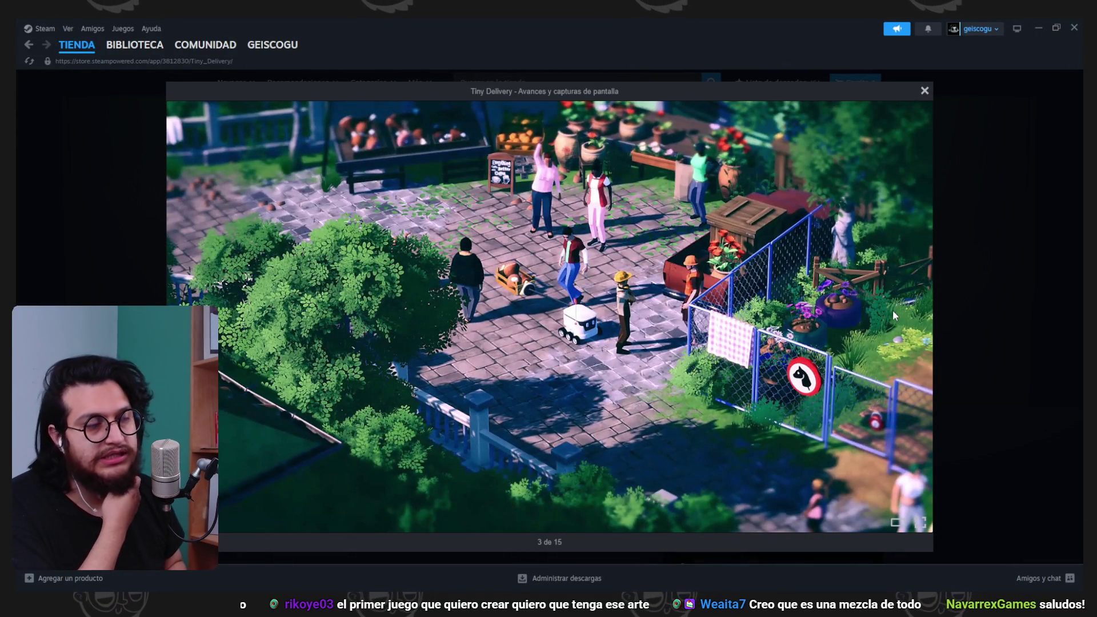
key(Left)
key(Left)
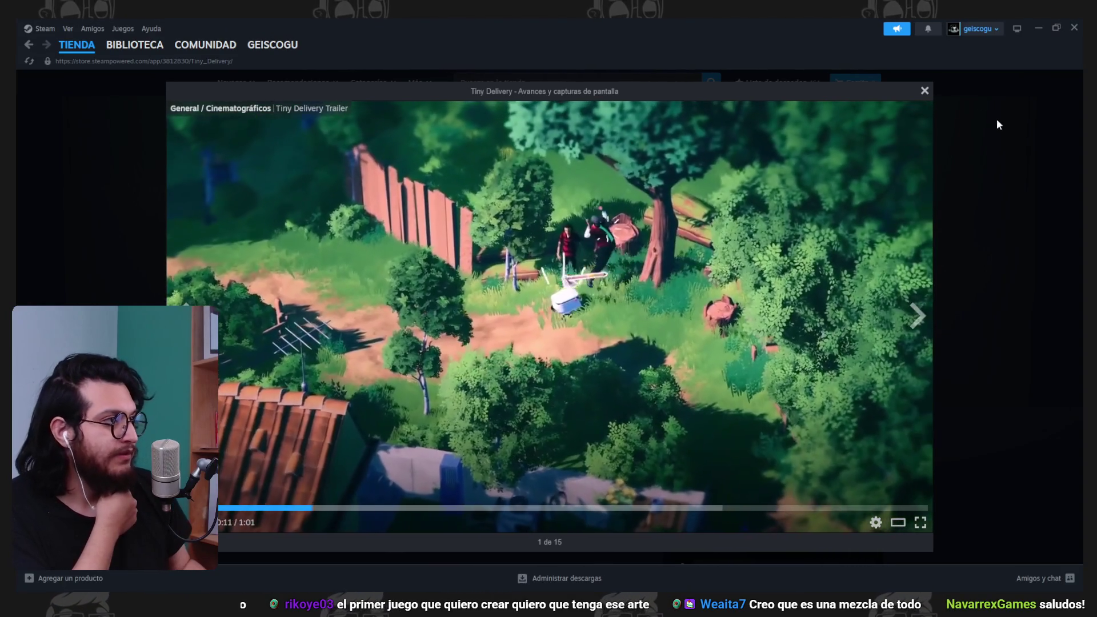
- Close the Tiny Delivery screenshot viewer and scroll the store page back to the top
click(976, 103)
scroll(down, 3)
scroll(down, 3)
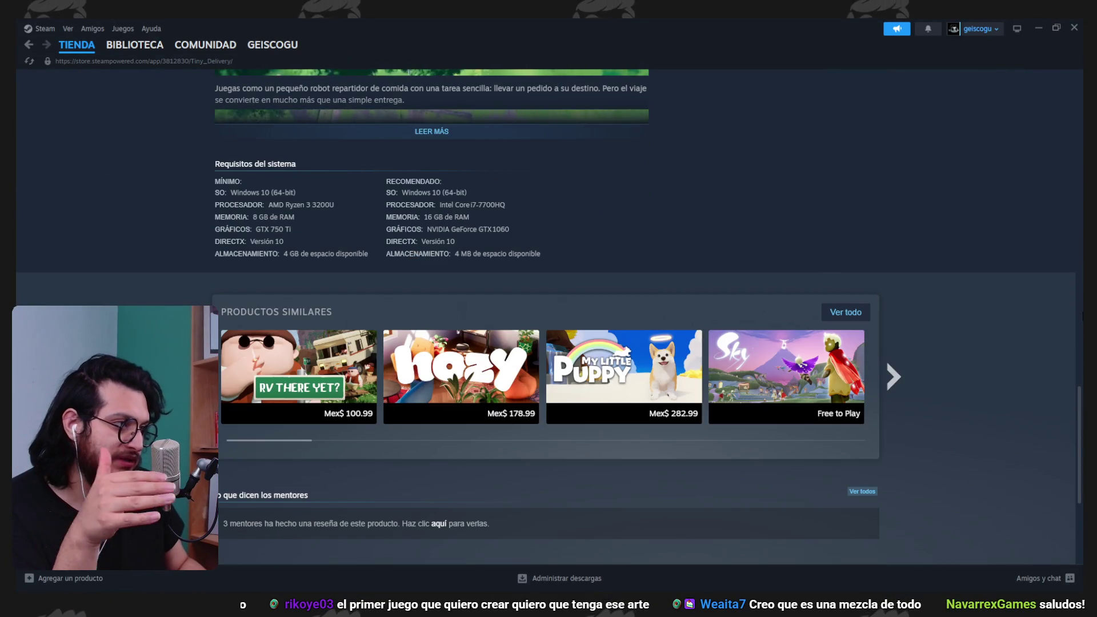
scroll(up, 3)
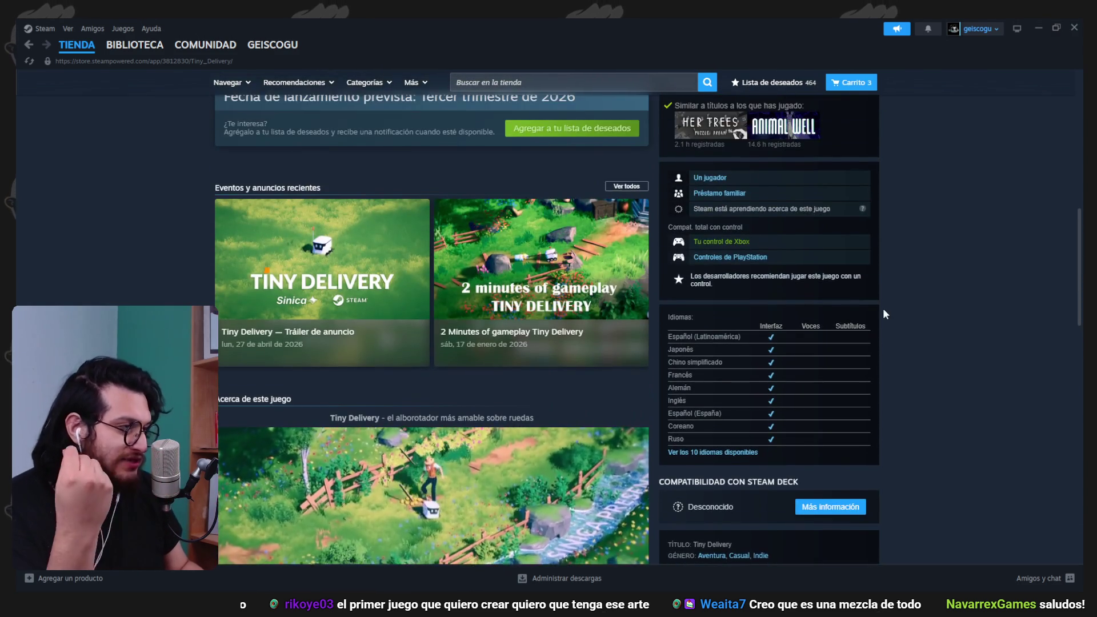
scroll(up, 3)
scroll(up, 3)
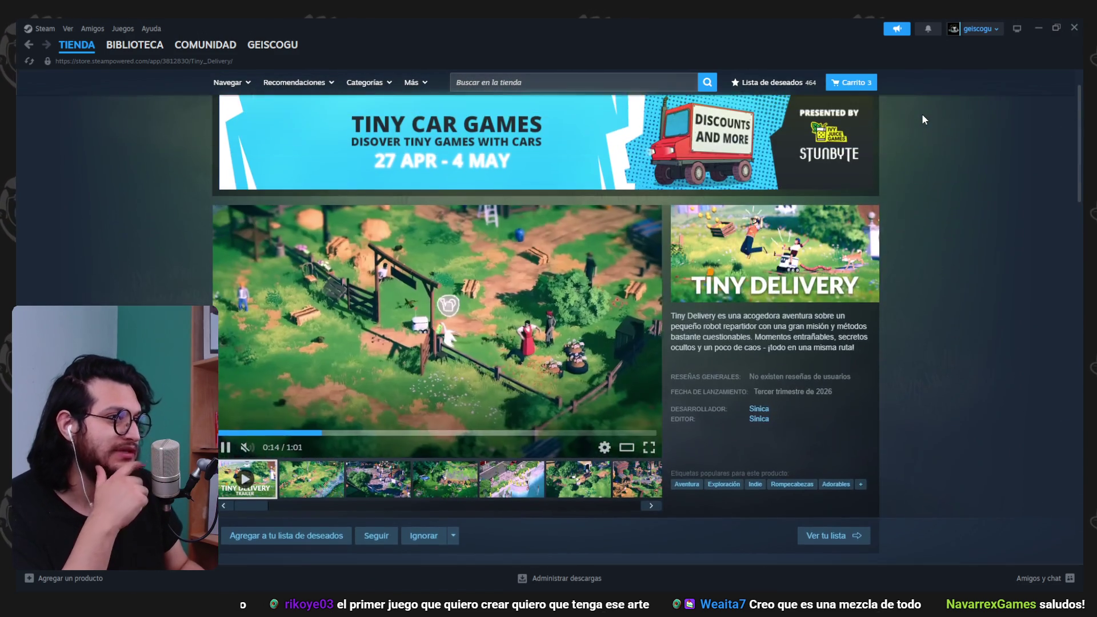
scroll(down, 3)
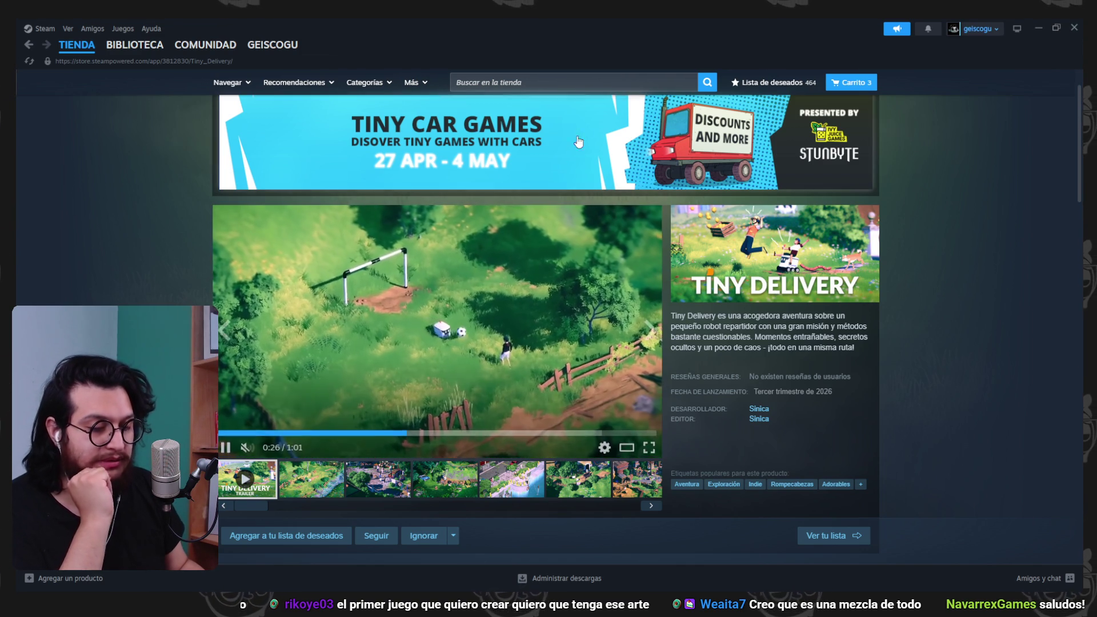
click(558, 83)
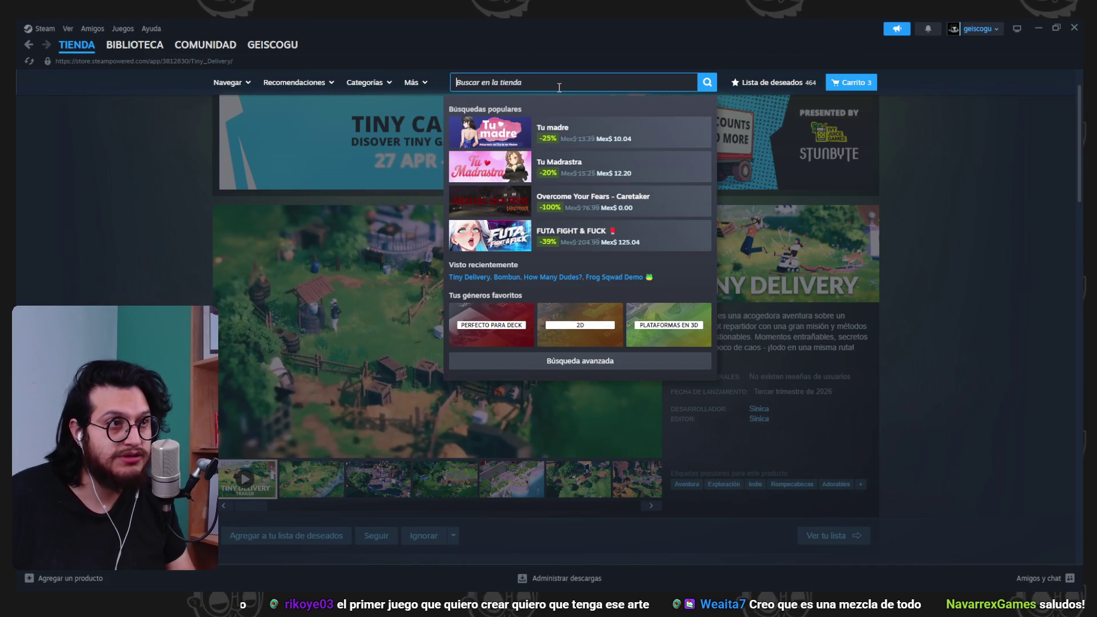
- Search the store for 'inmost' and open the INMOST store page
text(inmost)
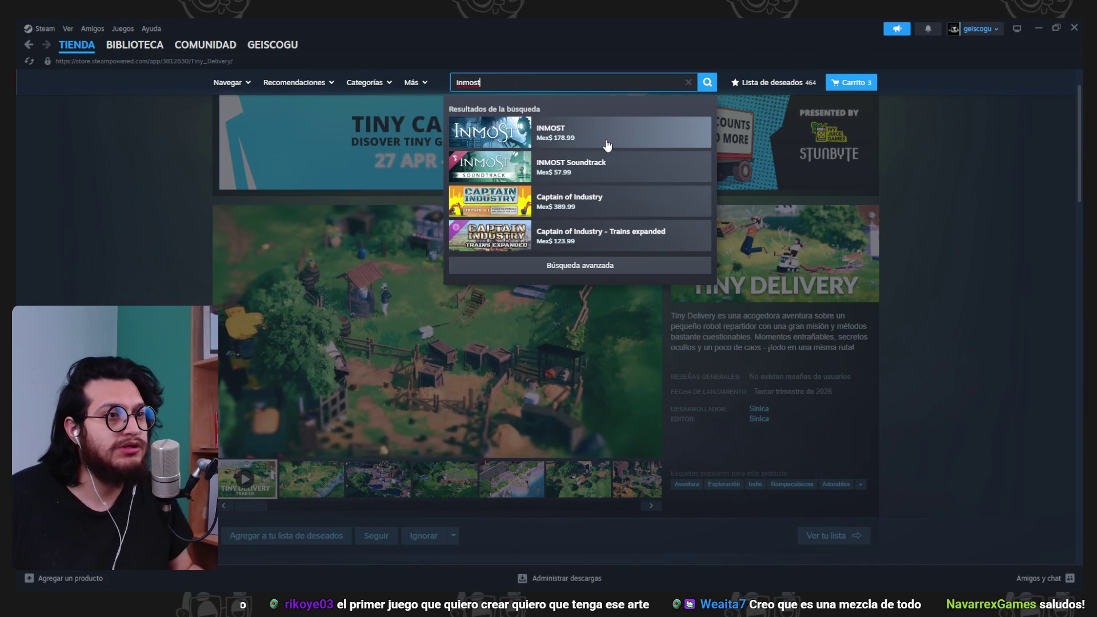
click(604, 140)
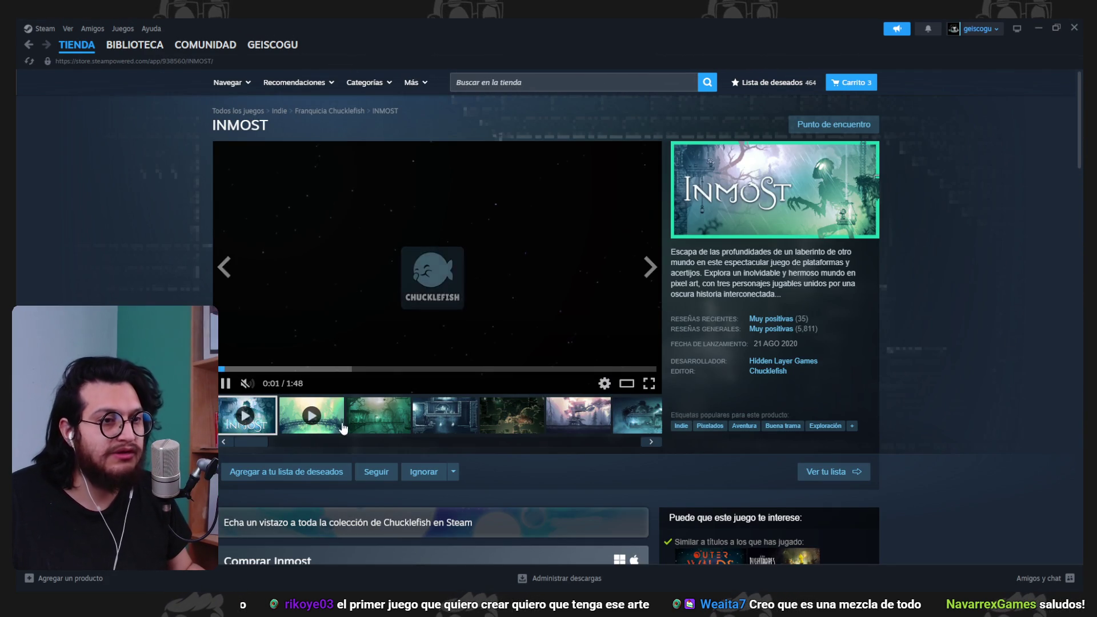
scroll(down, 3)
scroll(up, 3)
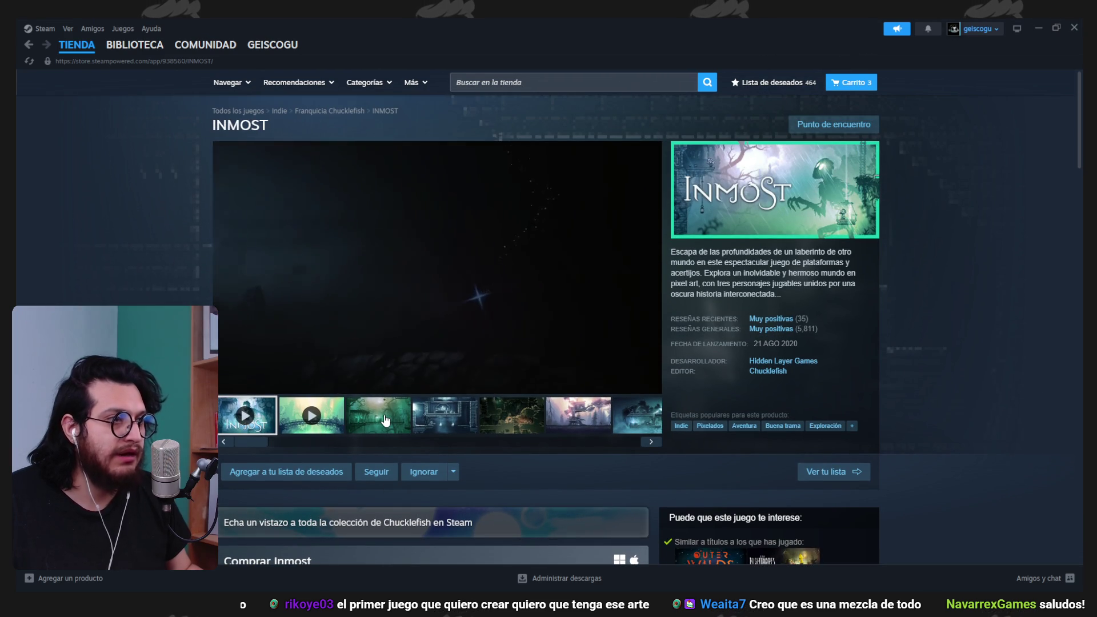
- Browse the INMOST gameplay screenshots, including the blue treehouse view
click(382, 417)
click(443, 423)
click(525, 428)
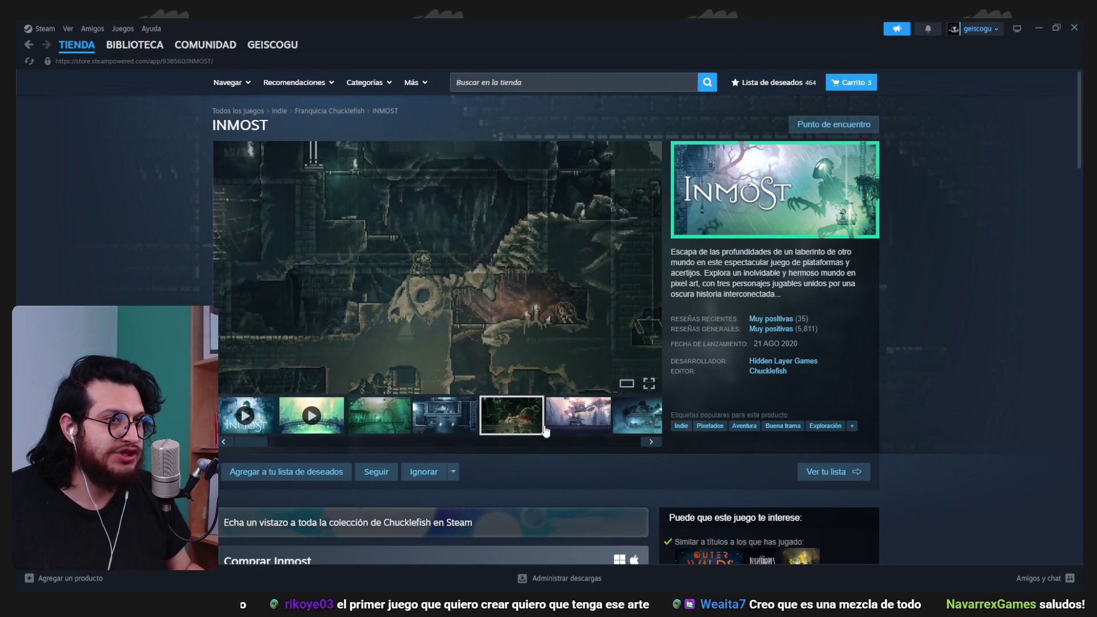
click(585, 417)
click(372, 420)
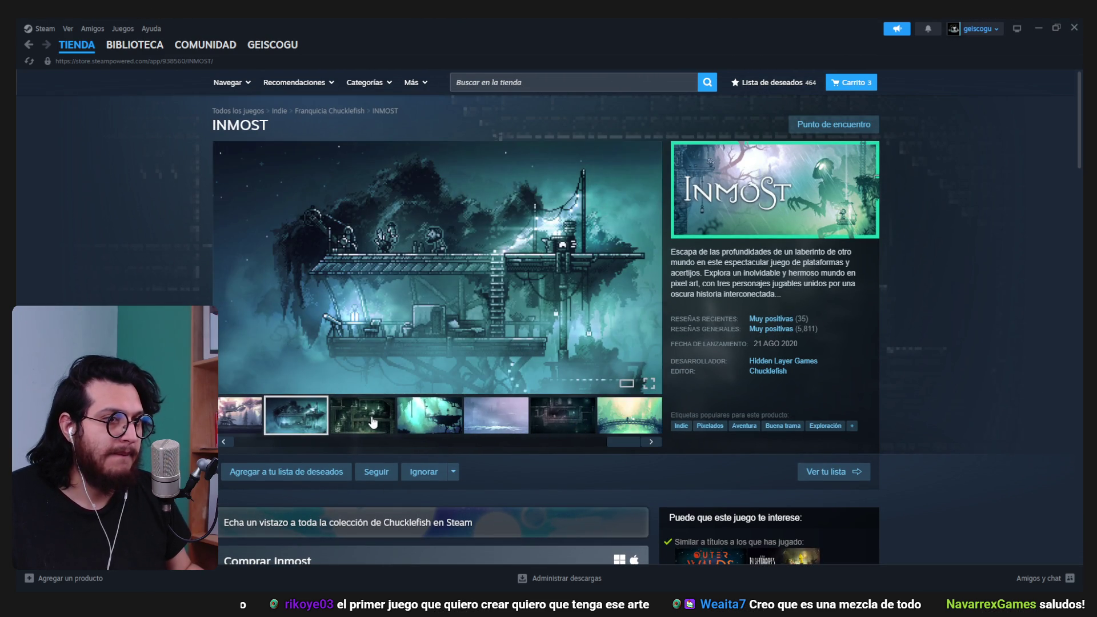
click(375, 422)
click(429, 417)
click(562, 415)
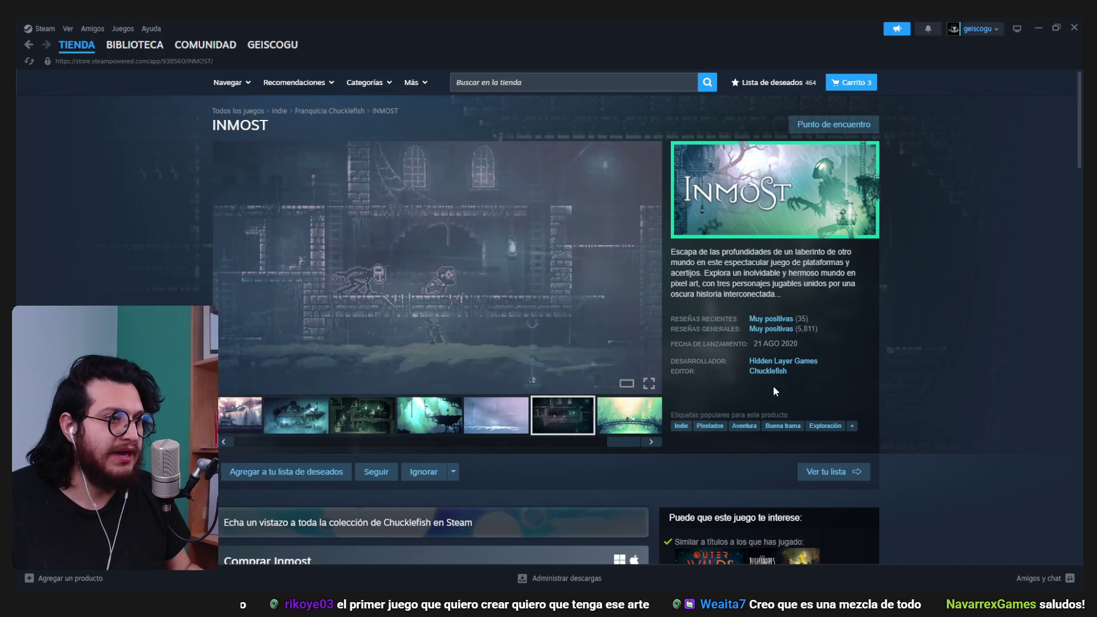
- View the bridge and foggy INMOST screenshots, then step back to the second one
scroll(down, 3)
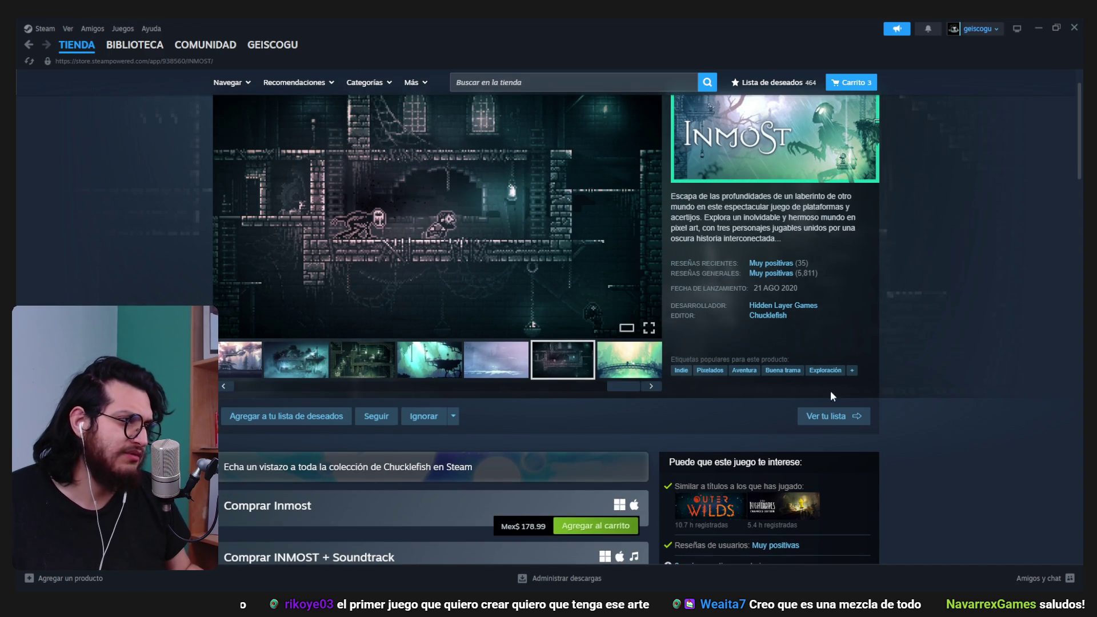
scroll(up, 3)
click(603, 425)
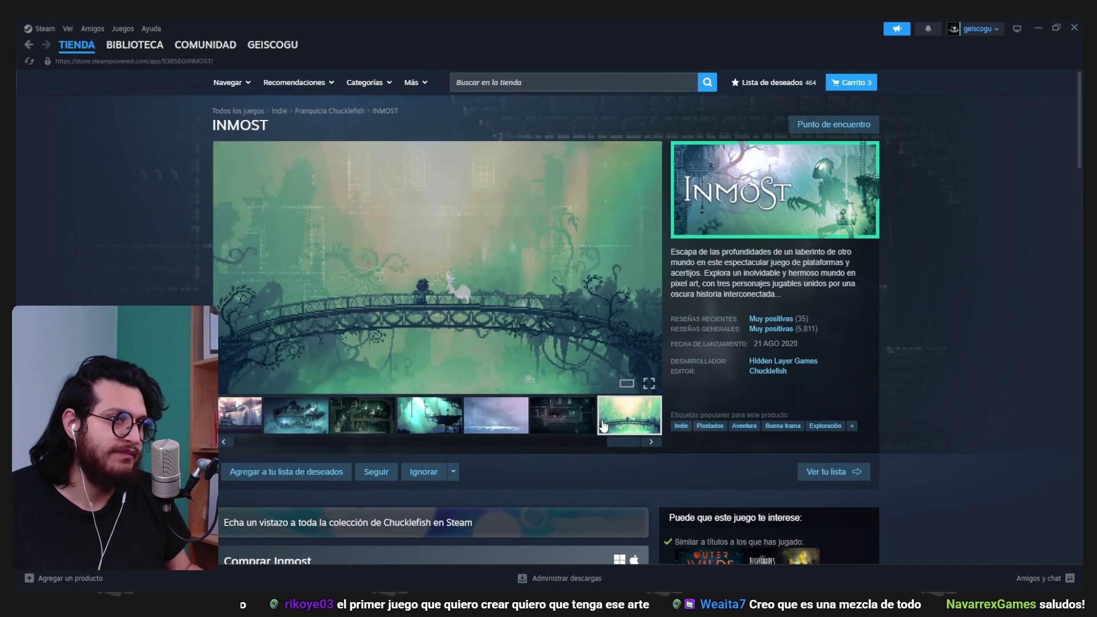
click(496, 417)
click(430, 416)
click(363, 415)
click(296, 416)
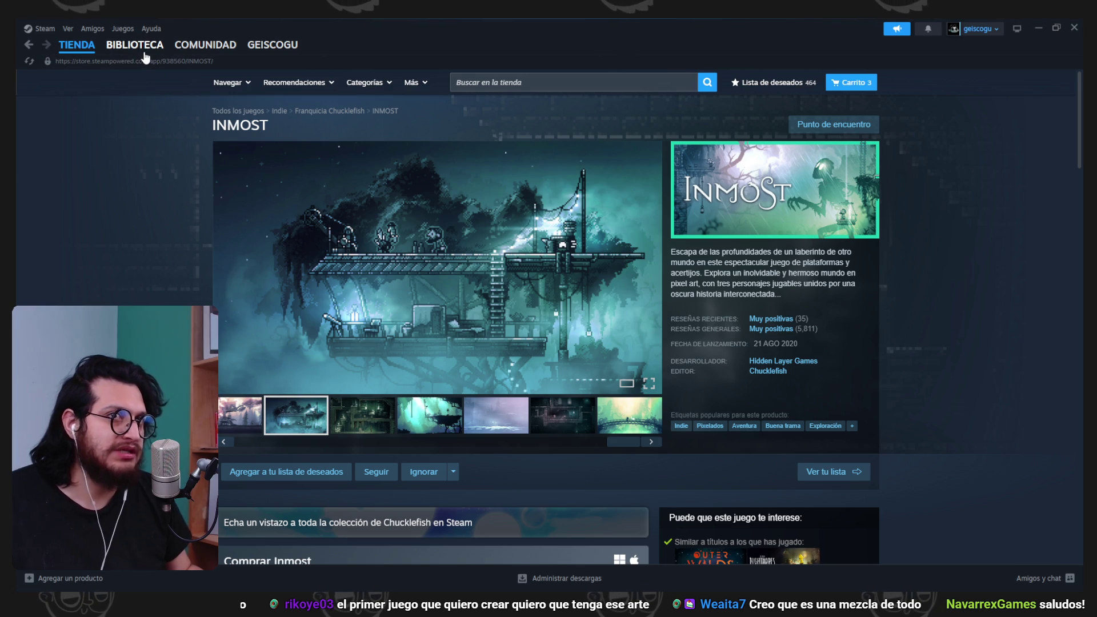
click(144, 52)
- Look at the Zwaard Demo details page, then return to the library grid
scroll(up, 3)
scroll(up, 3)
scroll(down, 3)
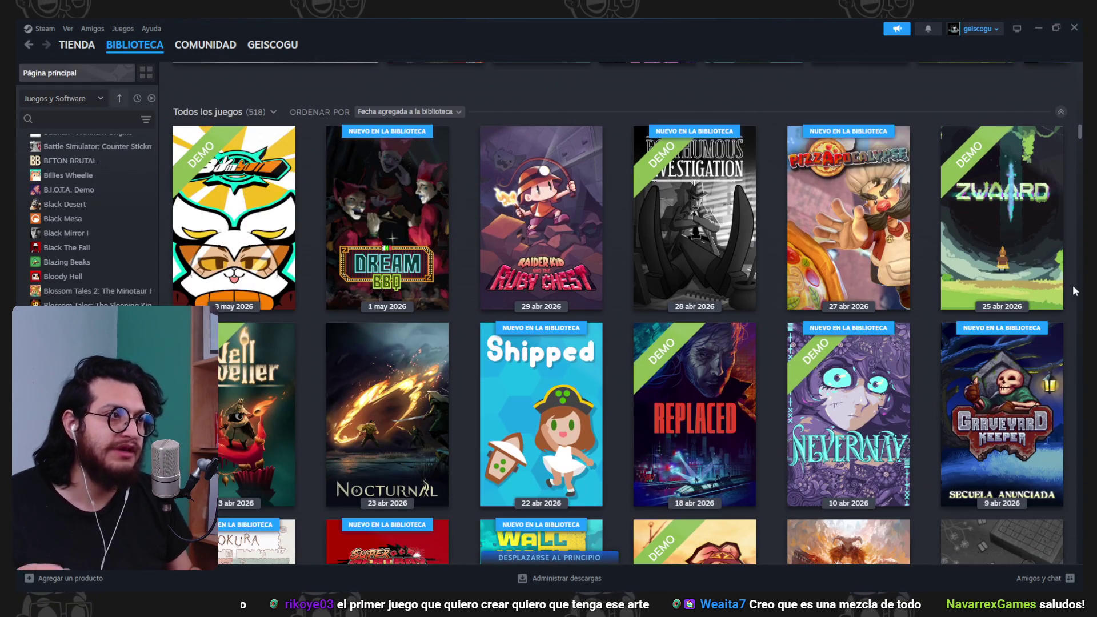
click(1012, 220)
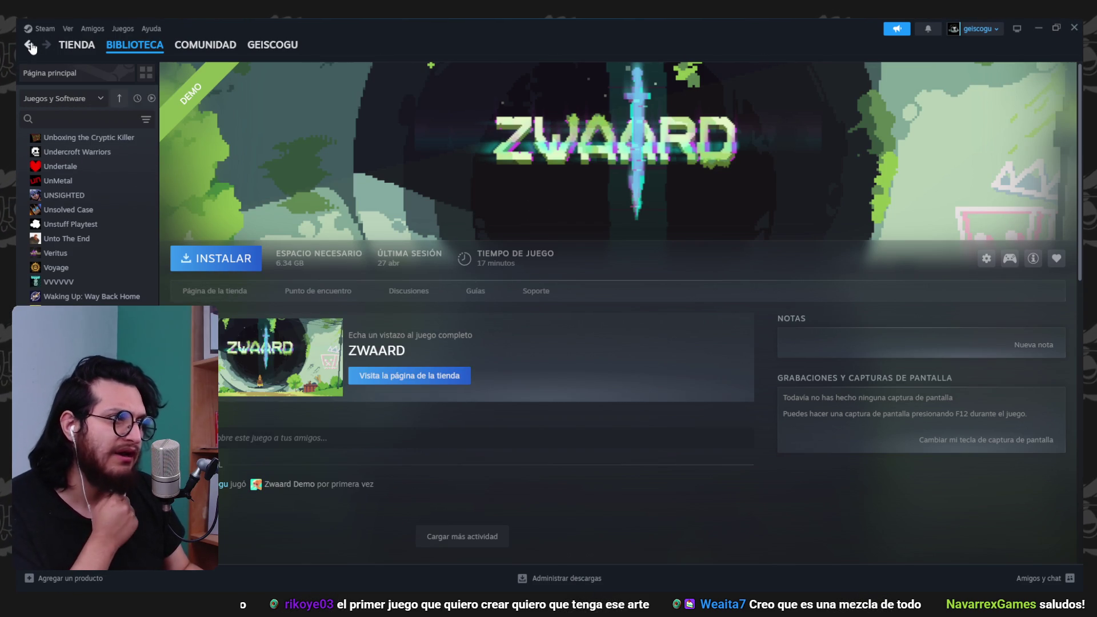
click(30, 45)
- Scroll through the All Games library and open Raider Kid and the Ruby Chest
scroll(down, 3)
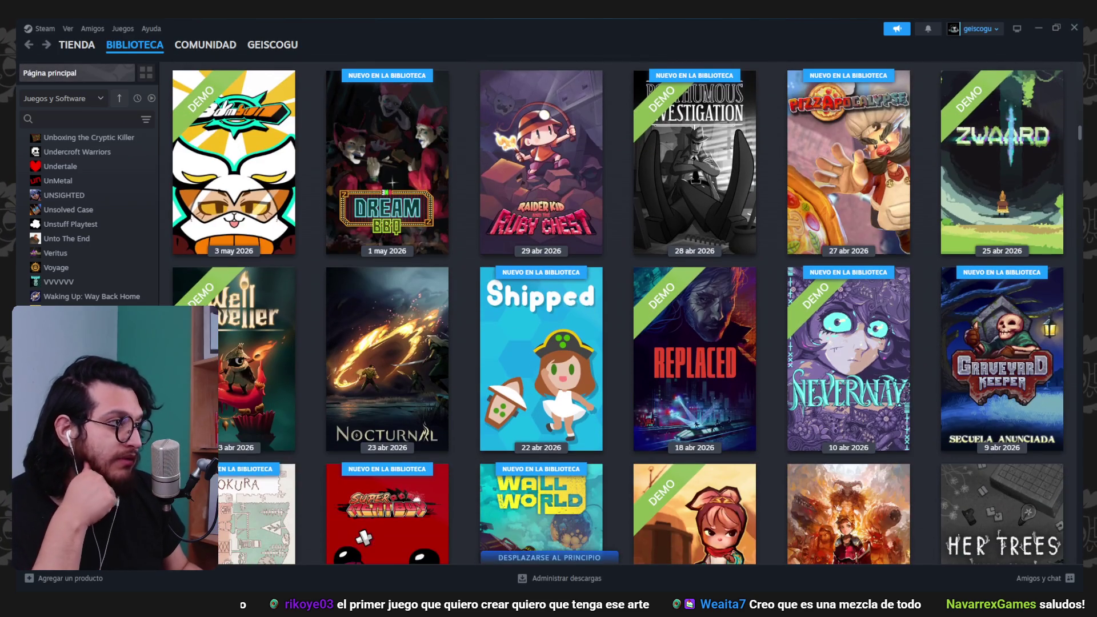
scroll(down, 3)
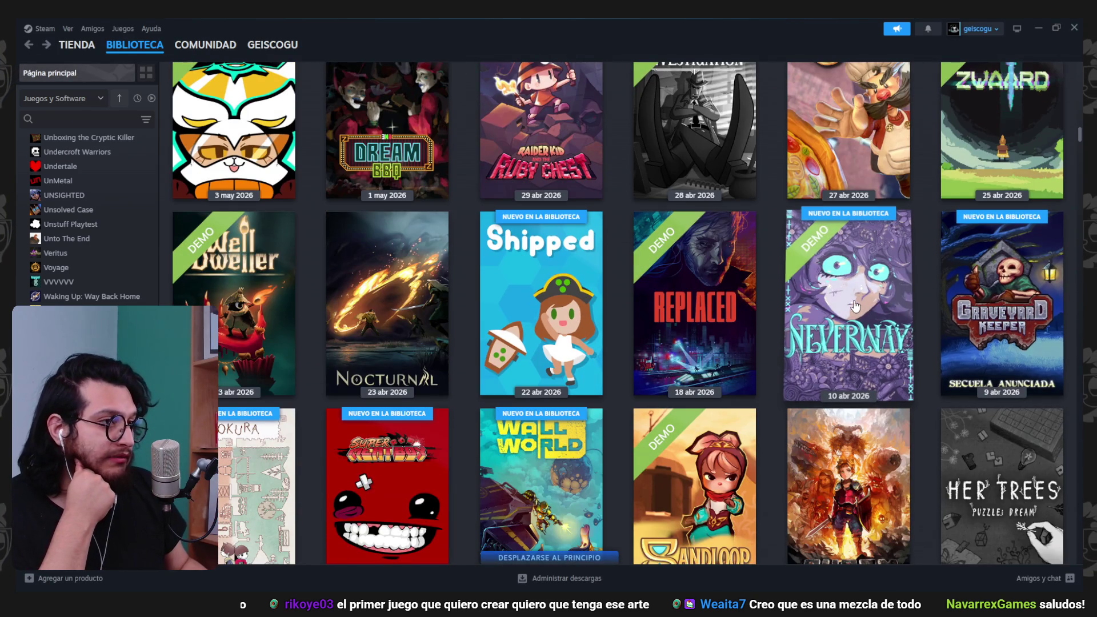
mouse_move(846, 311)
scroll(down, 3)
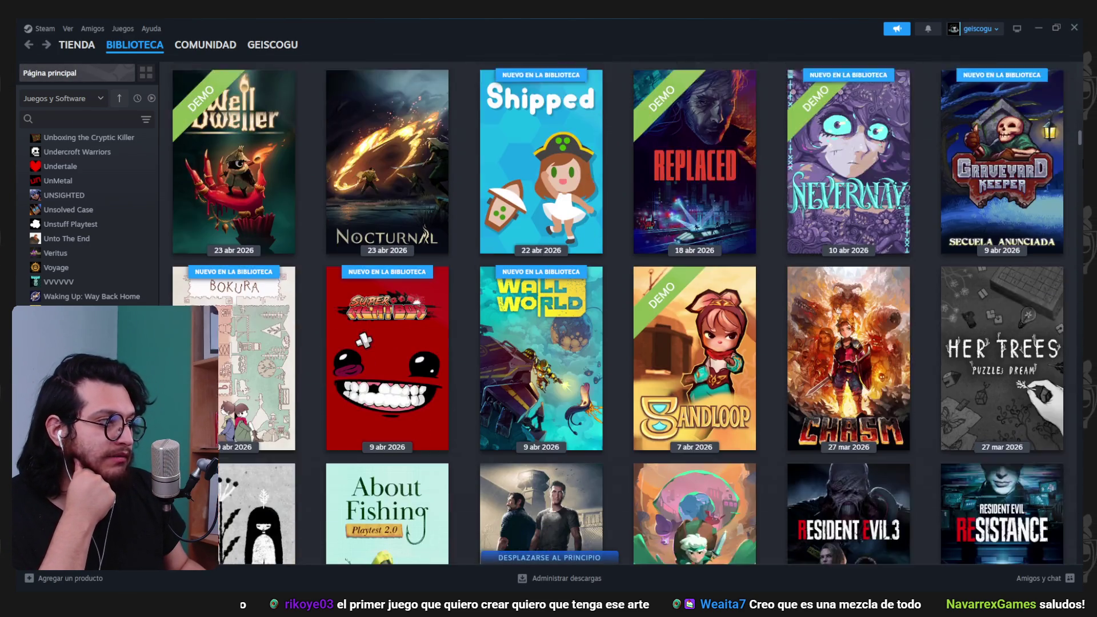
scroll(up, 3)
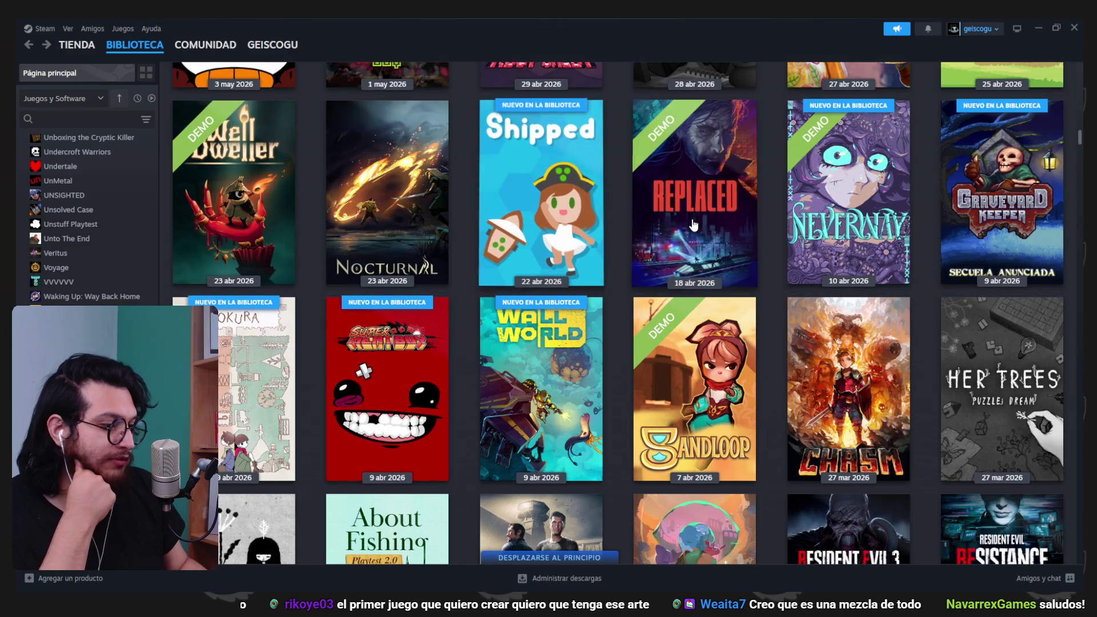
scroll(down, 3)
scroll(down, 3)
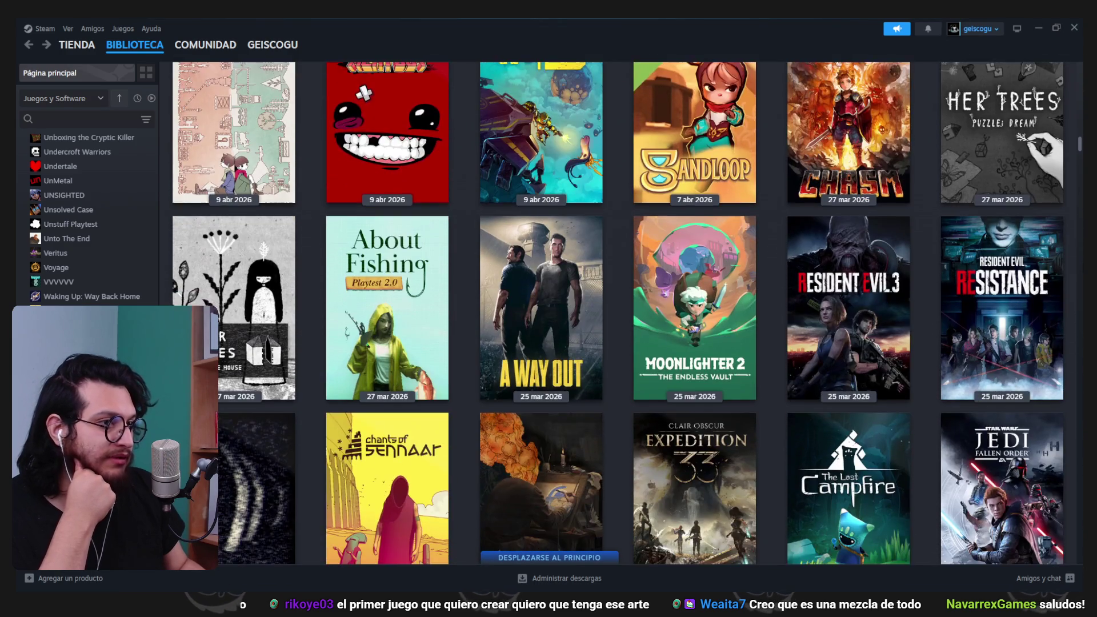
scroll(down, 3)
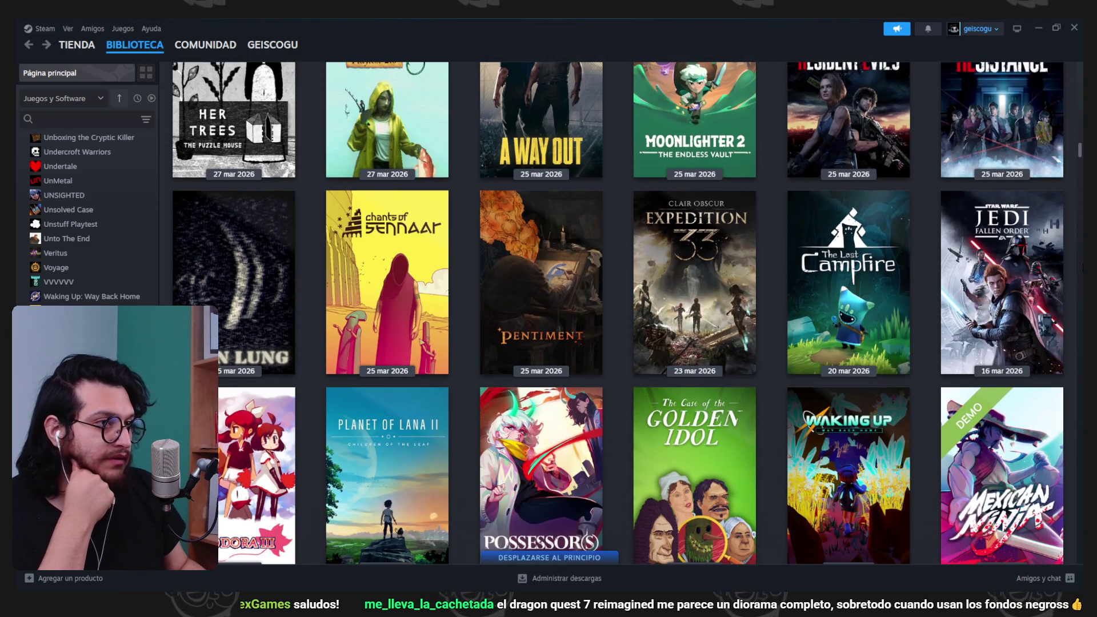
scroll(down, 3)
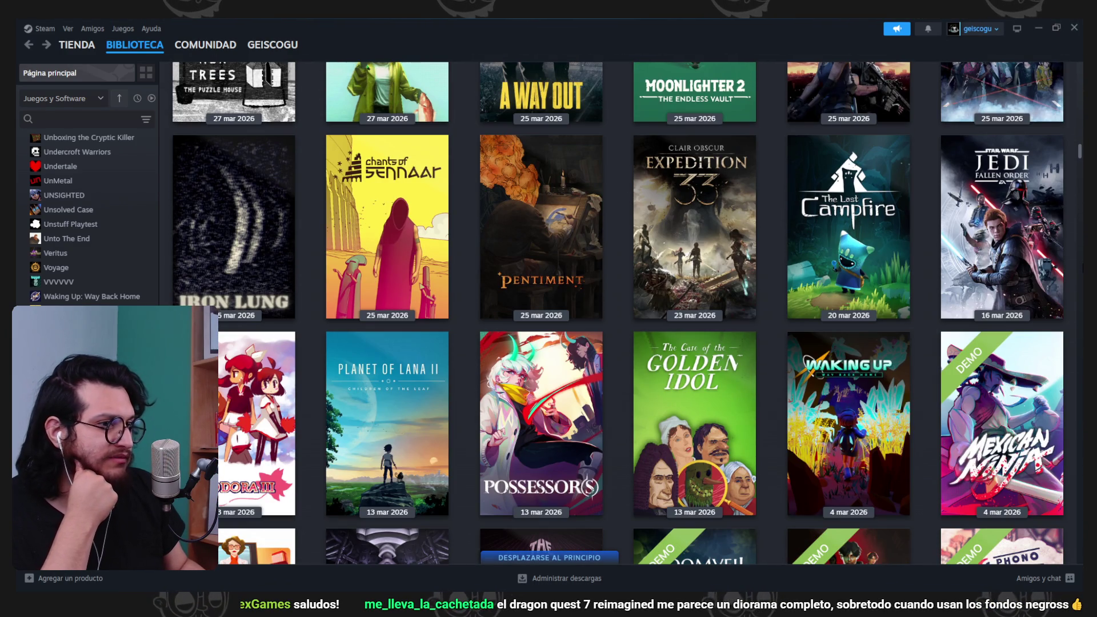
scroll(down, 3)
scroll(down, 3)
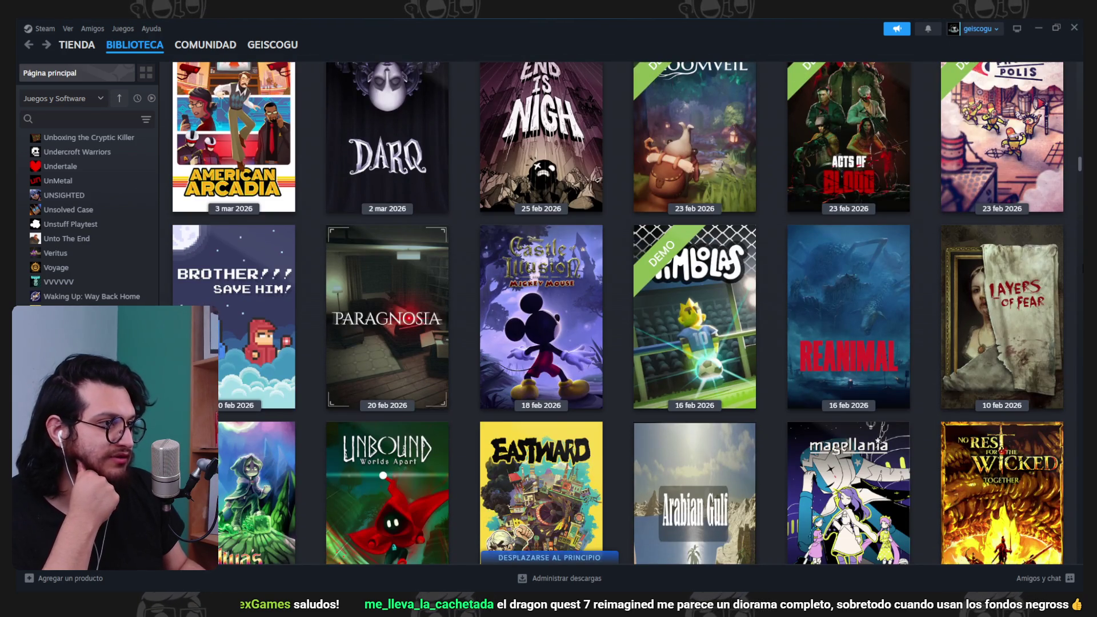
scroll(down, 3)
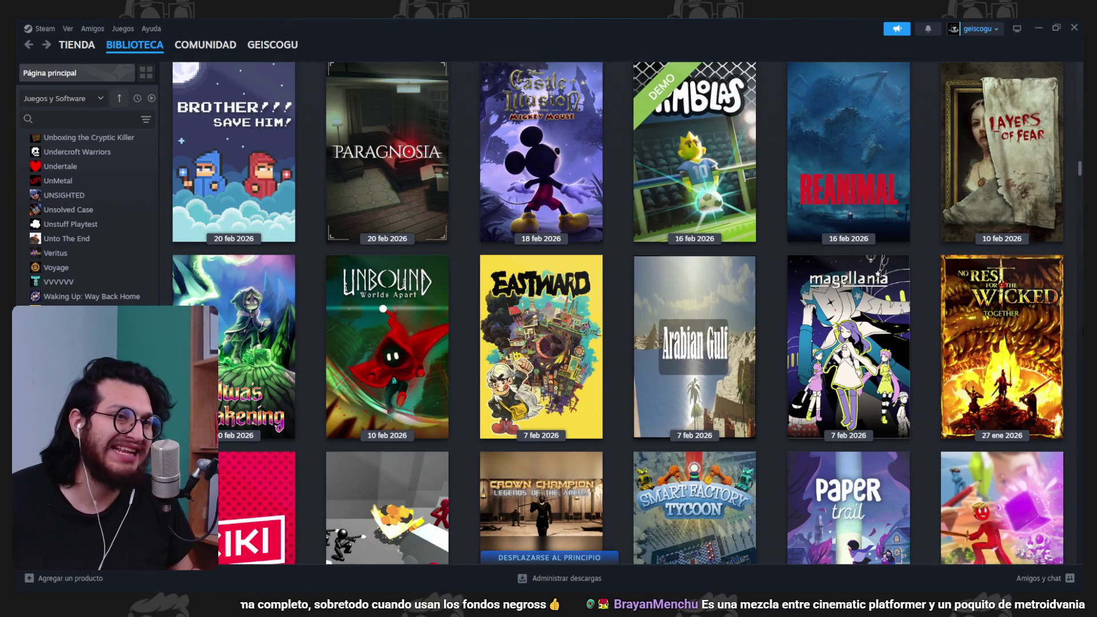
scroll(down, 3)
scroll(up, 3)
scroll(up, 3)
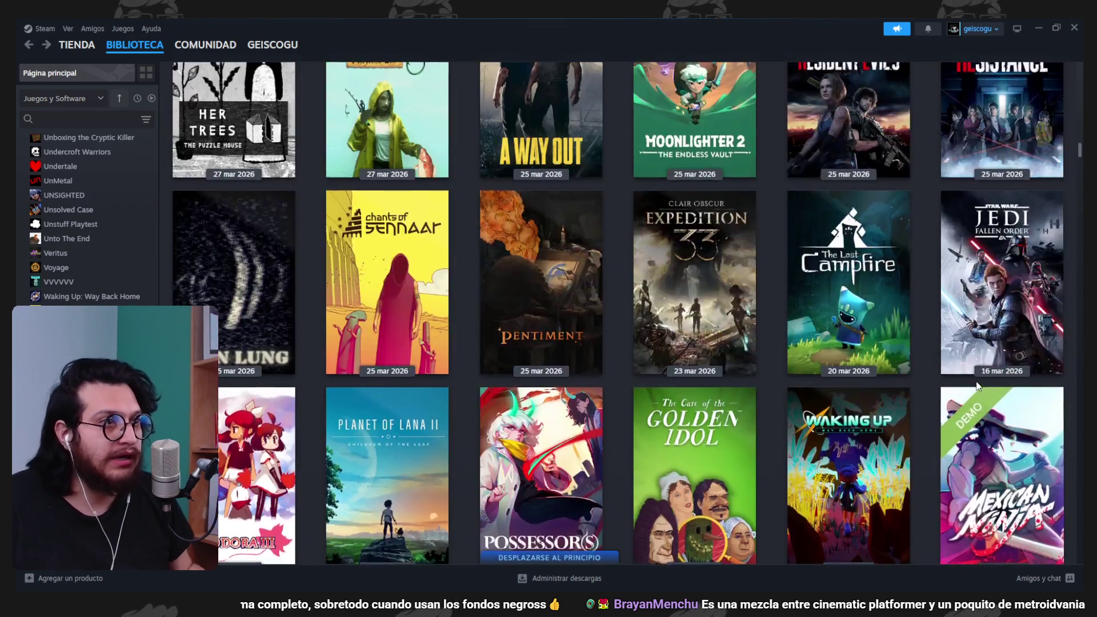
scroll(down, 3)
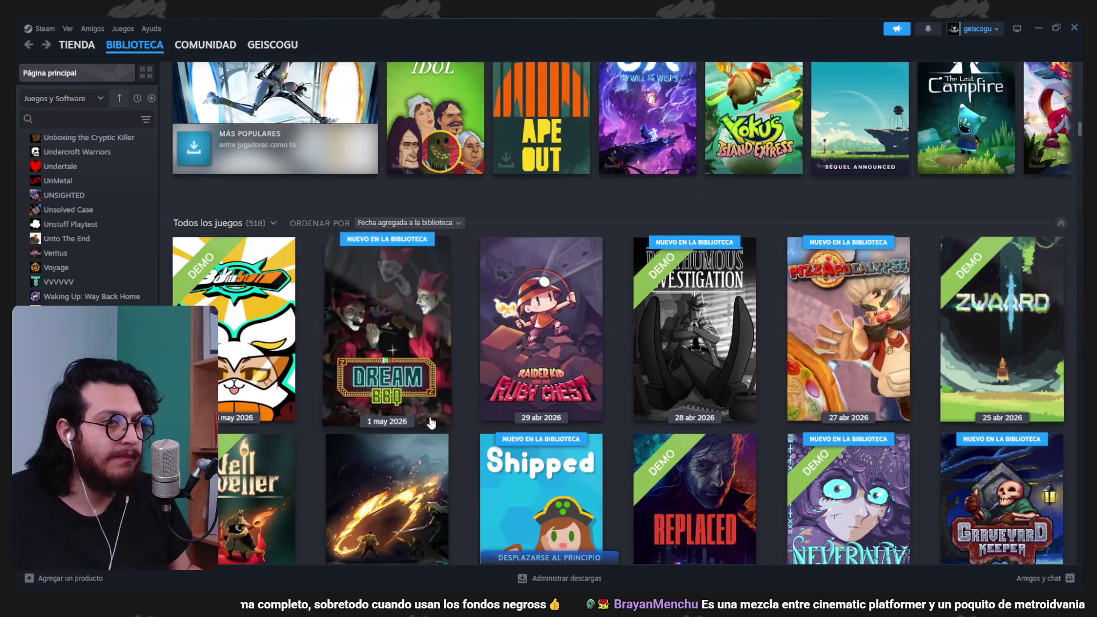
click(521, 361)
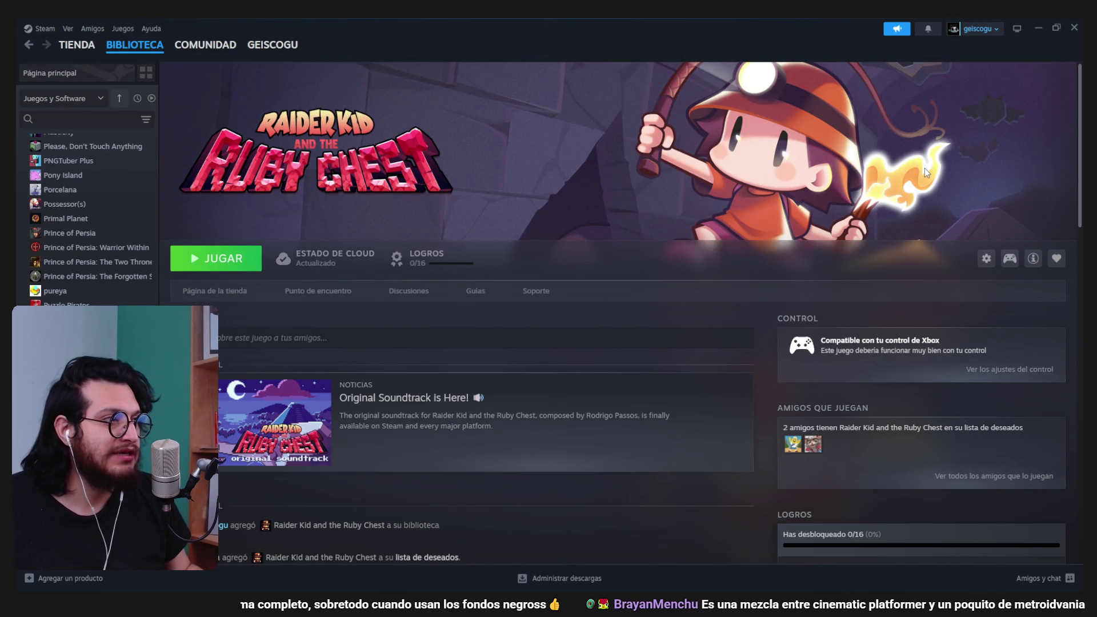
- View the Raider Kid and the Ruby Chest store page, then close Steam for the Godot scene
click(218, 292)
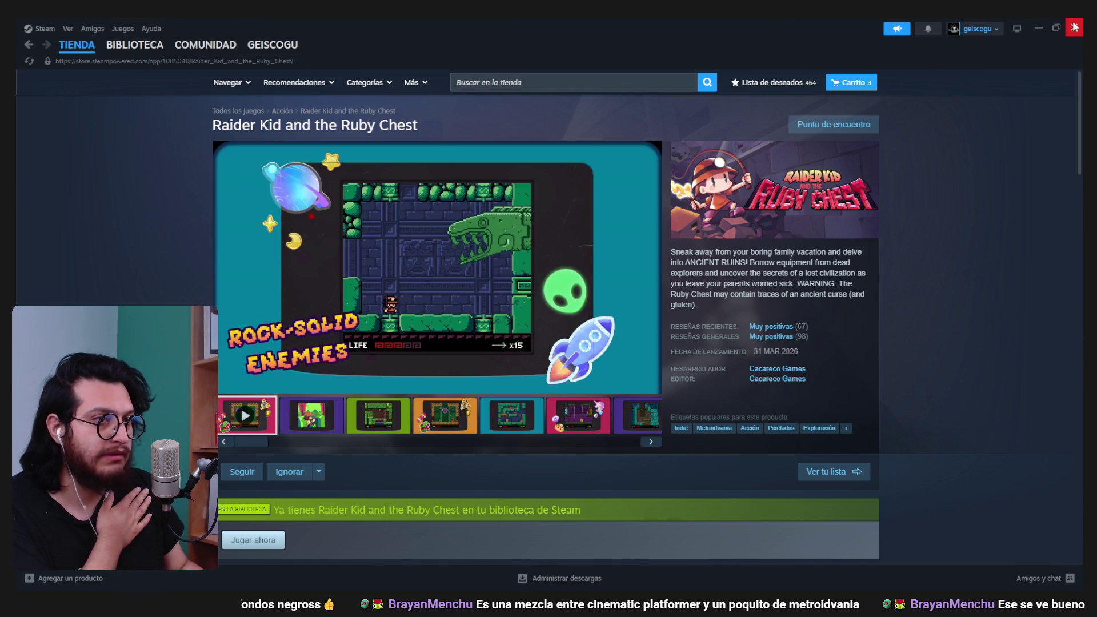
click(1074, 27)
drag(532, 331, 502, 263)
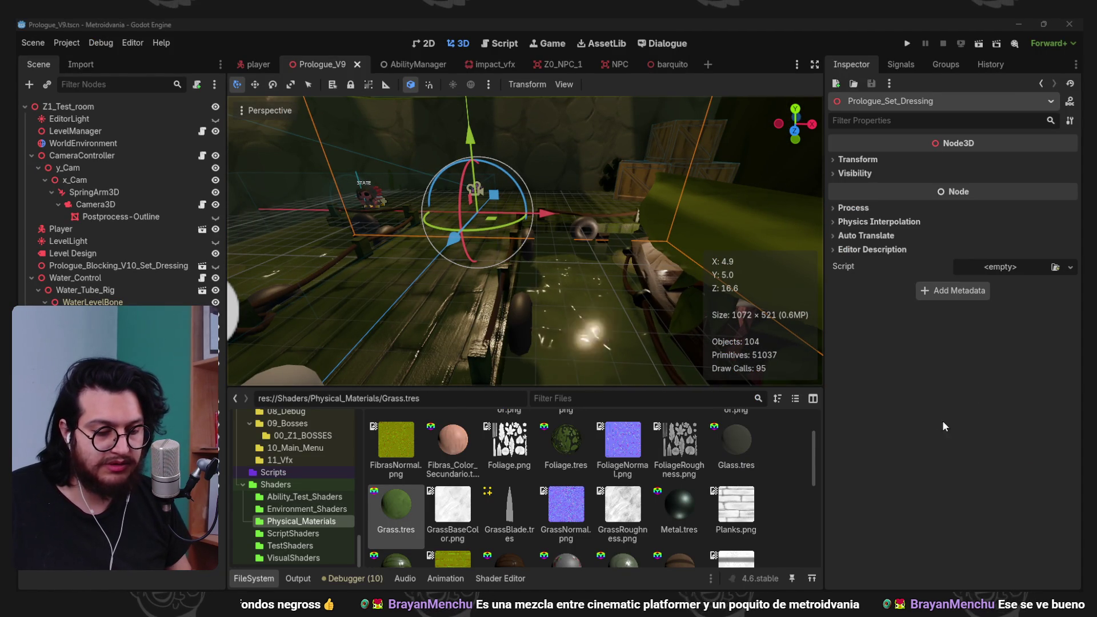
- Relaunch Steam from the system app search
key(super)
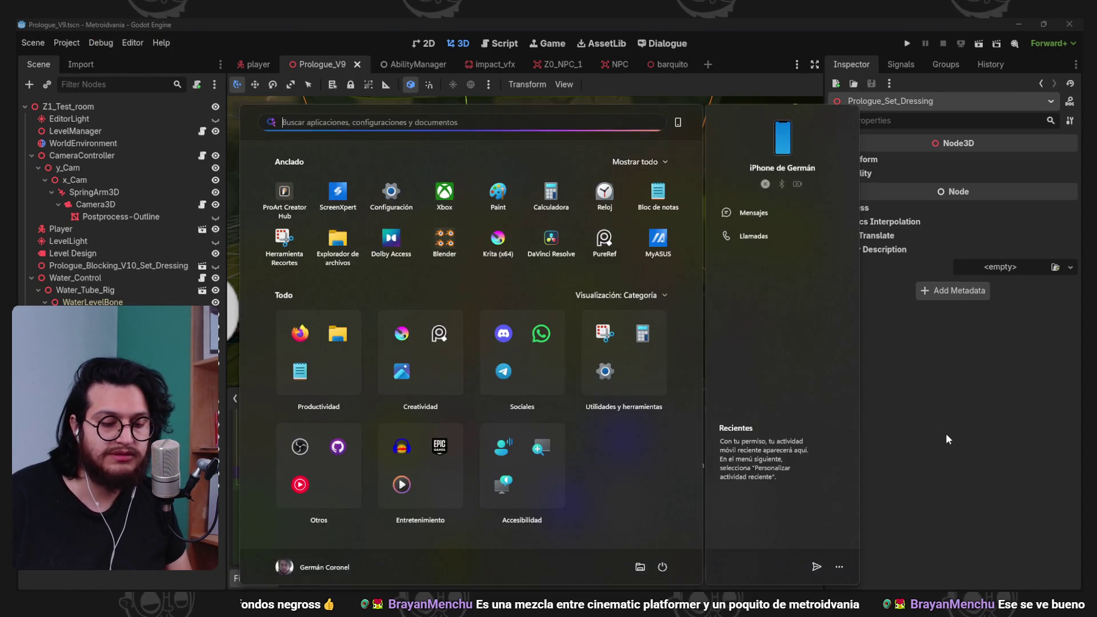
text(steam)
key(Return)
- Search the store for "dragon quest VII" and open the DRAGON QUEST VII Reimagined page
click(518, 86)
text(ragon ques)
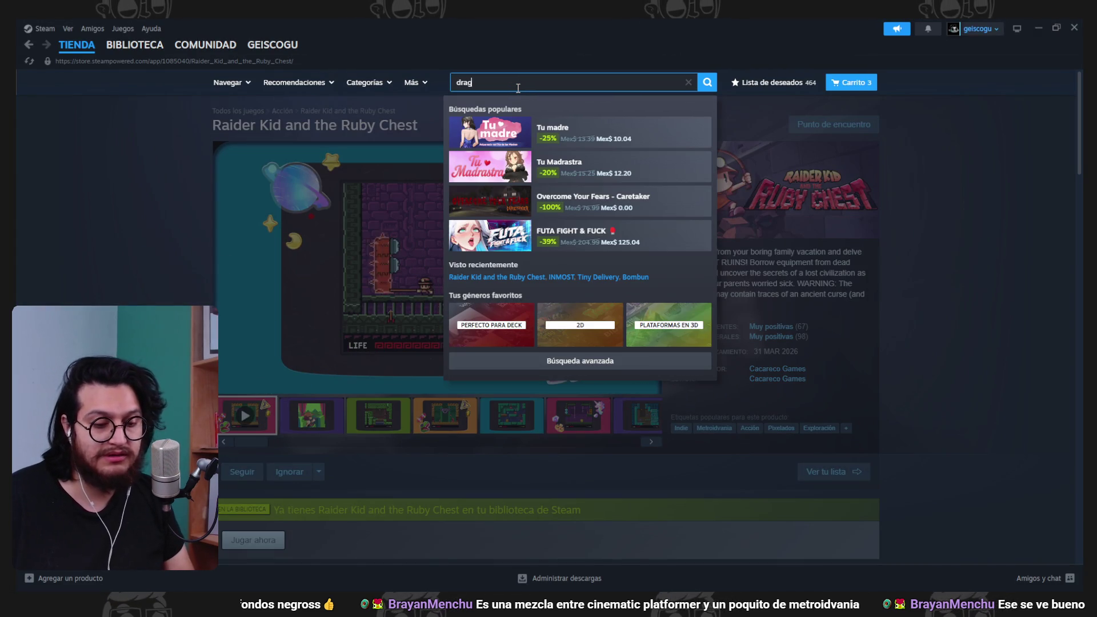
text(t)
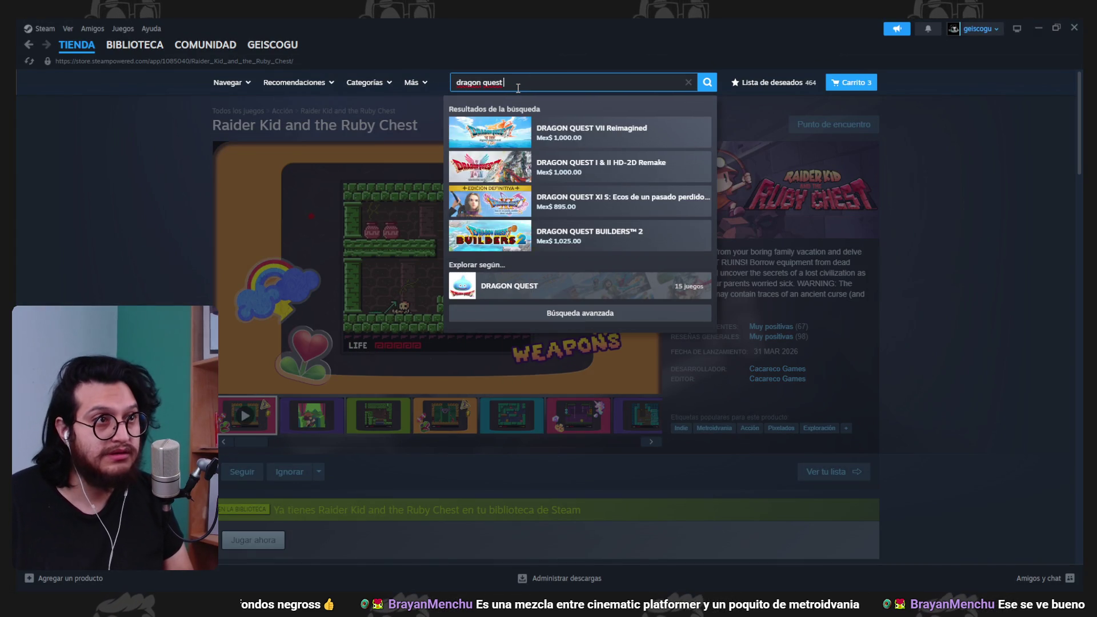
key(BackSpace)
text(VII)
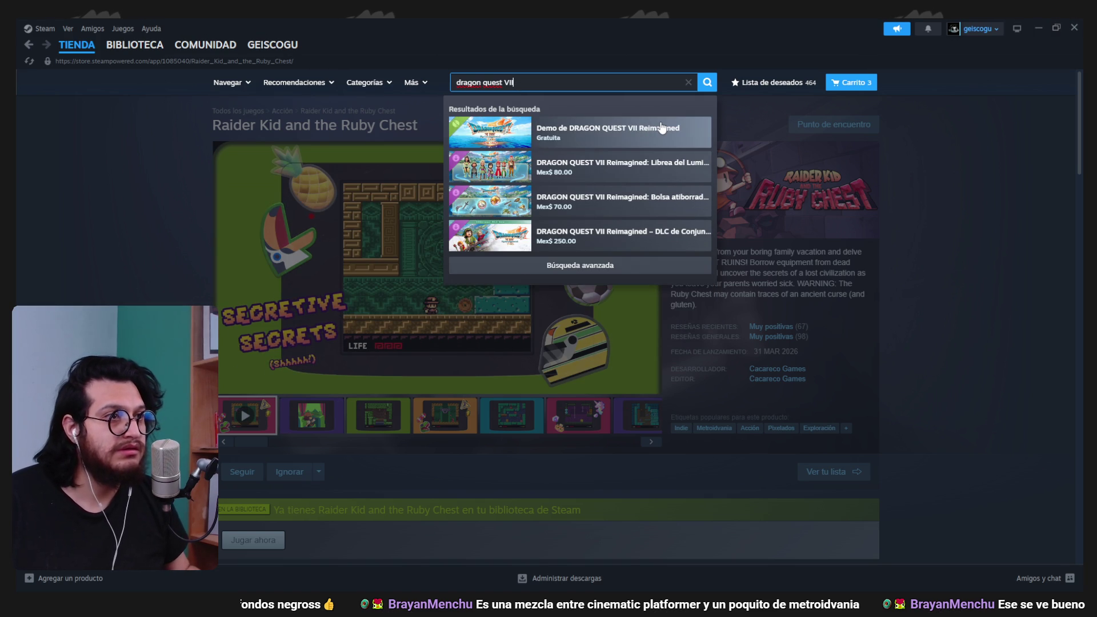
click(660, 128)
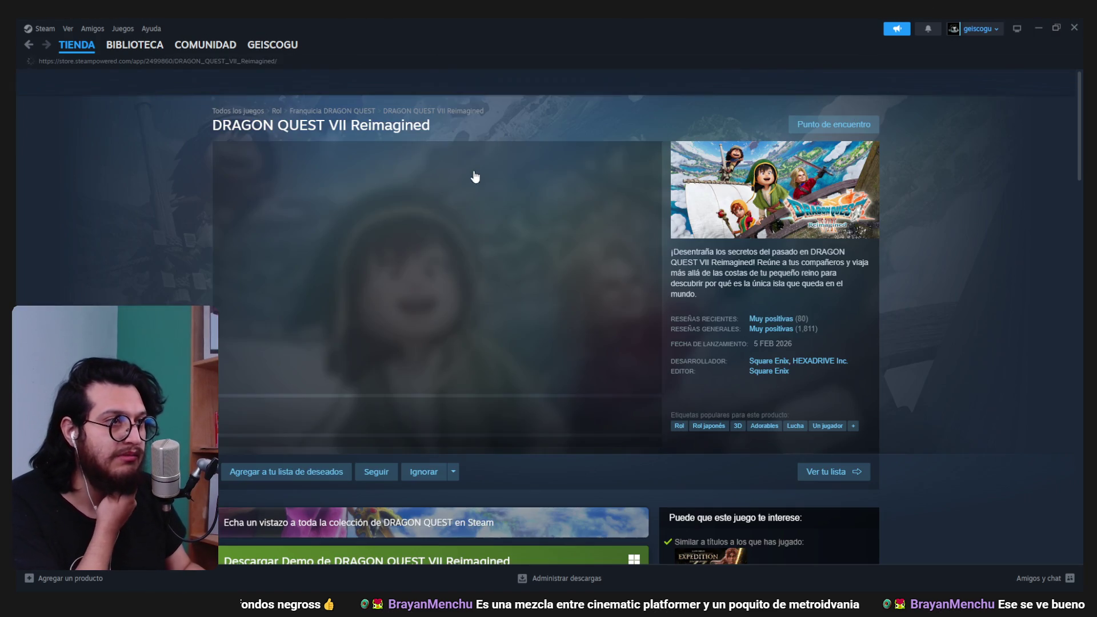
- Open a DRAGON QUEST VII Reimagined screenshot at full size
click(380, 415)
click(454, 287)
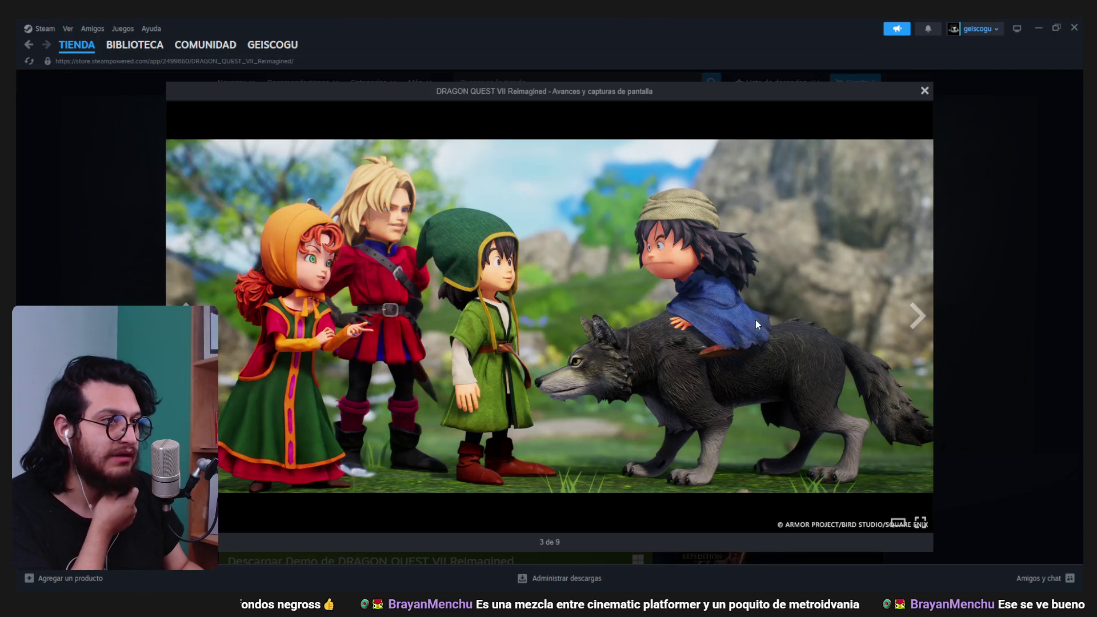
click(941, 316)
click(510, 274)
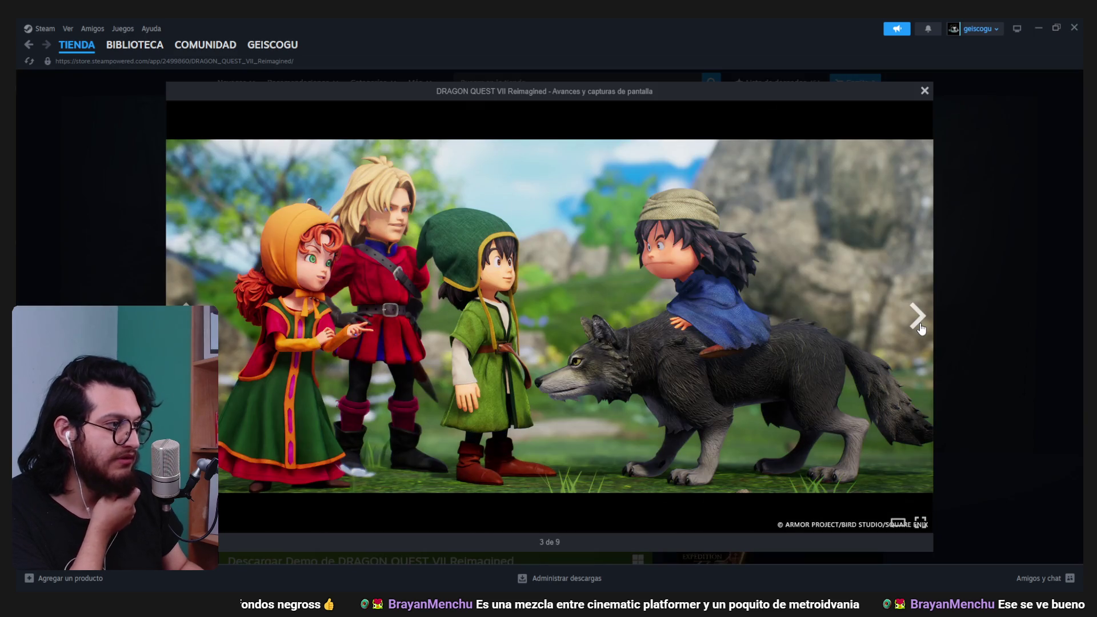
- Page through four more screenshots, close the viewer, and close Steam
click(918, 317)
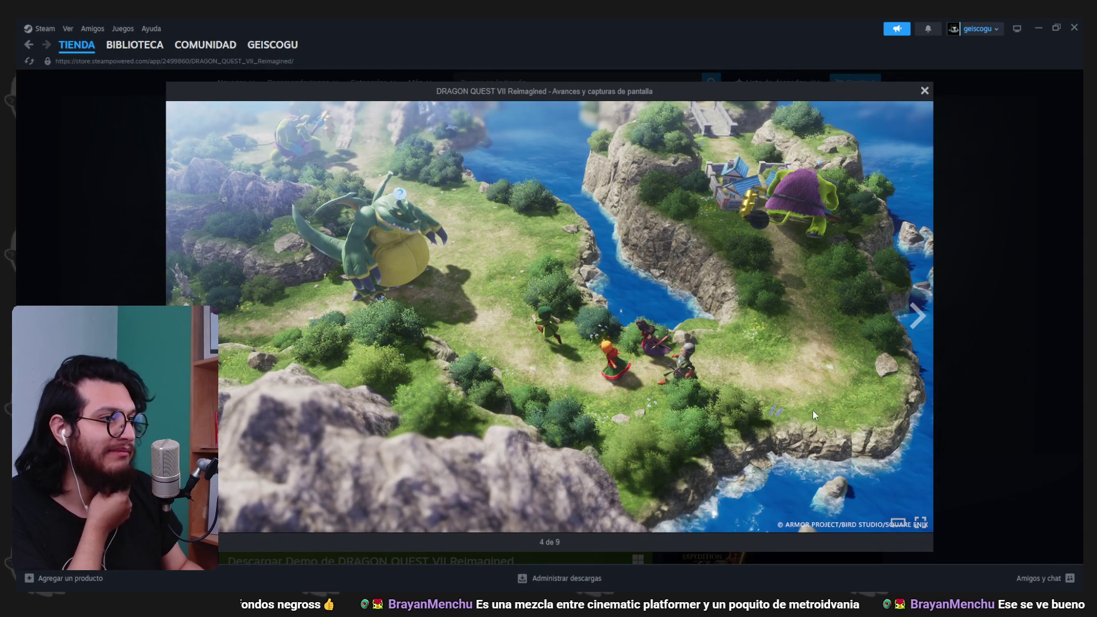
click(920, 321)
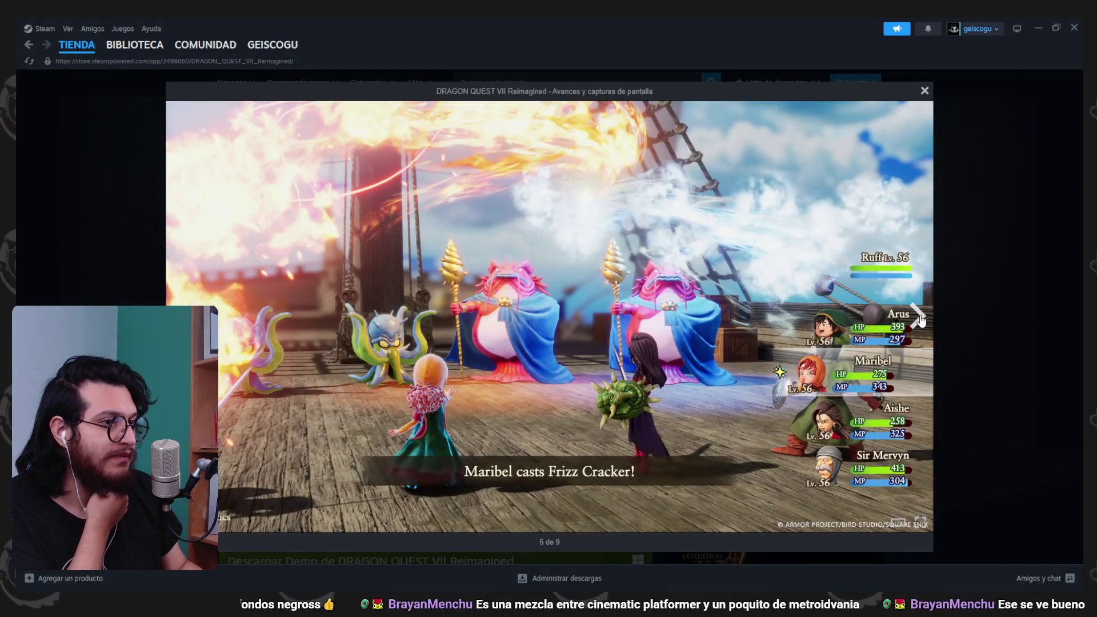
click(920, 321)
click(920, 321)
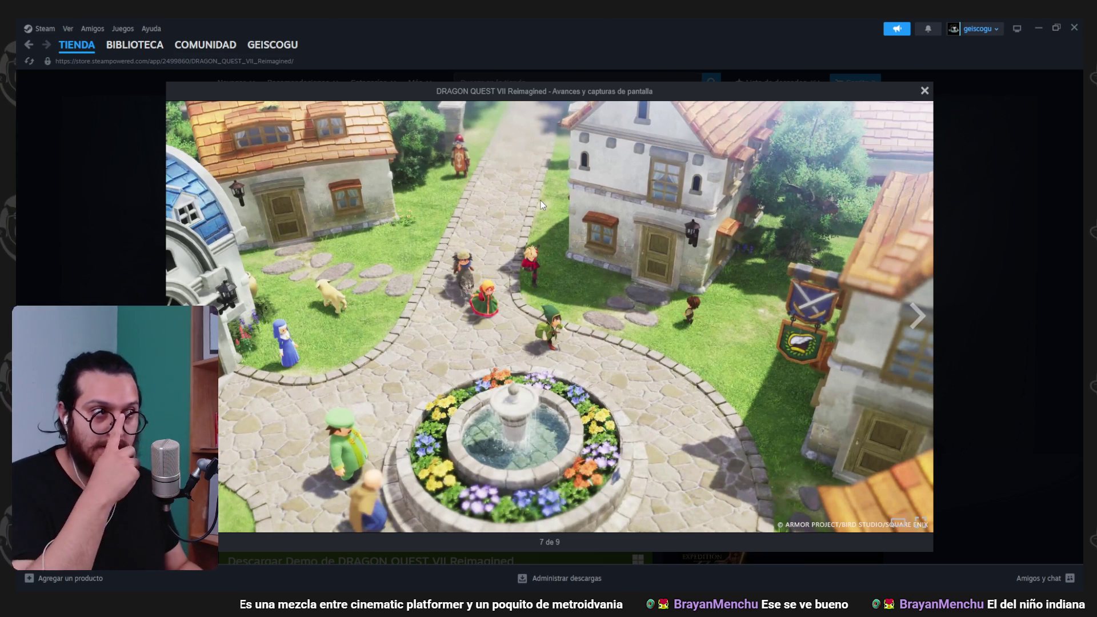
click(1058, 176)
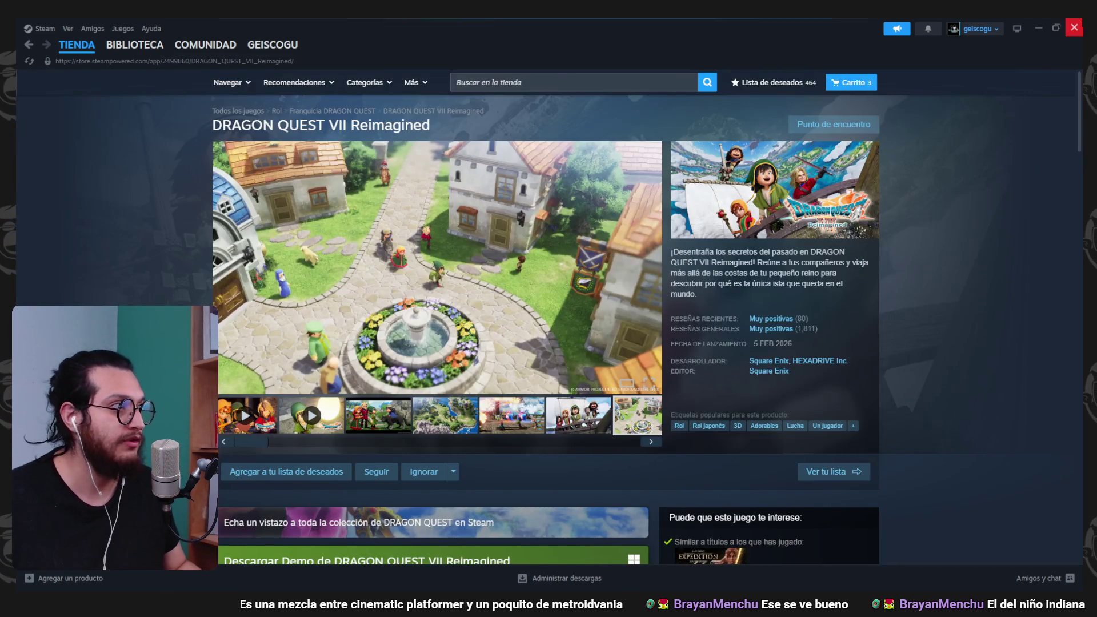
click(1074, 27)
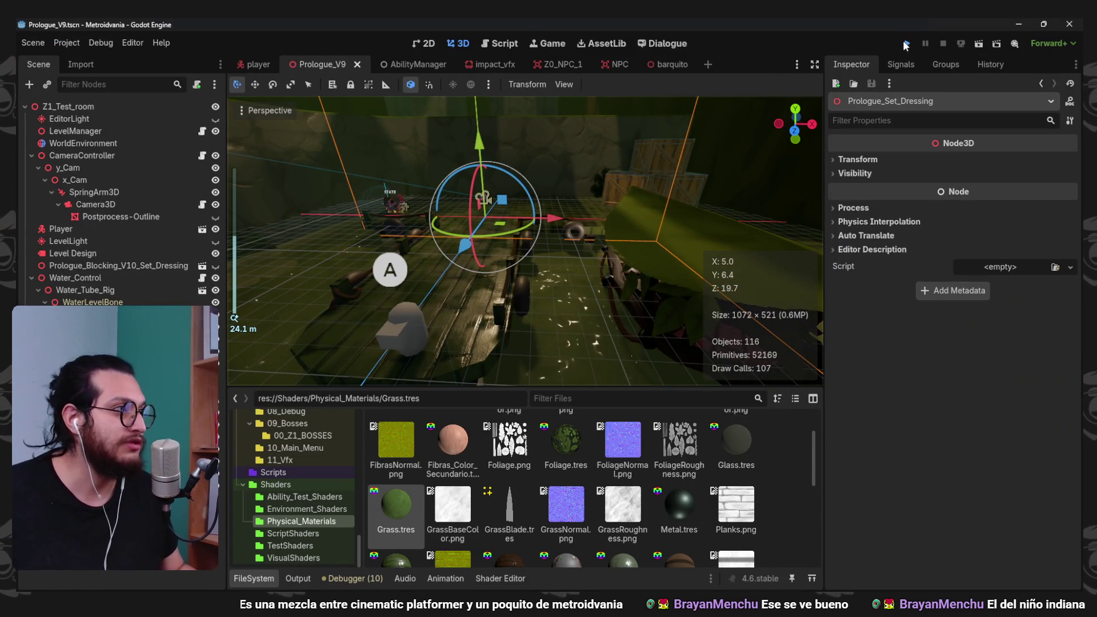
- Run the project, walk the character right with D, and stop the game with F8
click(905, 43)
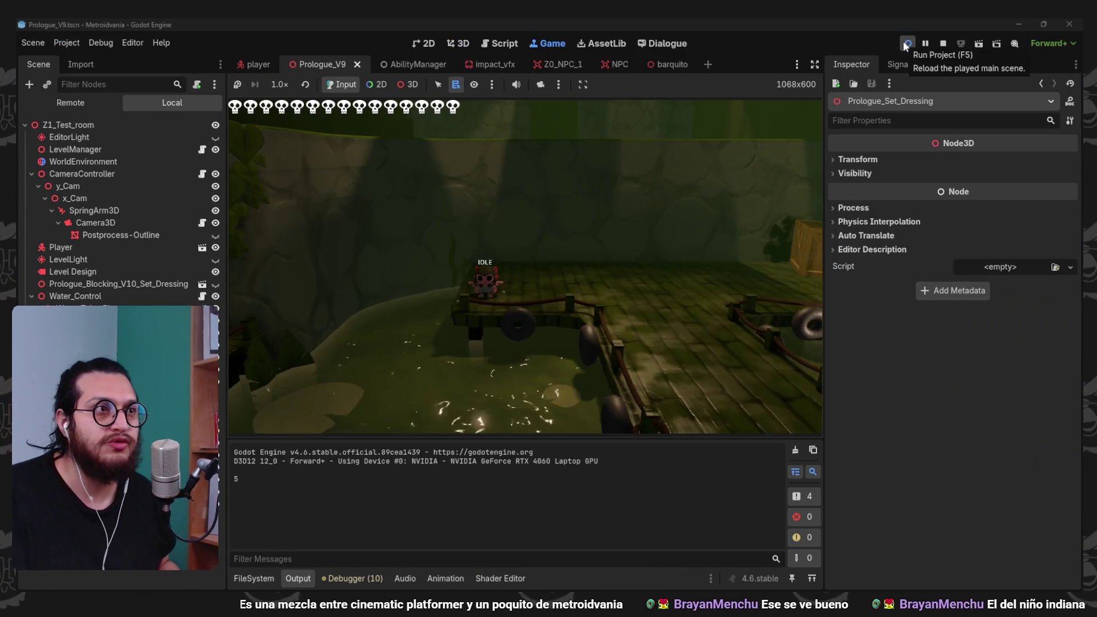
key(d)
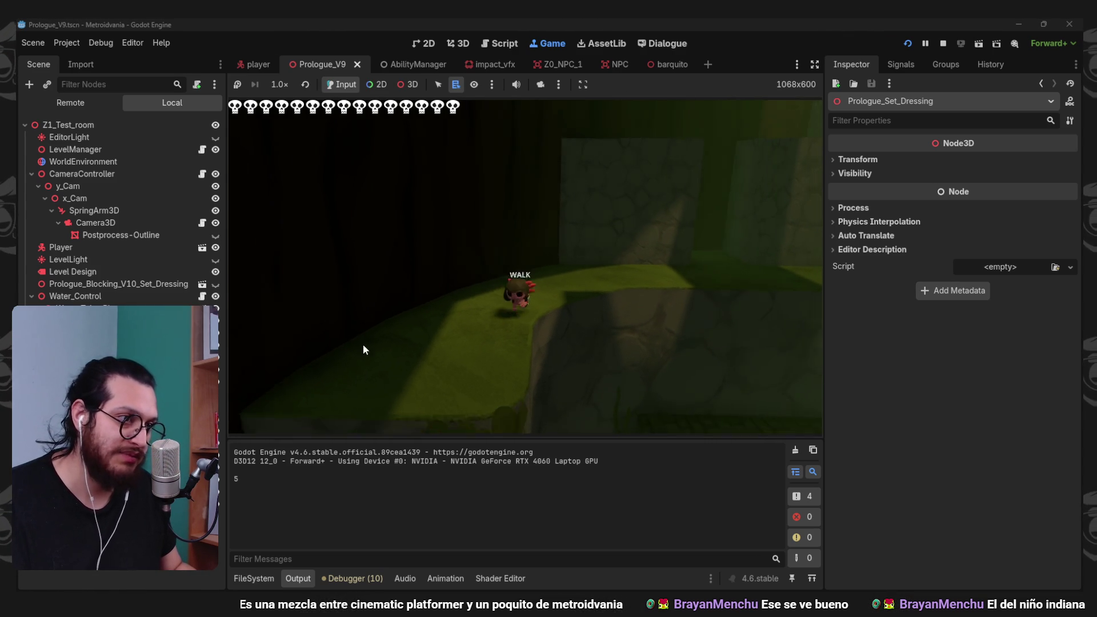
key(F8)
scroll(down, 3)
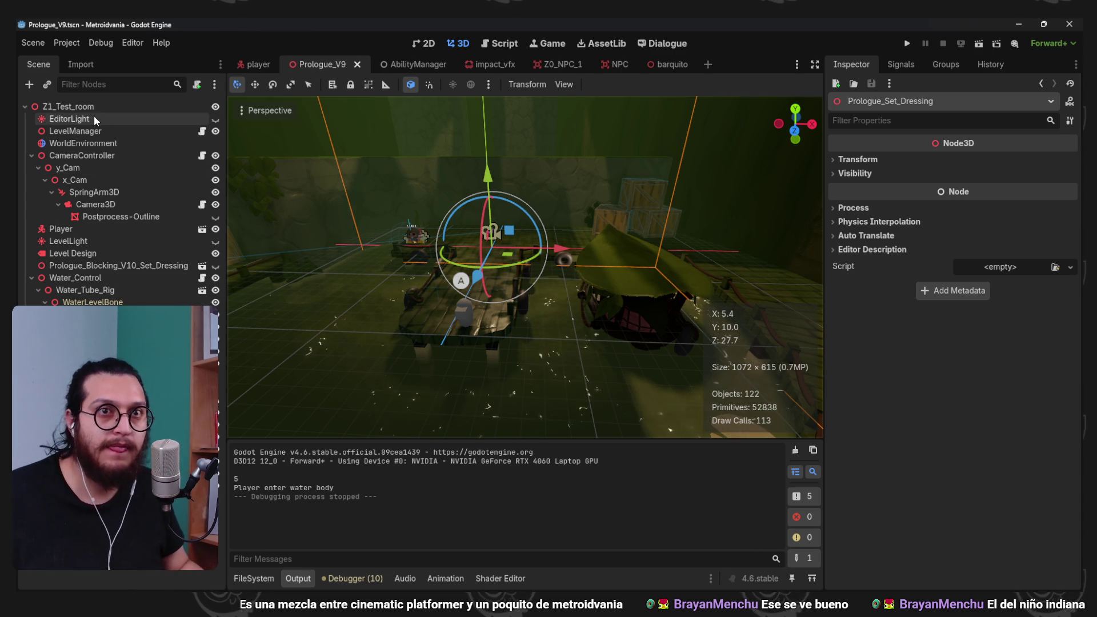
- Select the WorldEnvironment node and open its fog Light Color picker
scroll(down, 3)
click(83, 142)
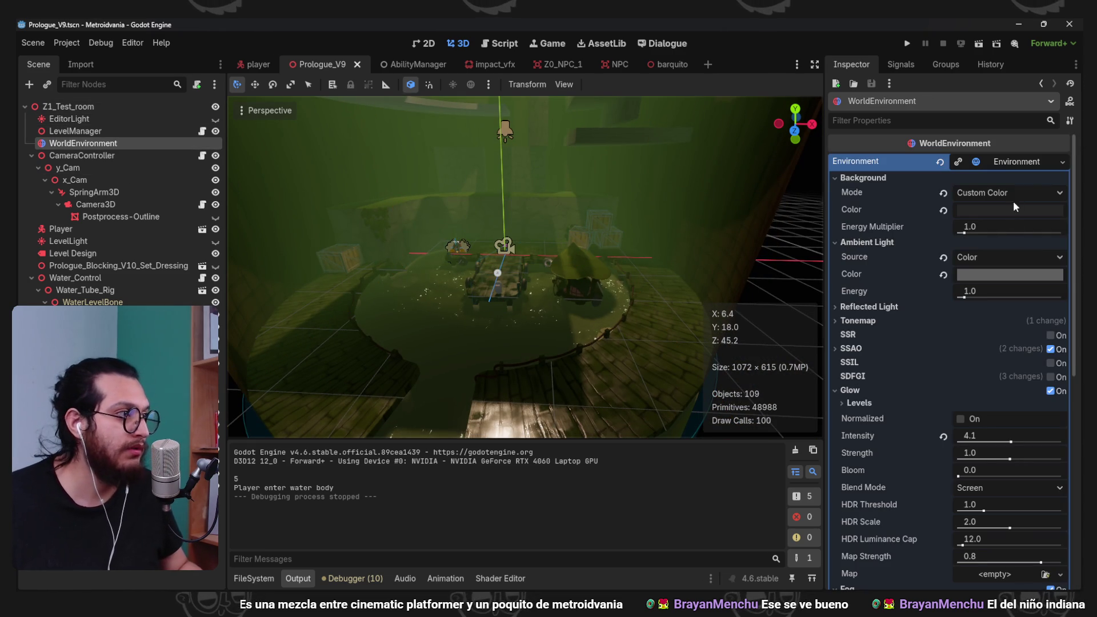
scroll(down, 3)
click(992, 341)
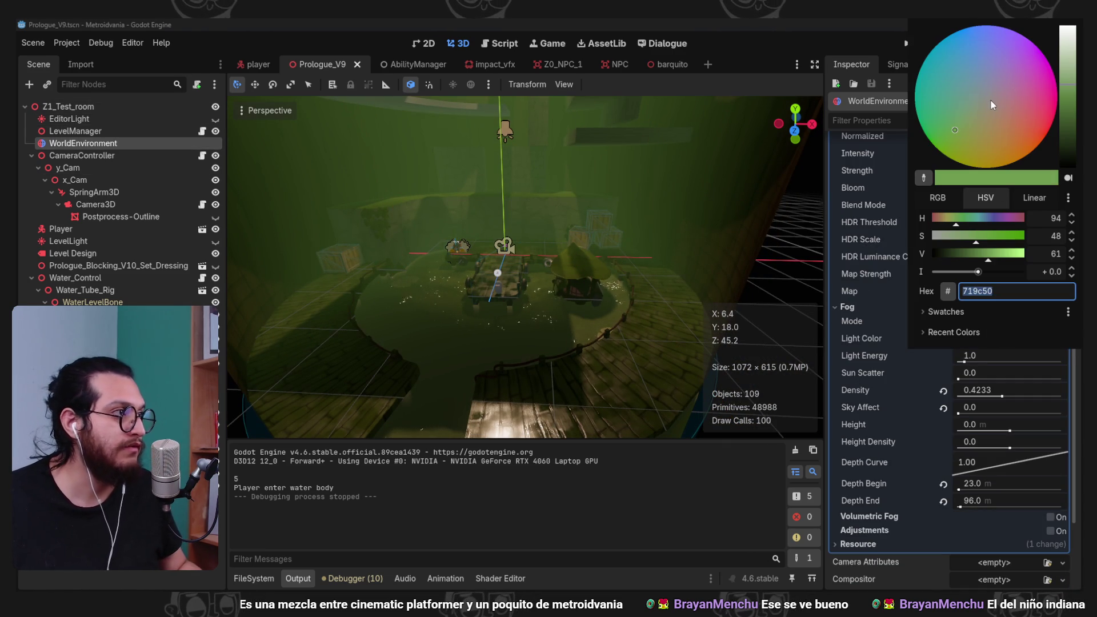
- Try orange-brown, darker, green and magenta fog tints, settling on a muted grey-brown around 6a635d
click(979, 132)
click(1002, 119)
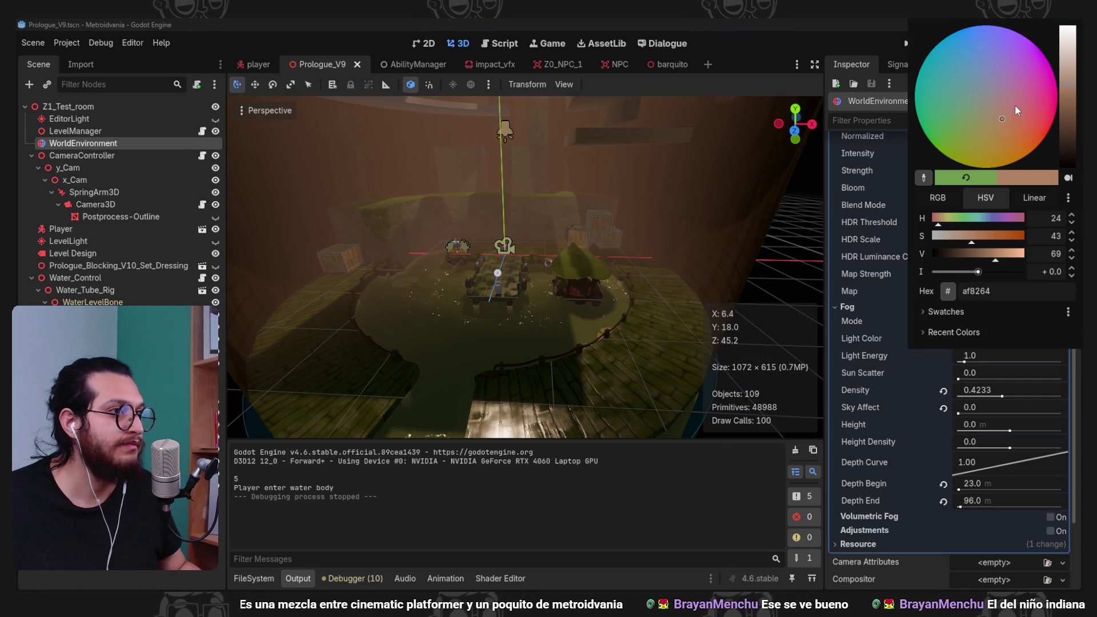
click(1069, 109)
click(1068, 130)
click(1063, 118)
click(954, 114)
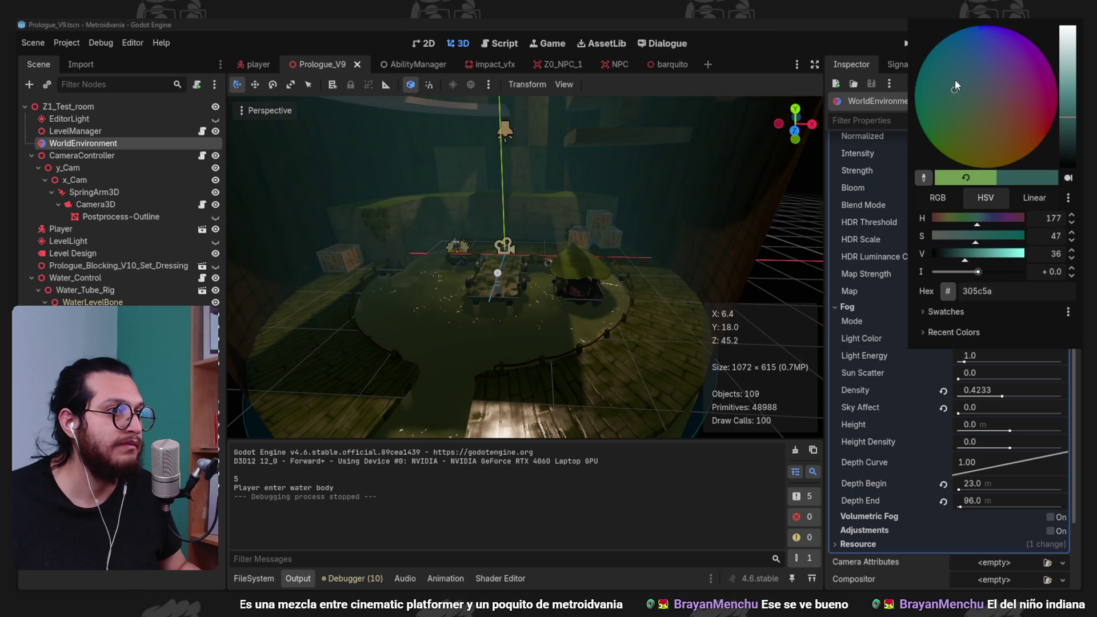
drag(953, 148, 764, 38)
click(764, 38)
- Move the viewport toward the character and crate to check the fog, then return to Blender
scroll(up, 3)
drag(544, 193, 607, 317)
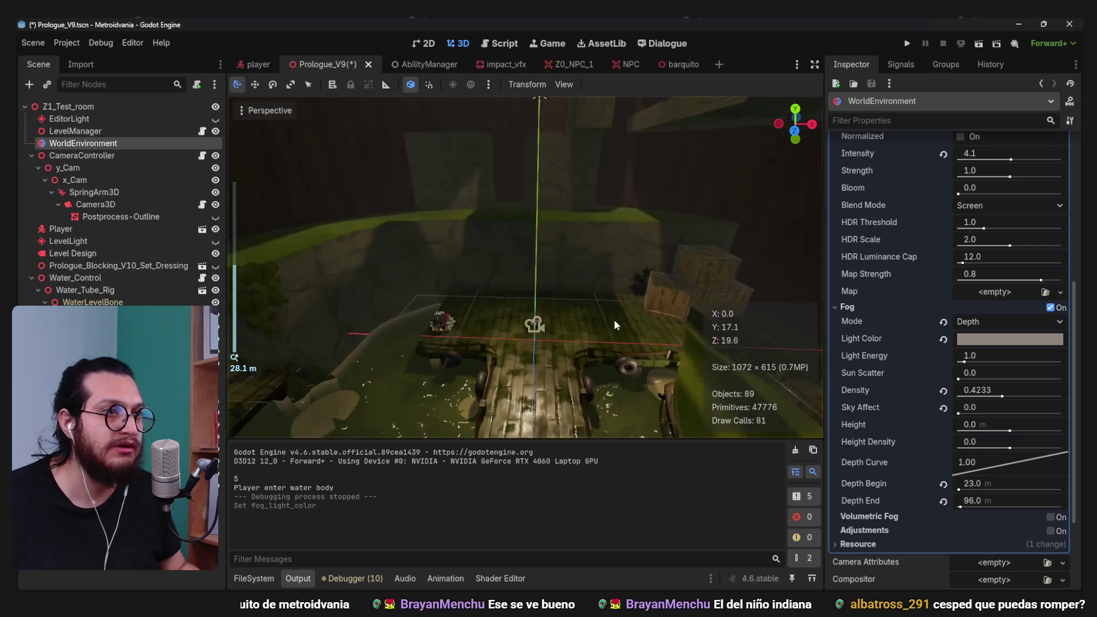
scroll(up, 3)
drag(423, 261, 698, 269)
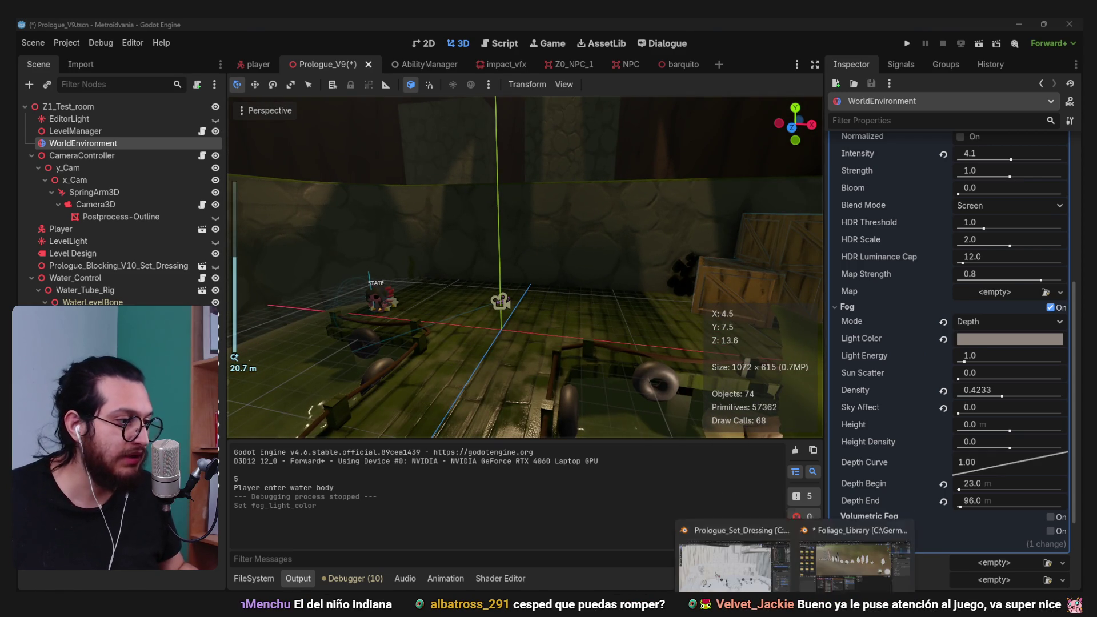
click(846, 545)
- In Prologue_Set_Dressing.blend, turn on the Face Orientation overlay to reveal reversed faces
click(780, 588)
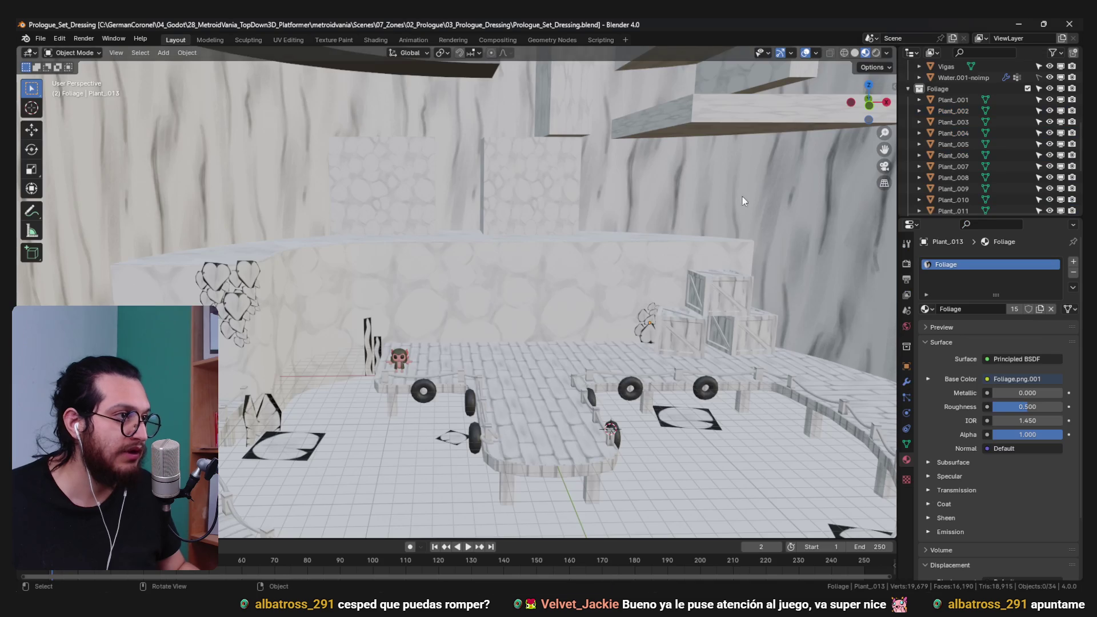
scroll(up, 3)
click(817, 53)
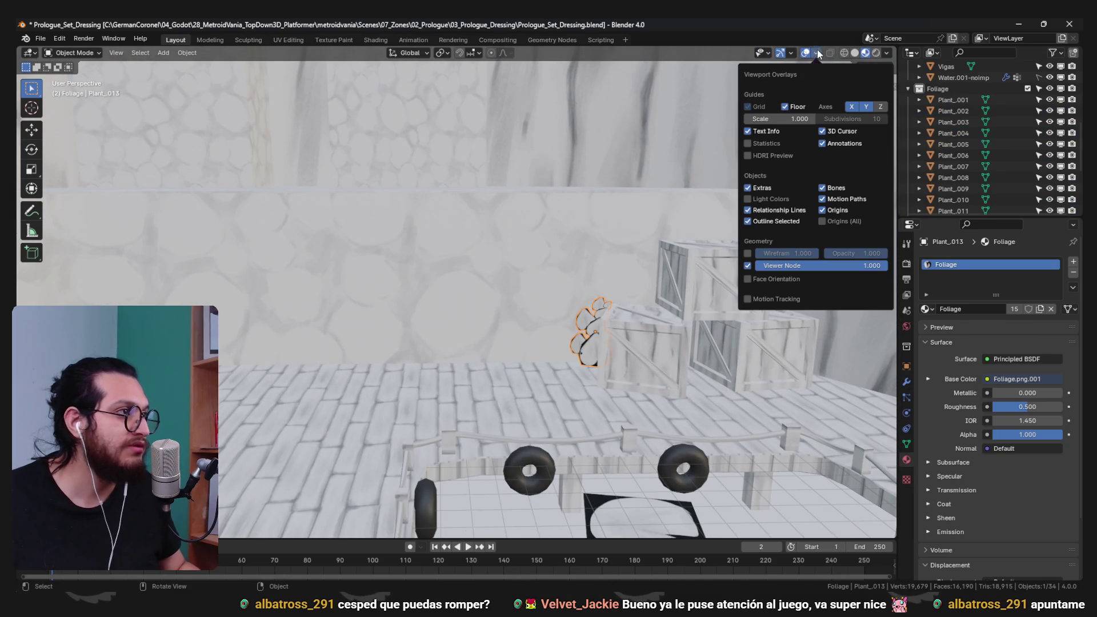
click(768, 280)
scroll(down, 3)
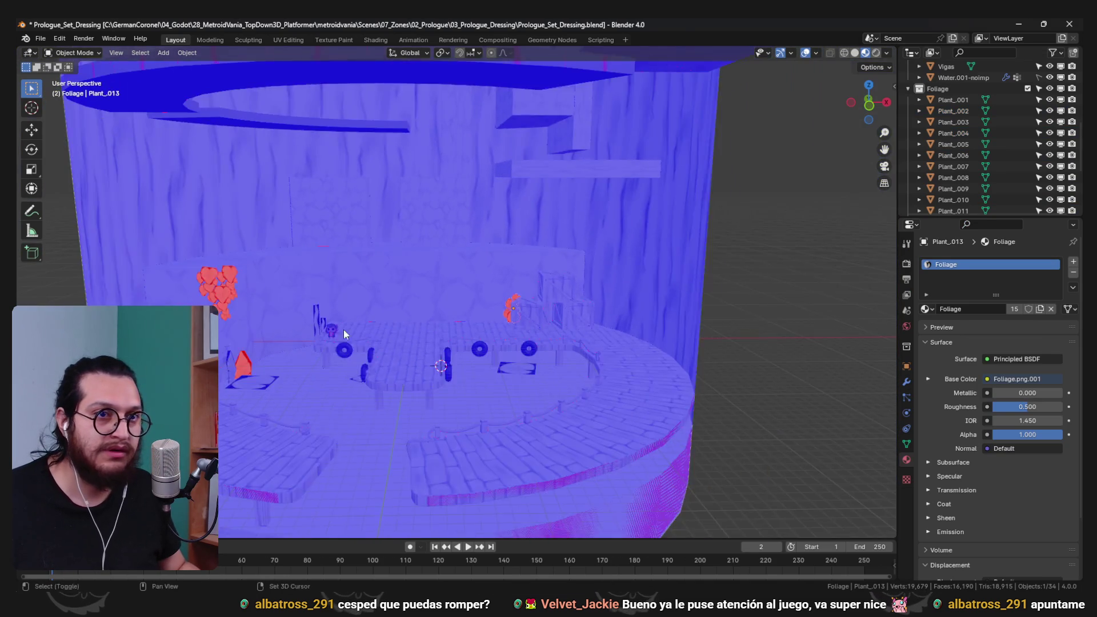
- Select the left-wall plant cluster including Plant_012 and pick one leaf group's linked faces
click(289, 275)
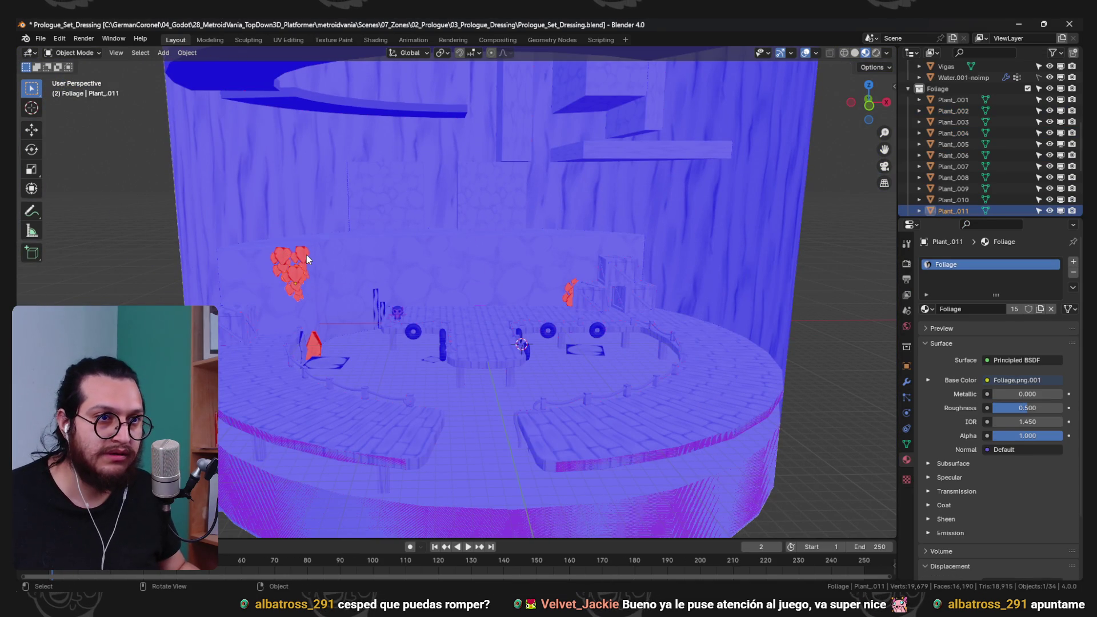
click(303, 258)
click(303, 259)
key(Tab)
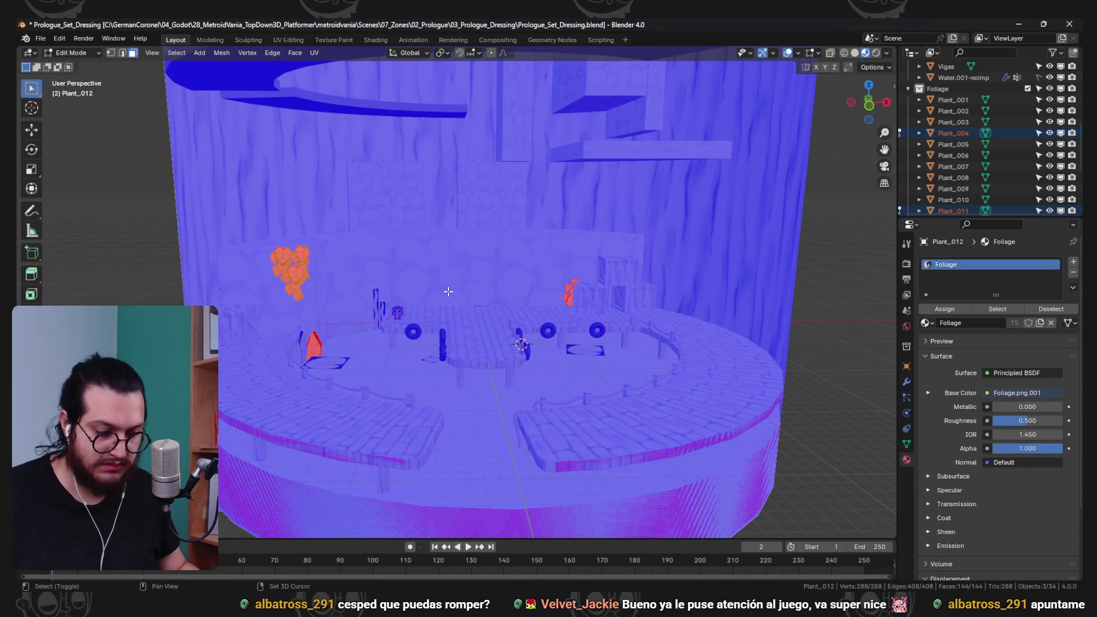
key(Tab)
scroll(up, 3)
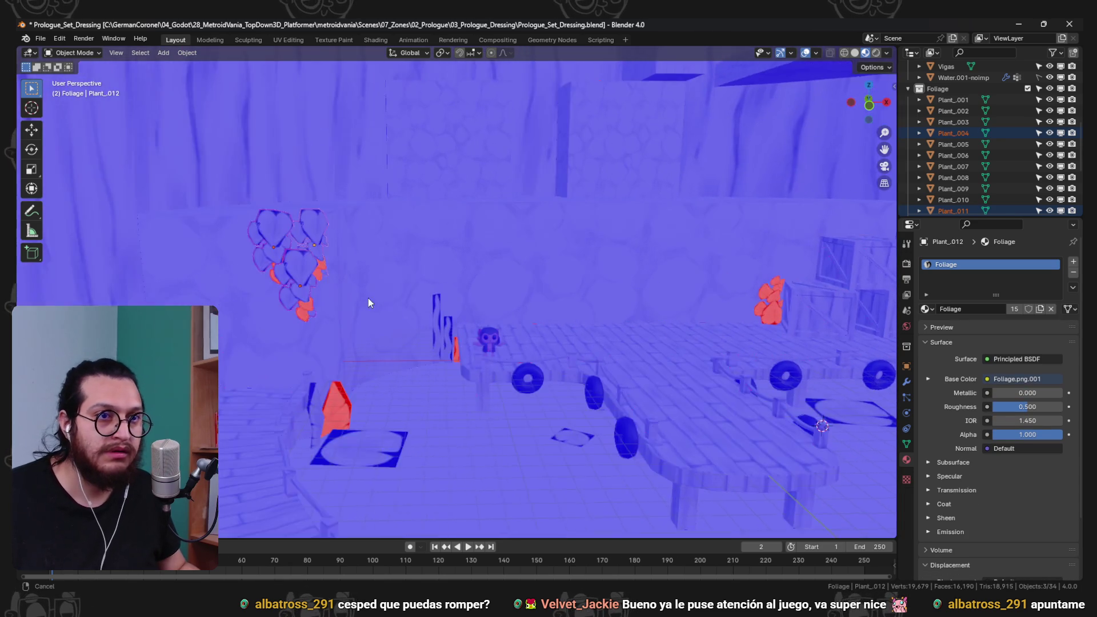
key(Tab)
key(l)
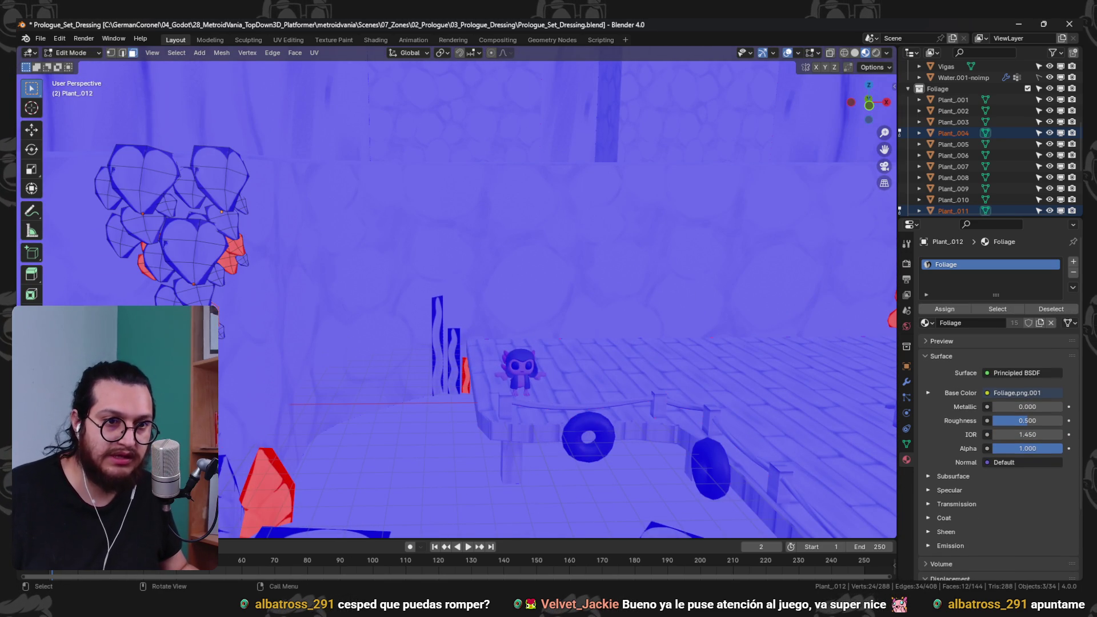
key(Tab)
- Separate the chosen leaf faces from the cluster into their own object
drag(255, 276, 447, 258)
key(Tab)
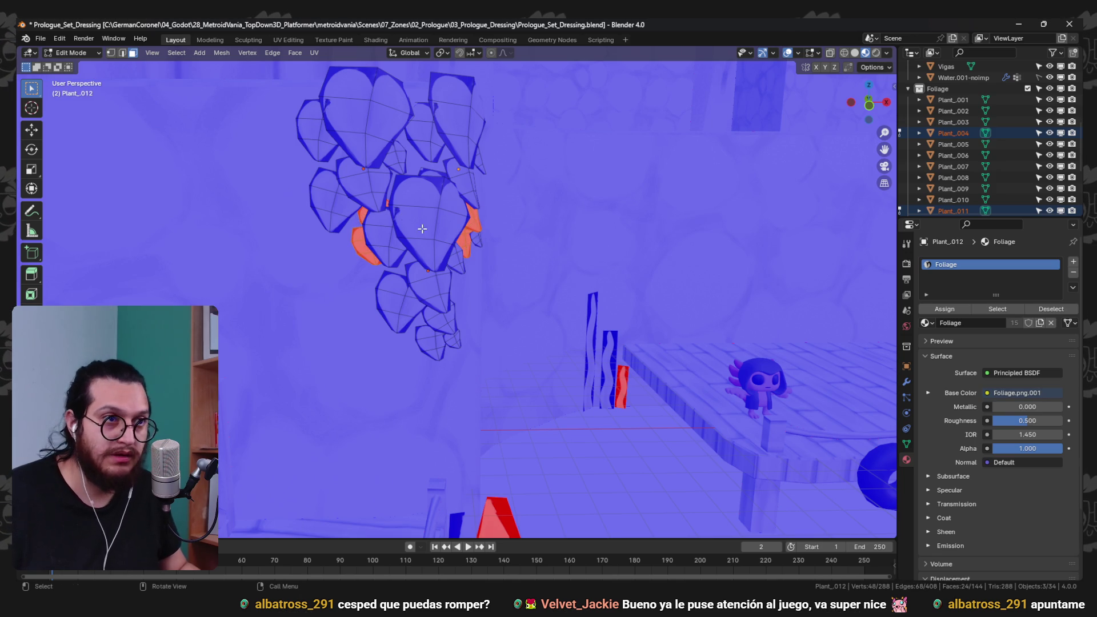
key(p)
key(Tab)
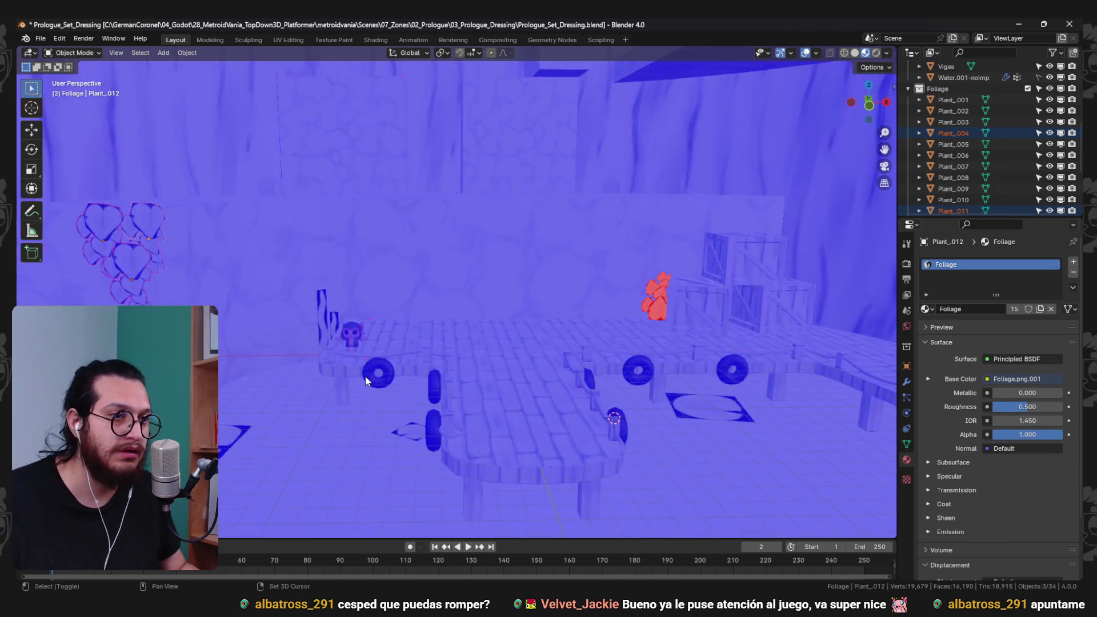
- Inspect the newly separated plant piece's mesh in edit mode, then deselect and exit
click(581, 330)
key(Tab)
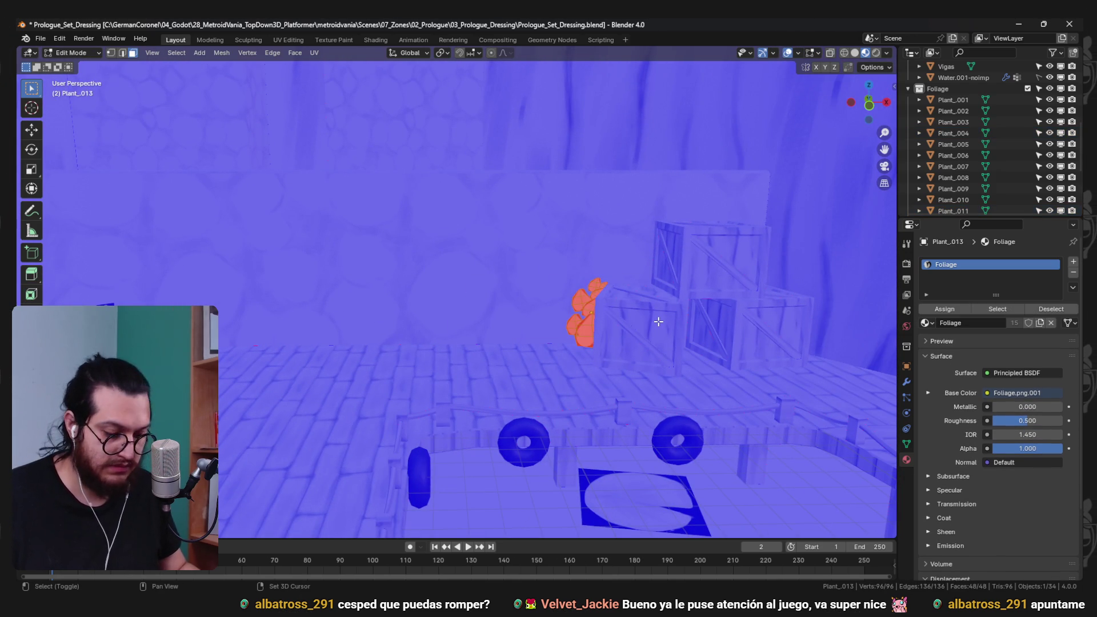
drag(485, 368, 524, 327)
key(shift+z)
key(z)
click(574, 328)
key(alt+a)
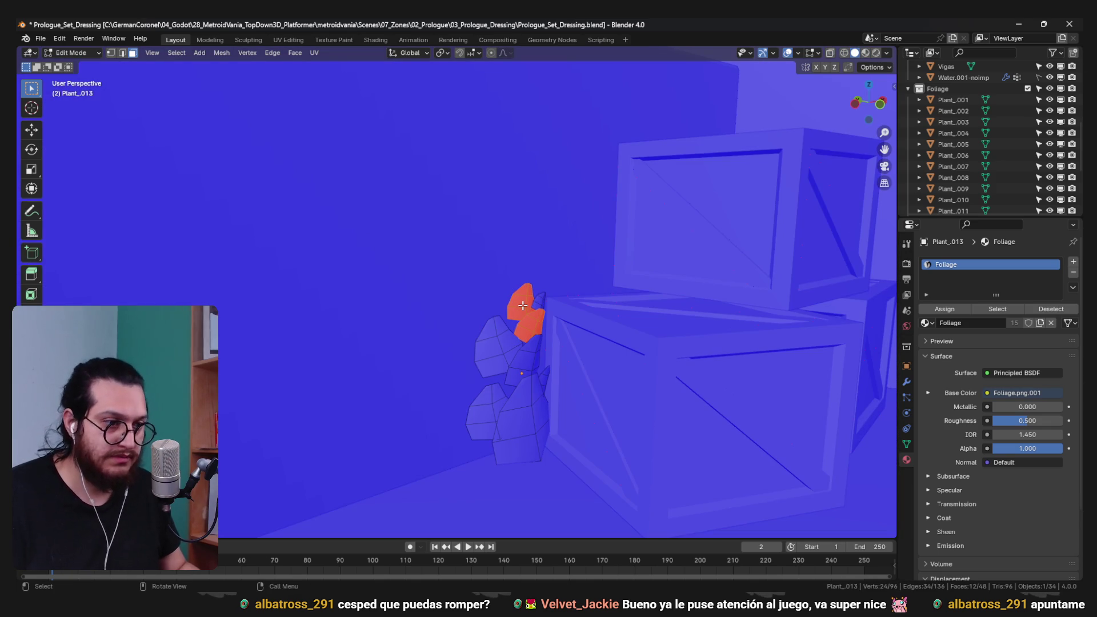
key(ctrl+Tab)
- Flip the faces of the red plants near the fence and by the character outward
drag(529, 387, 395, 380)
scroll(down, 3)
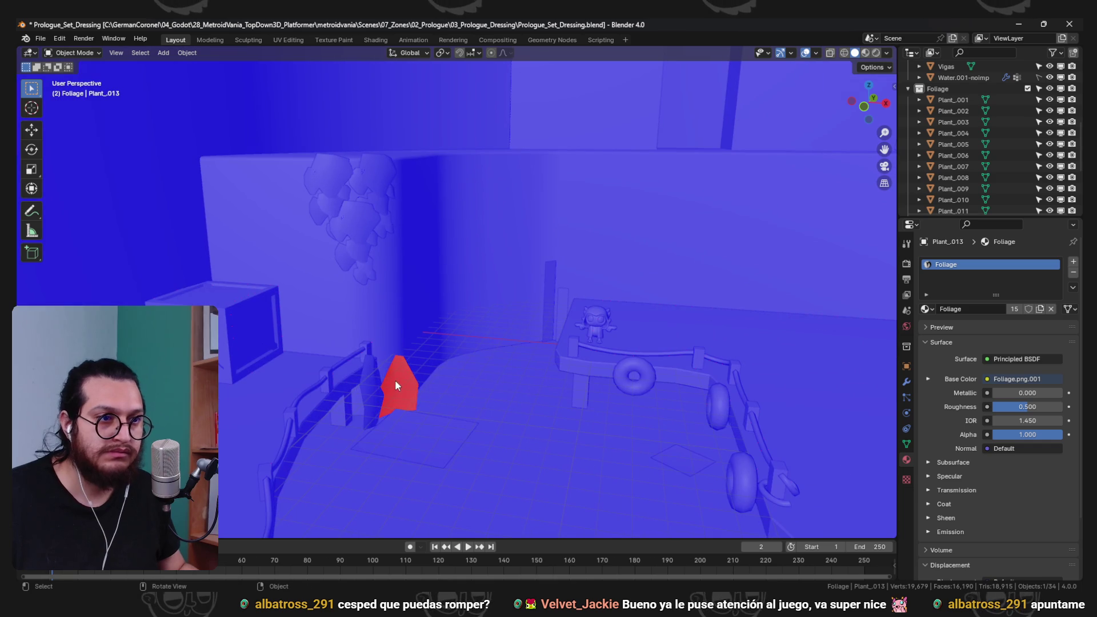
click(395, 379)
key(Tab)
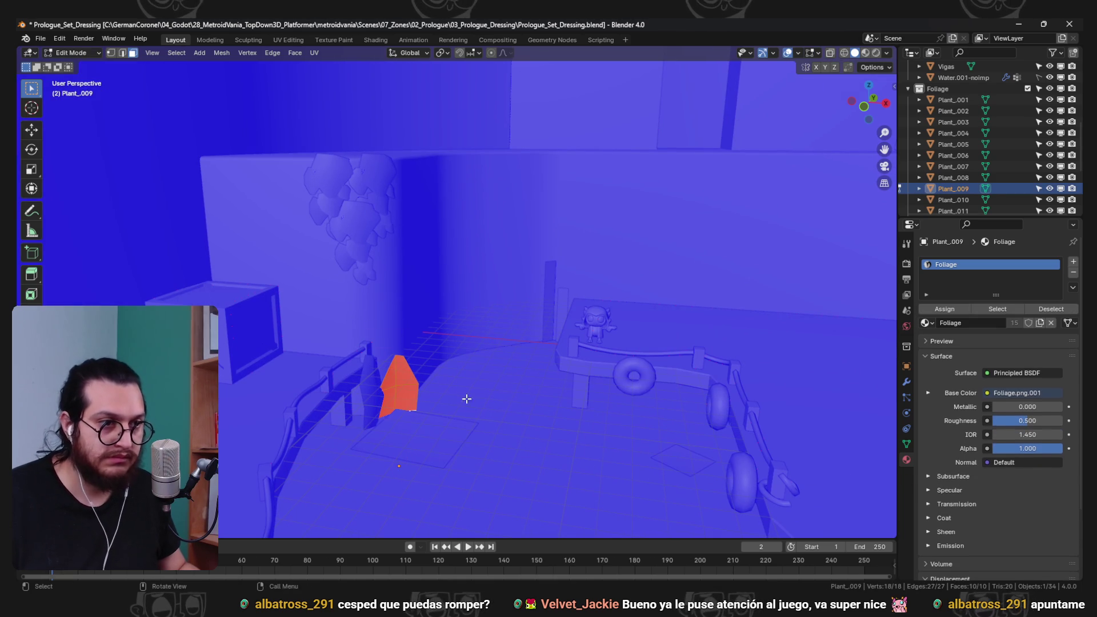
key(Tab)
scroll(up, 3)
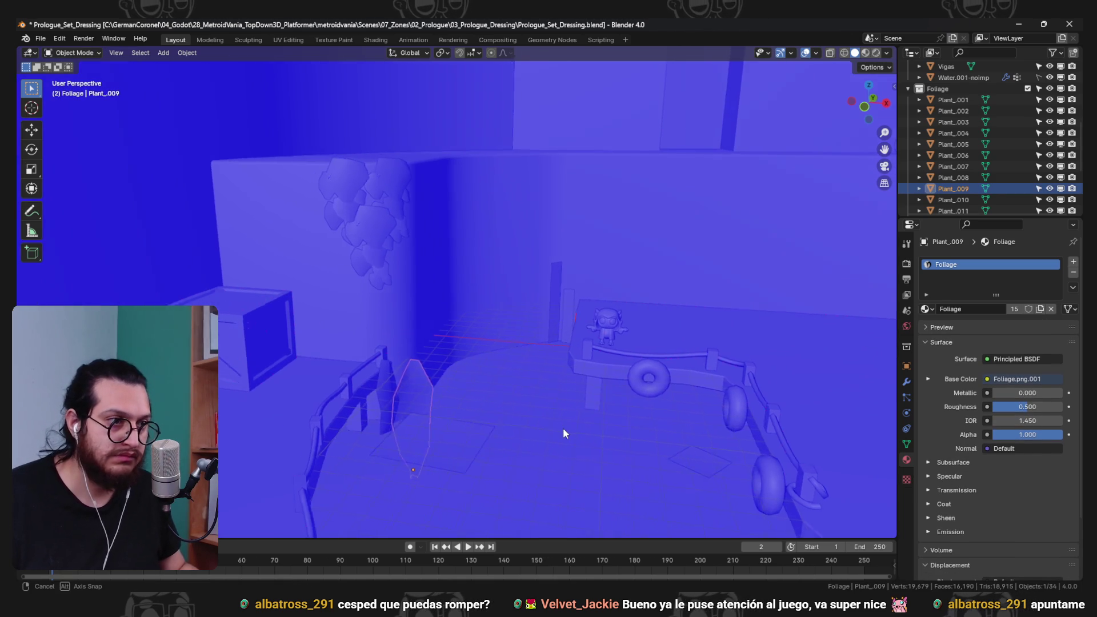
click(626, 332)
key(Tab)
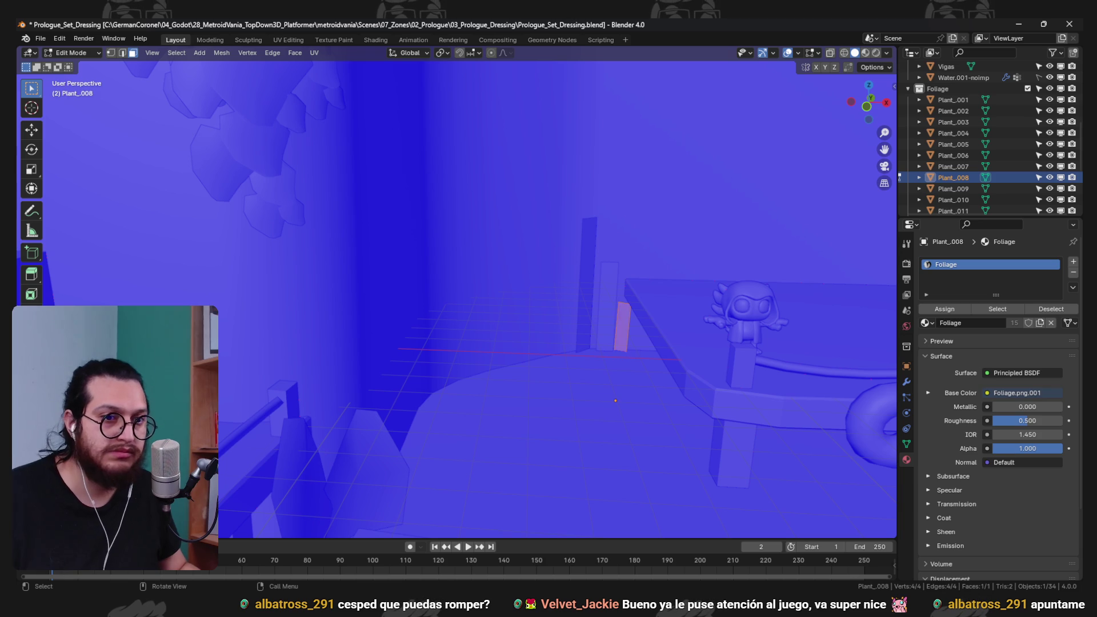
scroll(down, 3)
key(Tab)
- Save Prologue_Set_Dressing.blend and turn off the Face Orientation overlay
key(ctrl+s)
click(815, 52)
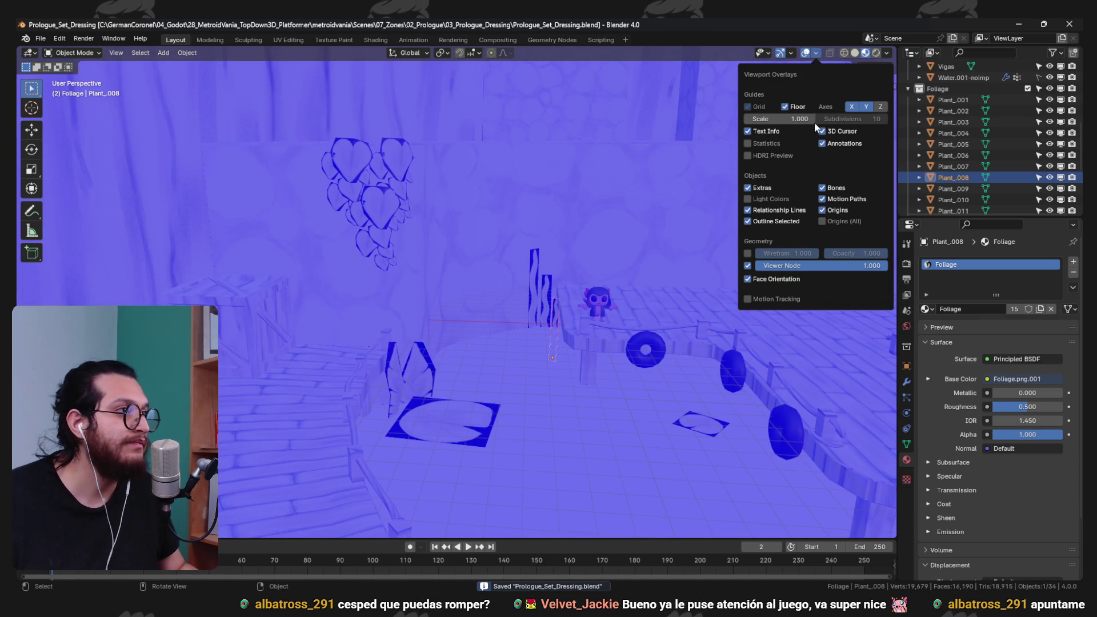
click(783, 282)
- Deselect the plant and orbit around the tyre table and platforms, then duplicate a ground foliage plane
drag(628, 320, 502, 310)
key(alt+a)
scroll(up, 3)
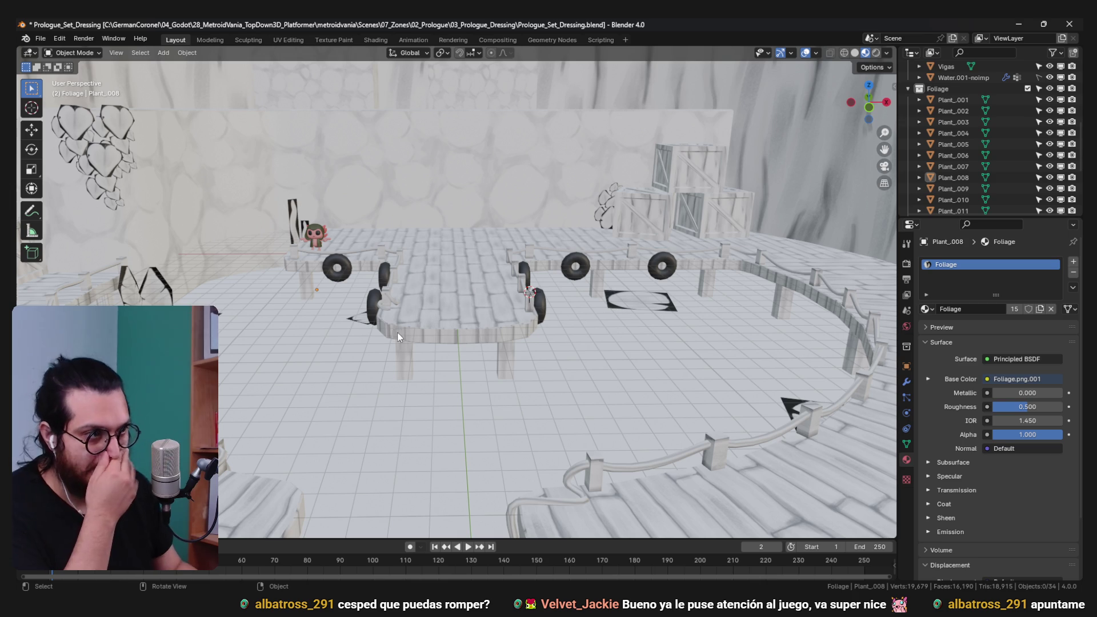
drag(579, 274, 502, 301)
drag(492, 300, 507, 302)
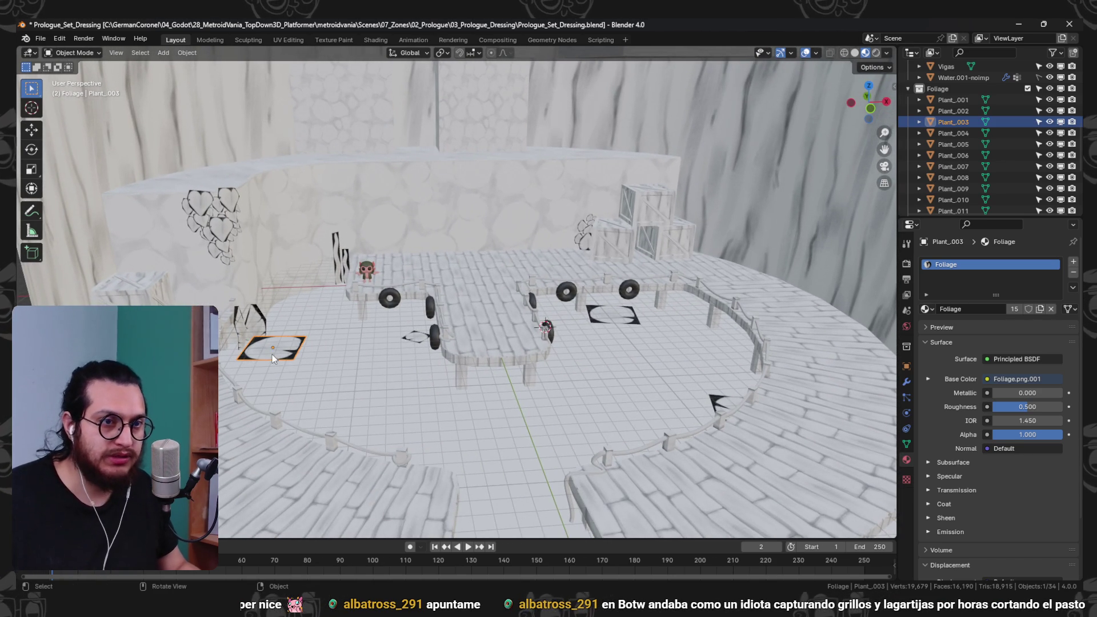
key(shift+d)
- Slide the duplicated foliage plane along Y and frame it from the top view
key(y)
click(559, 336)
key(KP_7)
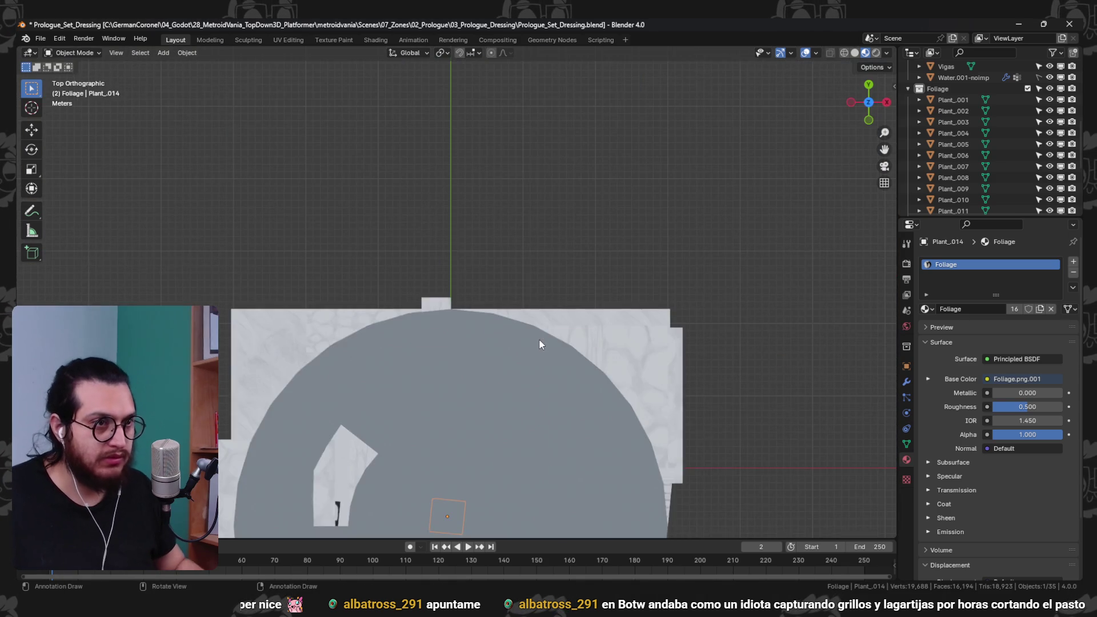
key(KP_Decimal)
- Hide the Trunk_Limit.001 wall to get a clear view of the level
drag(531, 314, 557, 190)
scroll(down, 3)
scroll(down, 3)
scroll(up, 3)
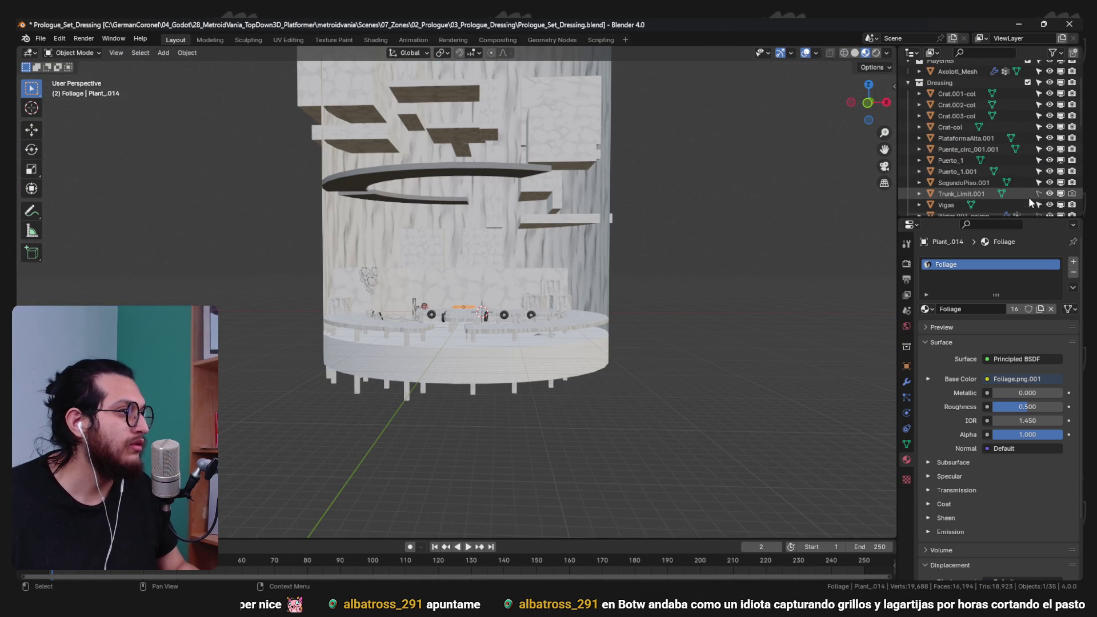
click(1049, 194)
scroll(up, 3)
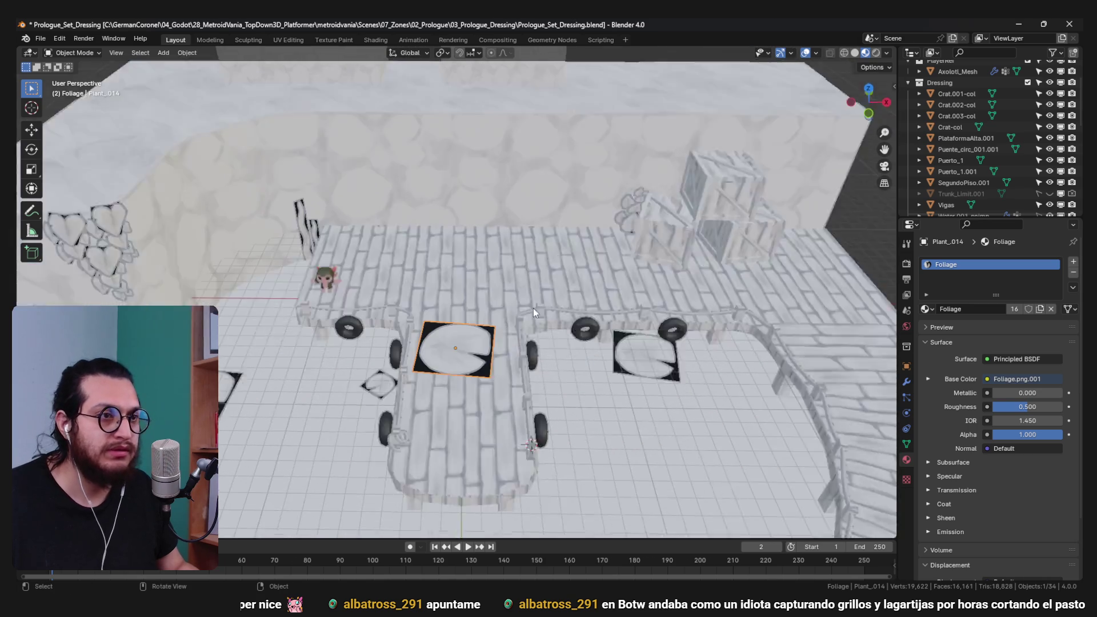
key(KP_7)
drag(498, 317, 475, 293)
scroll(up, 3)
- Lower the new foliage plane along Z and fine-tune its height on the walkway
key(g)
key(z)
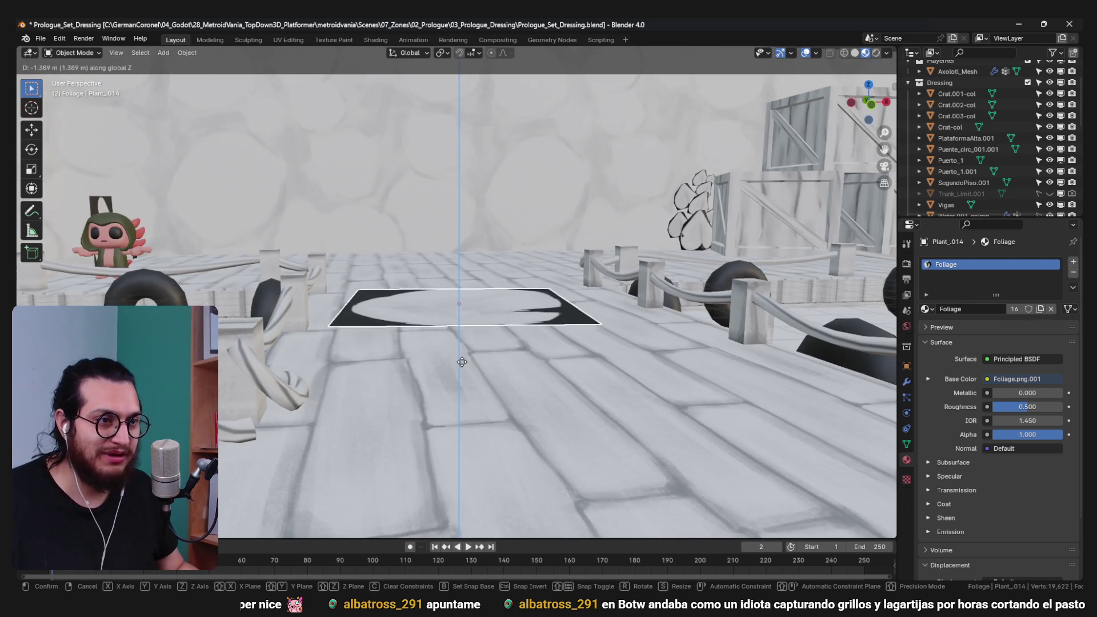
click(453, 359)
key(KP_7)
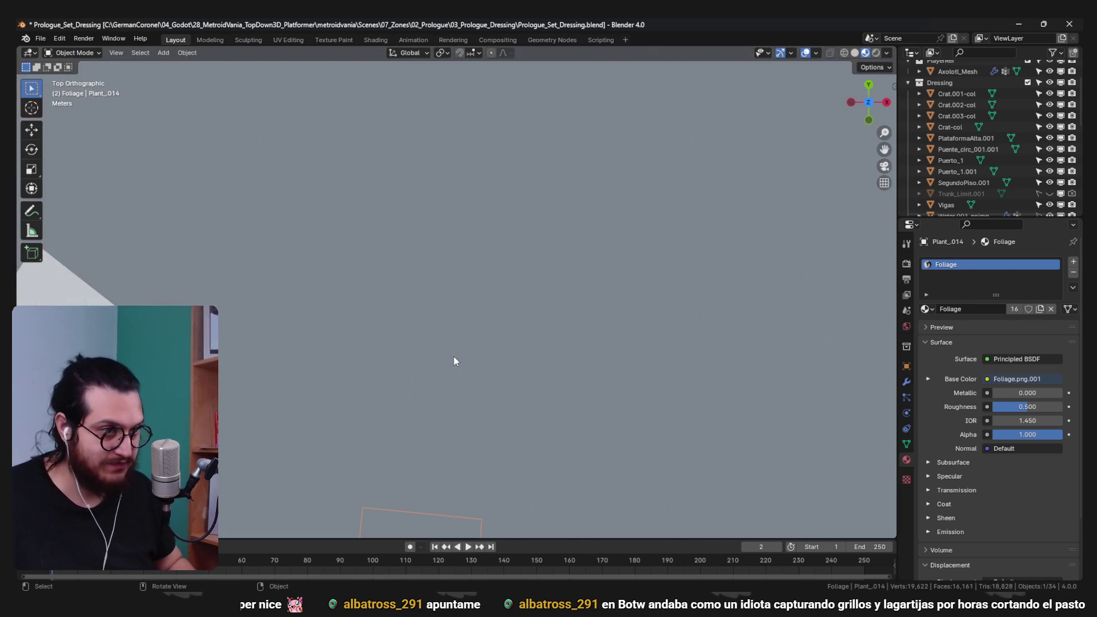
key(shift+z)
drag(277, 396, 505, 337)
key(shift+z)
drag(333, 116, 508, 283)
scroll(up, 3)
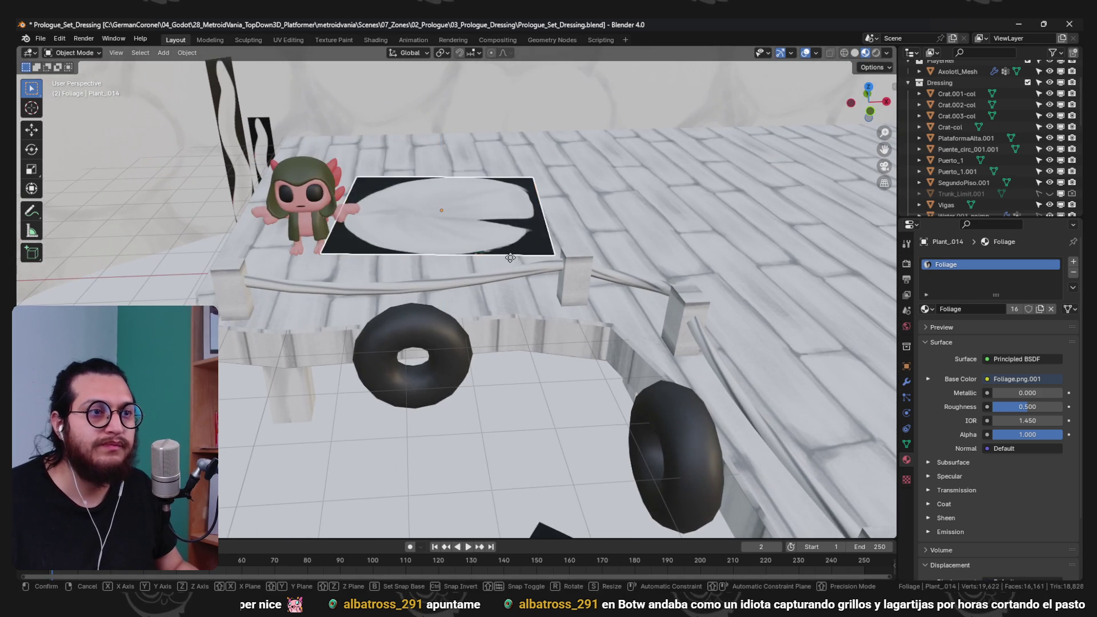
key(g)
key(z)
click(479, 201)
- Set the plane on the platform, rotate it about the vertical axis, and shift it along Y
scroll(down, 3)
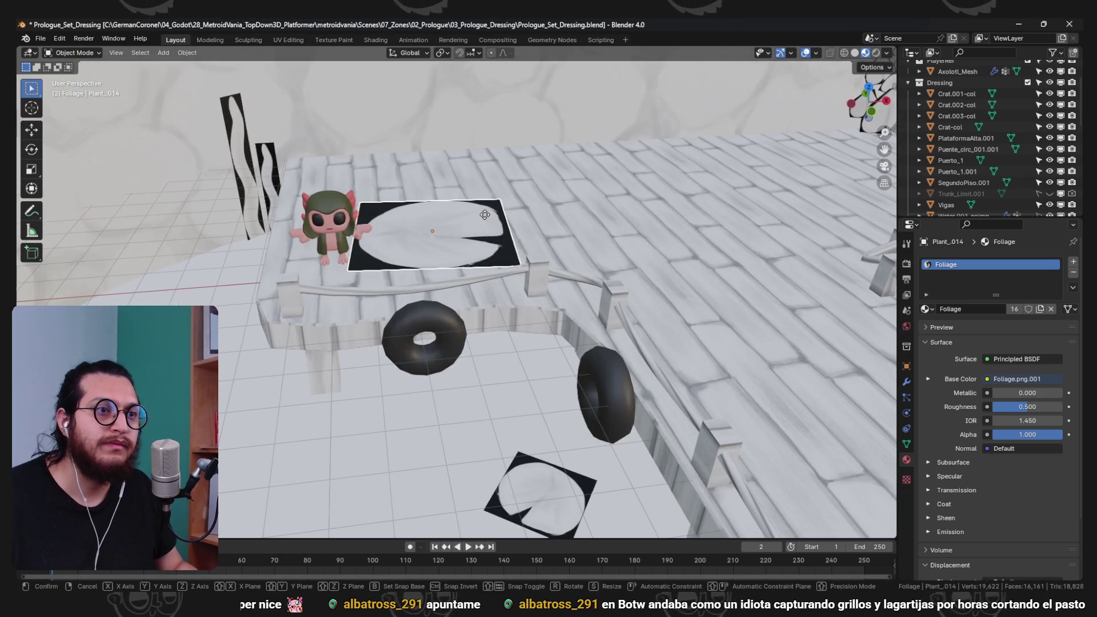
key(g)
key(z)
click(605, 150)
key(r)
click(581, 252)
key(x)
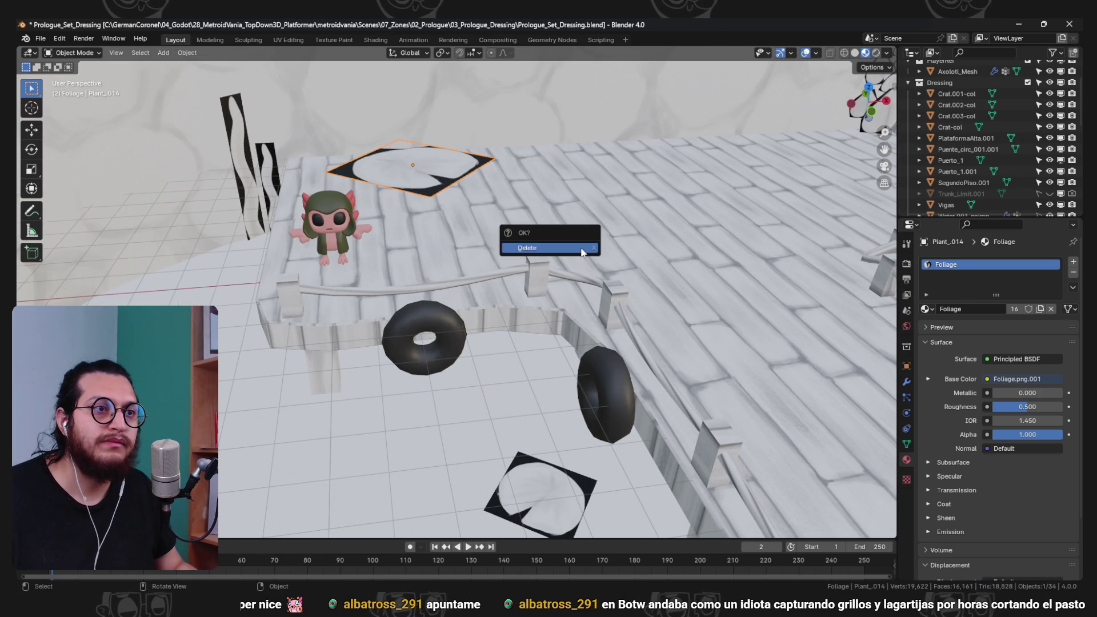
key(g)
key(y)
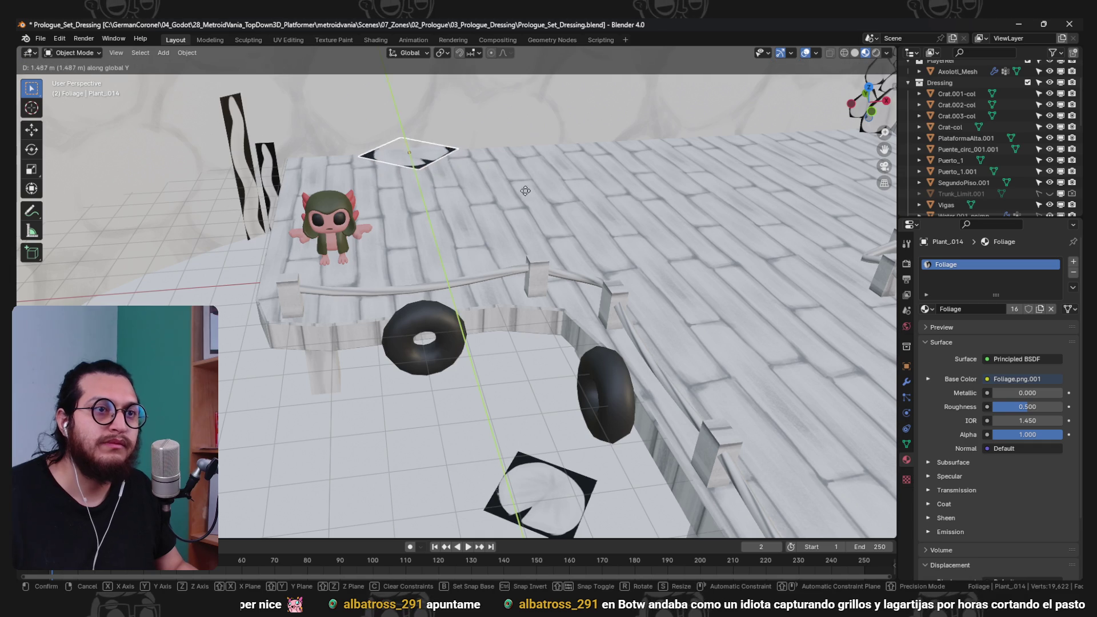
click(486, 196)
- Duplicate the foliage plane and place the copy beside the crates
key(shift+d)
key(y)
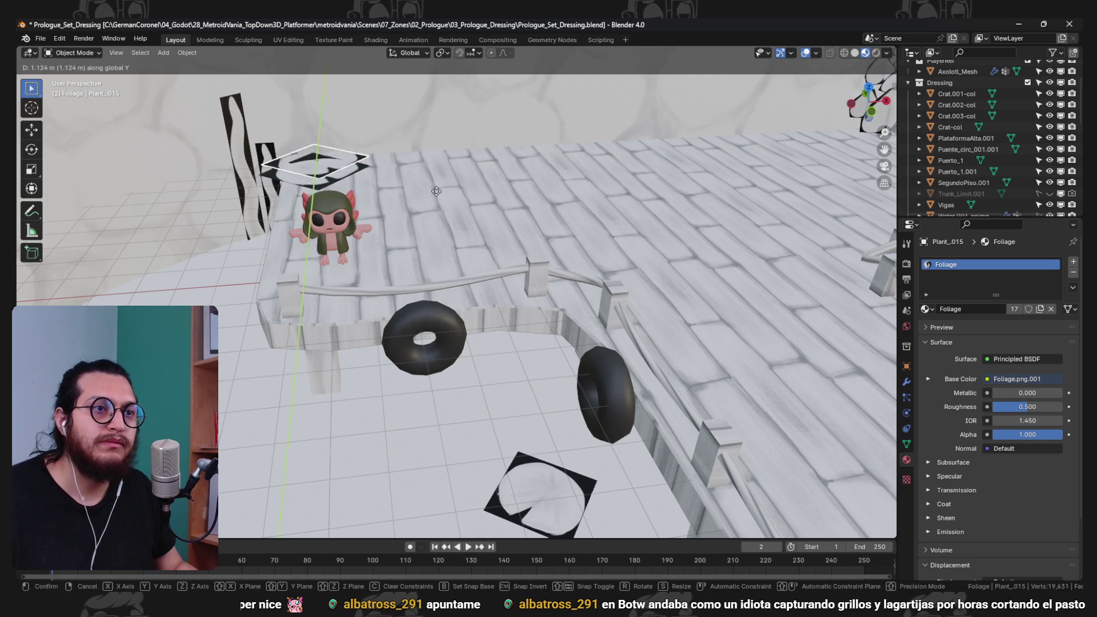
click(495, 278)
key(g)
drag(517, 253, 348, 276)
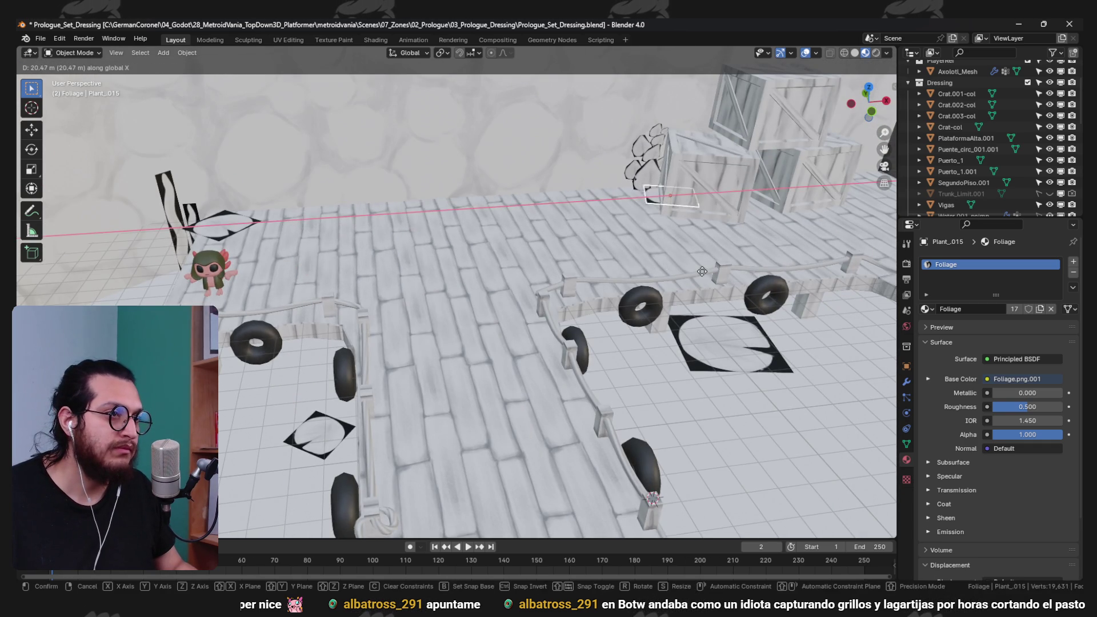
click(25, 262)
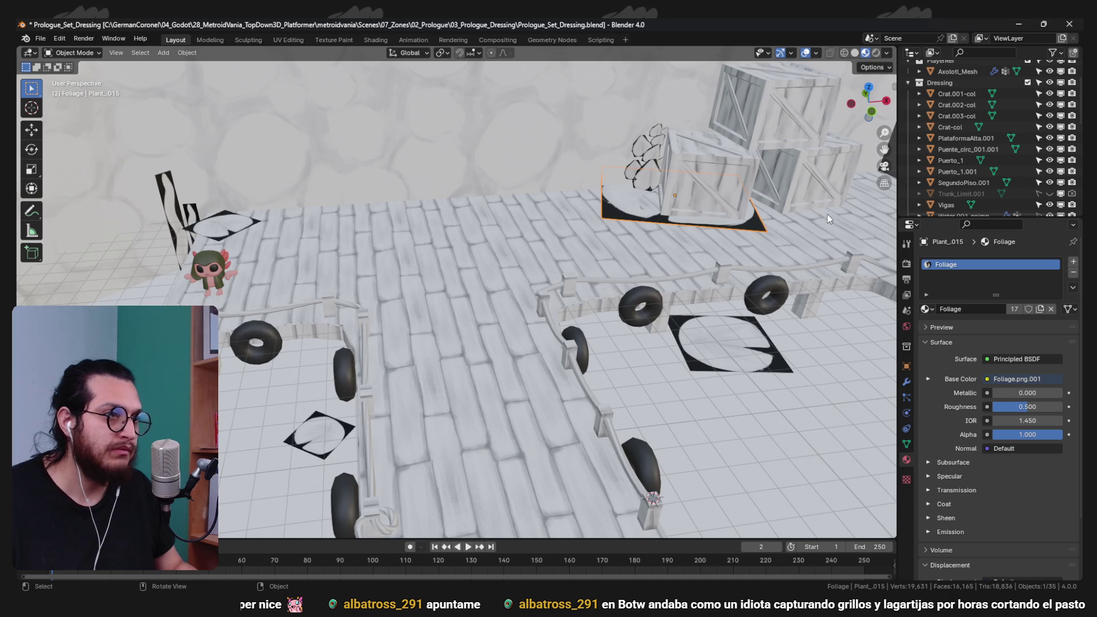
scroll(up, 3)
- Adjust the crate-side copy's height along Z
key(g)
key(z)
scroll(up, 3)
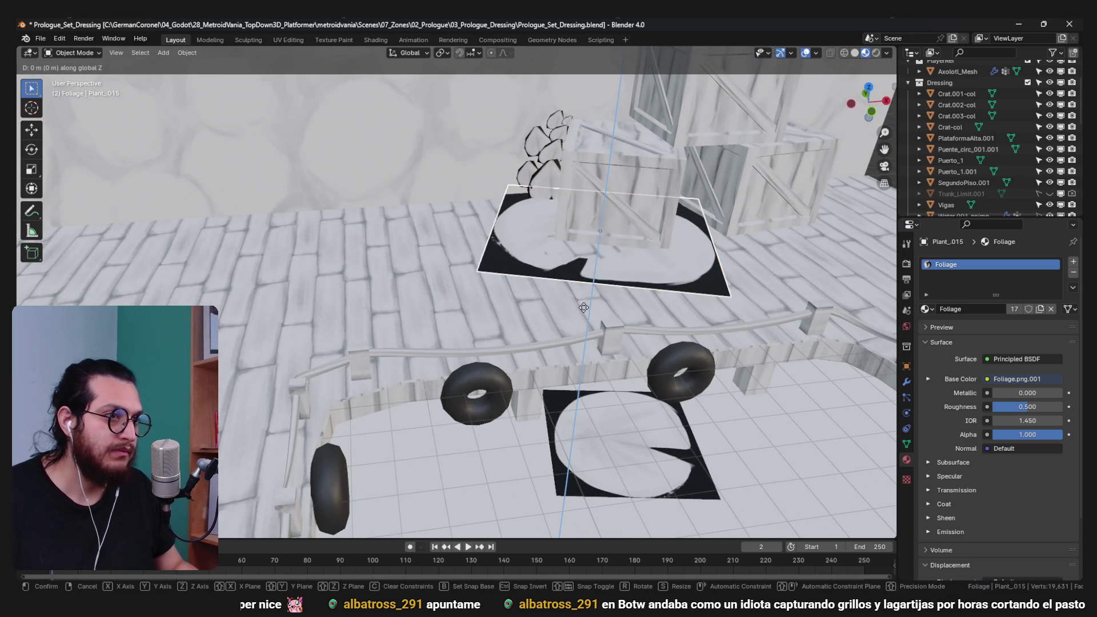
click(579, 279)
drag(580, 278, 556, 280)
scroll(up, 3)
- Duplicate the crate-side plane along X and shrink the new copy
key(shift+d)
key(x)
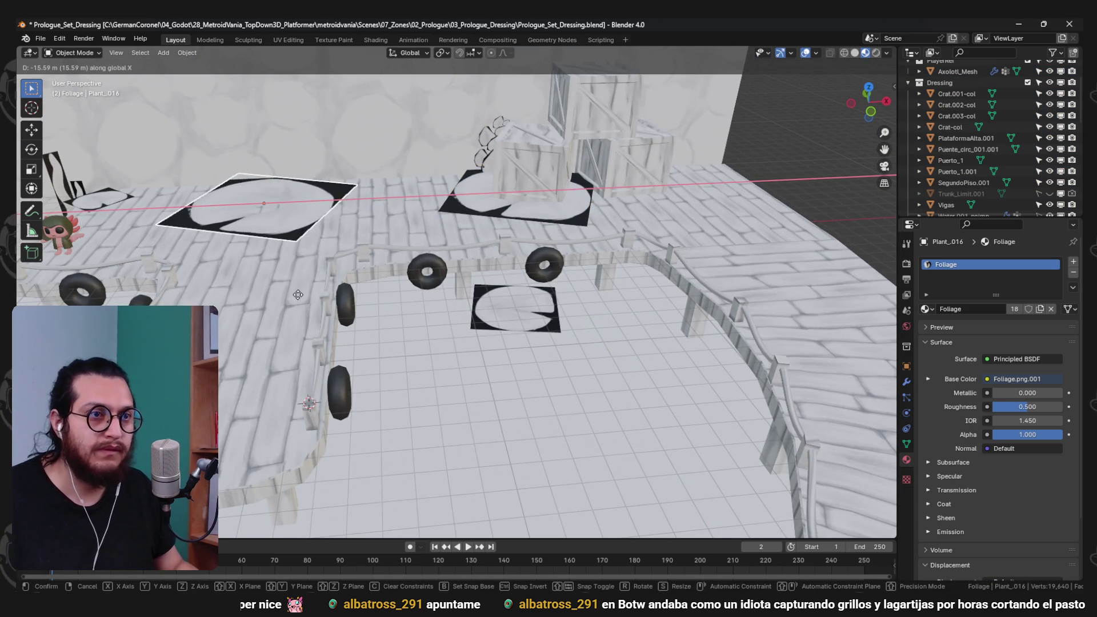
click(252, 328)
scroll(up, 3)
scroll(down, 3)
drag(469, 381, 547, 324)
key(s)
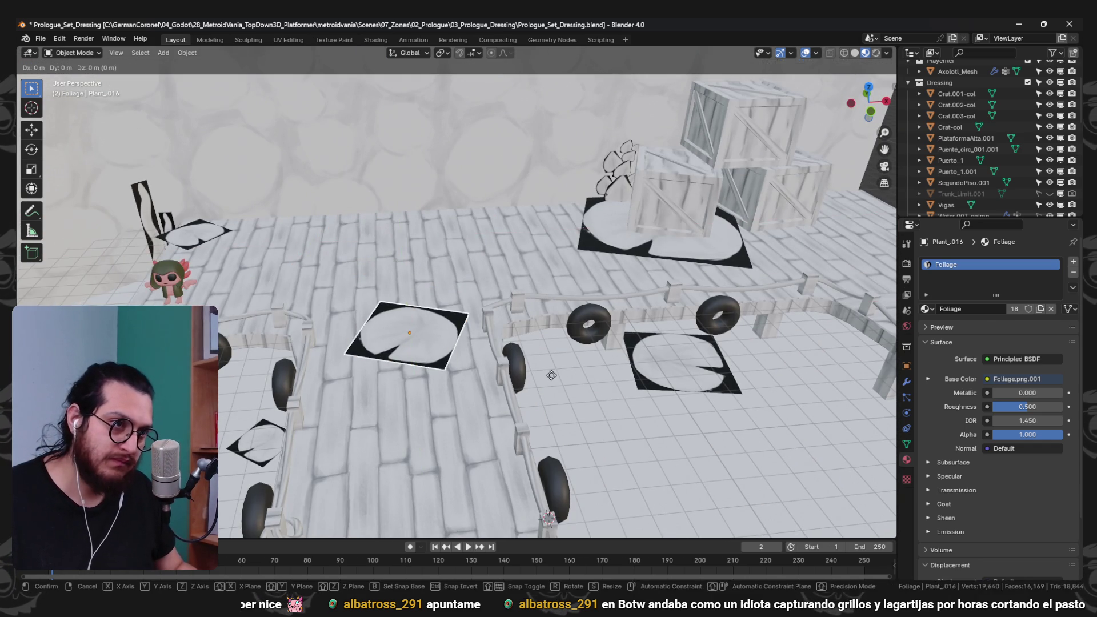
click(577, 385)
- Shrink the foliage plane further and nudge it along X and down in Z
key(KP_Decimal)
drag(582, 388, 735, 348)
key(s)
click(638, 338)
key(g)
key(x)
click(660, 344)
drag(660, 344, 642, 323)
key(g)
key(z)
click(647, 439)
drag(647, 439, 523, 335)
- Add a rotated copy of the plane beside the railing, sliding it along Y
key(shift+d)
key(y)
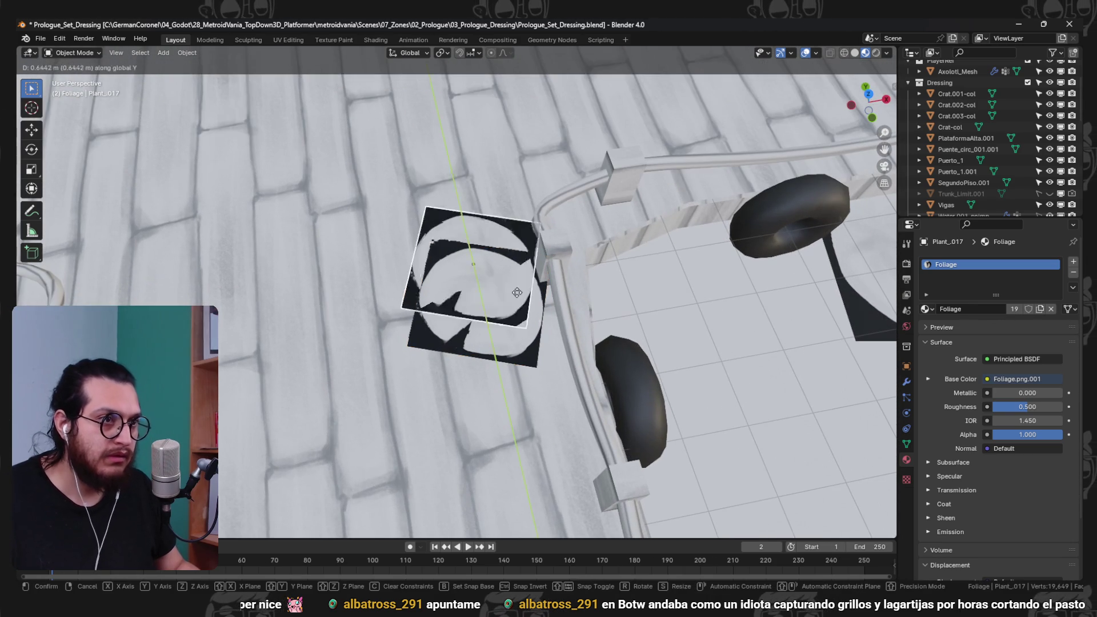
click(639, 370)
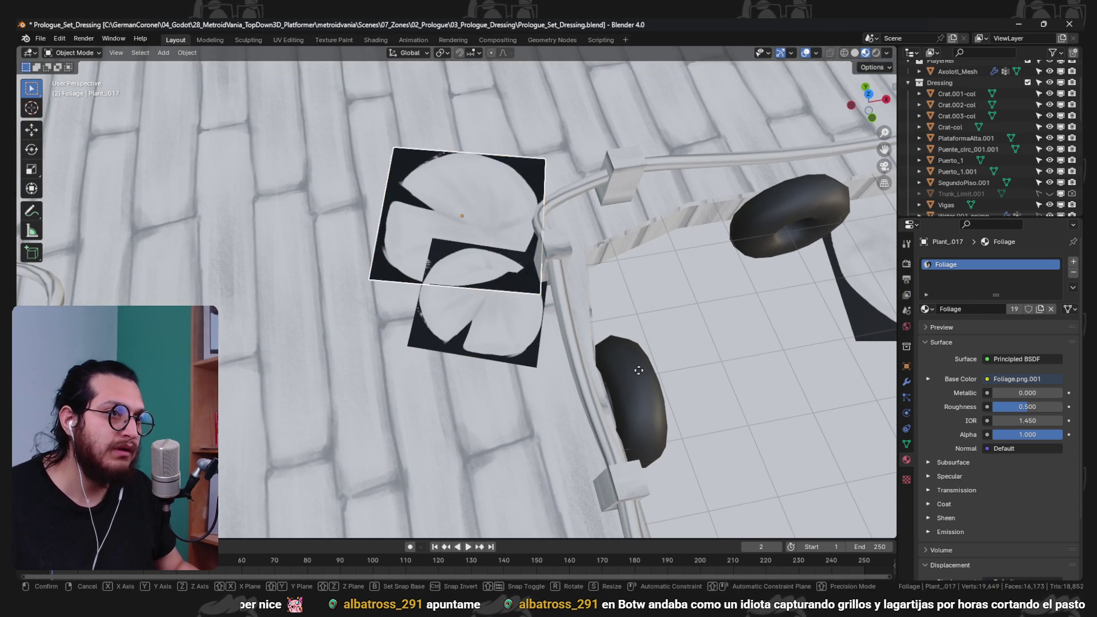
click(697, 372)
key(g)
key(y)
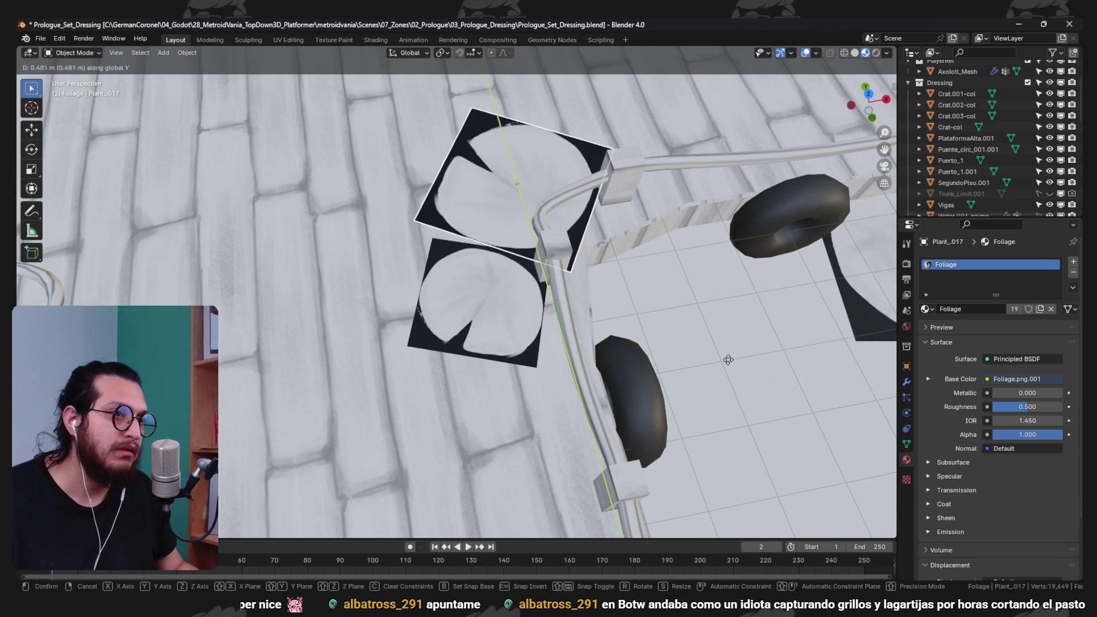
click(728, 359)
drag(727, 359, 354, 189)
- Stand a leaf foliage plane upright by the curved railing, rotated and moved into position
click(285, 118)
scroll(up, 3)
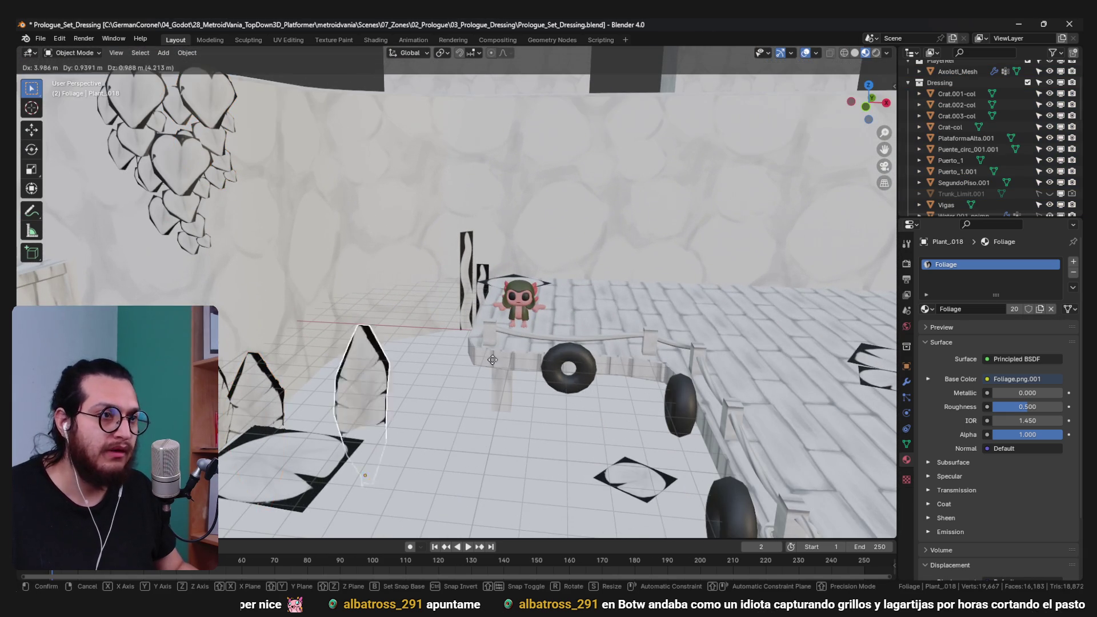
click(781, 268)
drag(781, 268, 702, 305)
click(758, 384)
drag(759, 384, 485, 306)
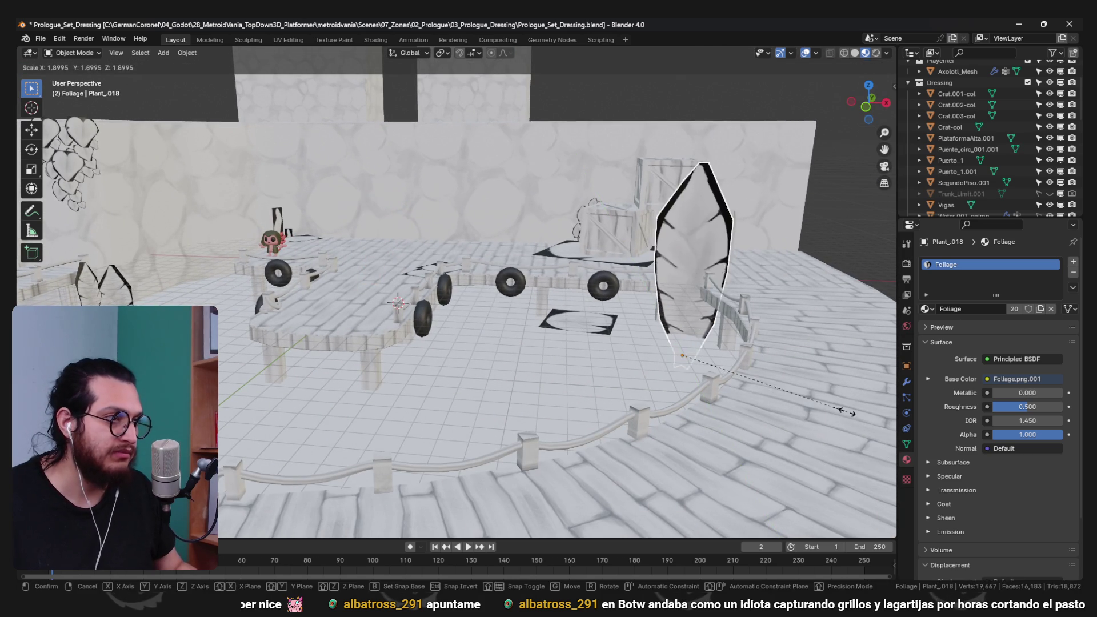
click(764, 417)
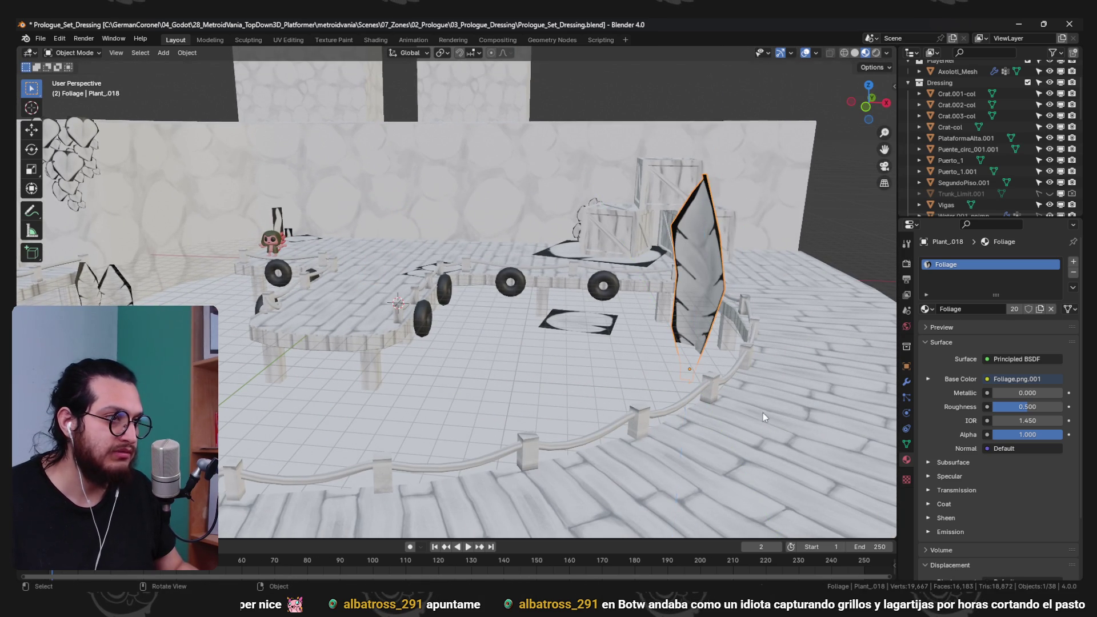
key(r)
click(778, 330)
drag(778, 331, 798, 314)
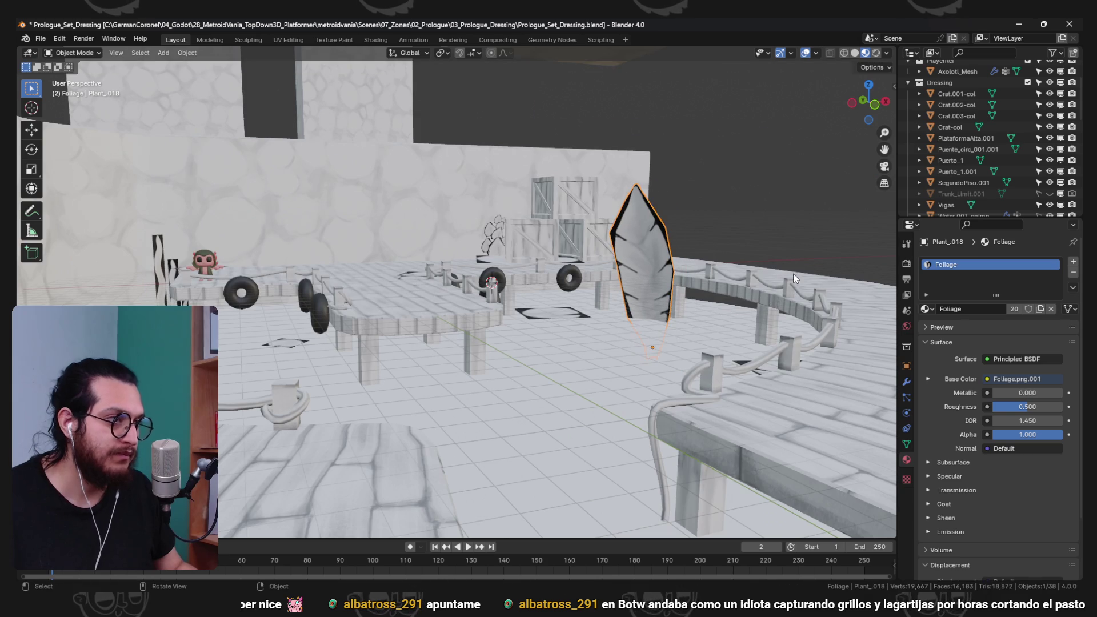
key(KP_Decimal)
drag(659, 262, 602, 317)
key(g)
click(591, 276)
- Add a smaller leaf copy in front of the original, shifted along X and rotated
key(shift+d)
click(510, 396)
key(s)
click(640, 365)
drag(639, 366, 689, 309)
key(g)
key(y)
key(x)
click(619, 366)
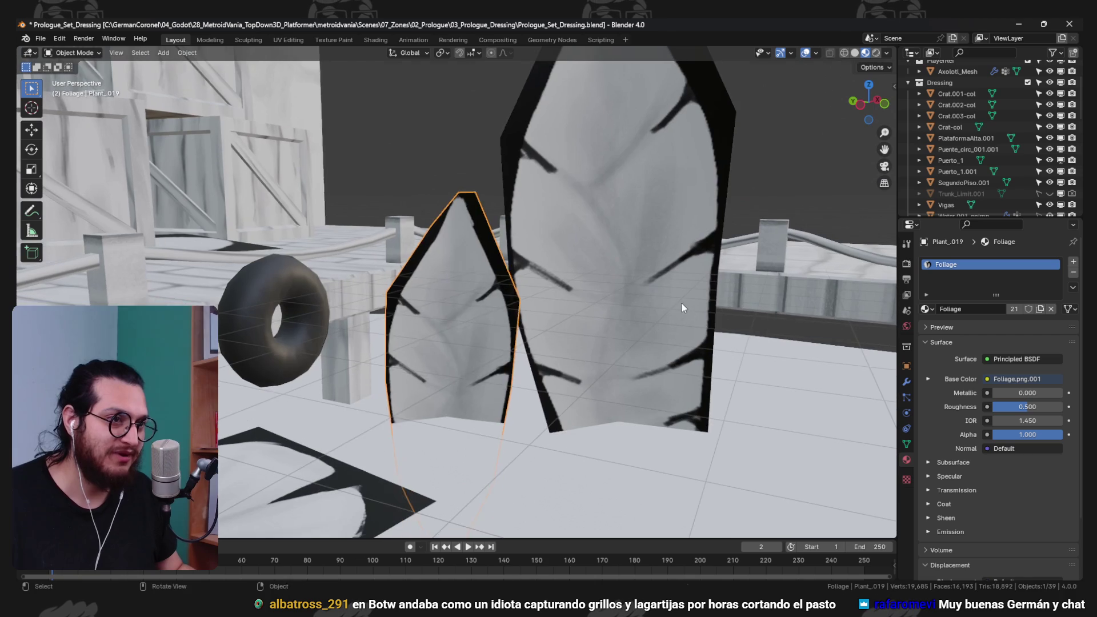
key(r)
click(594, 411)
key(alt+a)
- Save the blend file with the new leaves in place
scroll(down, 3)
drag(594, 406, 526, 367)
scroll(down, 3)
drag(505, 282, 507, 291)
key(ctrl+s)
scroll(up, 3)
- Move and rotate a leaf plane so it stands beside the crates
click(537, 284)
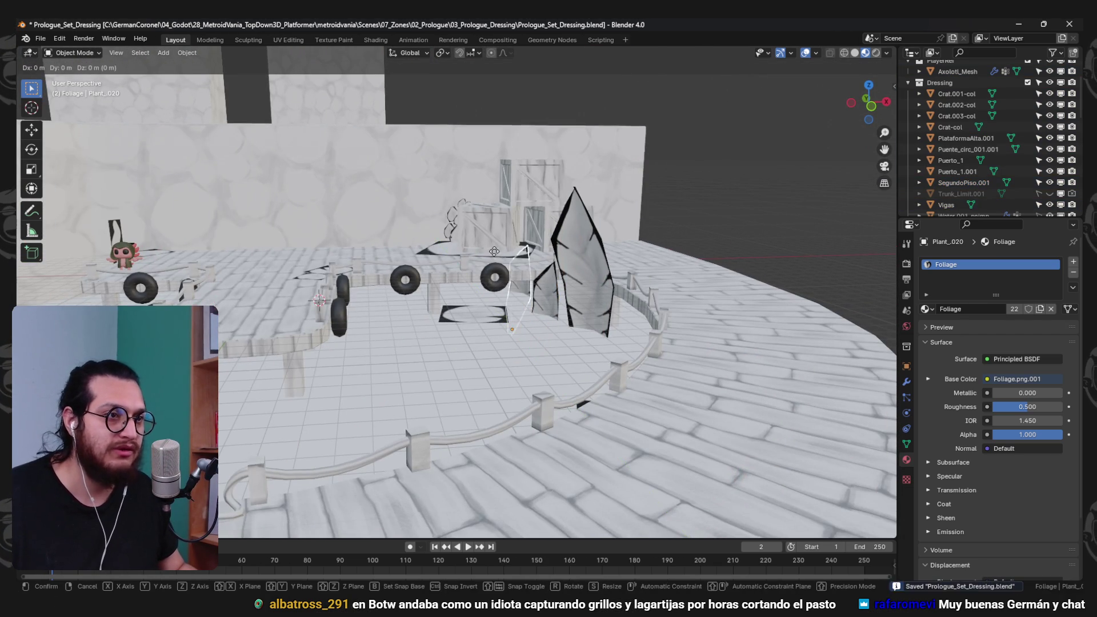
click(489, 179)
drag(489, 179, 570, 296)
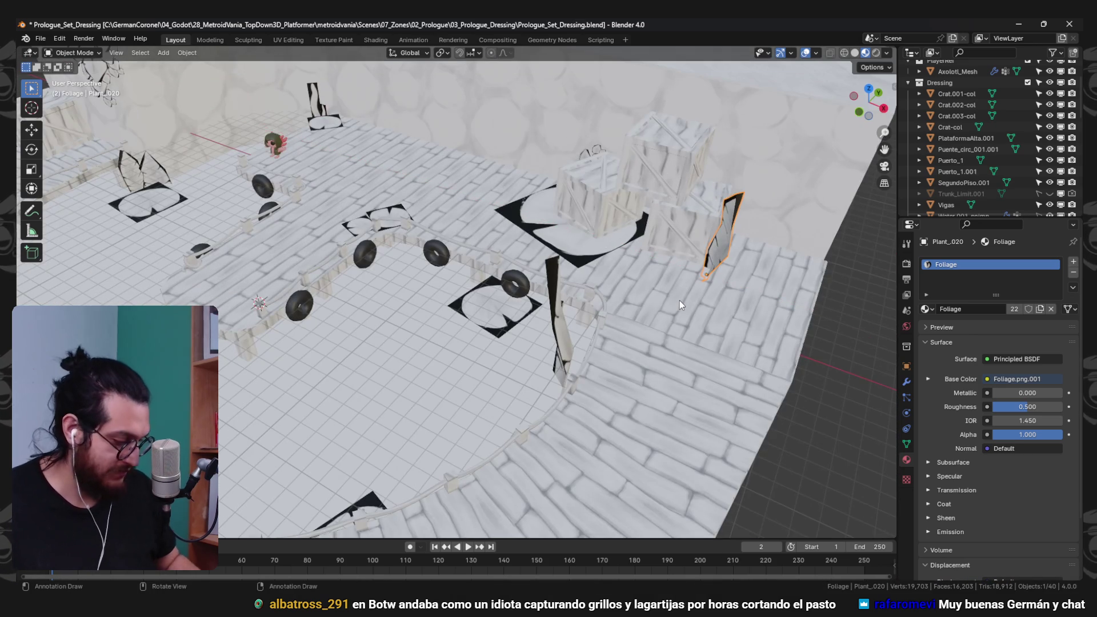
key(KP_Decimal)
drag(604, 218, 681, 362)
drag(759, 251, 802, 357)
key(g)
key(r)
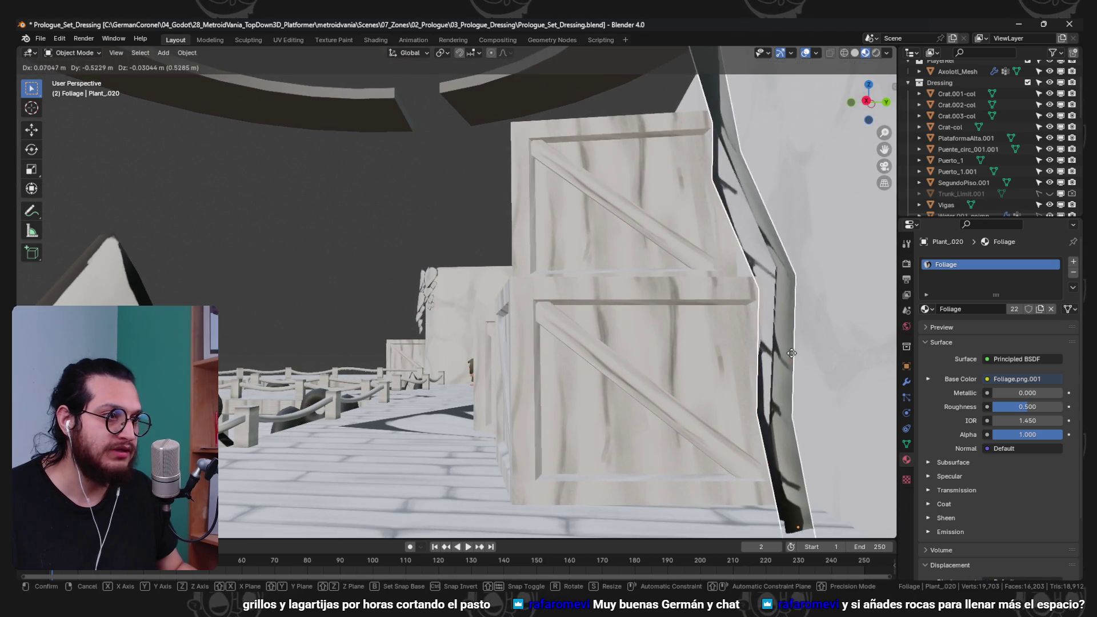
click(843, 372)
drag(843, 372, 500, 289)
- Duplicate the crate-side leaf and place the copy next to it
key(shift+d)
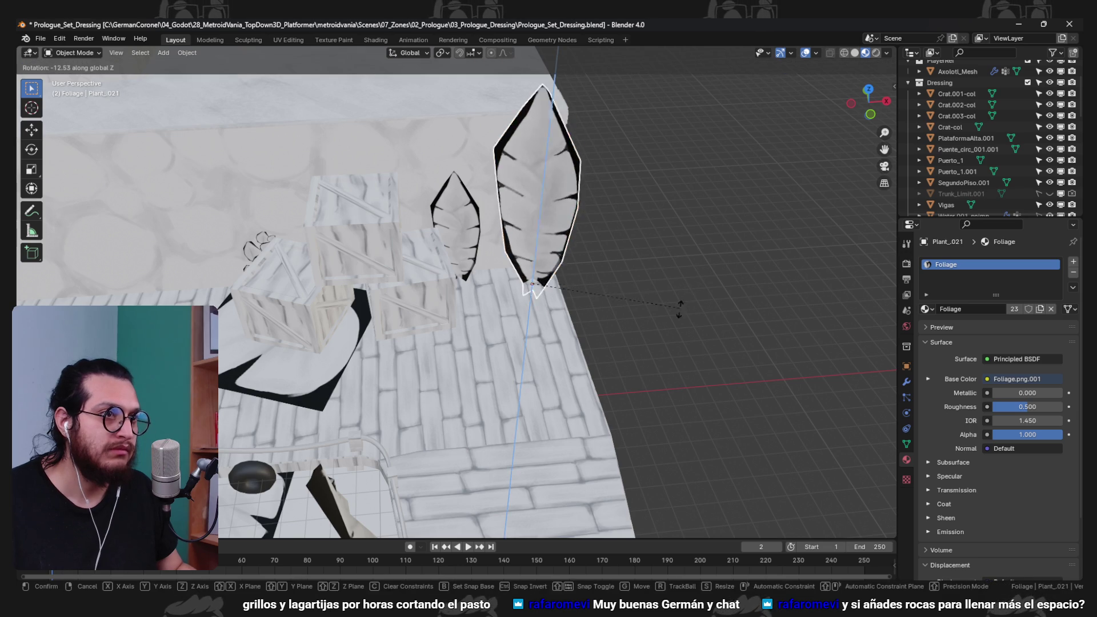
drag(660, 314, 651, 286)
key(g)
click(653, 281)
scroll(down, 3)
drag(513, 317, 721, 326)
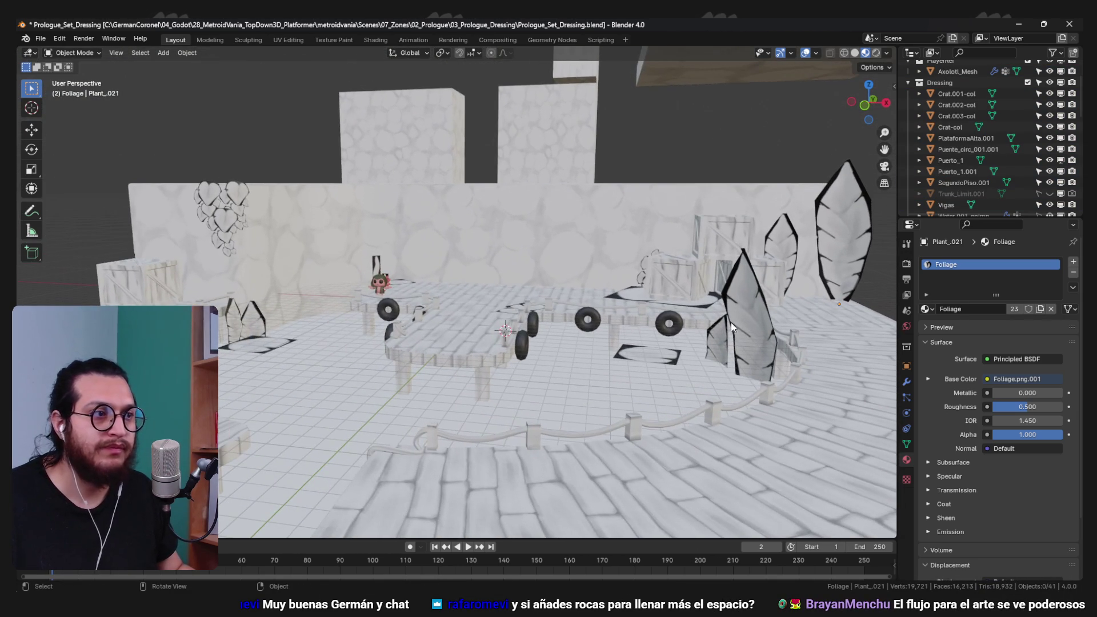
- Add another leaf copy along the X axis and reposition it around the set
key(shift+d)
key(x)
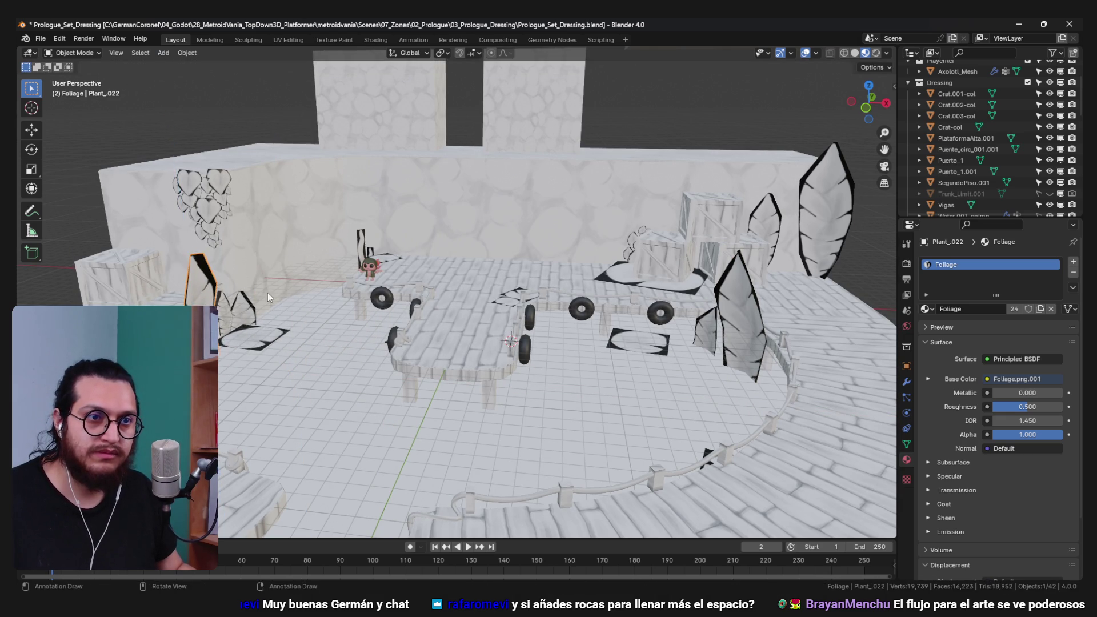
key(g)
scroll(down, 3)
key(g)
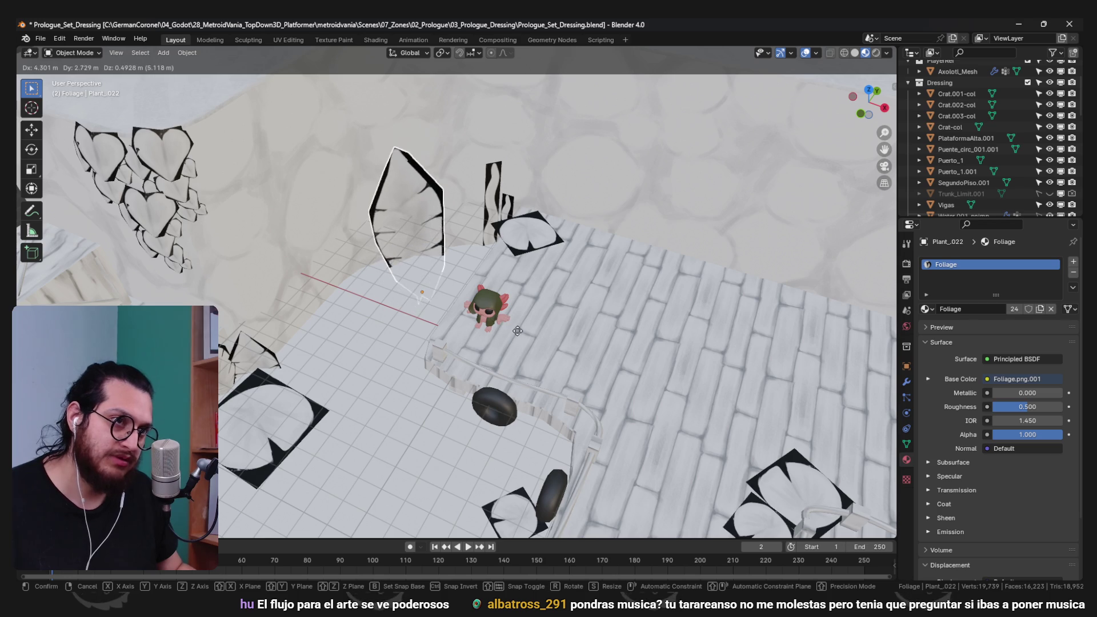
drag(509, 339, 514, 297)
key(g)
- Duplicate a leaf near the character, then move and rotate the copy into place
key(shift+d)
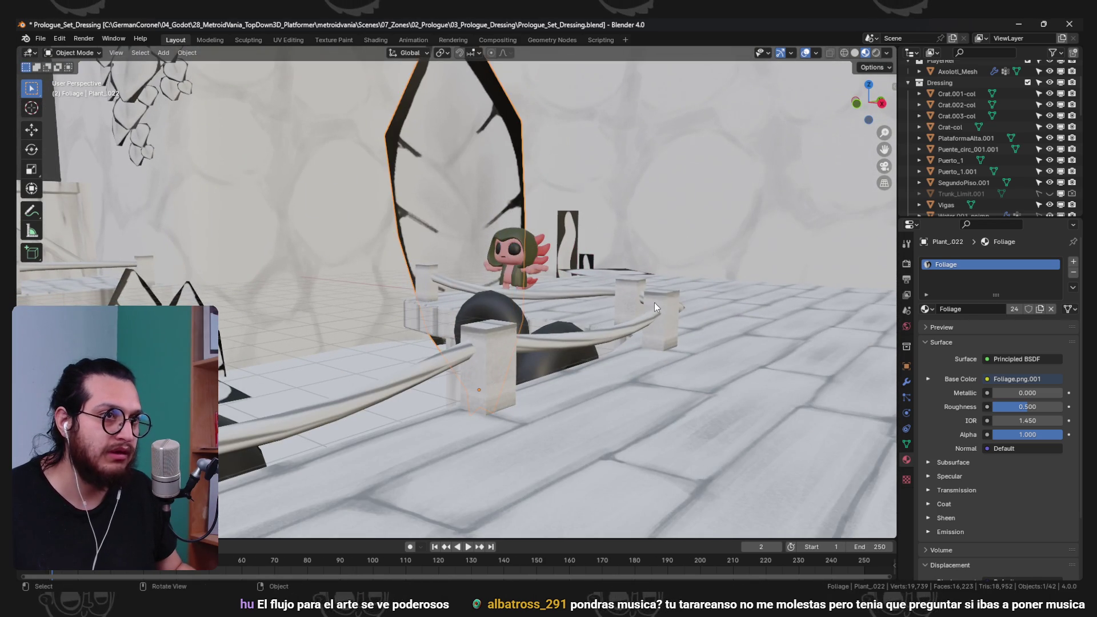
drag(438, 312, 502, 245)
key(g)
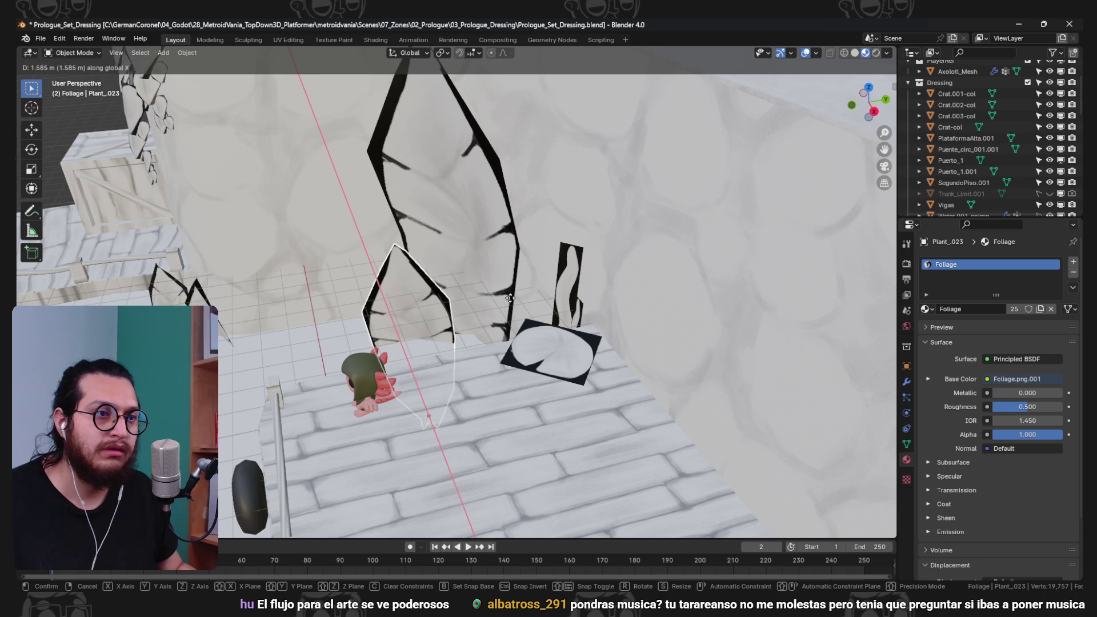
drag(510, 290, 485, 285)
key(r)
click(545, 231)
key(a)
scroll(down, 3)
drag(549, 271, 579, 347)
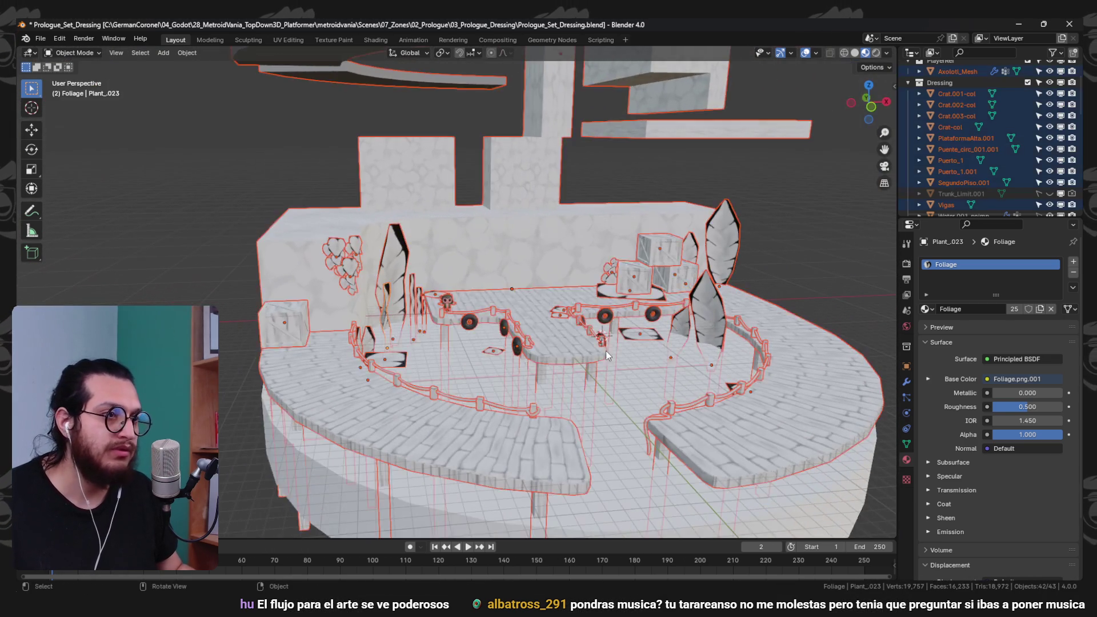
key(alt+a)
key(ctrl+s)
scroll(up, 3)
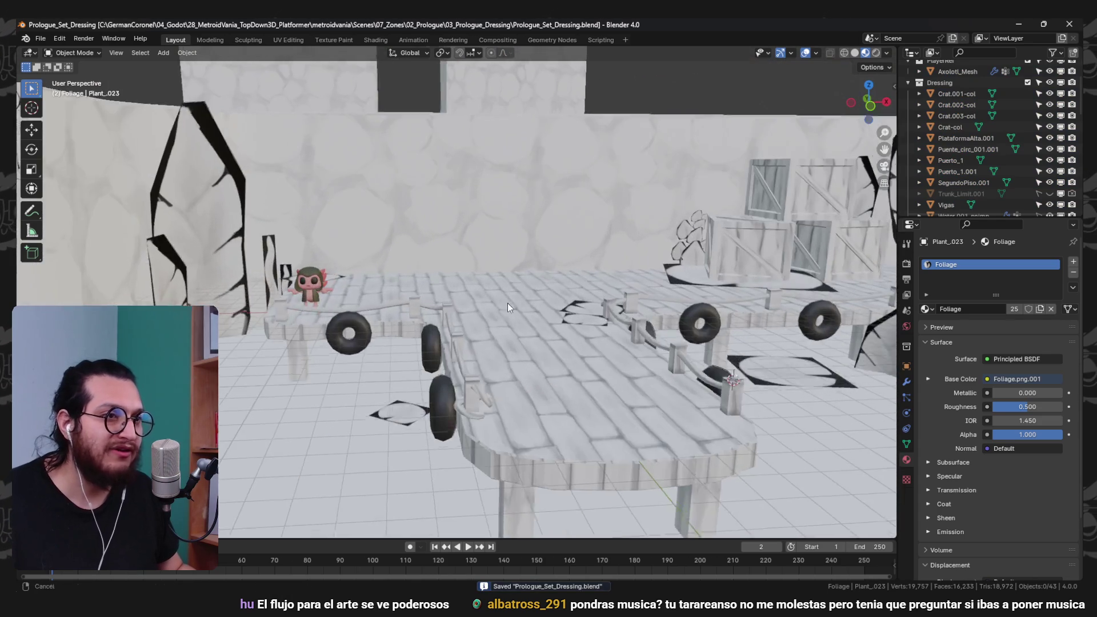
key(shift+d)
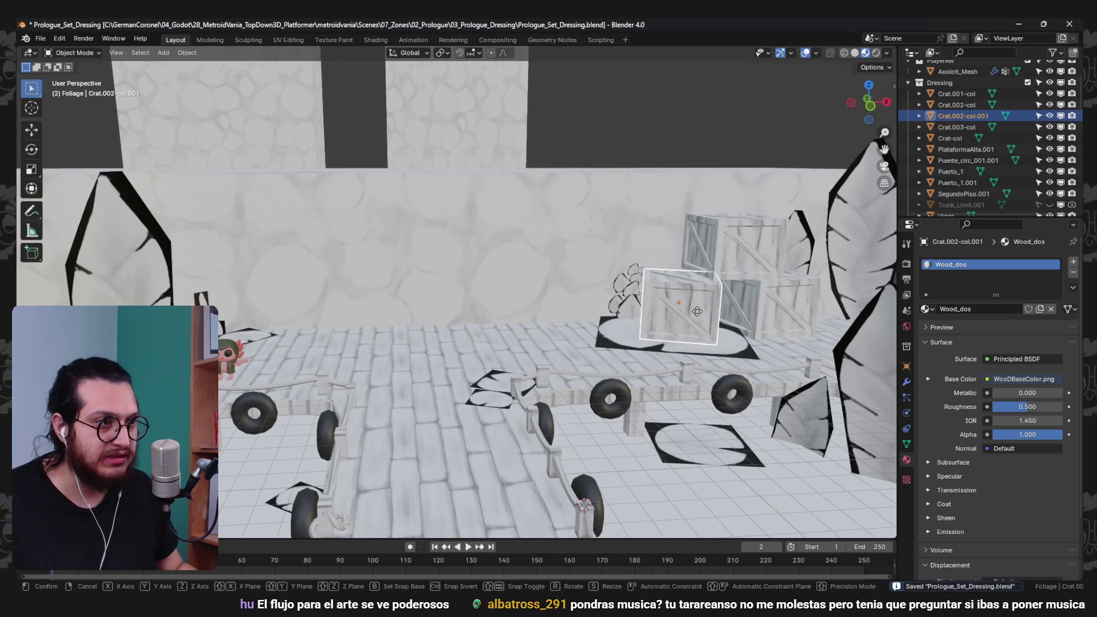
key(x)
key(r)
key(z)
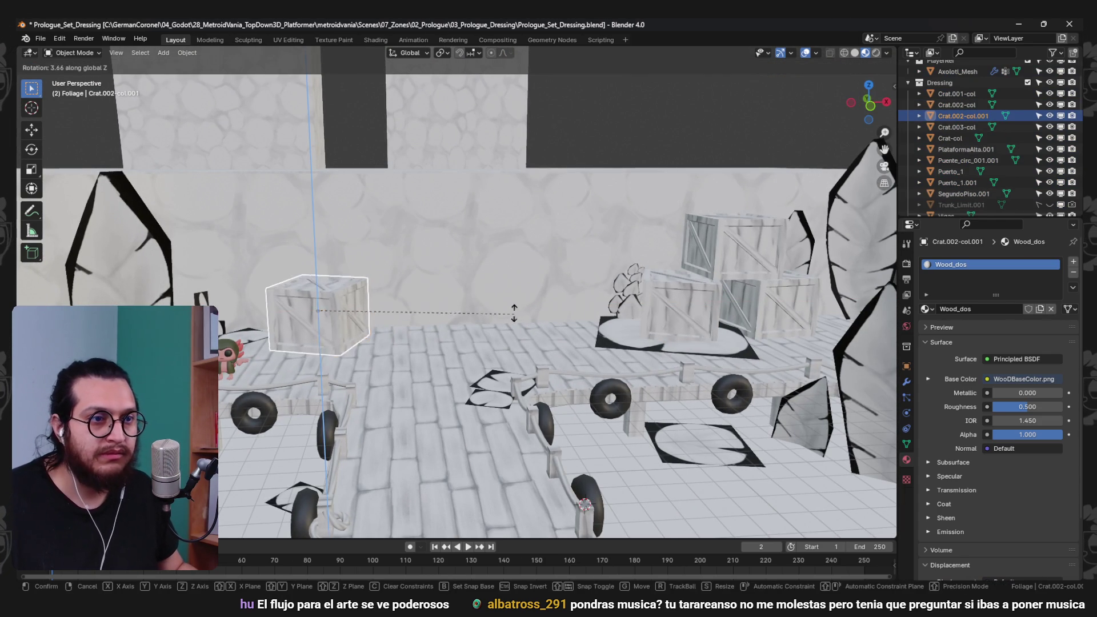
key(g)
key(y)
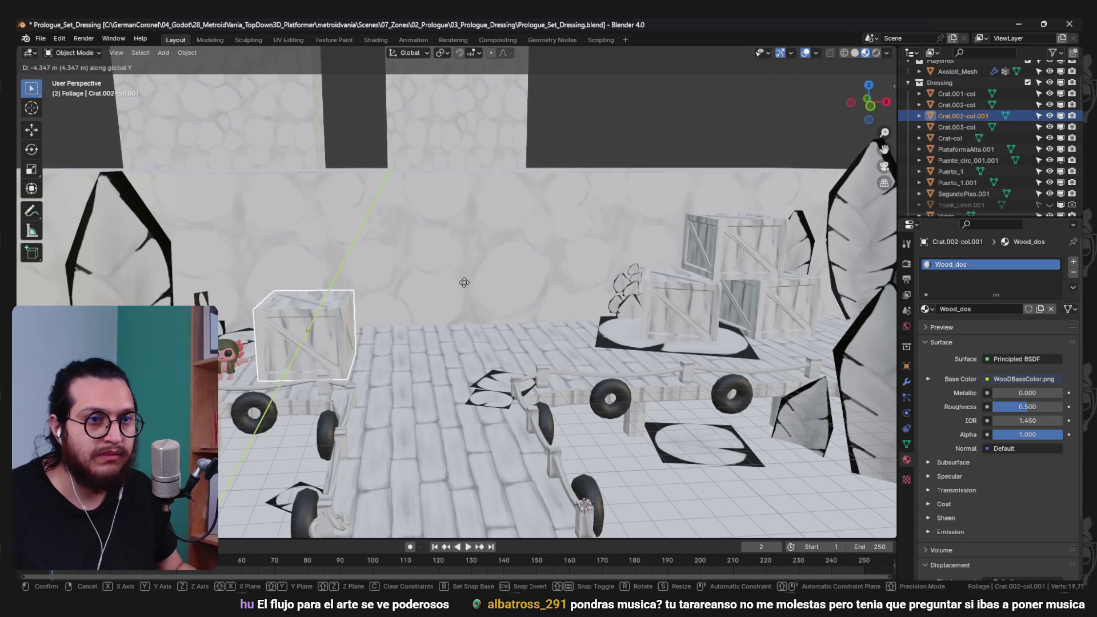
key(KP_Decimal)
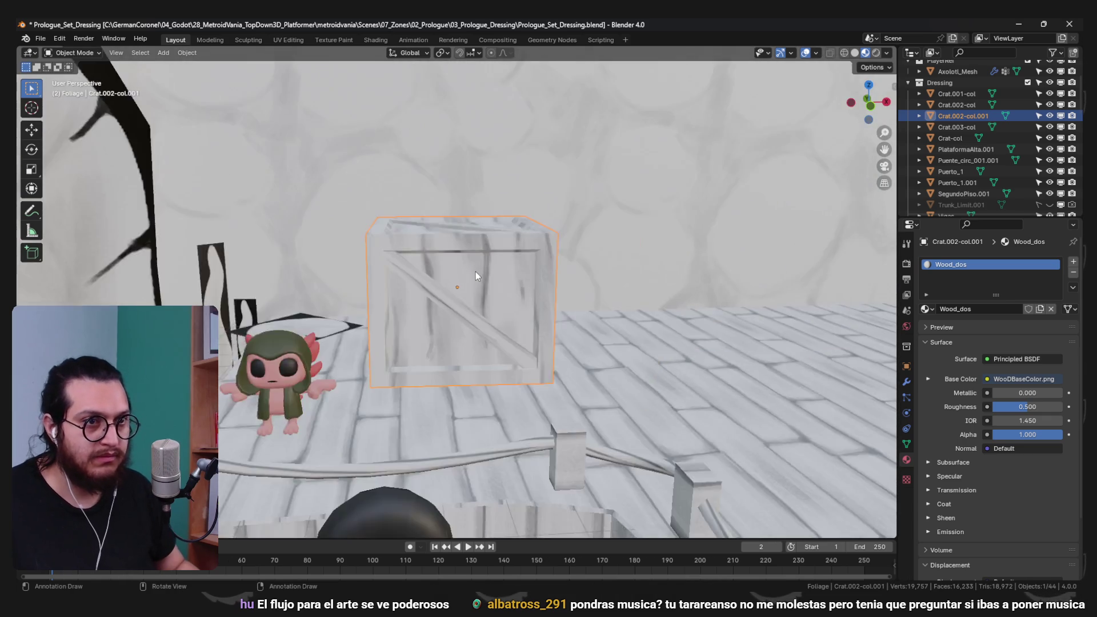
drag(475, 271, 564, 324)
key(g)
key(y)
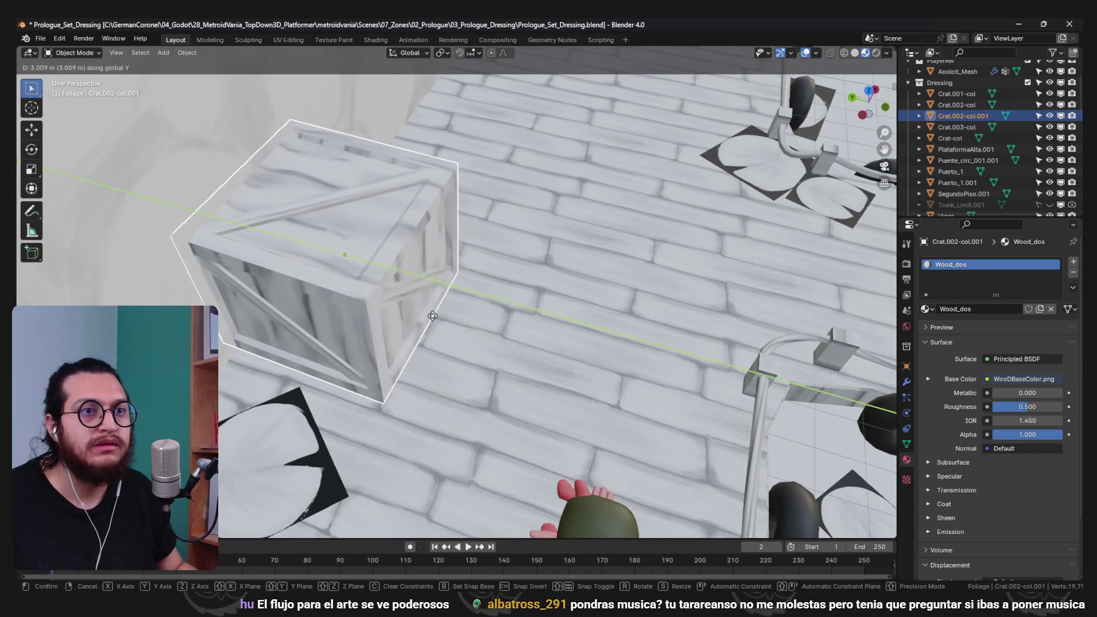
key(r)
key(z)
click(637, 318)
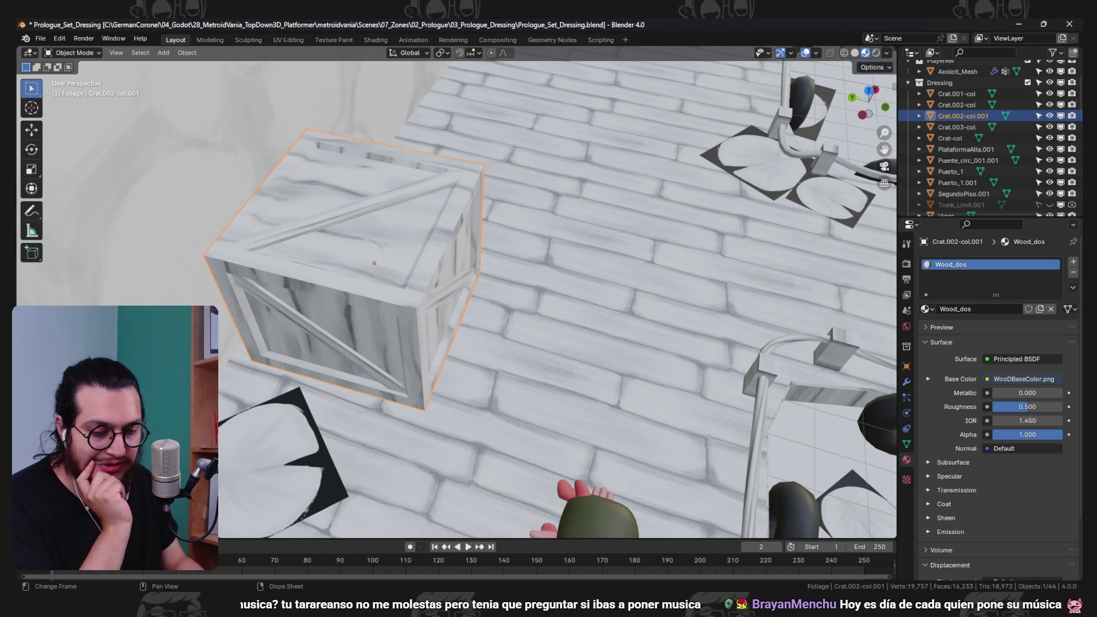
scroll(down, 3)
drag(530, 197, 525, 296)
key(ctrl+s)
scroll(up, 3)
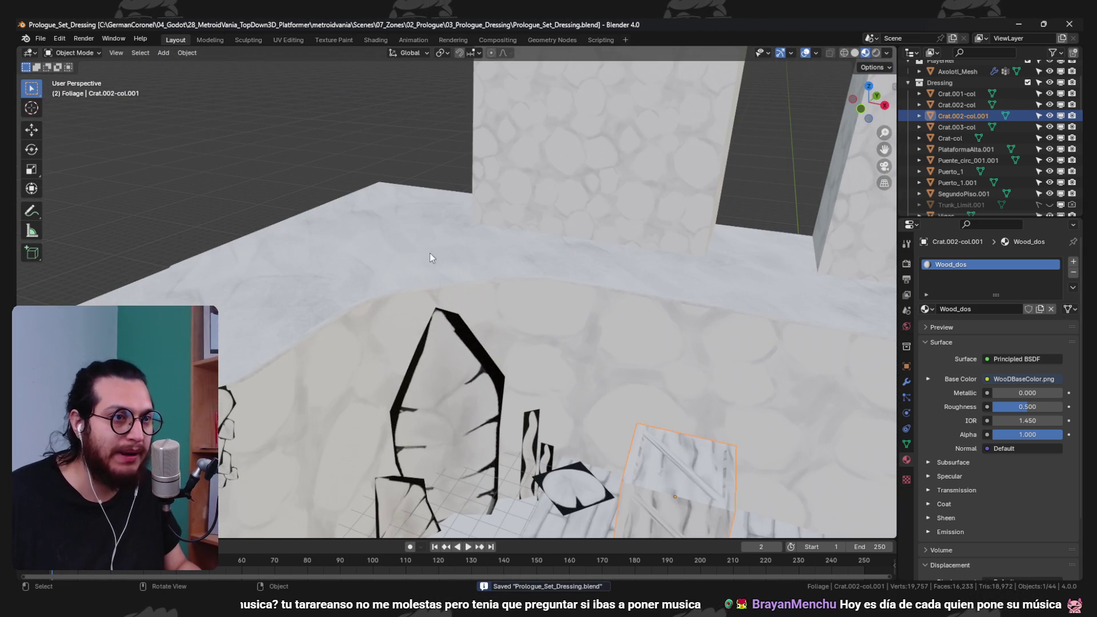
scroll(down, 3)
scroll(up, 3)
drag(471, 166, 449, 327)
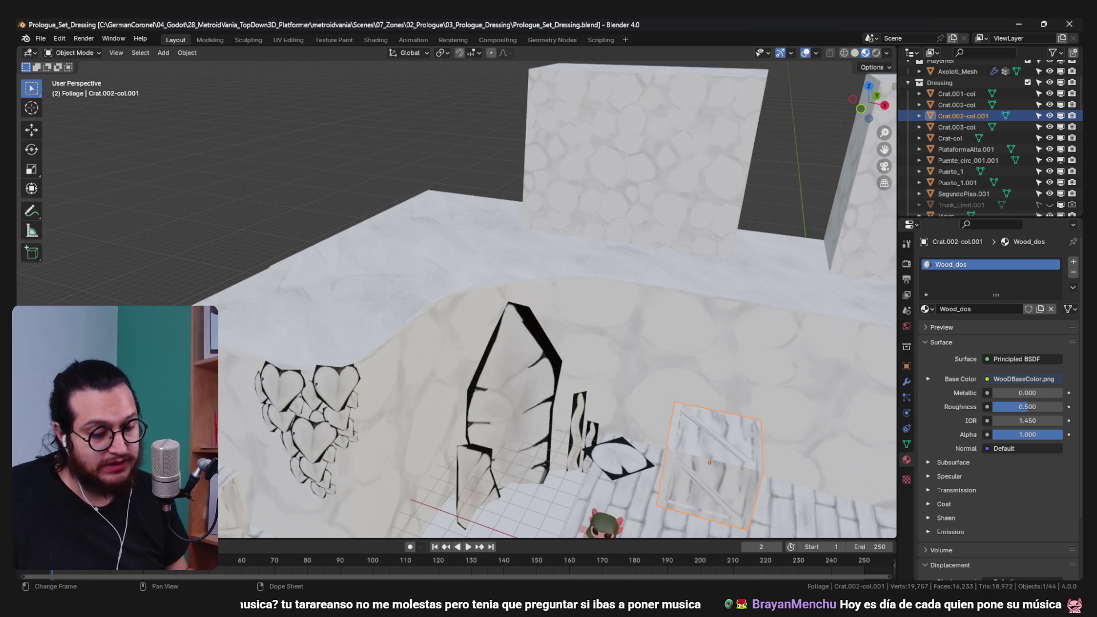
click(835, 180)
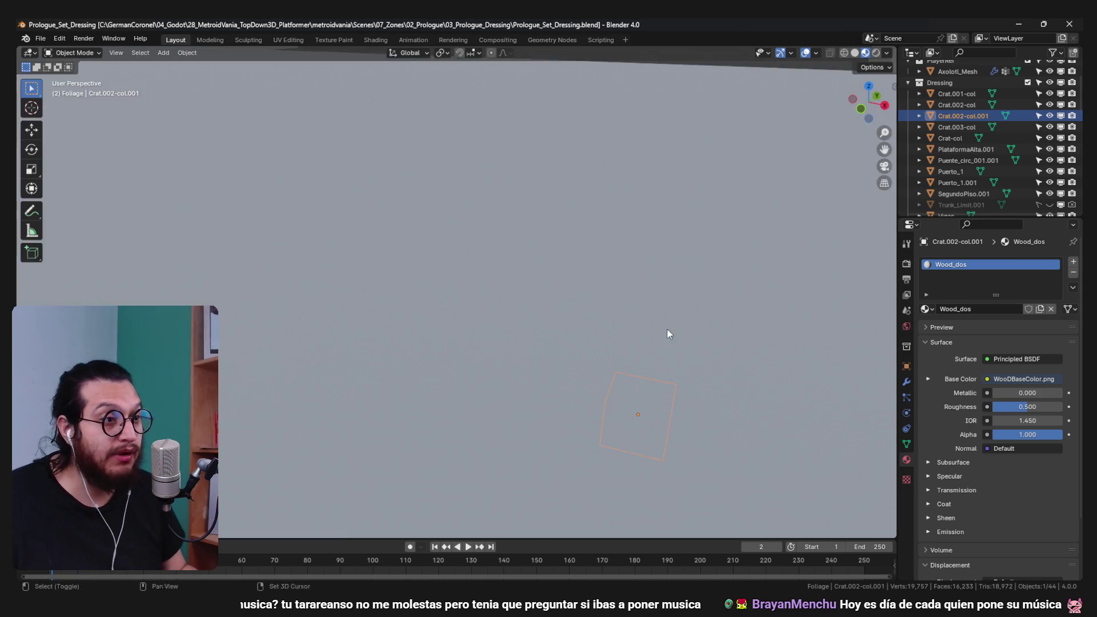
scroll(down, 3)
drag(640, 203, 606, 304)
scroll(down, 3)
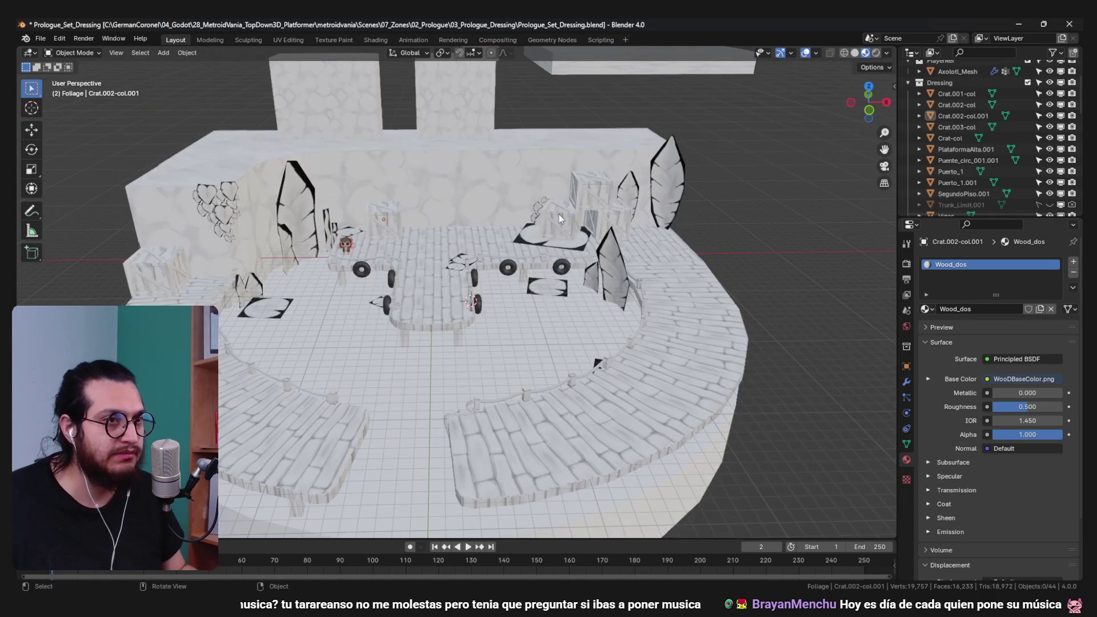
drag(498, 221, 537, 277)
scroll(up, 3)
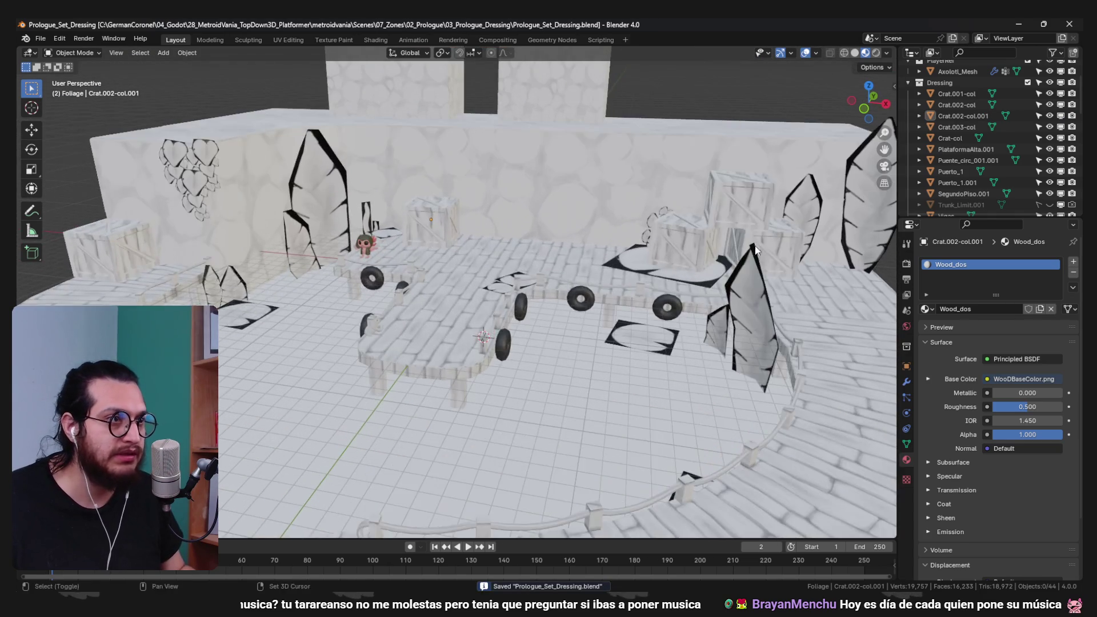
drag(615, 267, 625, 265)
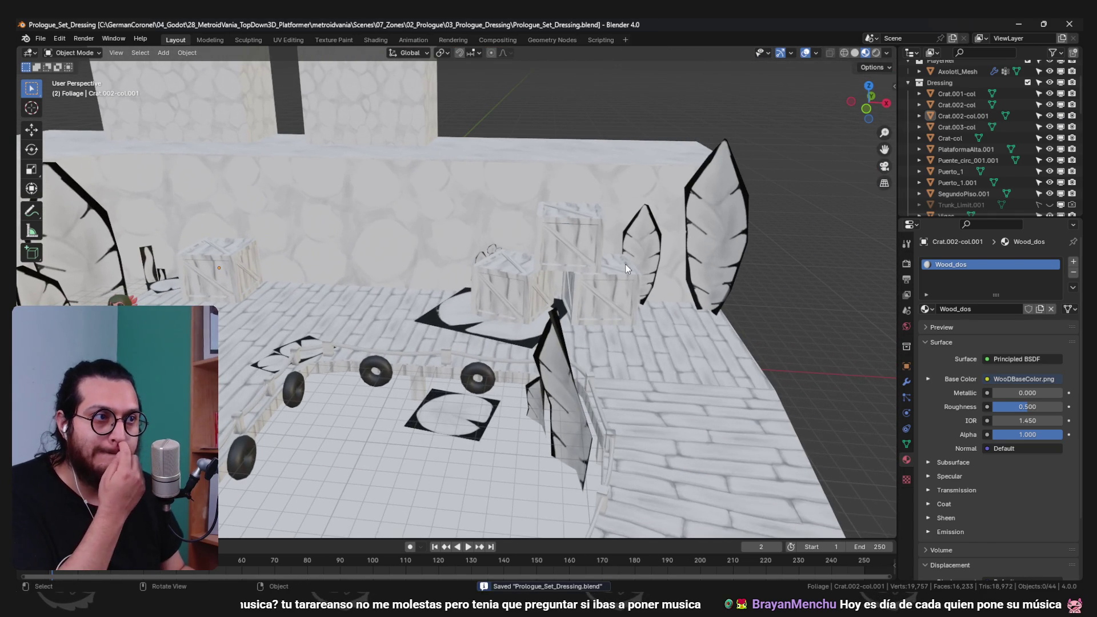
drag(626, 197, 469, 228)
- Select a back-wall crate and switch to a top orthographic X-ray wireframe view
click(401, 190)
key(KP_5)
key(shift+z)
scroll(down, 3)
key(ctrl+z)
key(ctrl+z)
key(ctrl+z)
key(ctrl+shift+z)
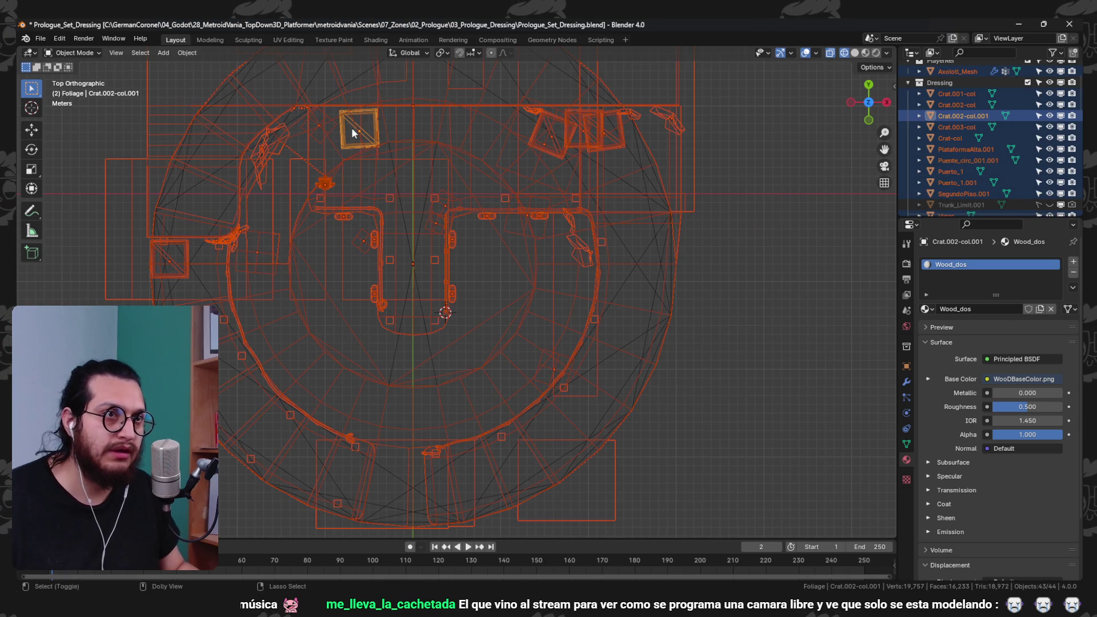
- Duplicate the top-edge crate, rotate it and set it on the platform's outer edge
click(371, 114)
key(shift+d)
key(r)
click(649, 358)
key(g)
click(650, 275)
key(g)
click(687, 335)
key(shift+z)
drag(687, 335, 604, 364)
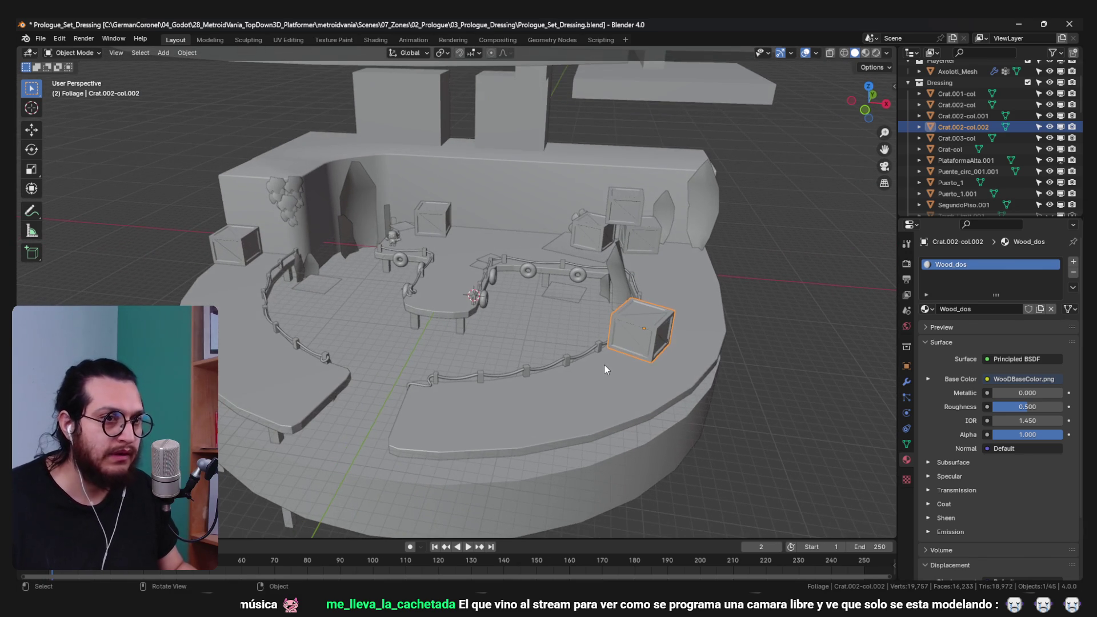
- Place a second crate copy at the front-left of the ring, then show material preview
key(KP_7)
key(shift+z)
key(shift+d)
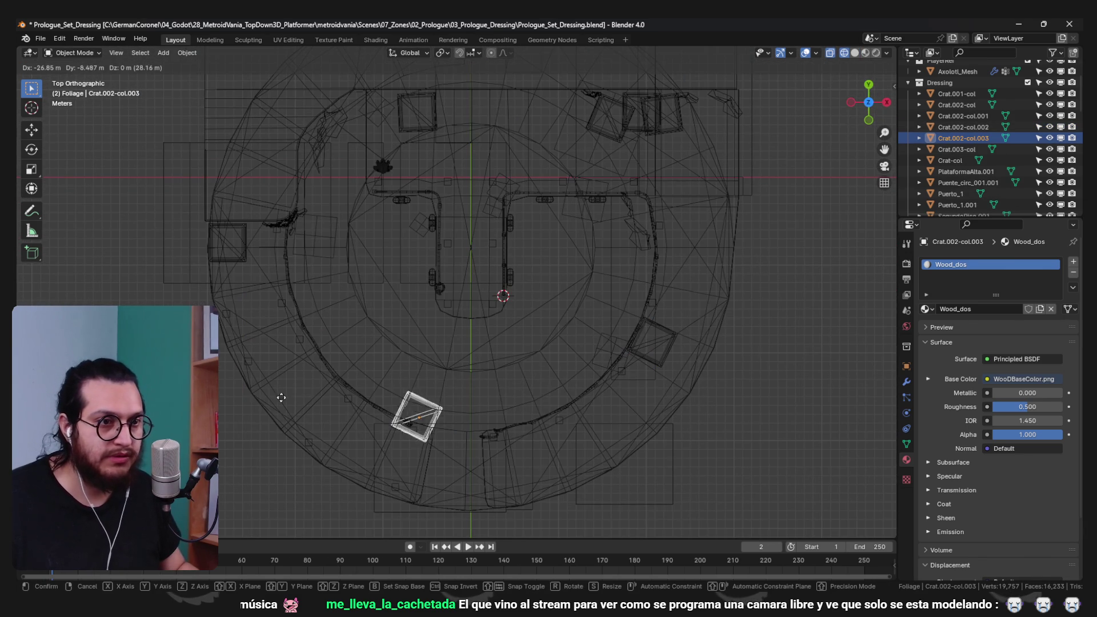
click(360, 437)
drag(365, 438, 701, 460)
key(shift+z)
key(z)
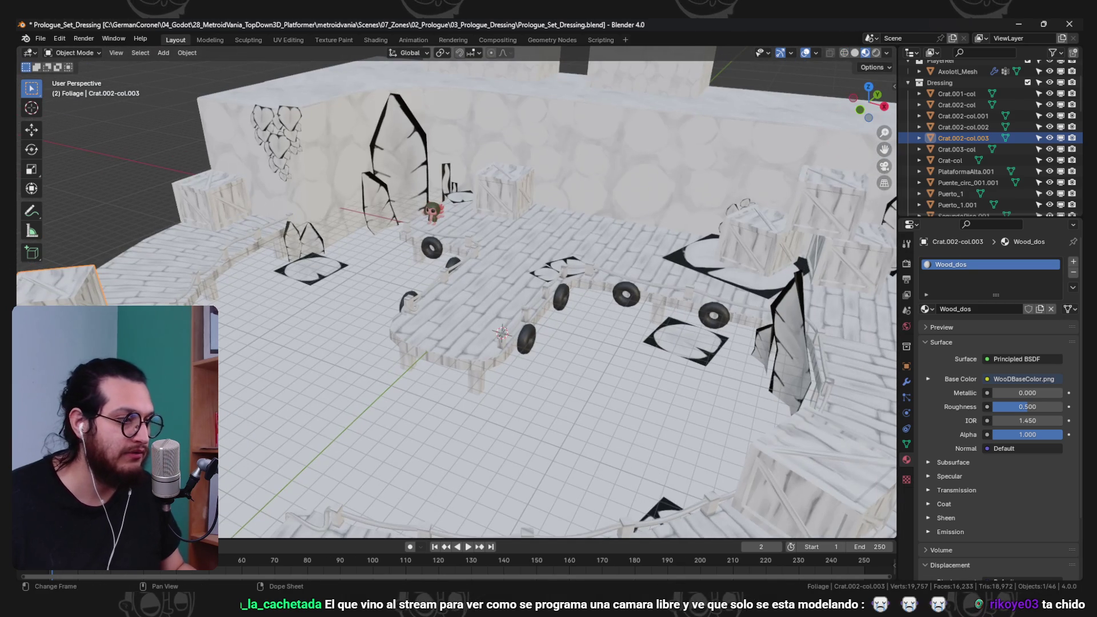
click(832, 554)
- Select the broad pointed leaf Plant_.009 in Foliage_Library, then return to Prologue_Set_Dressing
drag(553, 204, 377, 228)
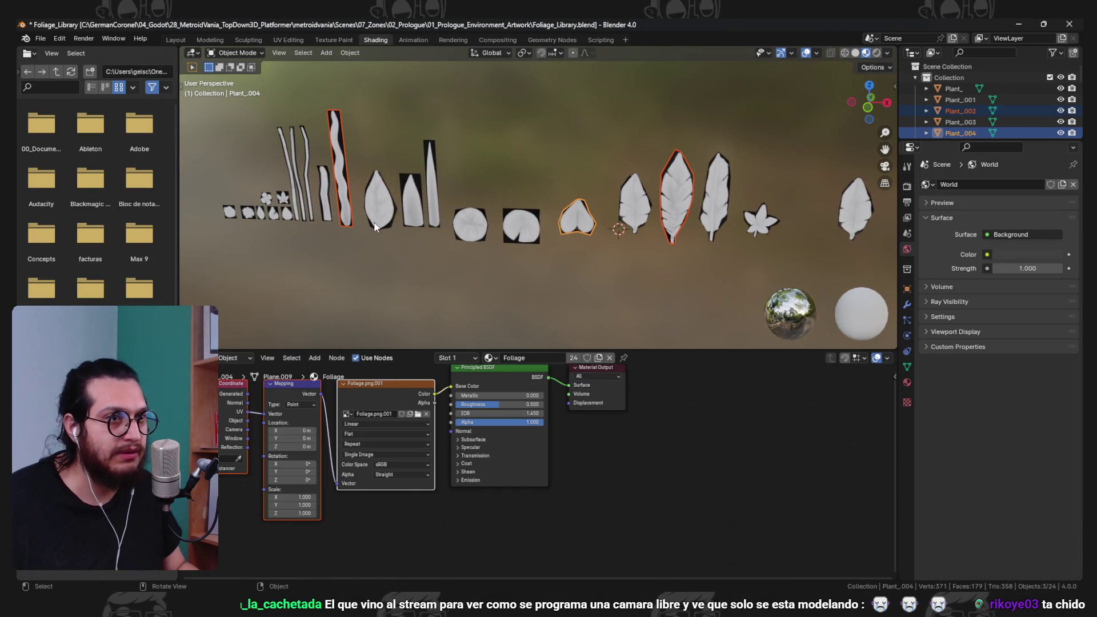
click(381, 223)
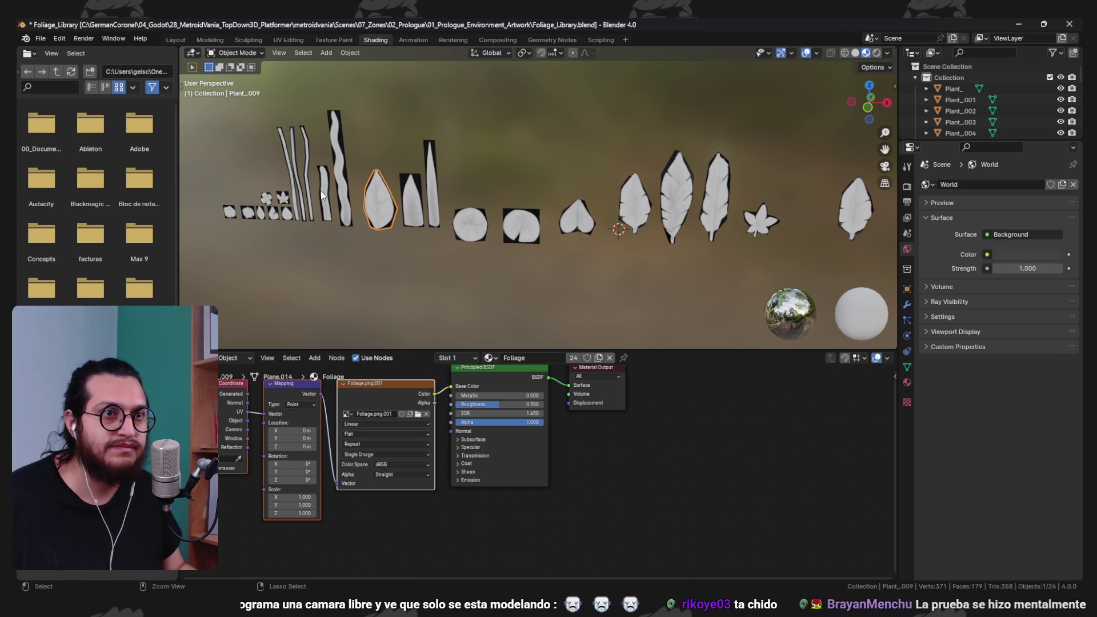
click(1013, 24)
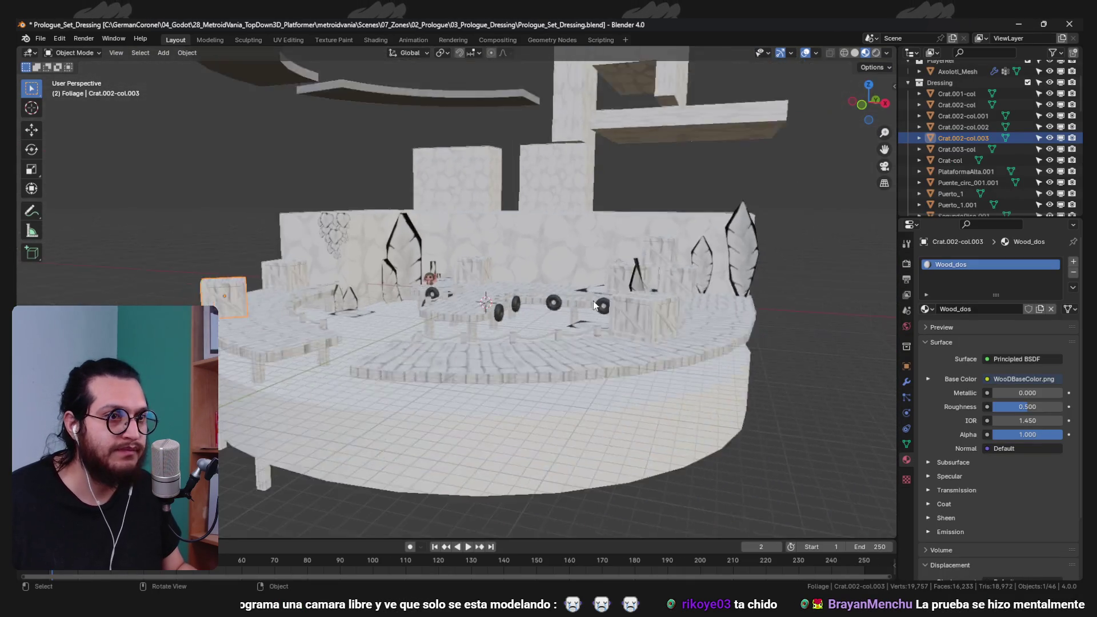
- Move the pasted leaf into the Foliage collection and set it beside a crate
scroll(down, 3)
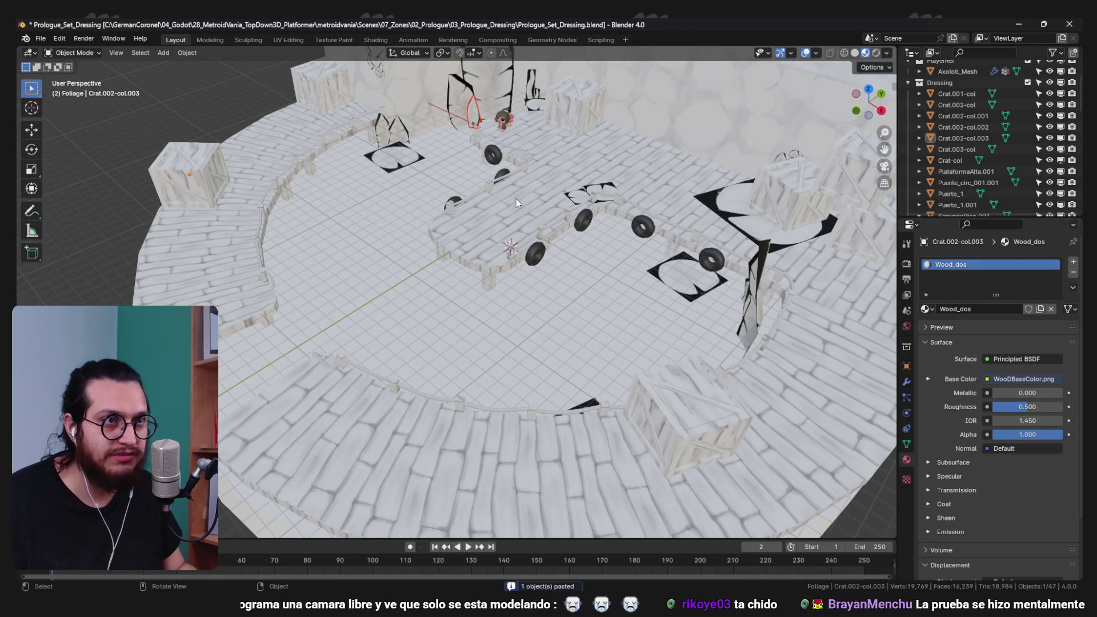
key(m)
click(516, 200)
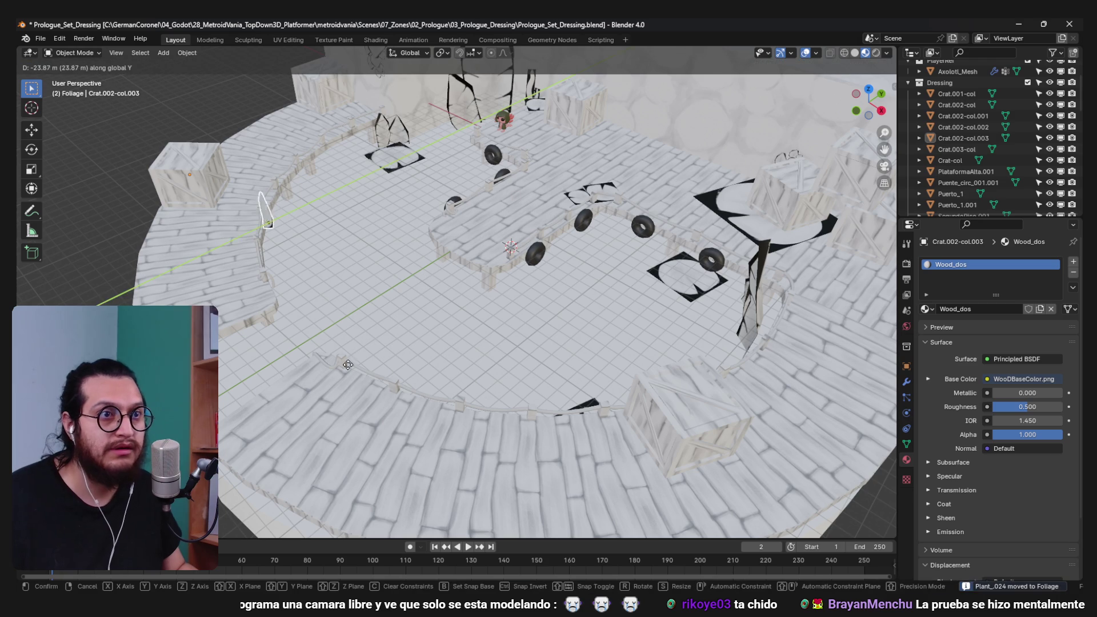
scroll(up, 3)
scroll(up, 3)
drag(302, 390, 394, 320)
key(g)
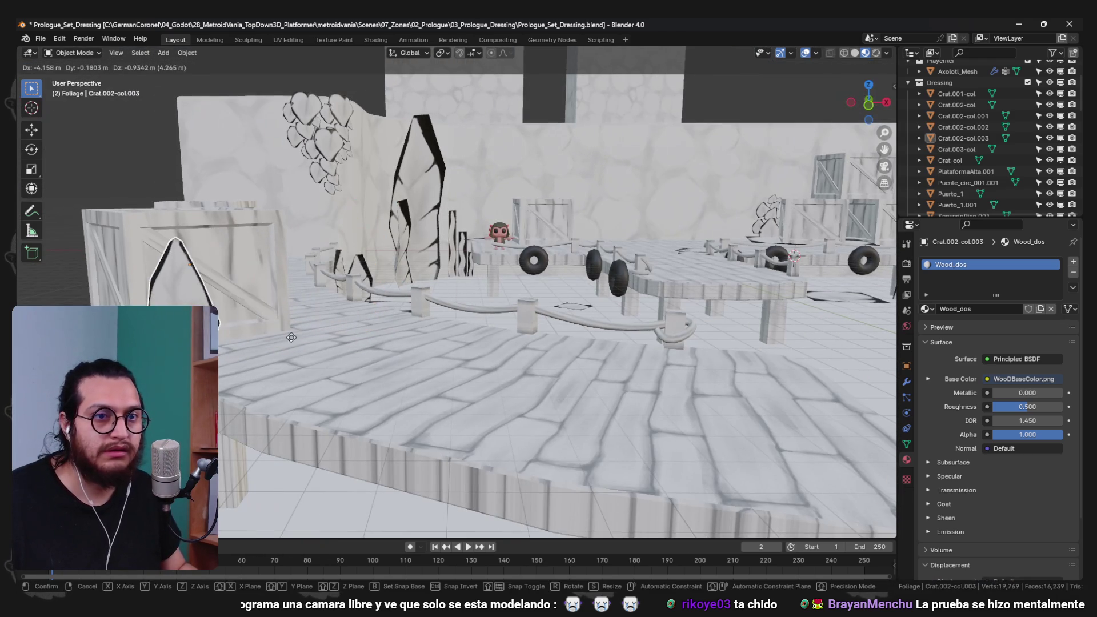
key(y)
drag(264, 348, 326, 365)
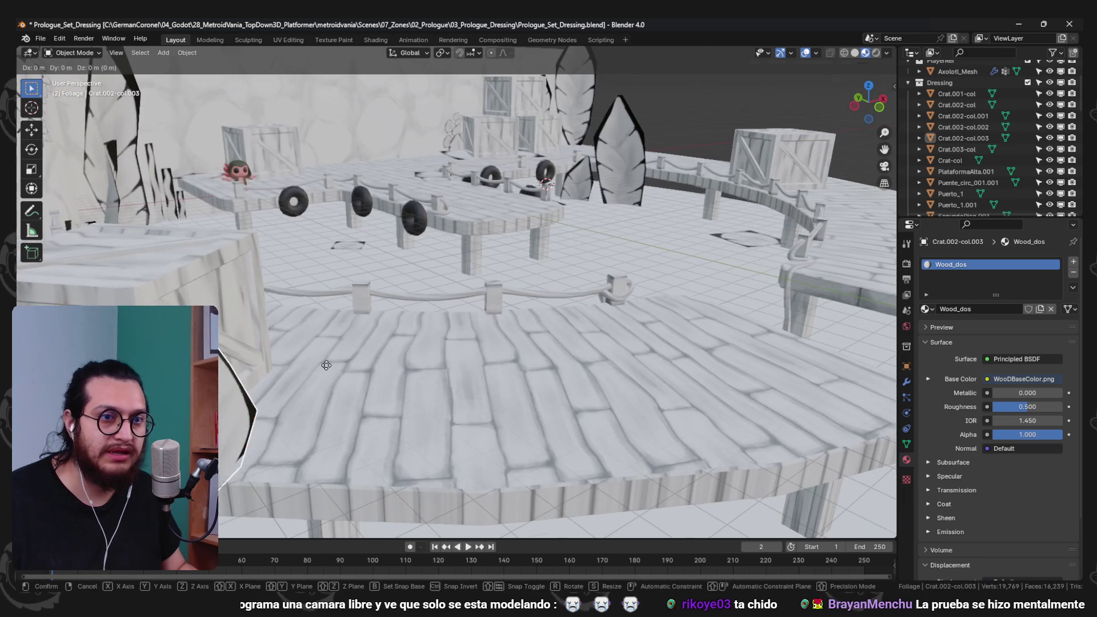
click(294, 440)
drag(295, 440, 471, 323)
- Duplicate the leaf and lay the copy flat on the deck
scroll(up, 3)
scroll(down, 3)
key(shift+d)
scroll(up, 3)
key(r)
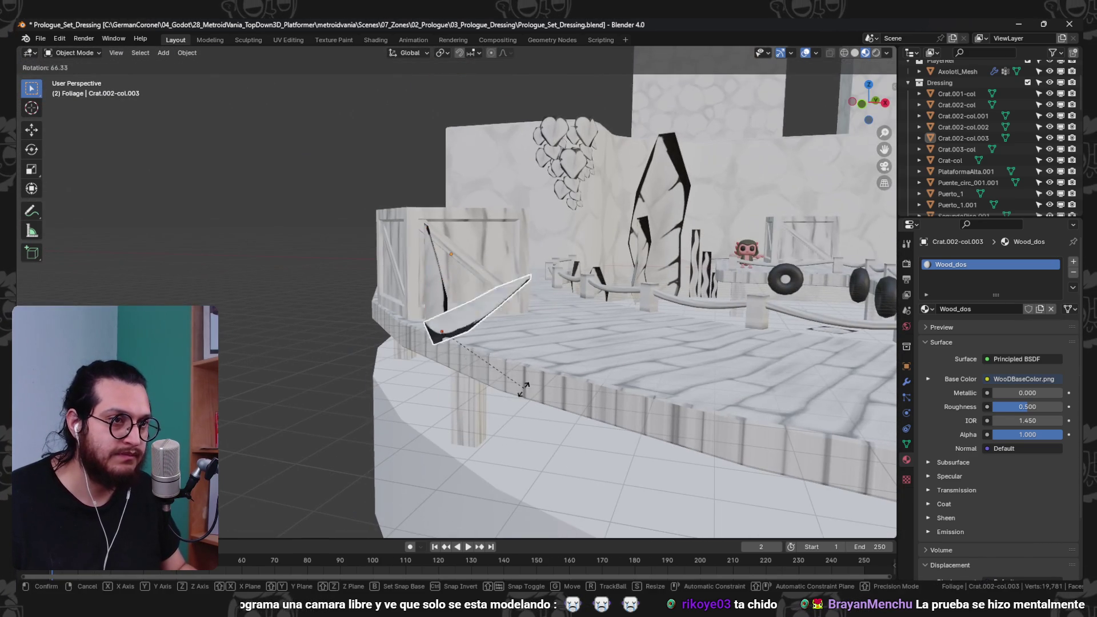
click(572, 366)
drag(571, 366, 426, 351)
scroll(up, 3)
- Add another leaf copy and rotate the leaf standing beside the crate
key(shift+d)
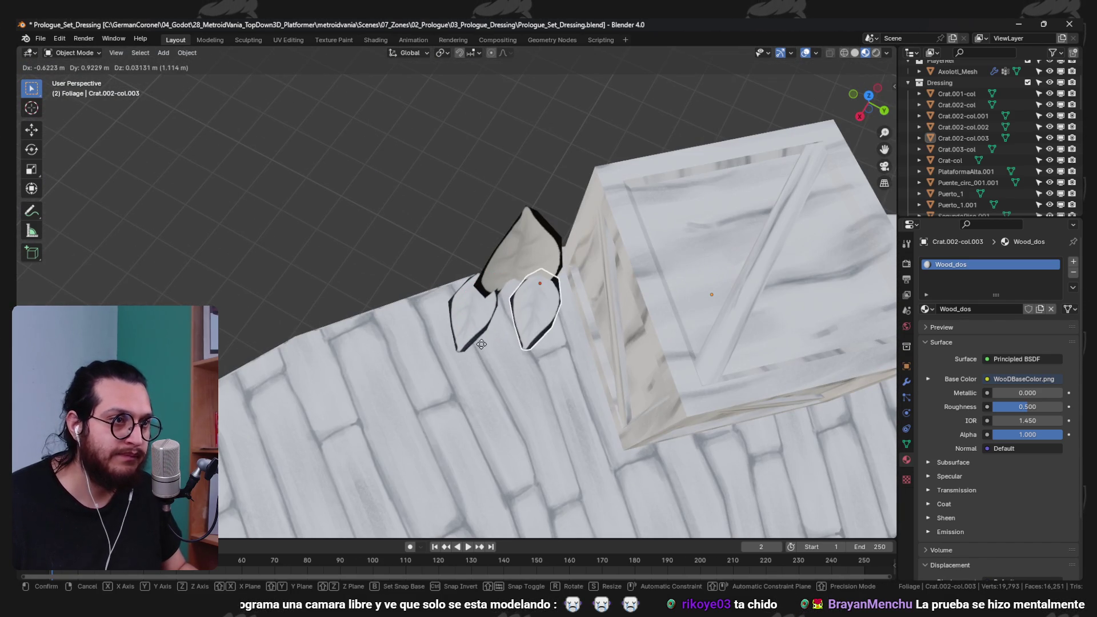
key(g)
drag(661, 321, 523, 370)
scroll(down, 3)
scroll(up, 3)
click(475, 287)
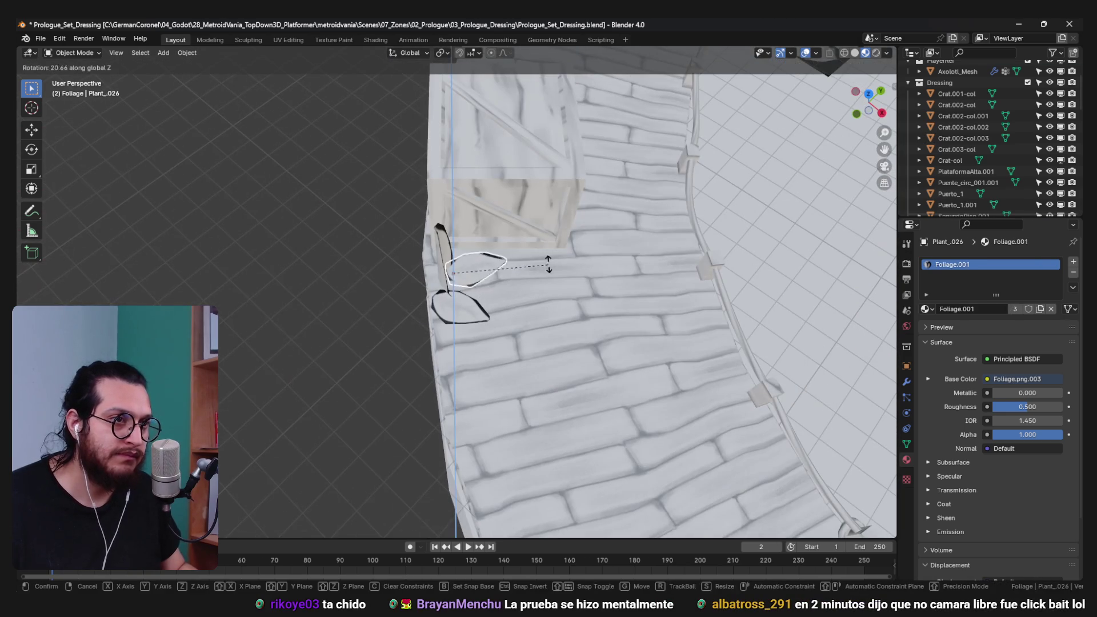
drag(534, 232, 595, 240)
key(r)
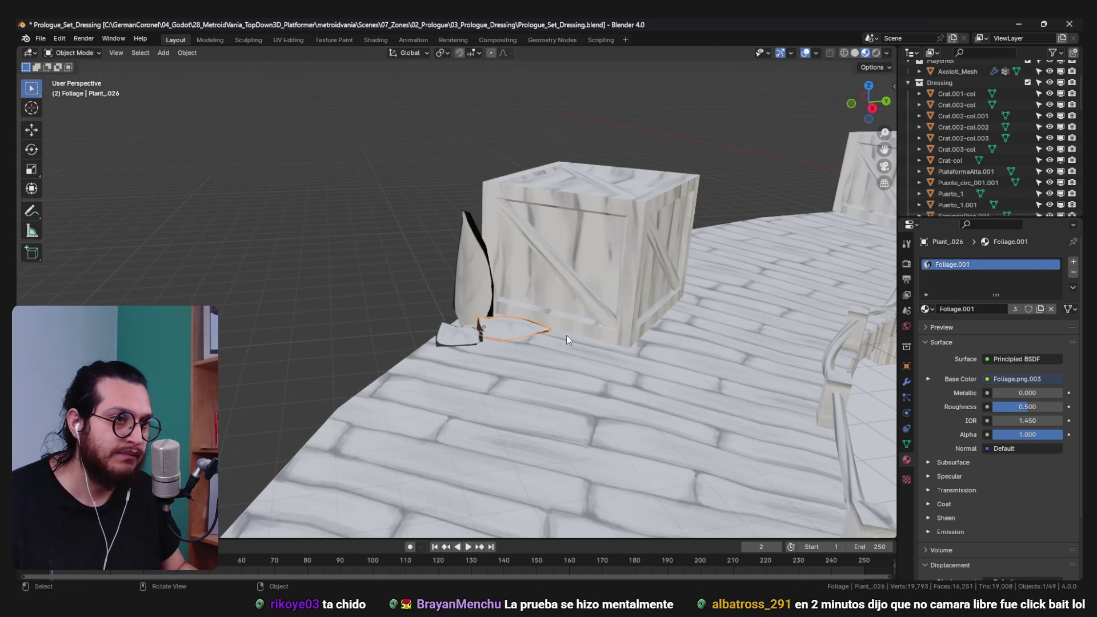
scroll(down, 3)
drag(485, 324, 577, 375)
- Duplicate the other crate-base leaf and move and rotate the copy into place
click(464, 308)
key(shift+d)
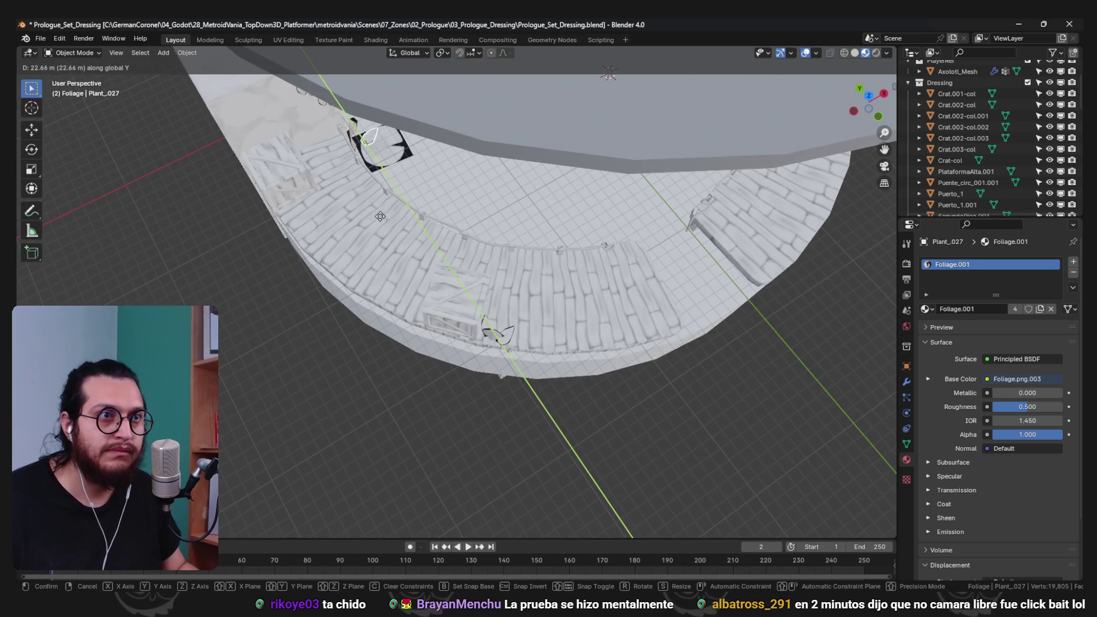
click(326, 225)
key(KP_Decimal)
drag(526, 230, 536, 238)
drag(568, 276, 567, 261)
key(g)
drag(506, 219, 611, 426)
key(r)
key(g)
click(611, 426)
- Add two more rotated leaf copies by the crate, reaching Plant_029
drag(560, 363, 522, 240)
key(g)
right_click(512, 234)
key(shift+d)
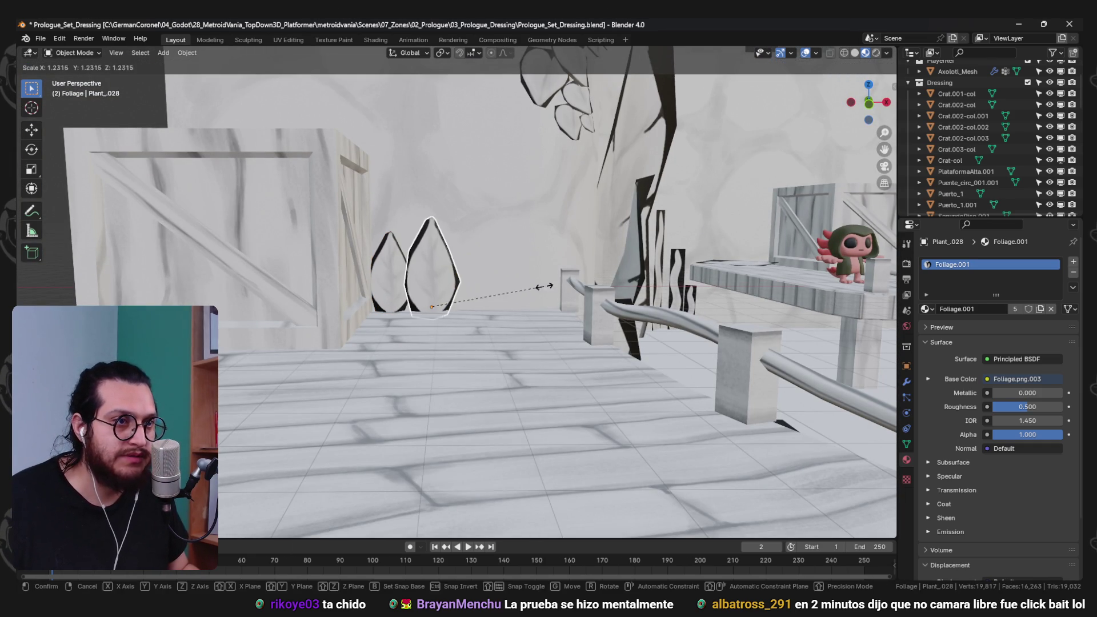
click(442, 310)
key(r)
click(630, 291)
drag(609, 313, 455, 312)
key(shift+d)
click(437, 210)
scroll(down, 3)
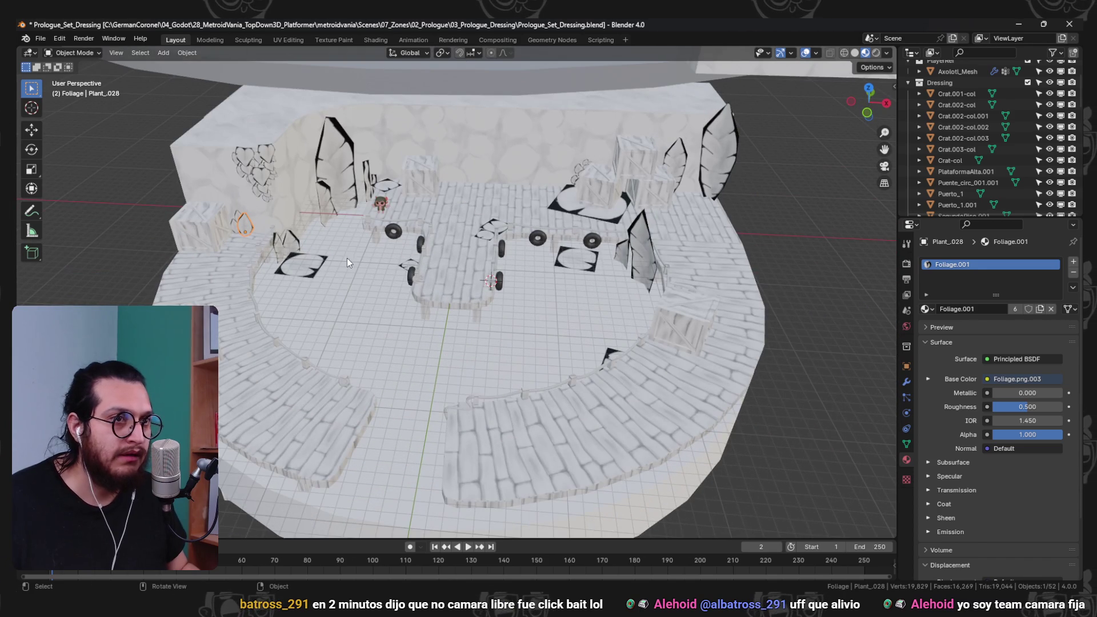
- Duplicate the flat leaf decal on the floor, shift the copy along Z and rotate it around Z
drag(354, 194, 399, 308)
click(303, 262)
key(shift+d)
key(x)
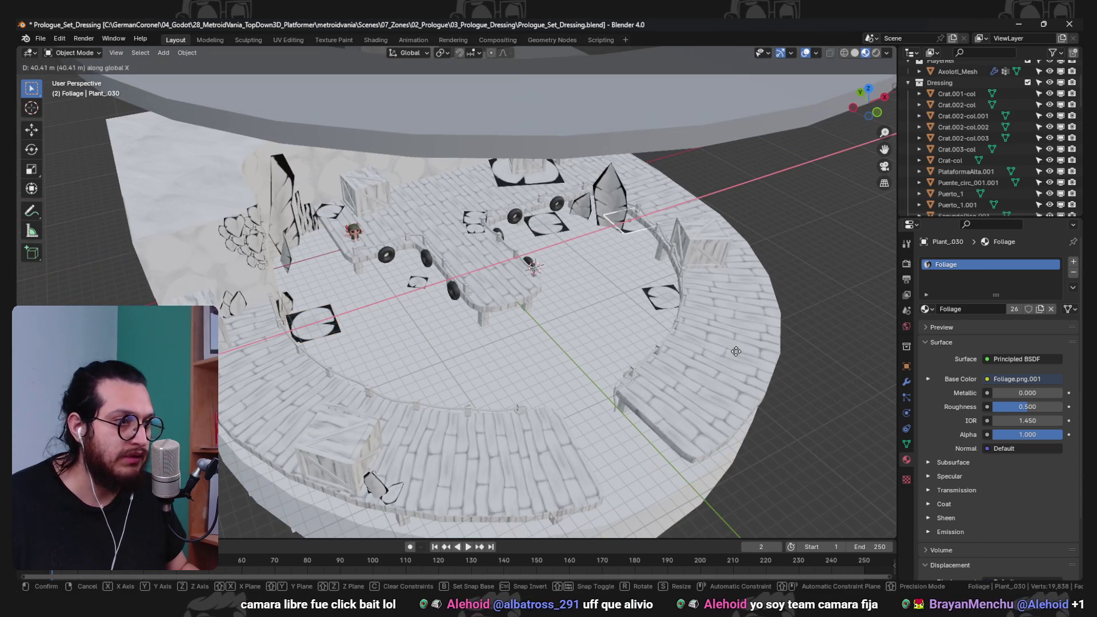
key(z)
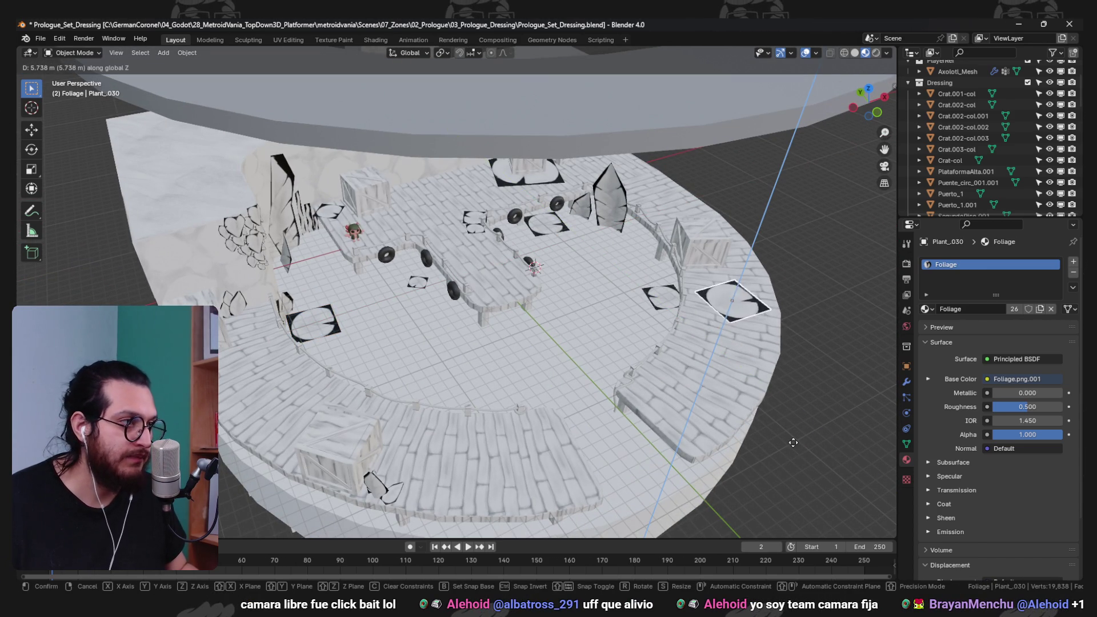
click(751, 485)
key(KP_Decimal)
drag(752, 485, 600, 334)
key(r)
key(z)
click(444, 191)
scroll(up, 3)
- Slide the decal copy along Y and Z to rest on the front deck surface, then save
key(g)
key(y)
drag(531, 383, 542, 352)
key(z)
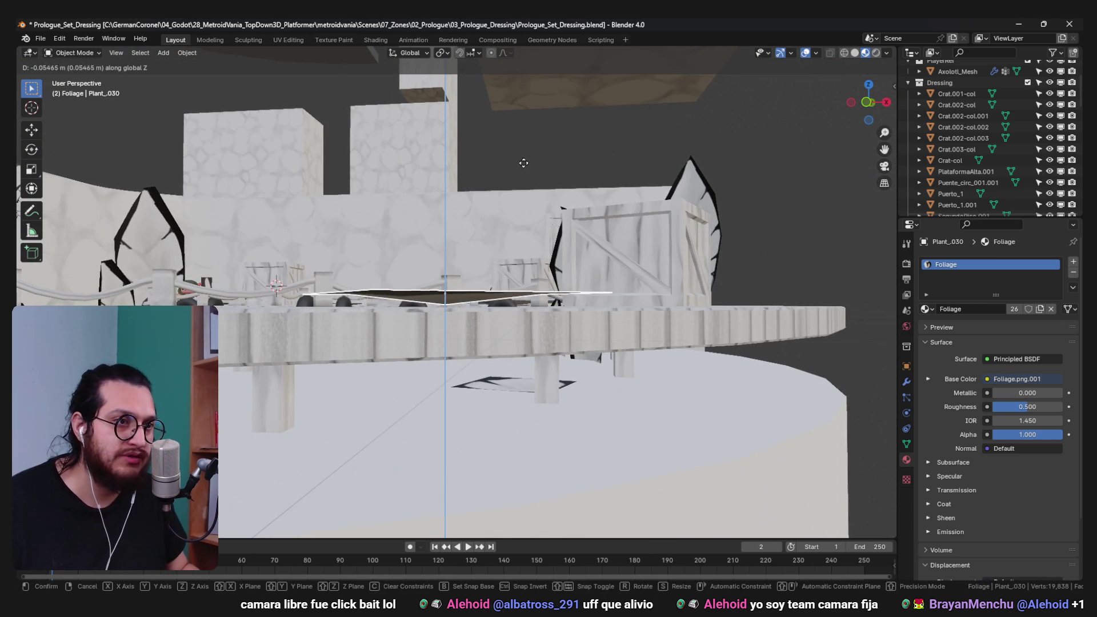
click(520, 186)
drag(520, 185, 504, 368)
scroll(up, 3)
scroll(down, 3)
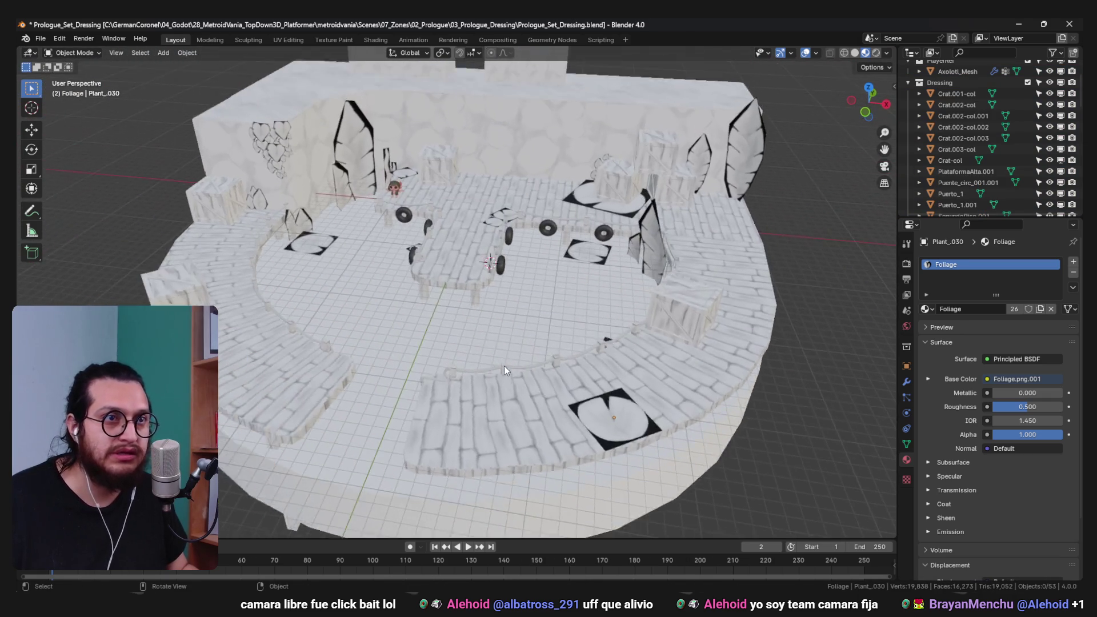
scroll(up, 3)
key(ctrl+s)
- Move the small leaf plant over beside the front railing
click(207, 183)
key(g)
key(x)
drag(701, 448, 555, 397)
click(591, 409)
scroll(up, 3)
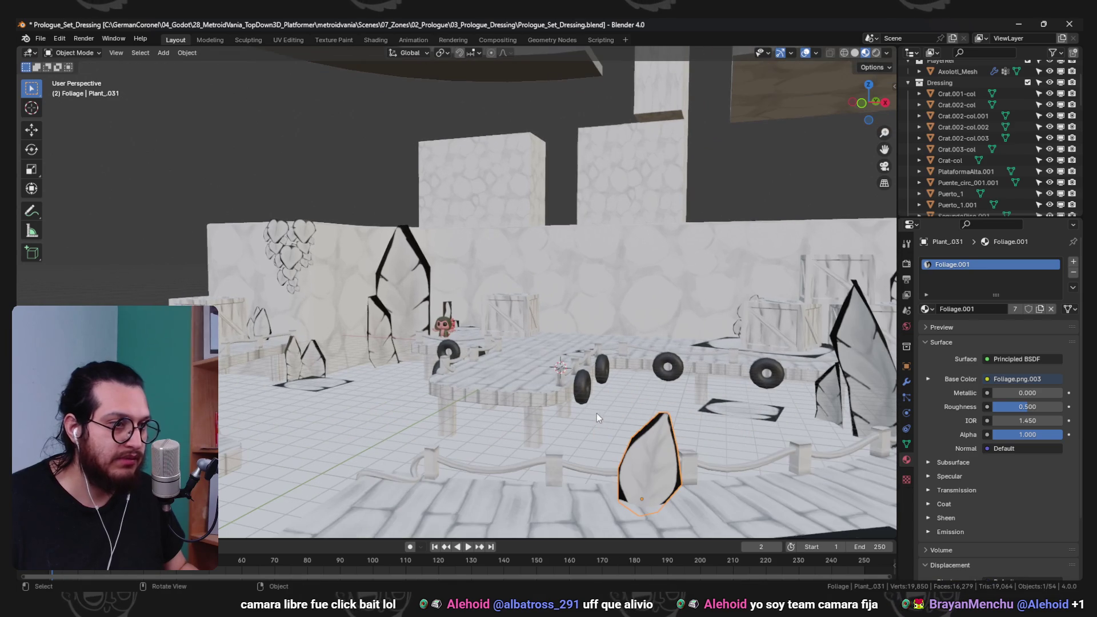
key(g)
drag(633, 422, 618, 409)
drag(640, 364, 474, 390)
- Duplicate the railing leaf and rescale the leaves, stretching them along X into thin pointed shapes
key(shift+d)
key(s)
click(620, 364)
scroll(down, 3)
key(s)
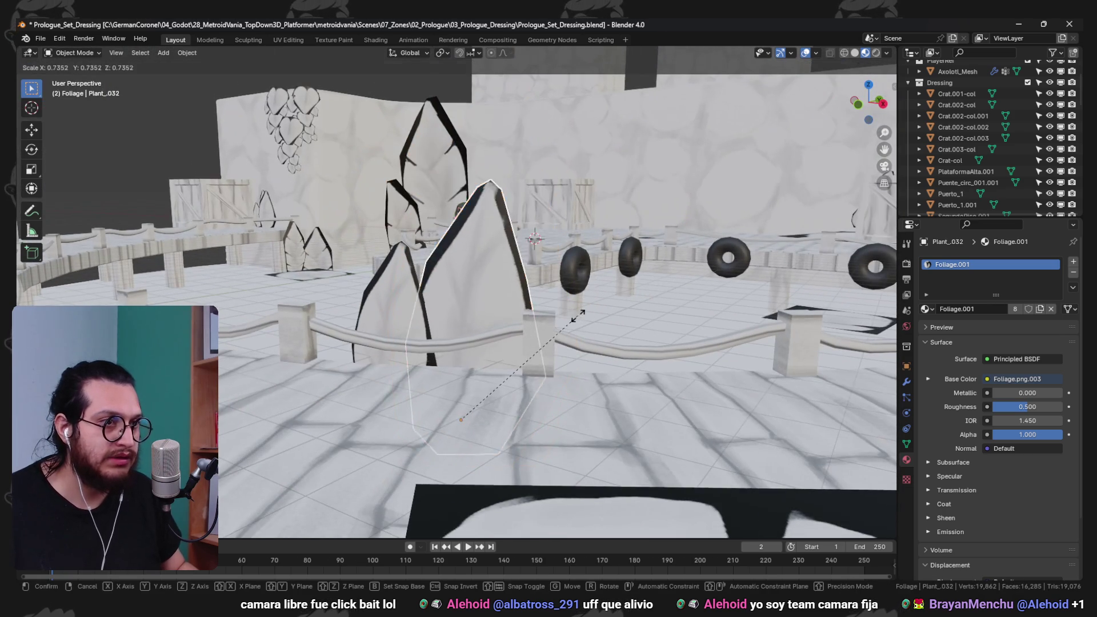
click(609, 331)
key(s)
key(x)
click(680, 340)
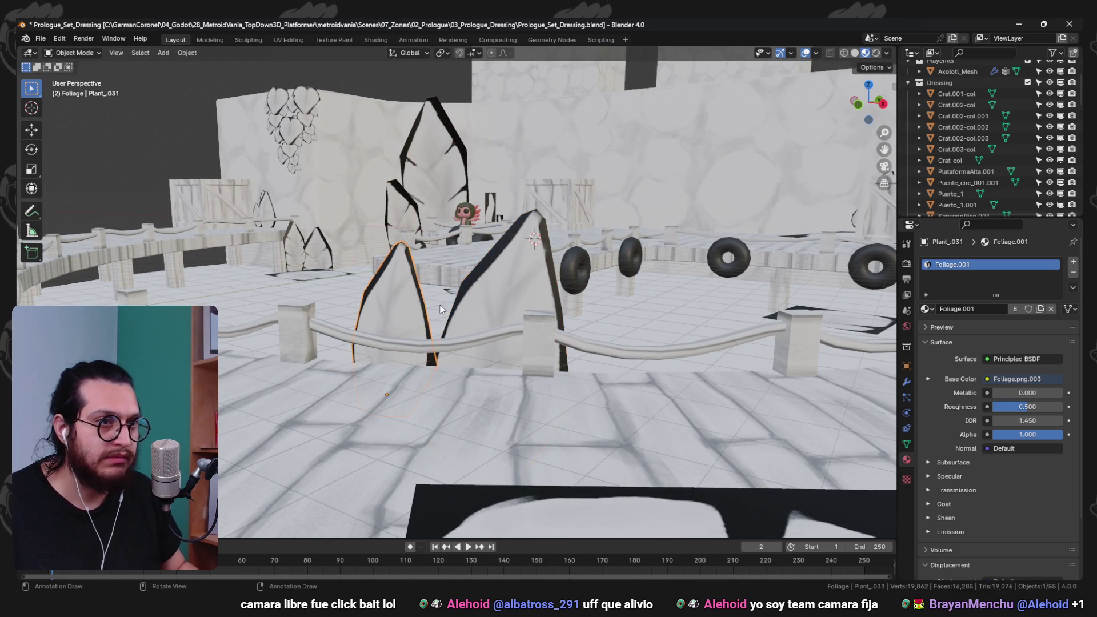
key(s)
key(x)
click(422, 407)
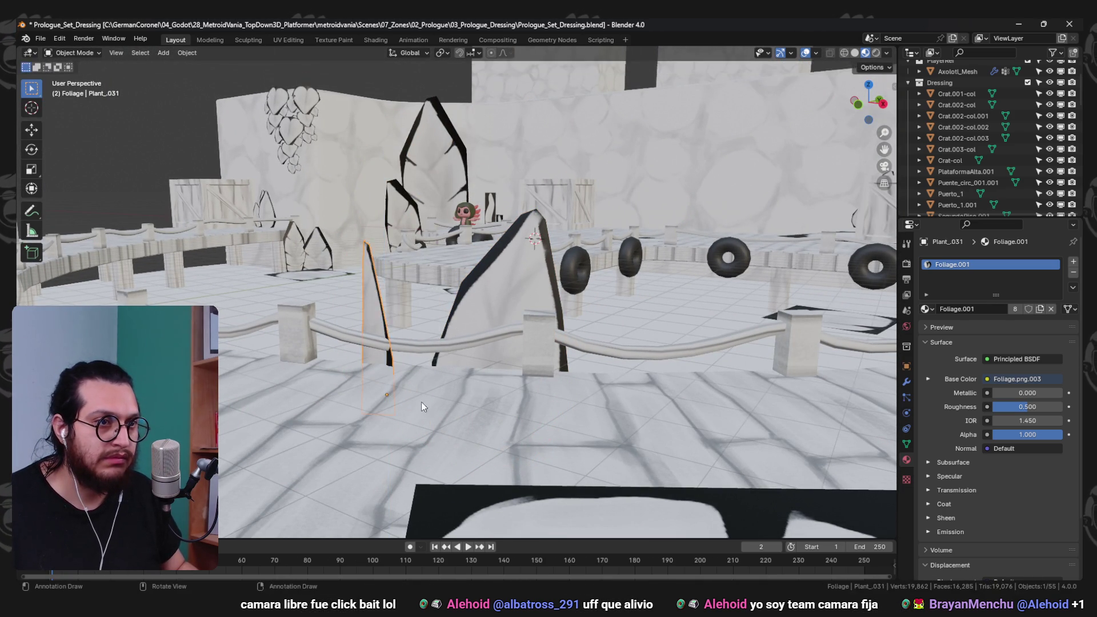
- Save Prologue_Set_Dressing.blend and return to Godot so the prologue scene reimports
drag(421, 402, 621, 337)
scroll(up, 3)
key(ctrl+s)
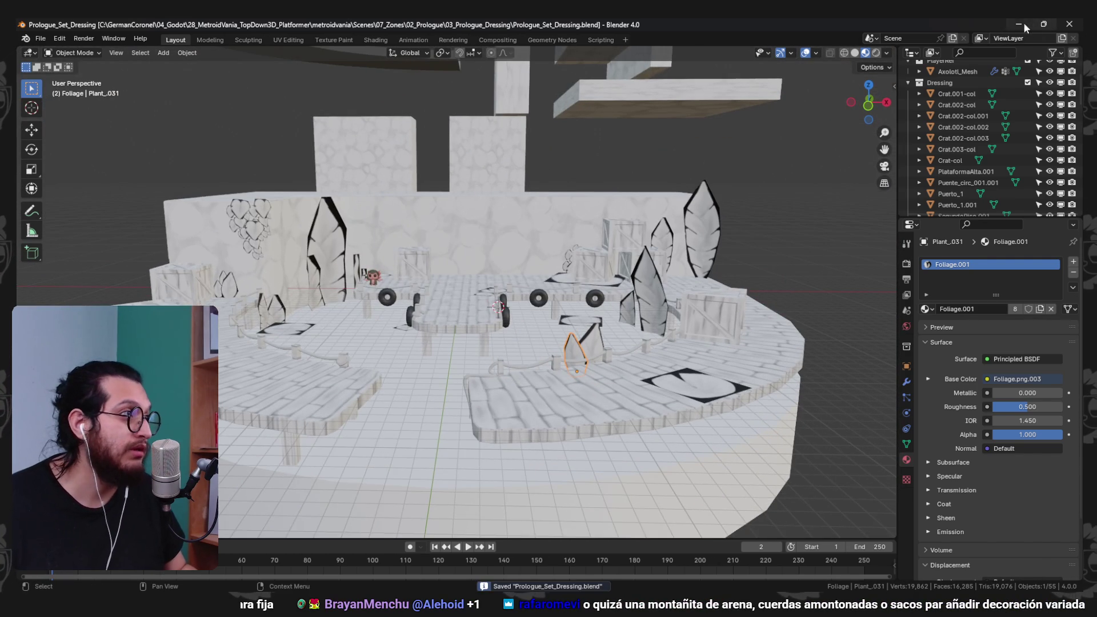
click(1027, 25)
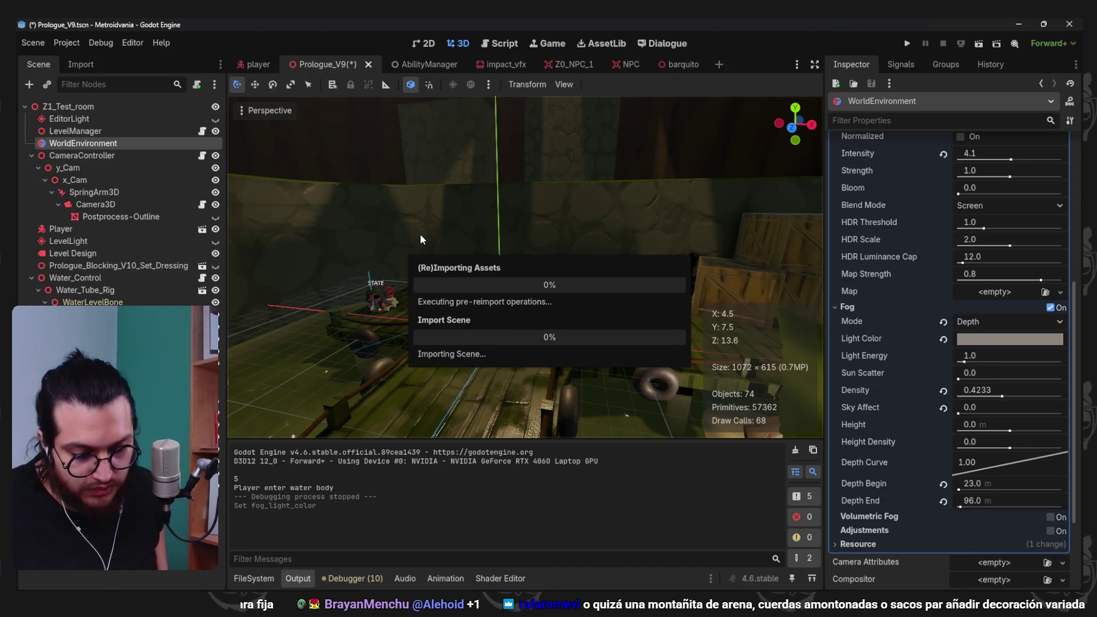
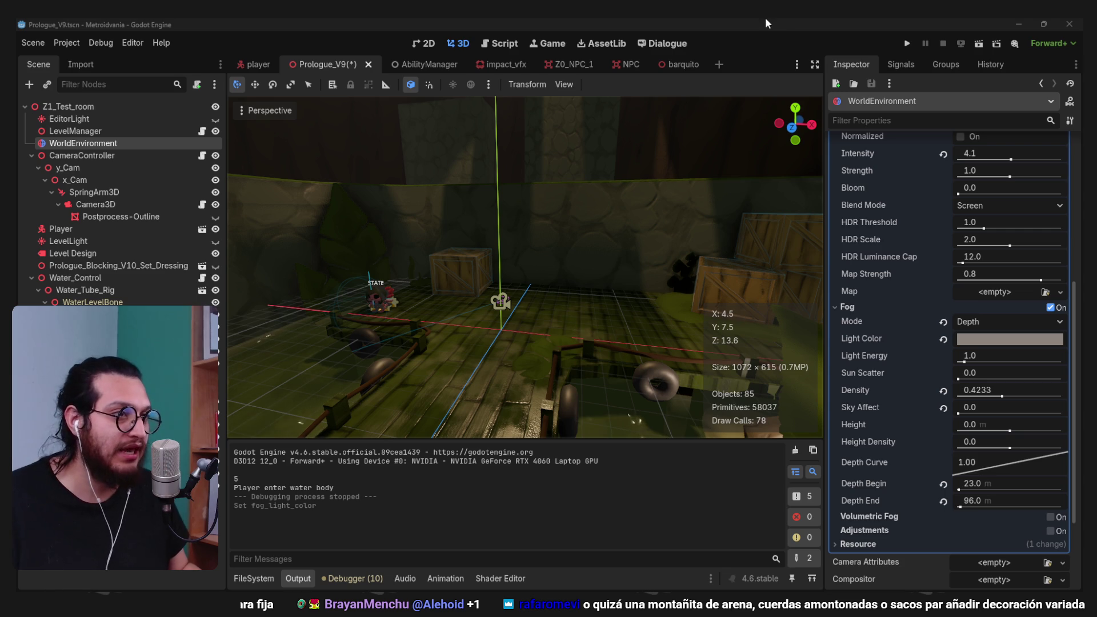
- Save the scene and orbit the view higher over the dock
key(ctrl+s)
scroll(down, 3)
drag(450, 344, 519, 334)
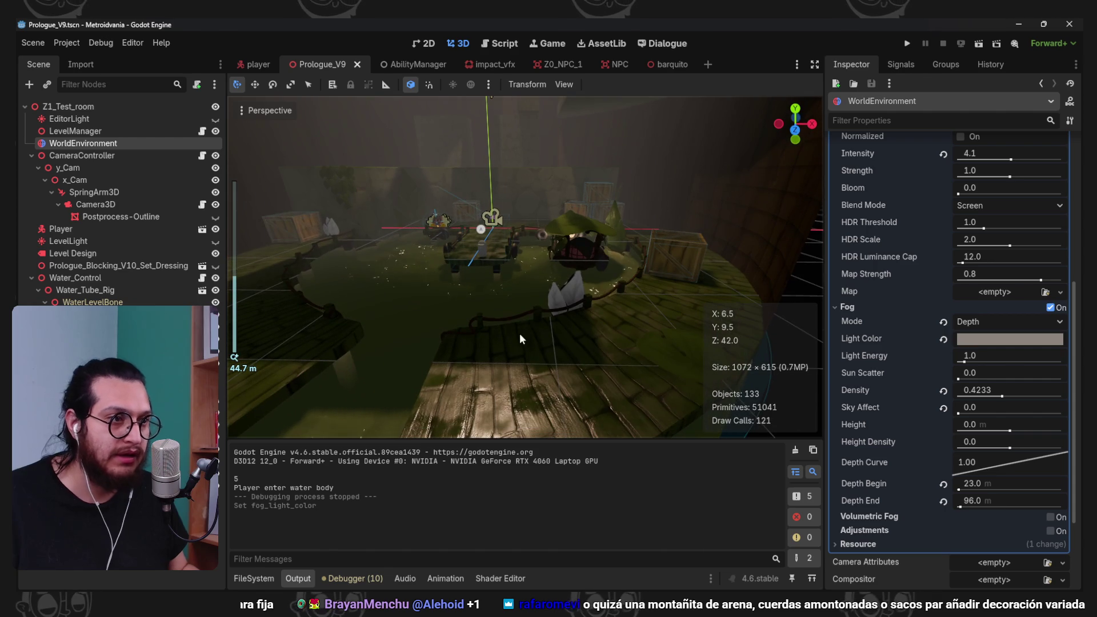
- Change the Planks material's albedo colour from green to a muted neutral grey
click(269, 576)
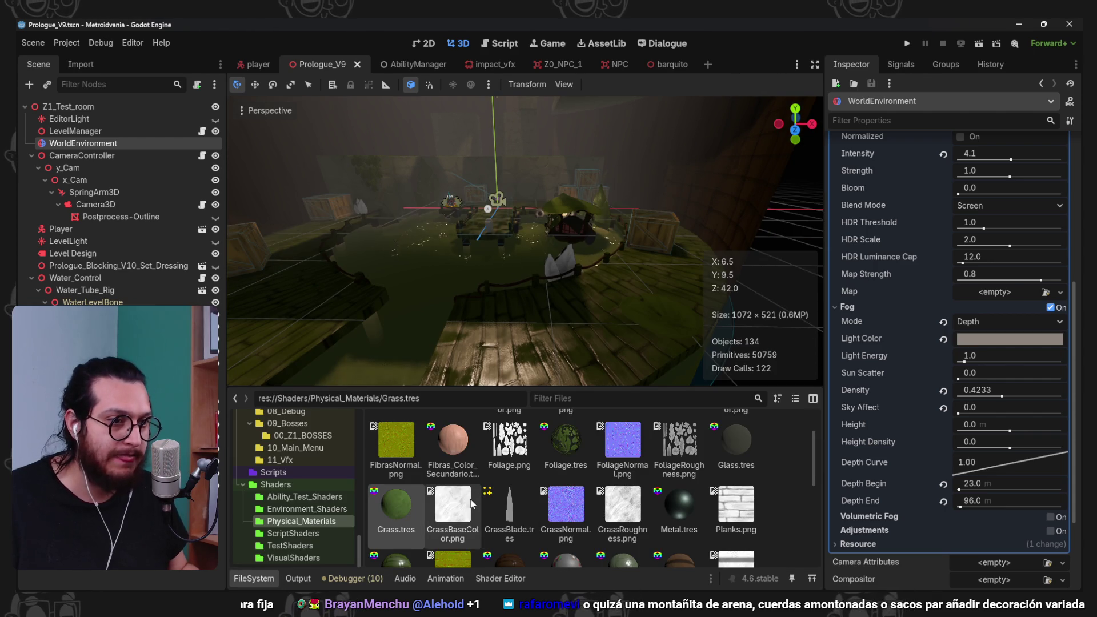
scroll(up, 3)
scroll(down, 3)
click(406, 458)
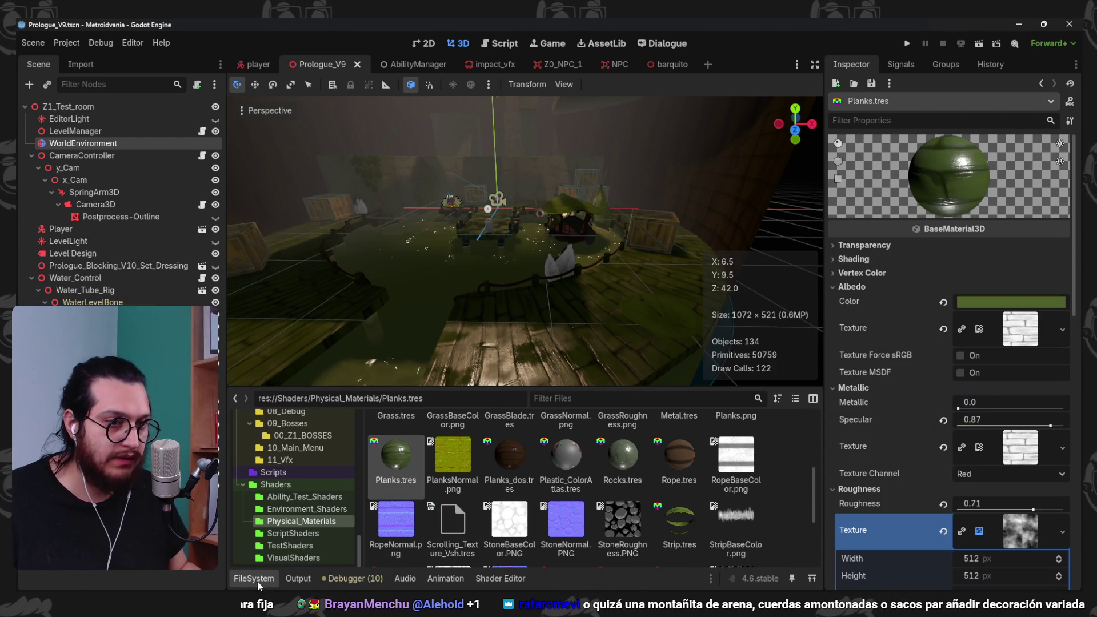
click(258, 581)
click(985, 308)
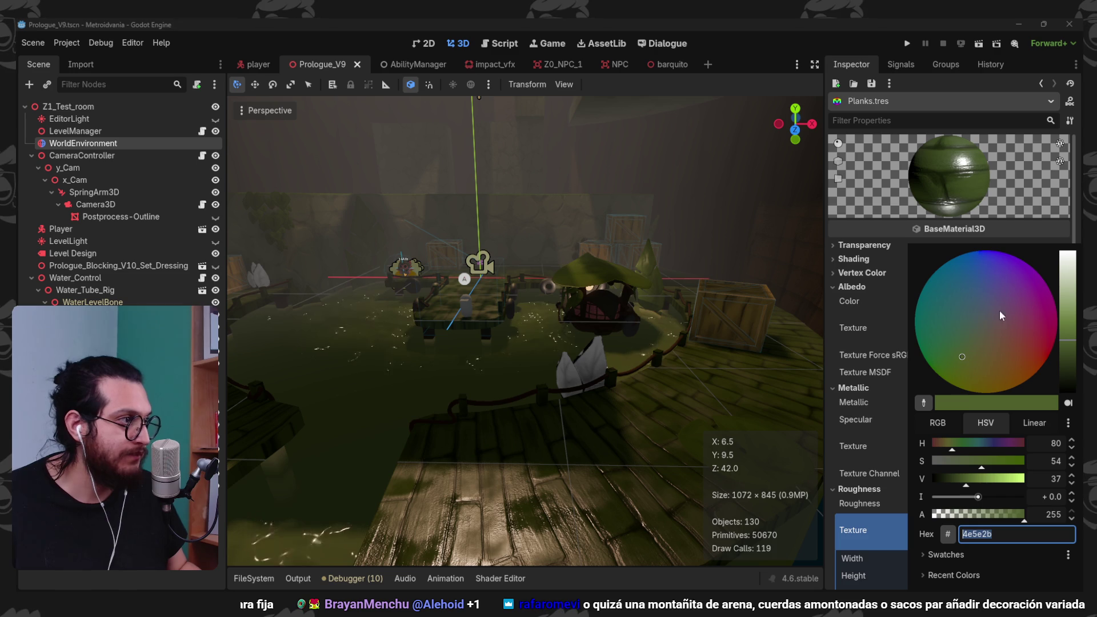
click(975, 334)
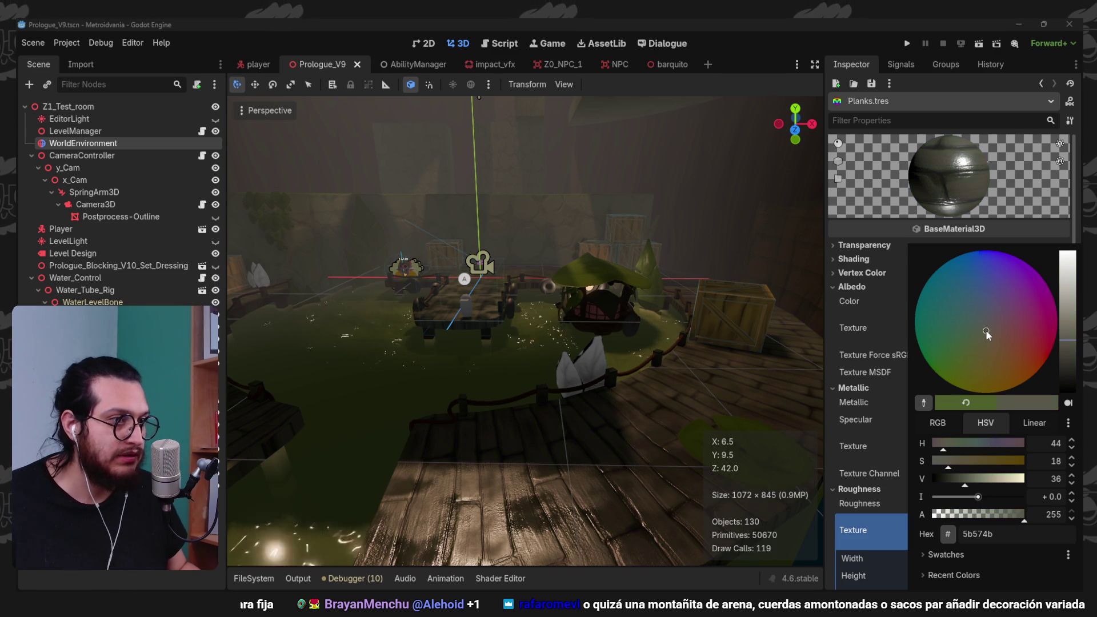
click(983, 331)
- Save the scene again and run the project to check the plank colour
scroll(up, 3)
drag(536, 333, 546, 274)
scroll(down, 3)
scroll(down, 3)
key(ctrl+s)
scroll(down, 3)
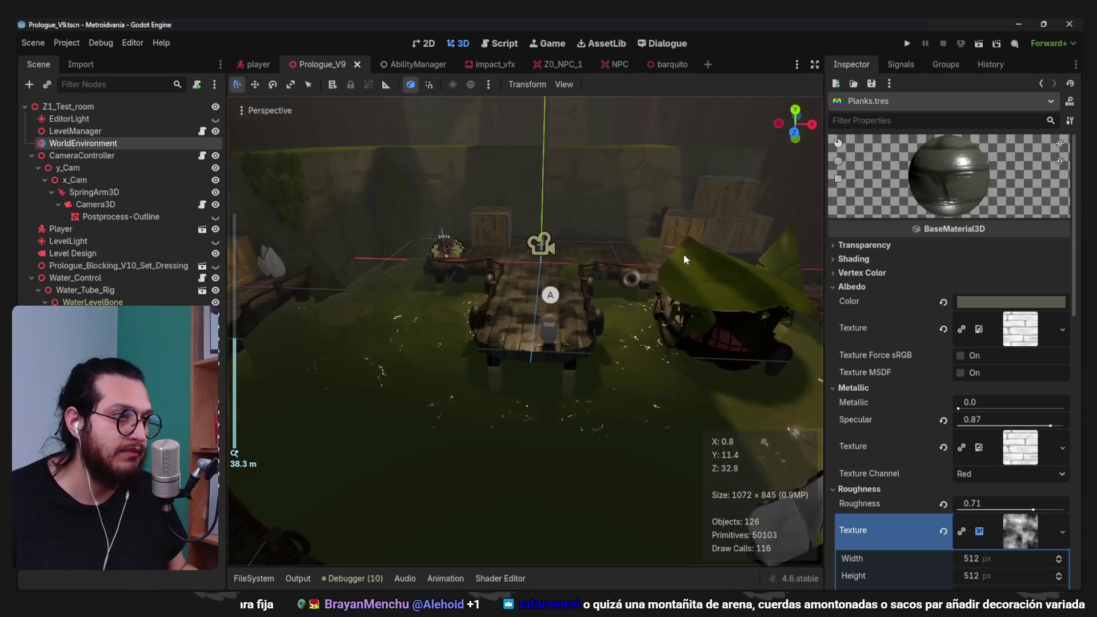
click(909, 43)
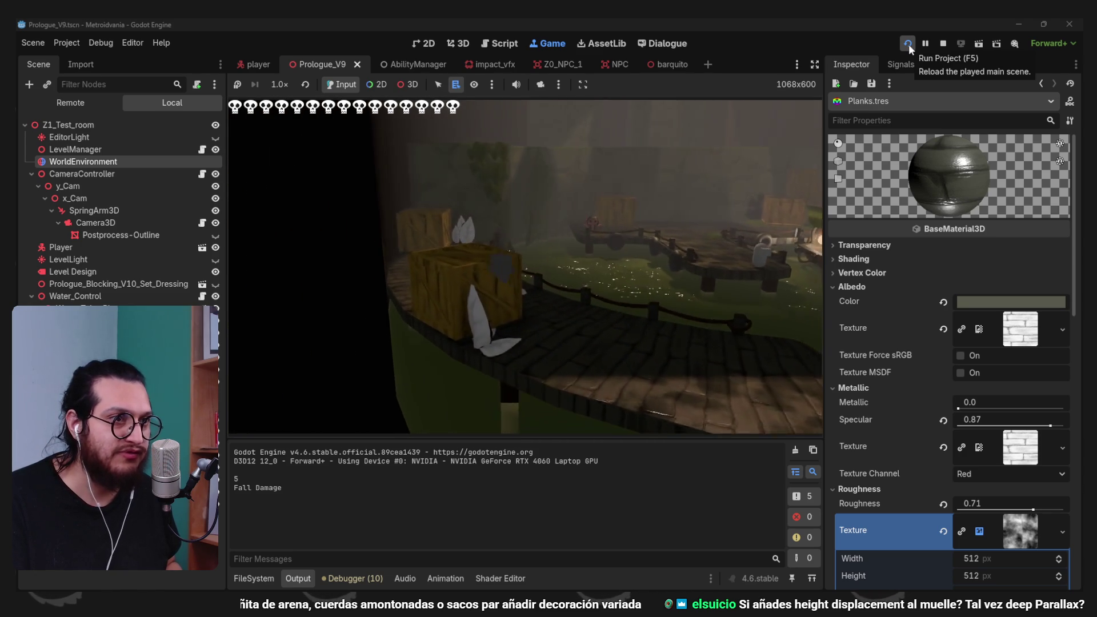
- Stop the running game with F8 after playtesting the grey-plank dock
key(F8)
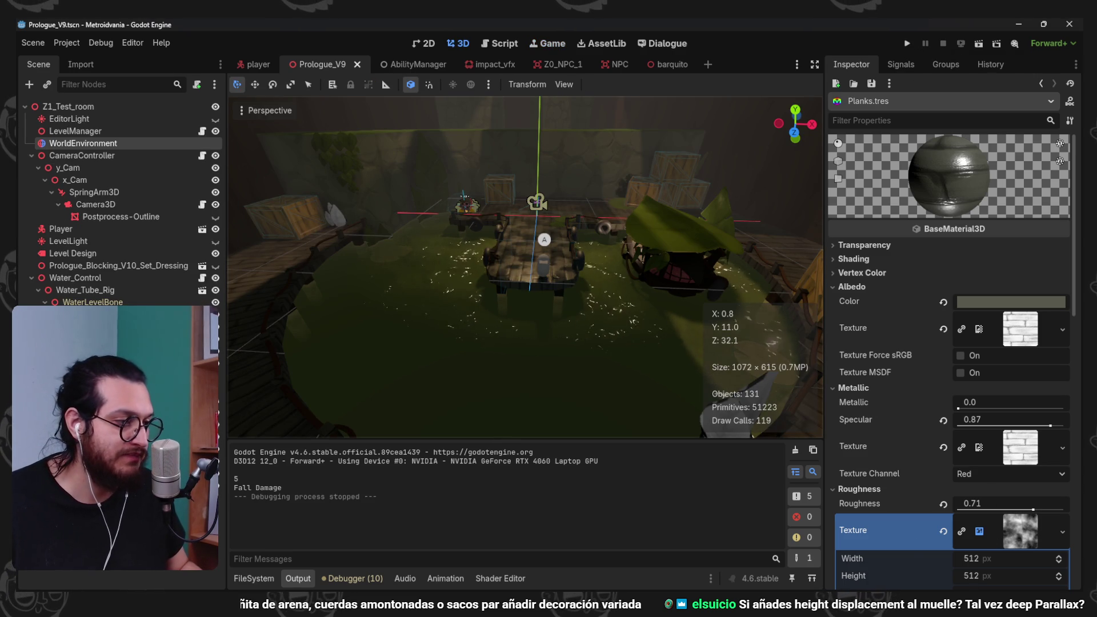
- In the Prologue_Set_Dressing Blender file, select every object in the Foliage collection
mouse_move(794, 609)
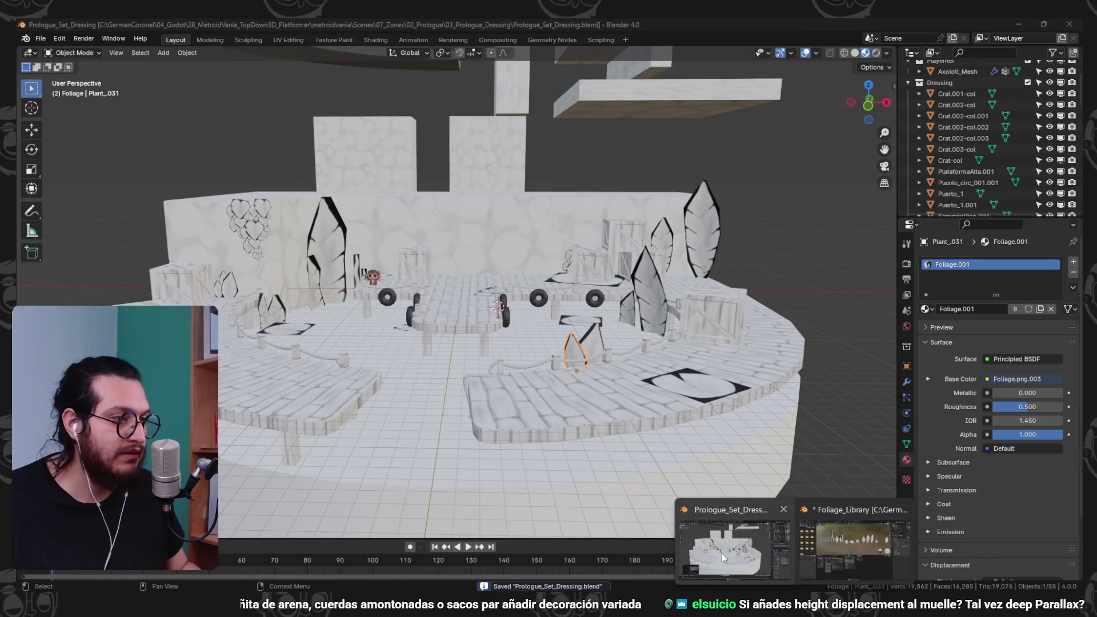
click(723, 556)
scroll(down, 3)
scroll(up, 3)
right_click(953, 76)
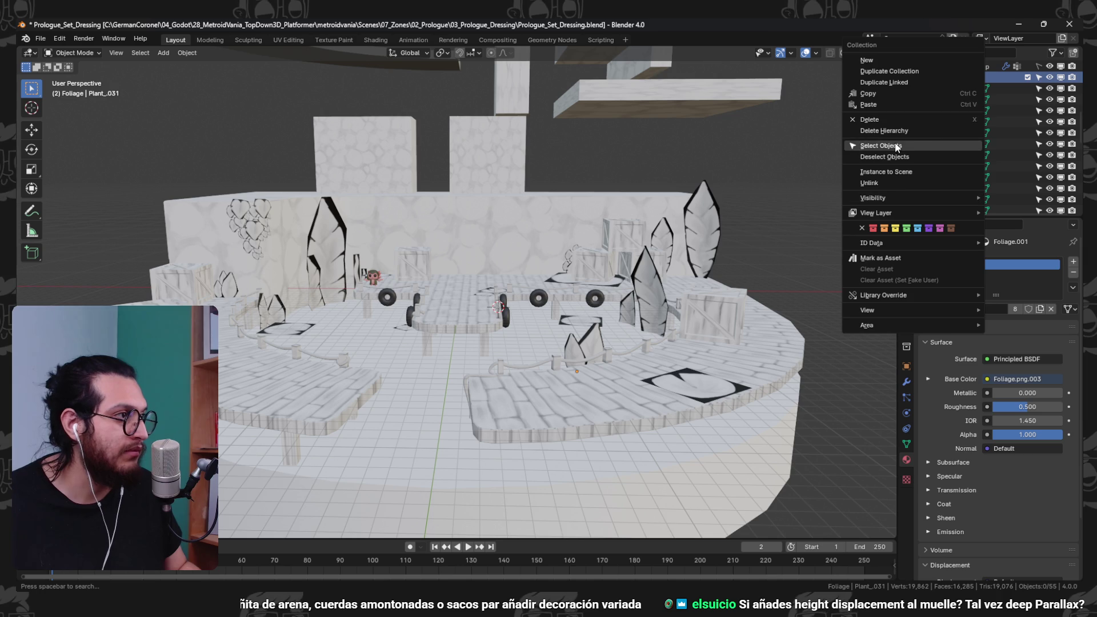
click(895, 147)
- Link the active plant's Foliage material to all the selected plants
scroll(down, 3)
drag(517, 324, 526, 326)
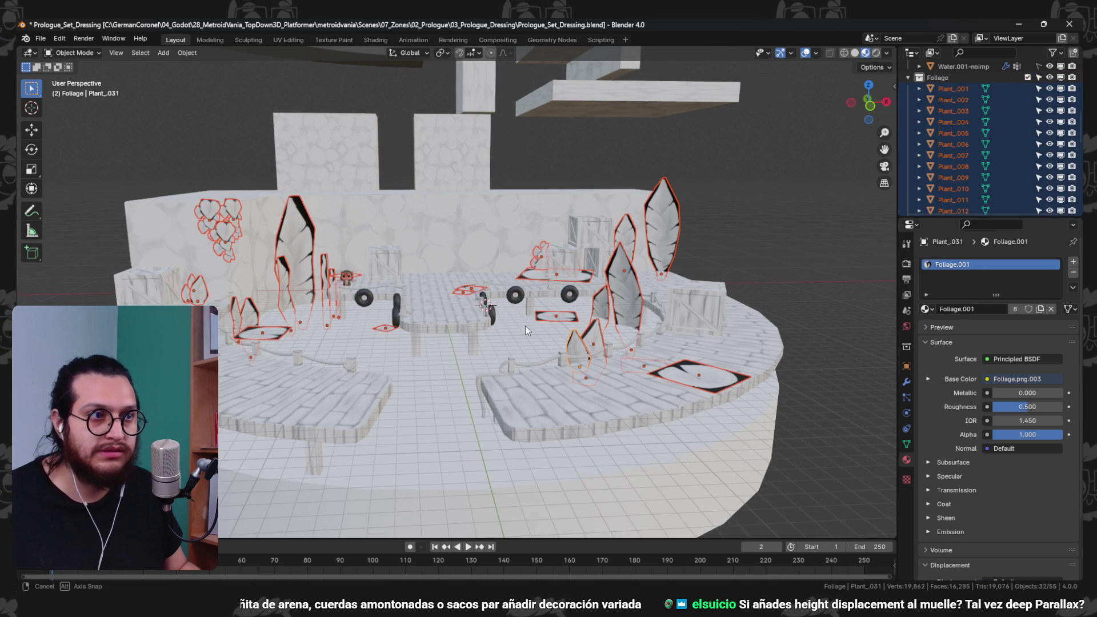
scroll(up, 3)
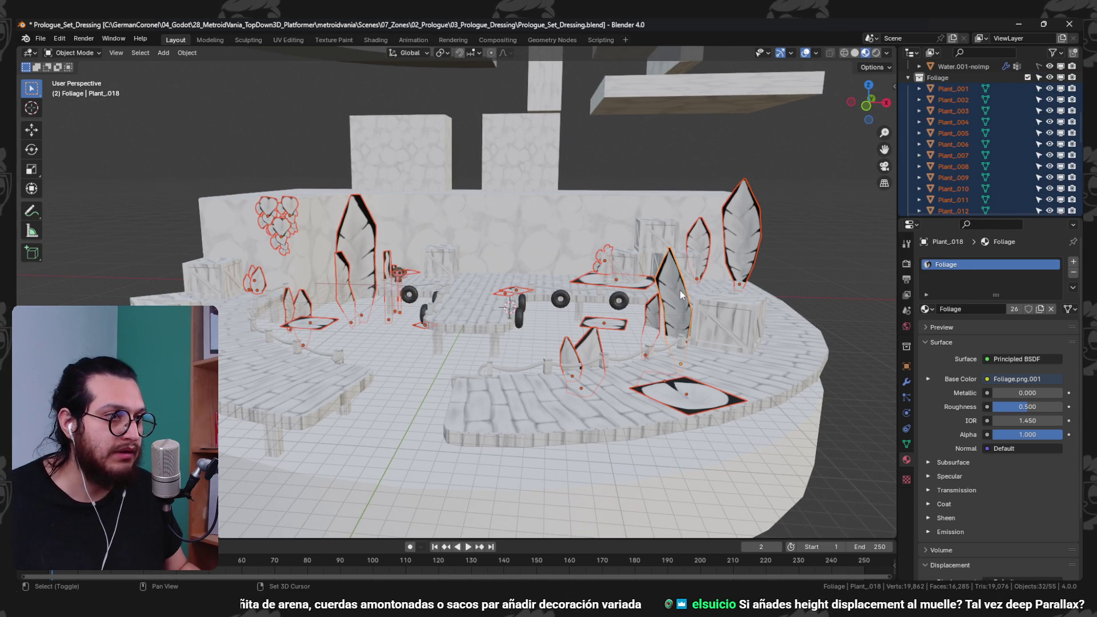
key(ctrl+l)
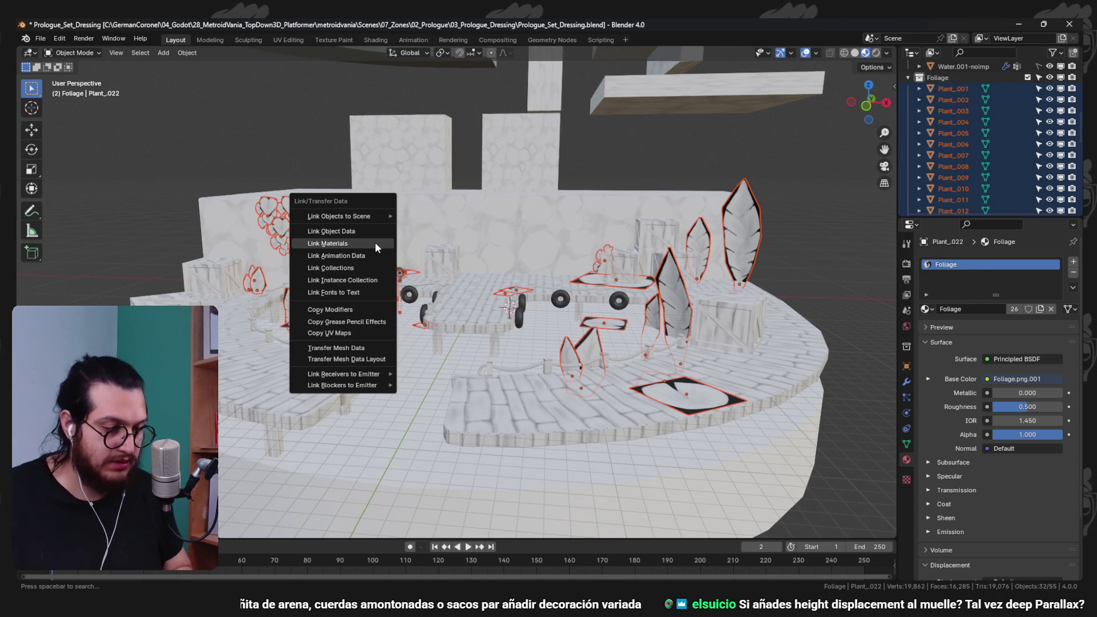
click(375, 241)
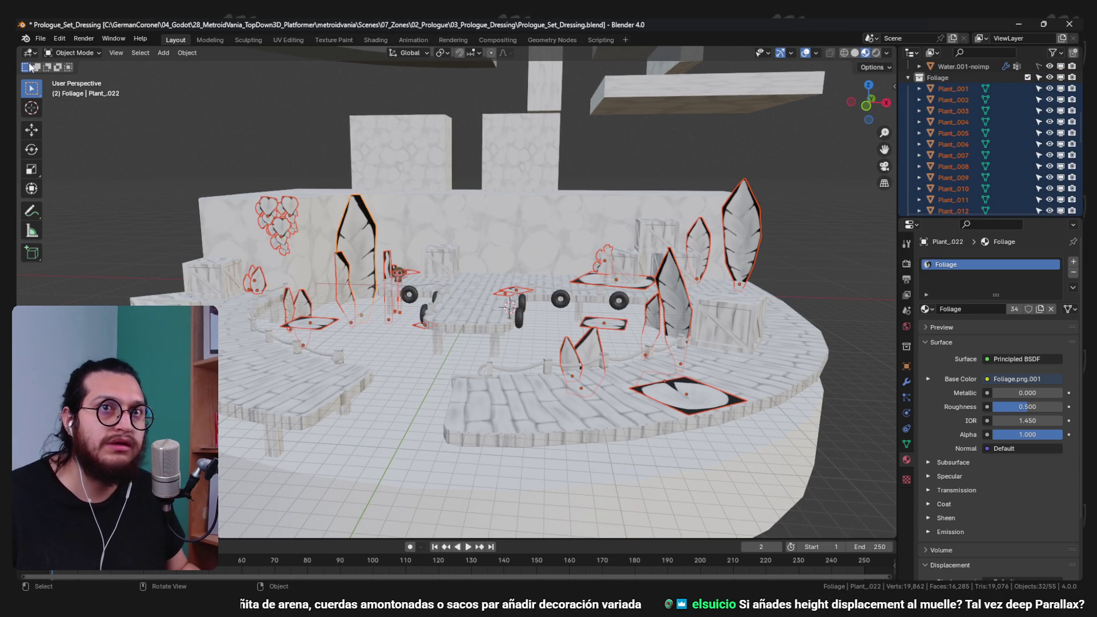
- Save the blend file, purge unused data-blocks, and minimise Blender
key(ctrl+s)
click(41, 39)
mouse_move(87, 241)
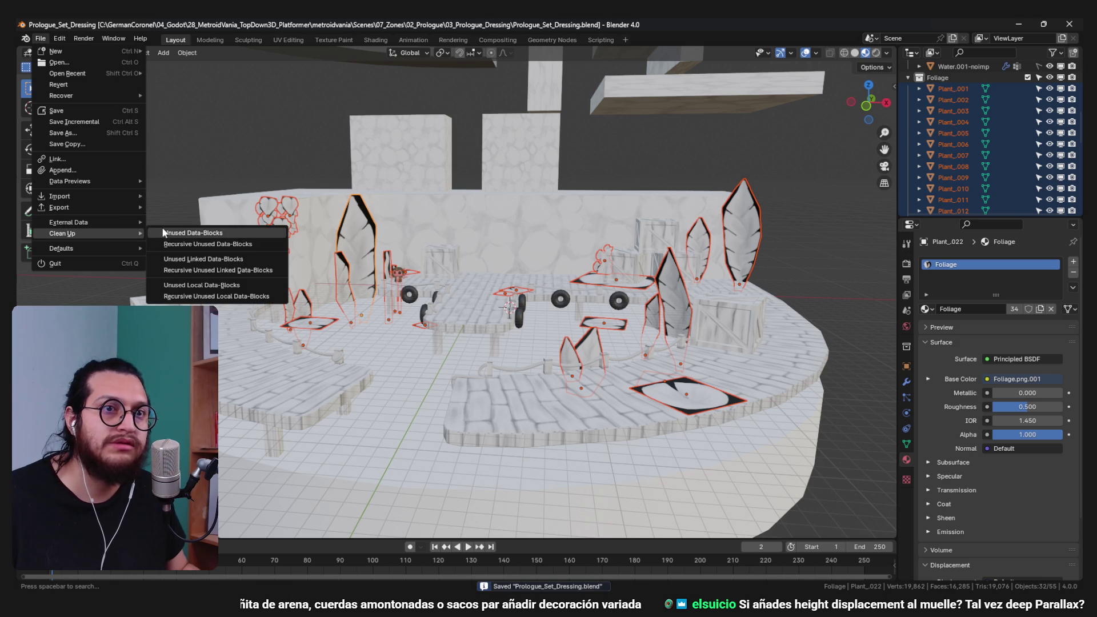
click(166, 233)
click(1017, 22)
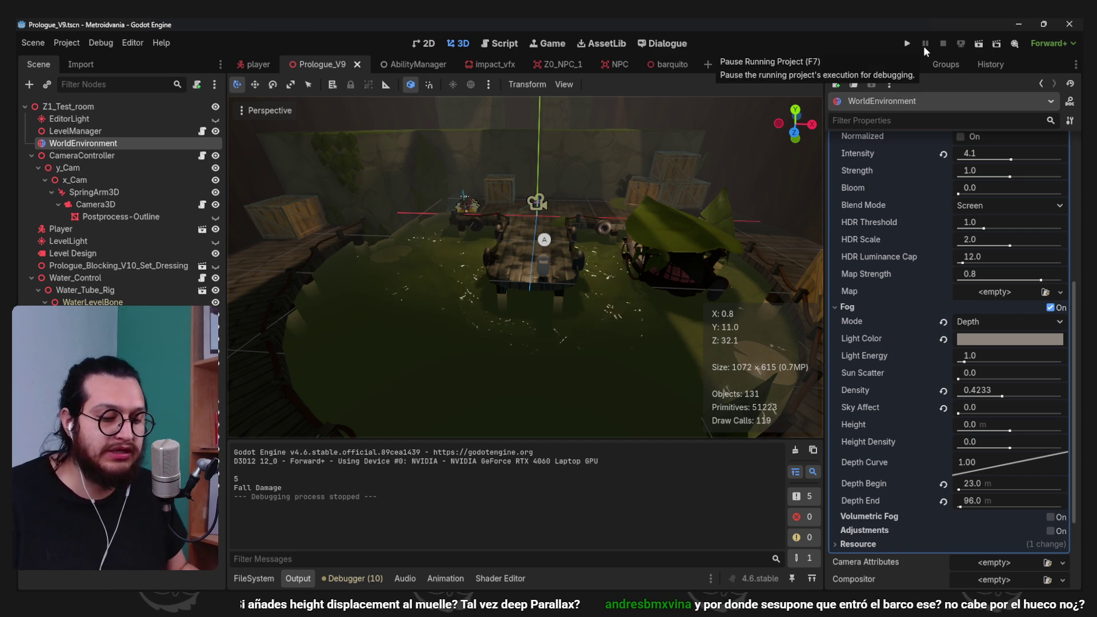
- Playtest the reimported foliage in Godot, stop with F8, and return to Blender
click(907, 44)
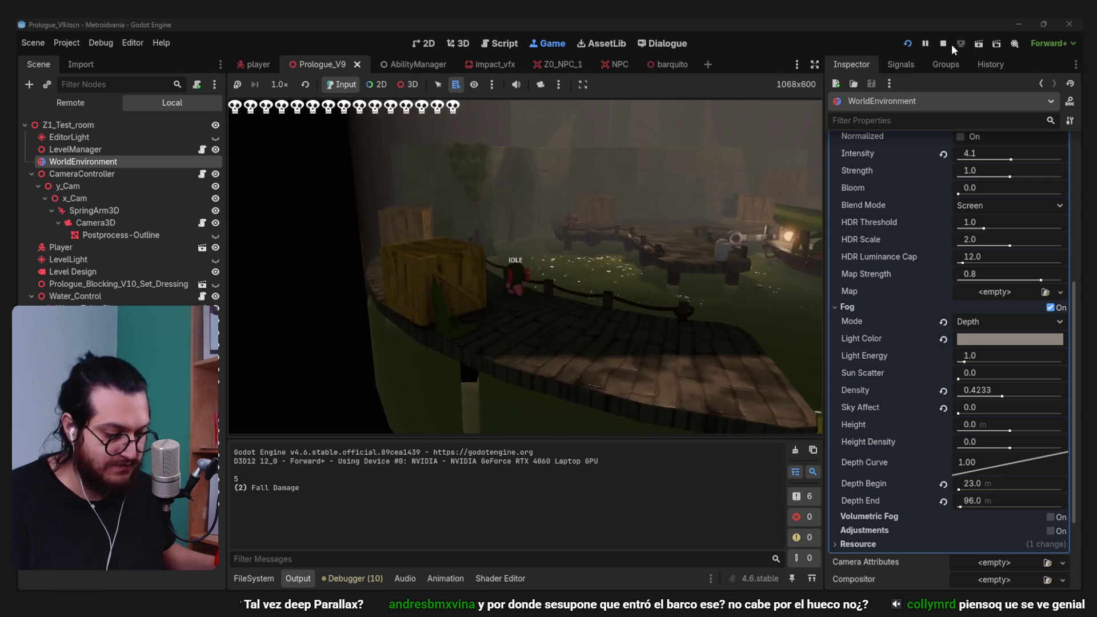
key(F8)
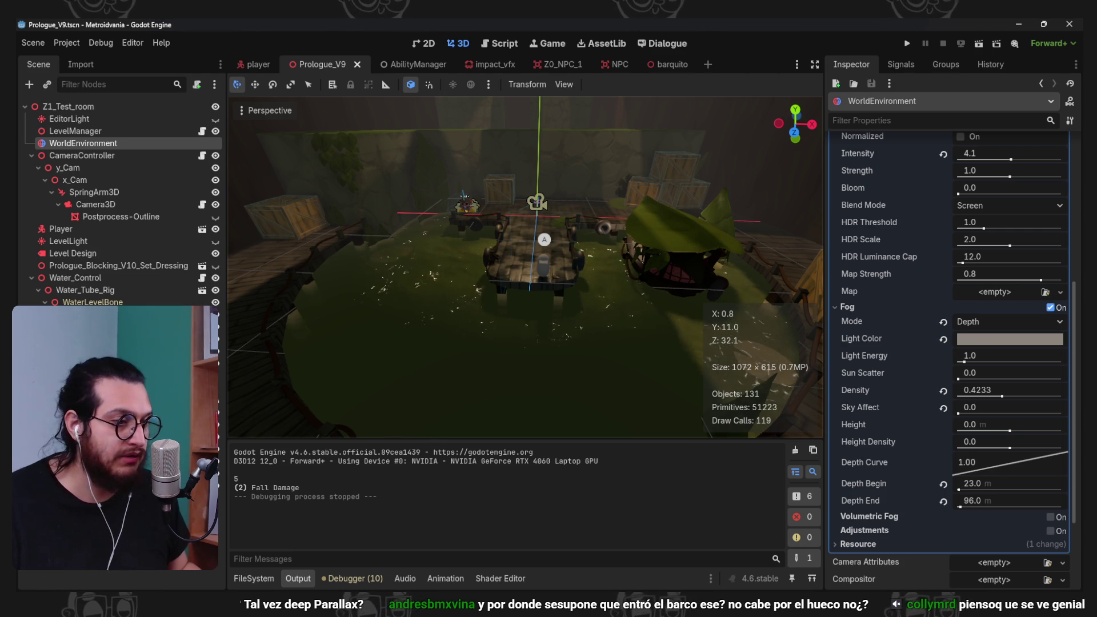
click(742, 547)
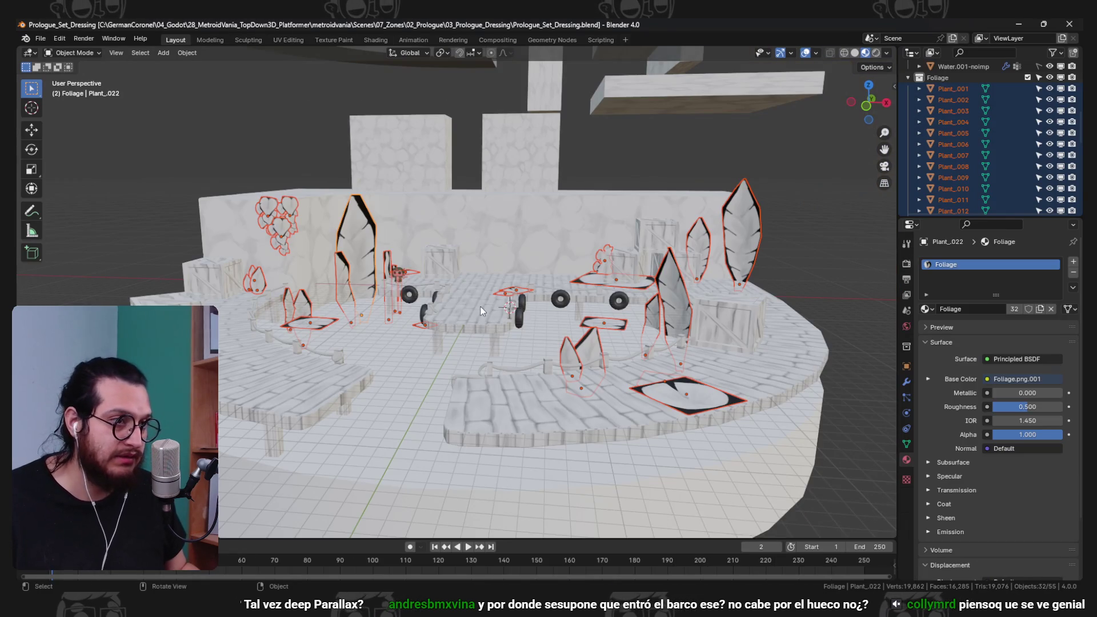
- Move and rotate the crate onto the lower-left platform from a top-down view
drag(458, 377, 333, 342)
click(400, 337)
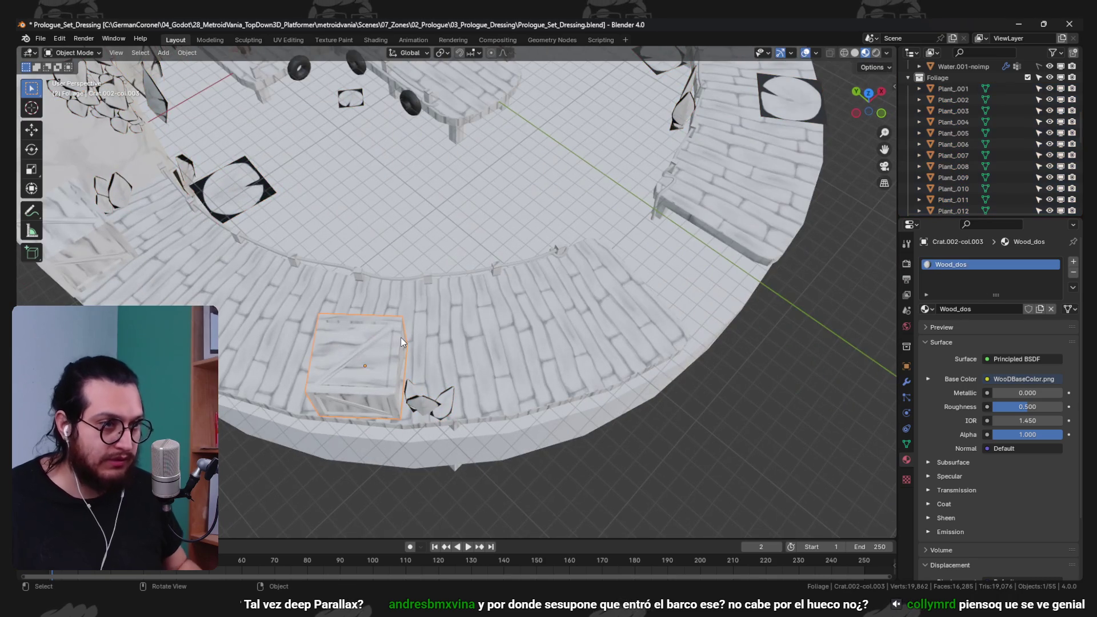
key(KP_7)
scroll(up, 3)
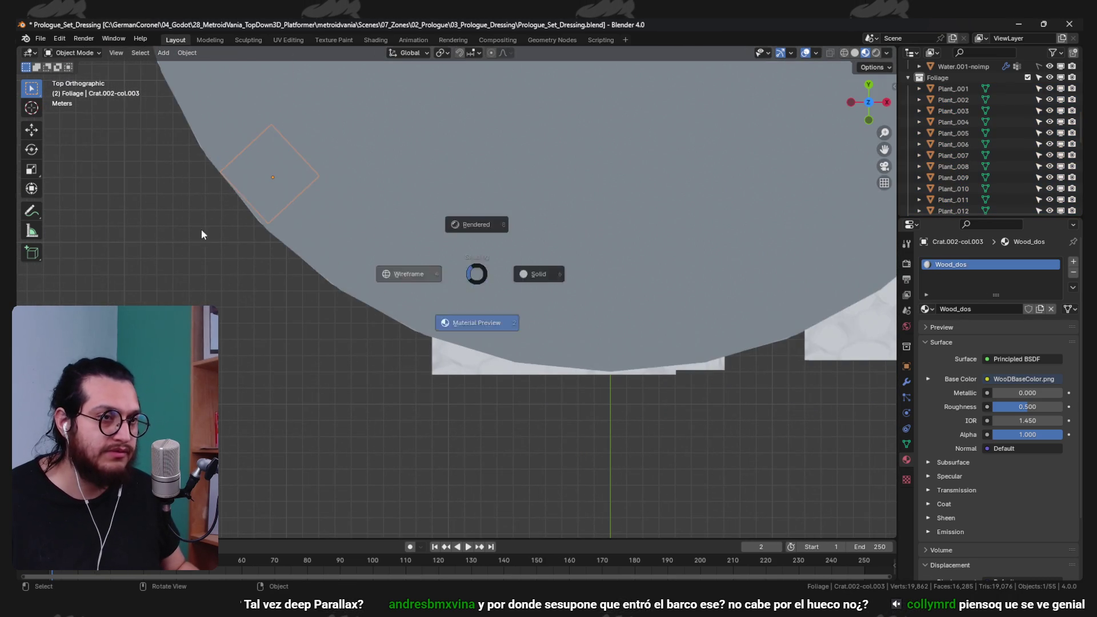
key(shift+z)
key(g)
key(r)
key(g)
click(536, 298)
scroll(down, 3)
drag(516, 294, 638, 416)
key(shift+z)
- Switch to material preview shading and orbit to a low side view
key(z)
click(714, 491)
scroll(down, 3)
drag(578, 432, 412, 341)
scroll(up, 3)
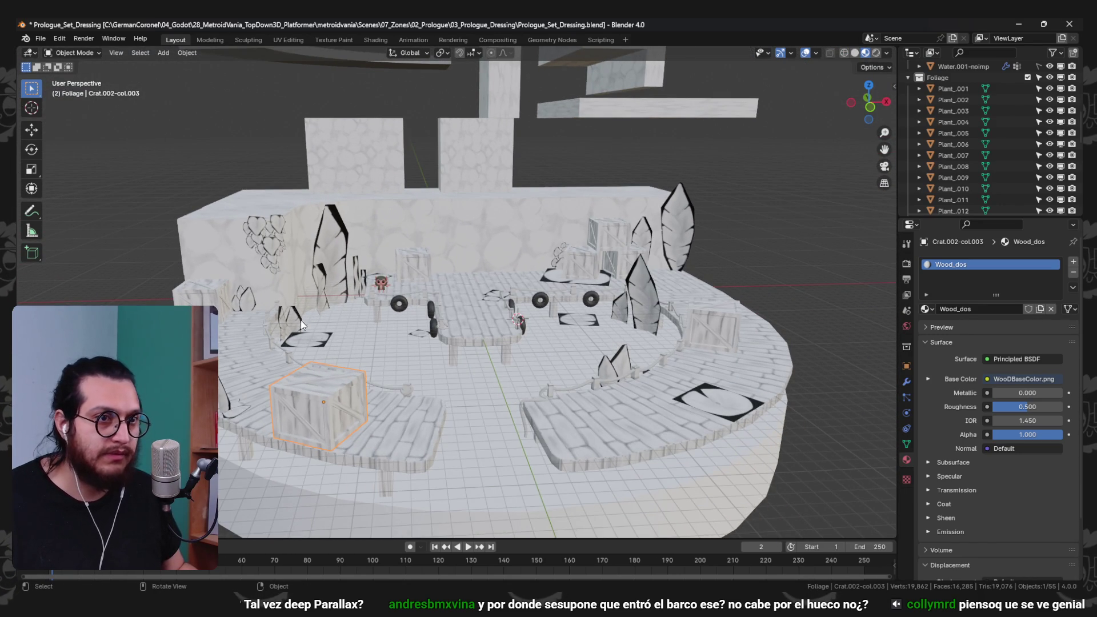
- Move the small leaf Plant_033 along X to sit beside the fence
click(227, 402)
drag(227, 402, 327, 388)
key(g)
key(y)
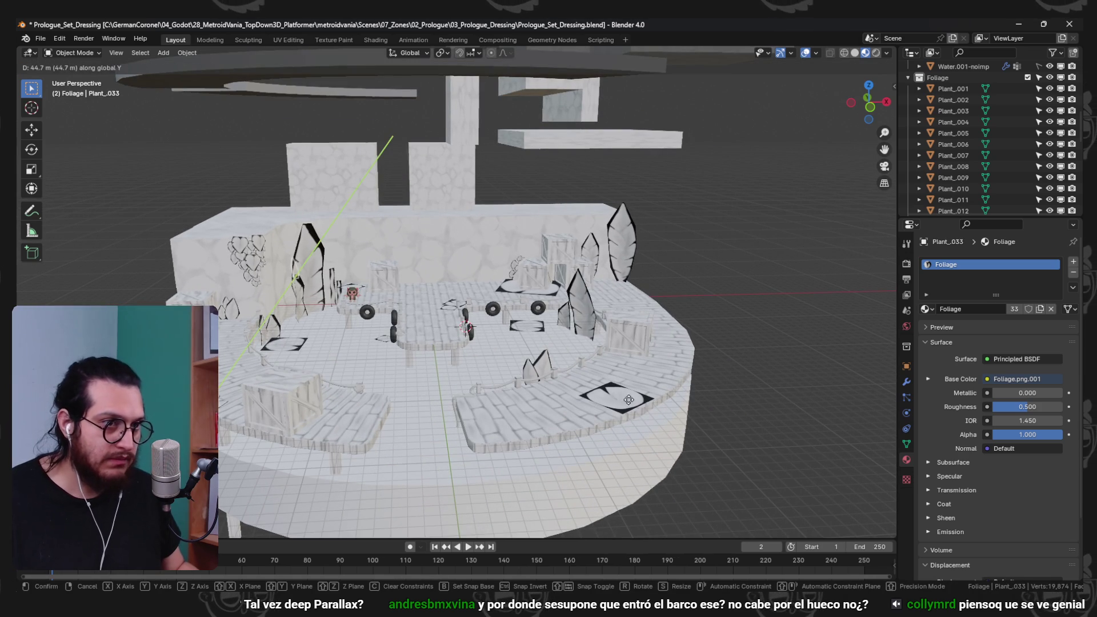
key(x)
click(824, 366)
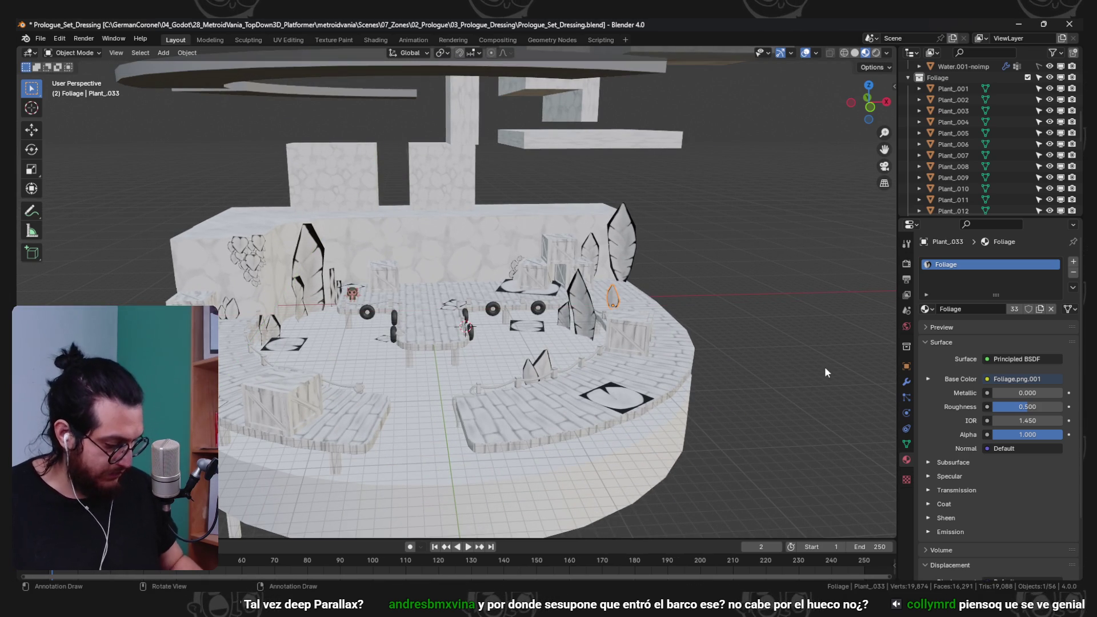
key(KP_Decimal)
drag(825, 368, 657, 400)
- Rotate Plant_033 and its mesh so the leaf lies flat on the dock floor
key(r)
click(526, 455)
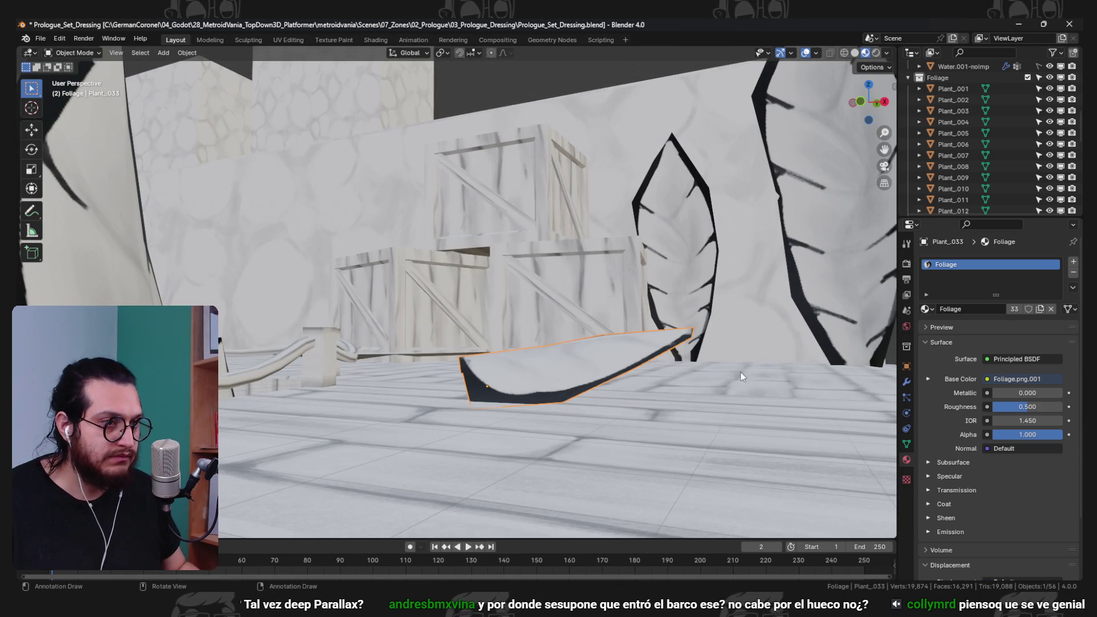
key(r)
right_click(746, 374)
key(r)
click(619, 329)
key(Tab)
drag(620, 329, 610, 324)
key(r)
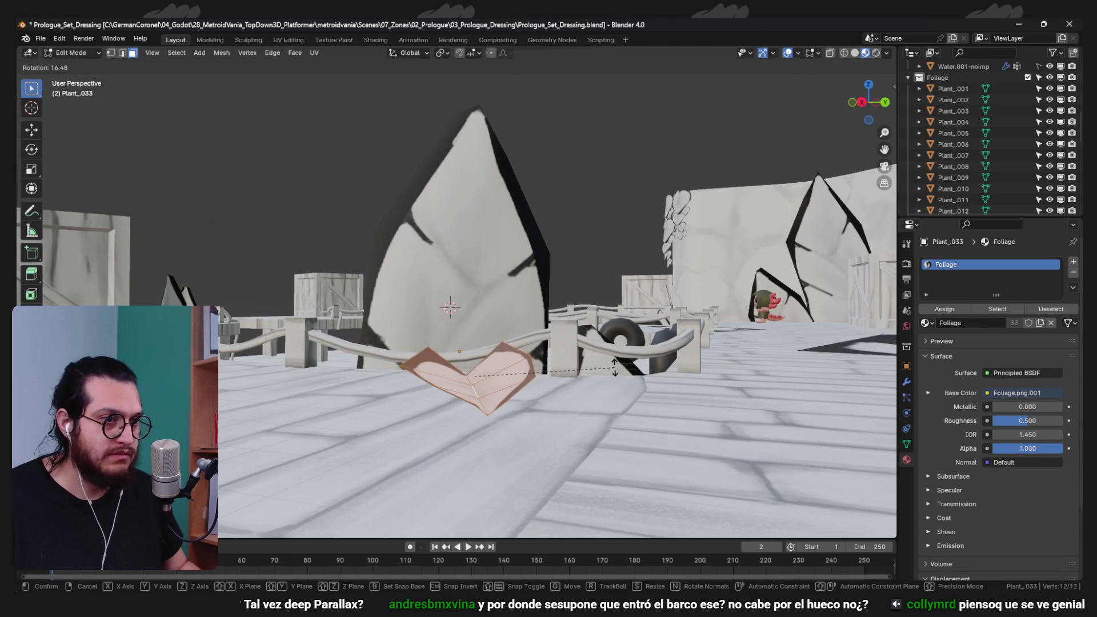
click(615, 366)
key(Tab)
drag(615, 365, 724, 201)
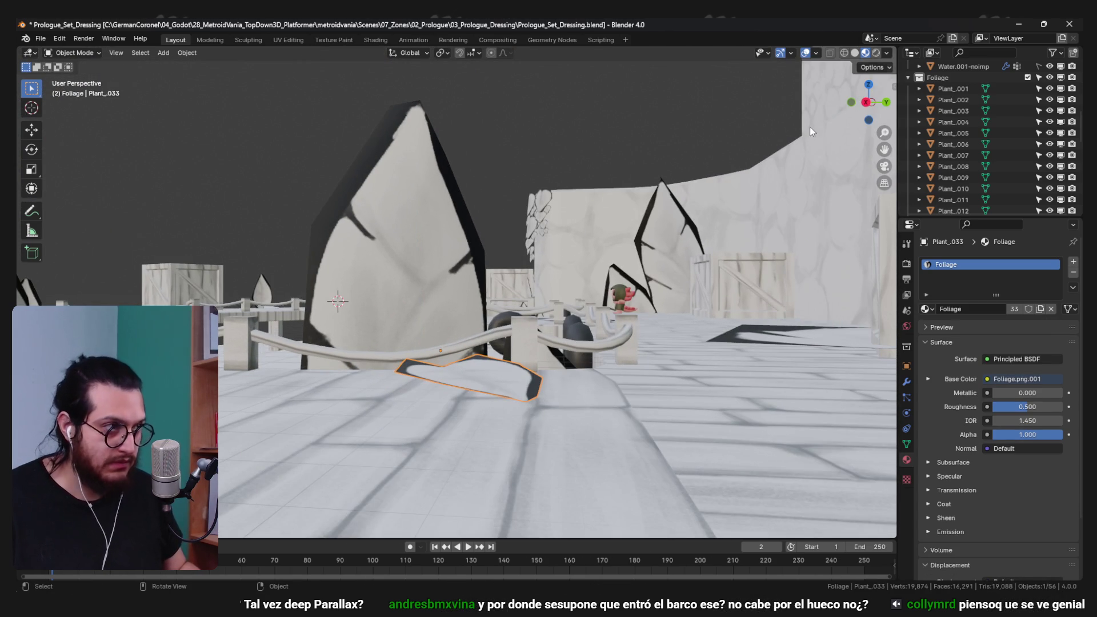
- Flip the leaf card's face normals, checked with the face orientation overlay, and save
click(816, 52)
click(760, 279)
key(Tab)
drag(571, 332, 547, 370)
key(shift+n)
key(ctrl+Tab)
click(502, 204)
key(ctrl+s)
- Hide the face orientation overlay and move Plant_013 to a new spot
click(817, 53)
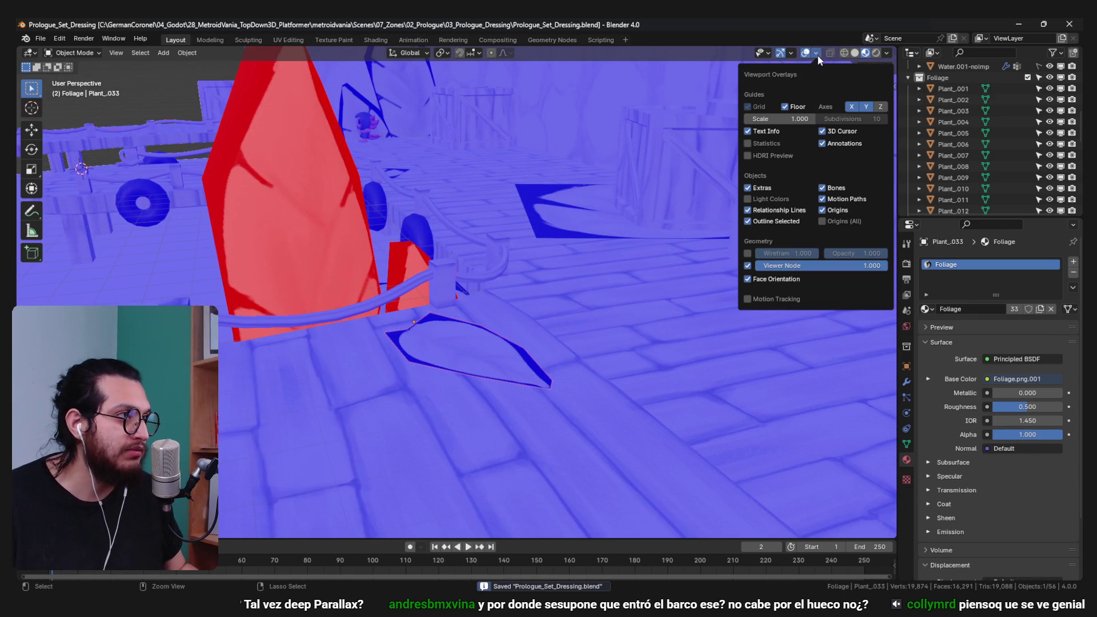
click(776, 279)
drag(742, 263, 306, 179)
scroll(down, 3)
drag(239, 214, 319, 246)
click(232, 245)
key(g)
click(318, 491)
- Rotate the leaf card's geometry in Edit Mode
drag(318, 491, 502, 323)
scroll(up, 3)
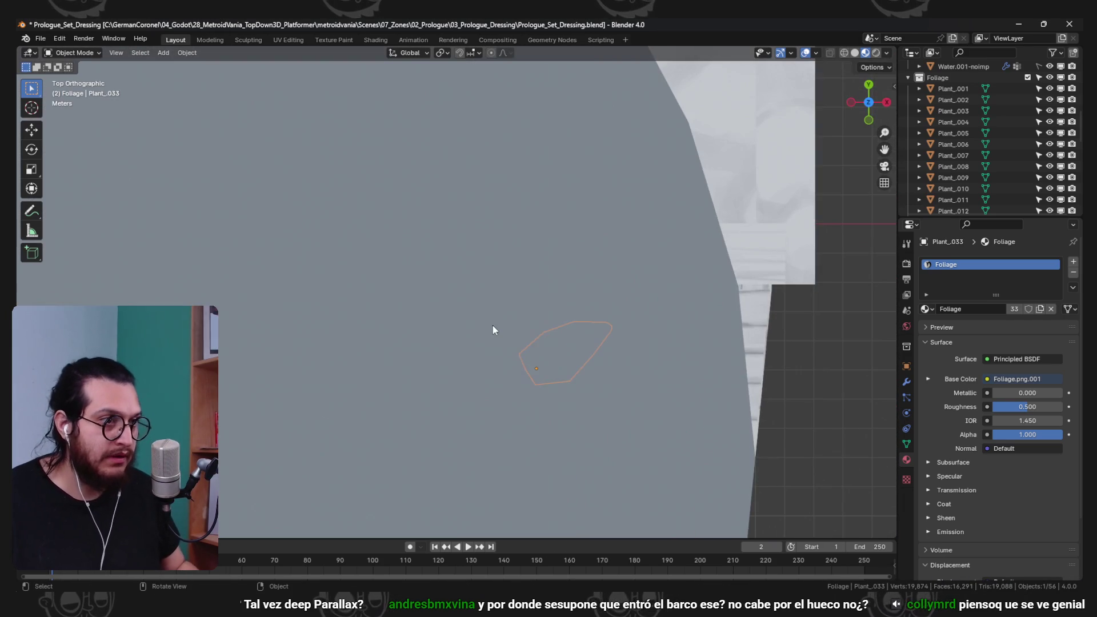
drag(660, 391, 522, 324)
key(Tab)
key(r)
click(576, 376)
drag(575, 376, 619, 366)
- Duplicate the leaf, narrow the copy along X, rotate it and move it up-left
key(shift+d)
click(577, 297)
key(s)
key(x)
click(594, 301)
key(r)
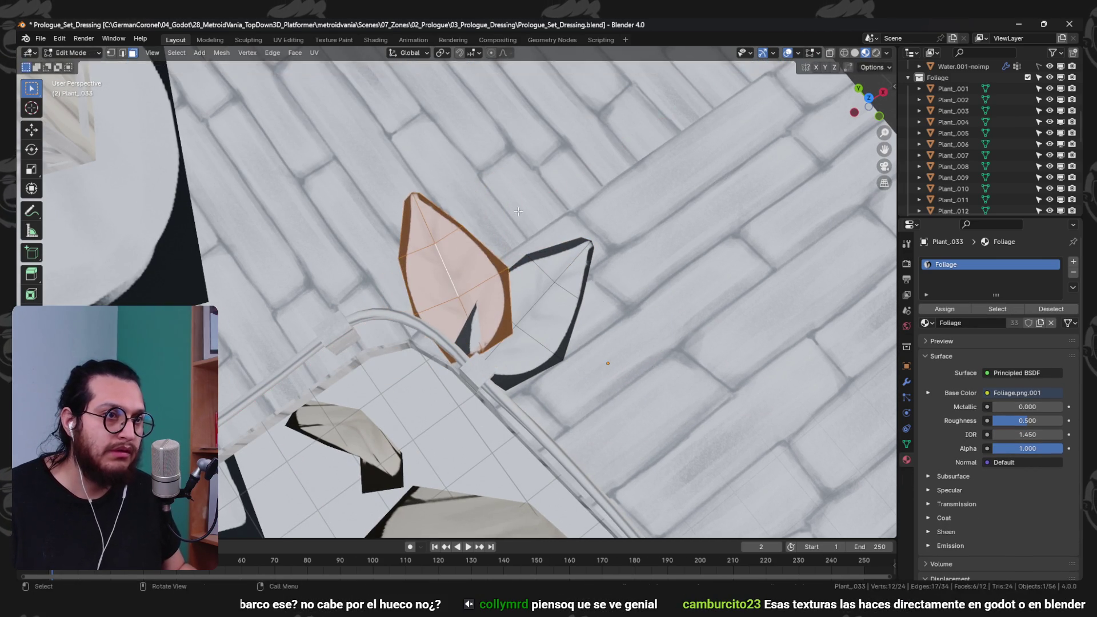
click(697, 264)
key(g)
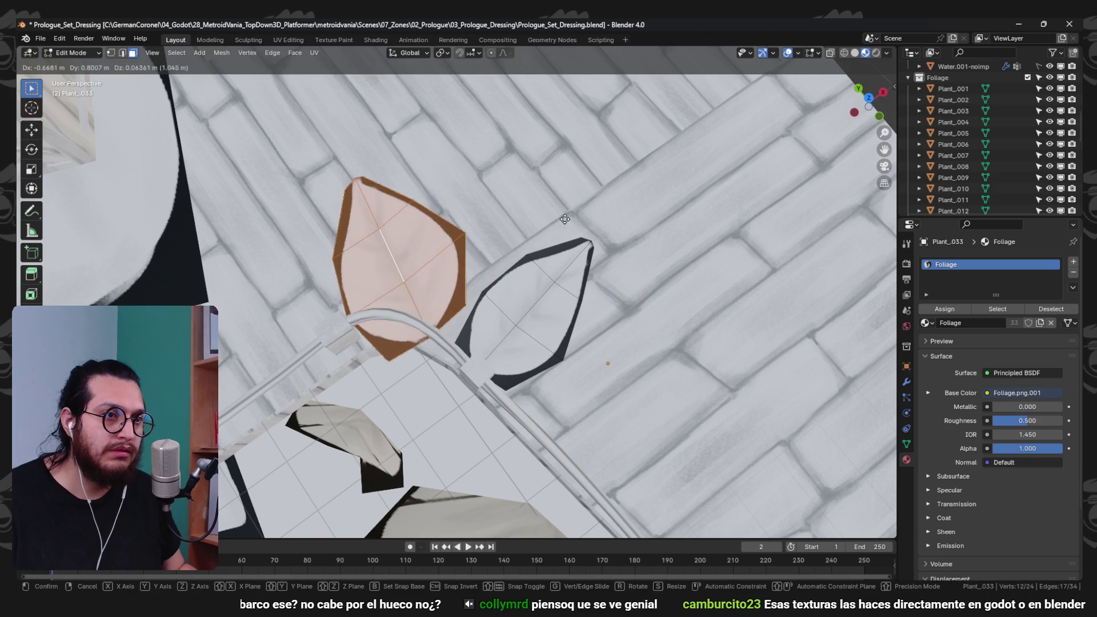
click(552, 313)
- Add a second leaf copy placed along the X axis
key(shift+d)
scroll(down, 3)
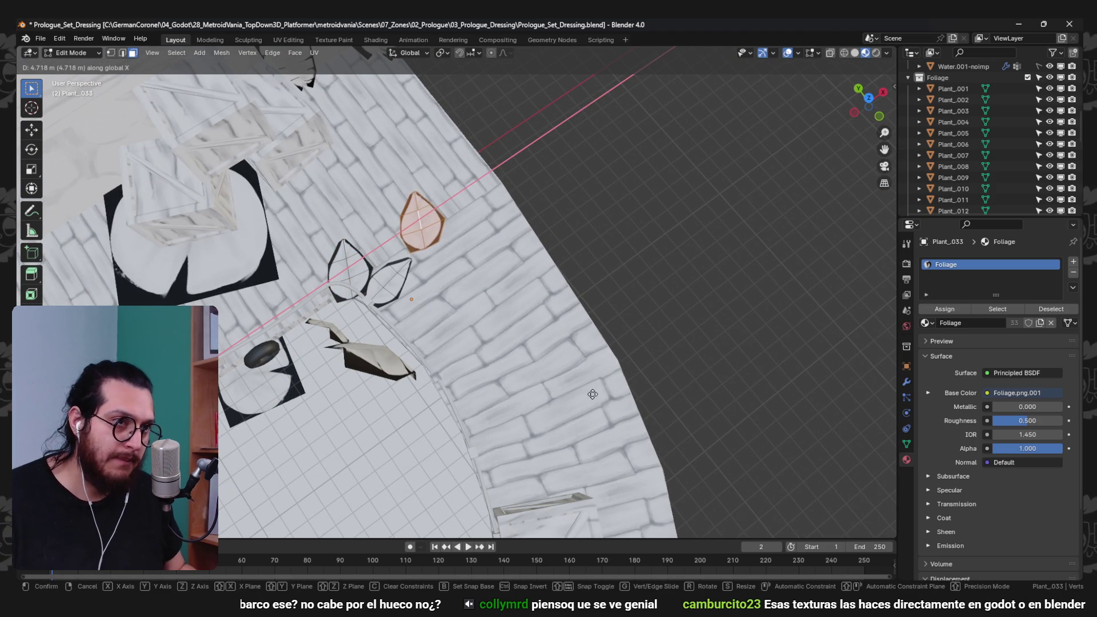
click(652, 345)
drag(653, 345, 497, 328)
scroll(up, 3)
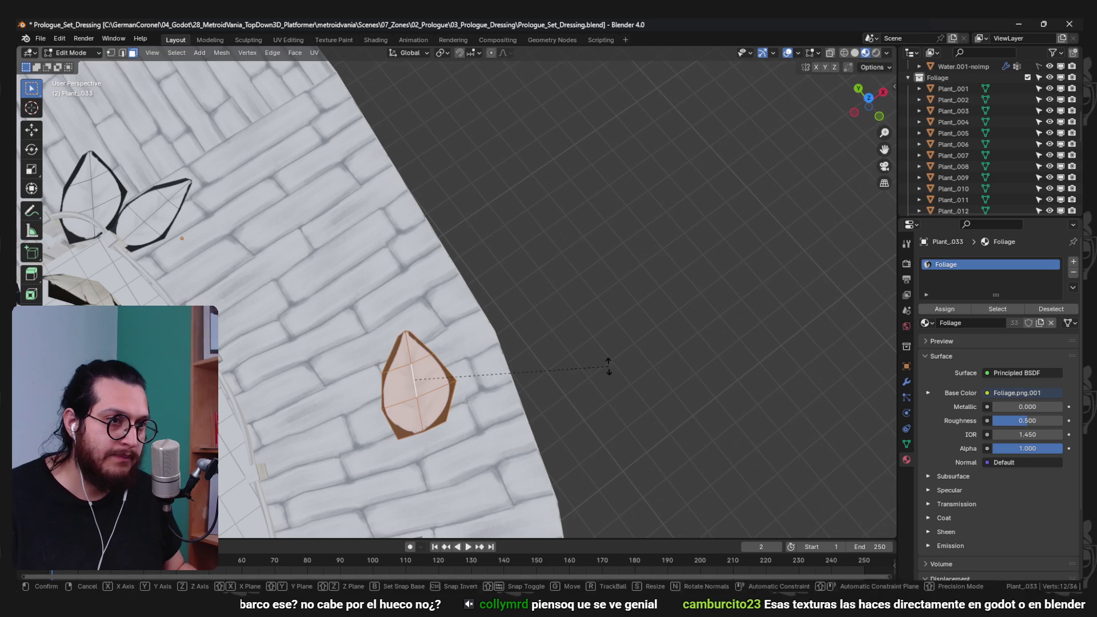
- Narrow the second leaf copy along the X axis
key(z)
key(s)
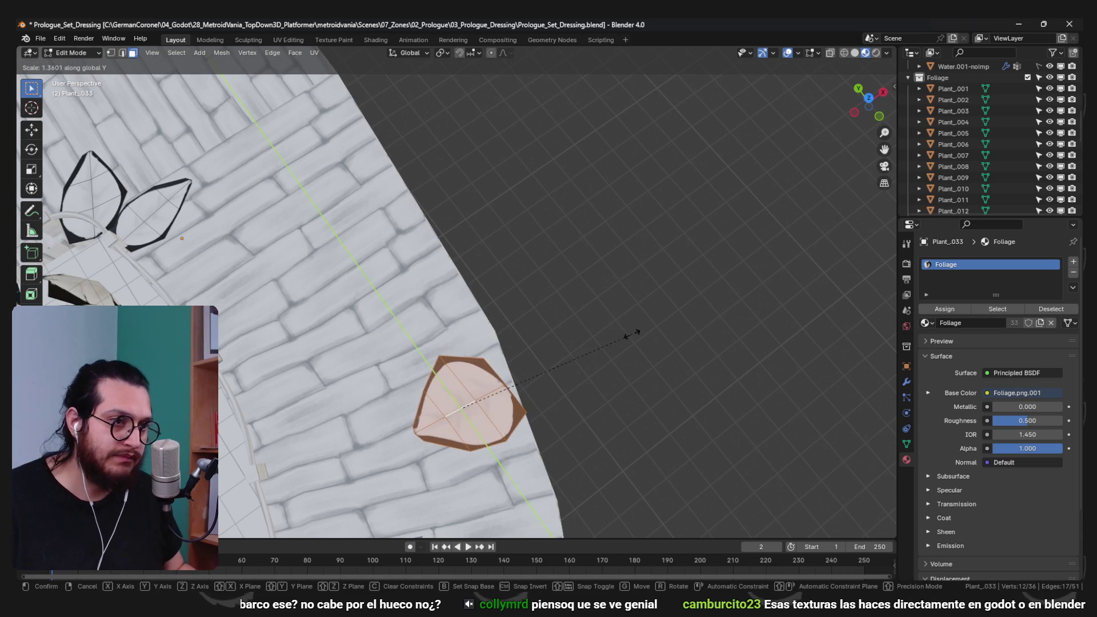
key(x)
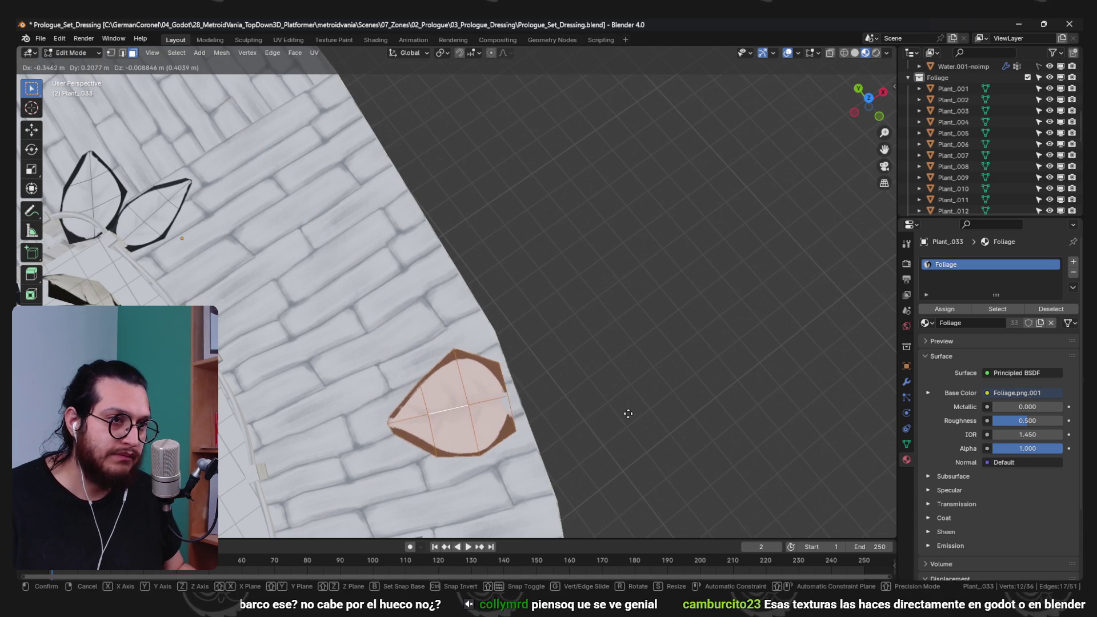
click(631, 410)
drag(632, 409, 480, 164)
scroll(up, 3)
scroll(down, 3)
- Shift the second copy along X and rotate it about the vertical Z axis
key(g)
key(x)
key(r)
key(z)
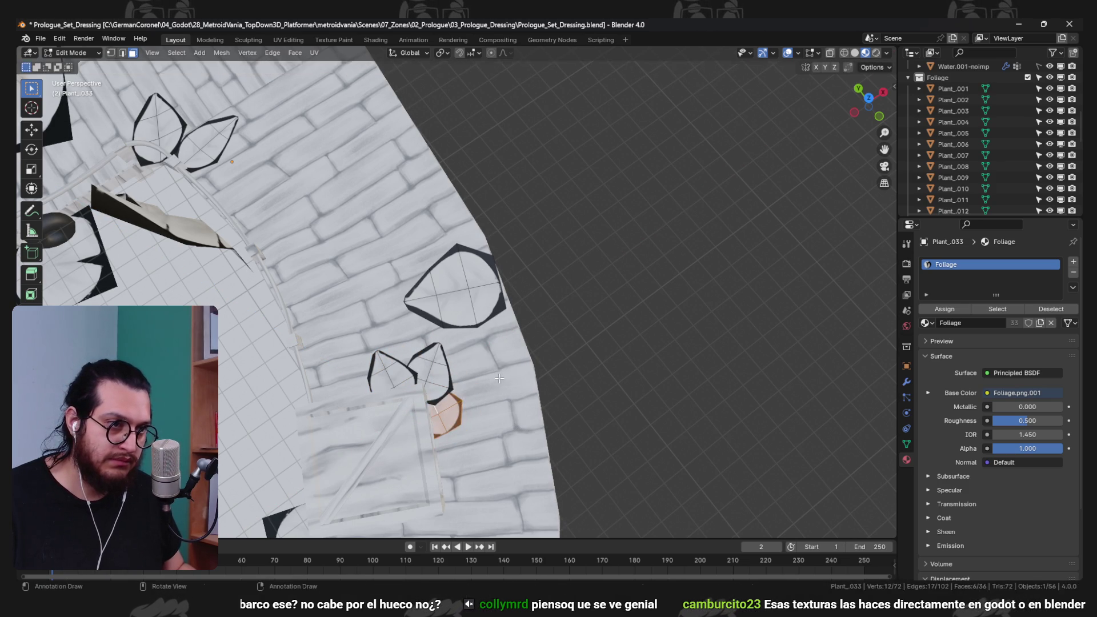
click(492, 492)
drag(492, 492, 513, 406)
- Move and tilt the floor leaves, turning one face about the Z axis
key(g)
drag(445, 448, 450, 401)
key(r)
click(426, 346)
drag(425, 345, 527, 445)
key(r)
key(z)
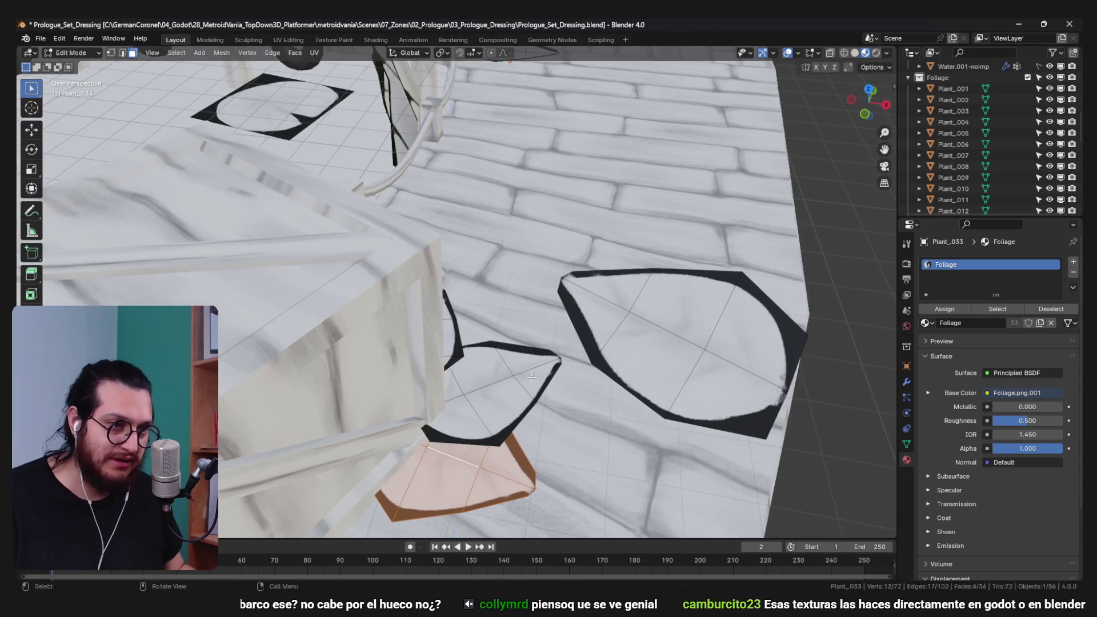
click(554, 389)
- Turn another leaf face, then select the whole leaf card and move it against the crate's base
key(alt+a)
key(r)
drag(526, 375, 517, 291)
click(545, 360)
key(r)
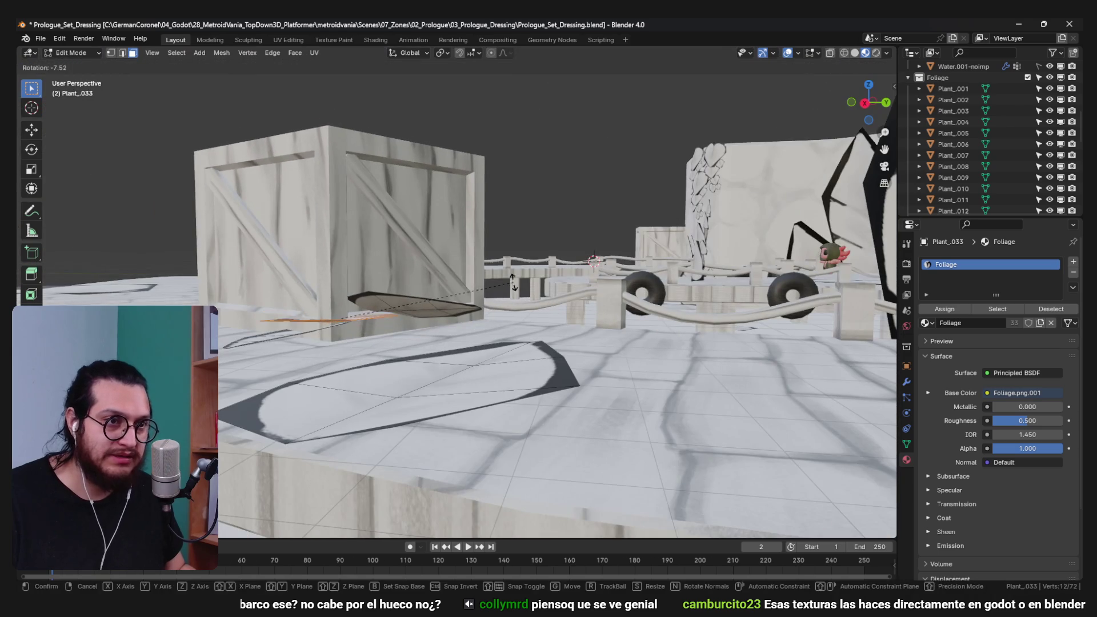
drag(446, 317, 557, 320)
key(l)
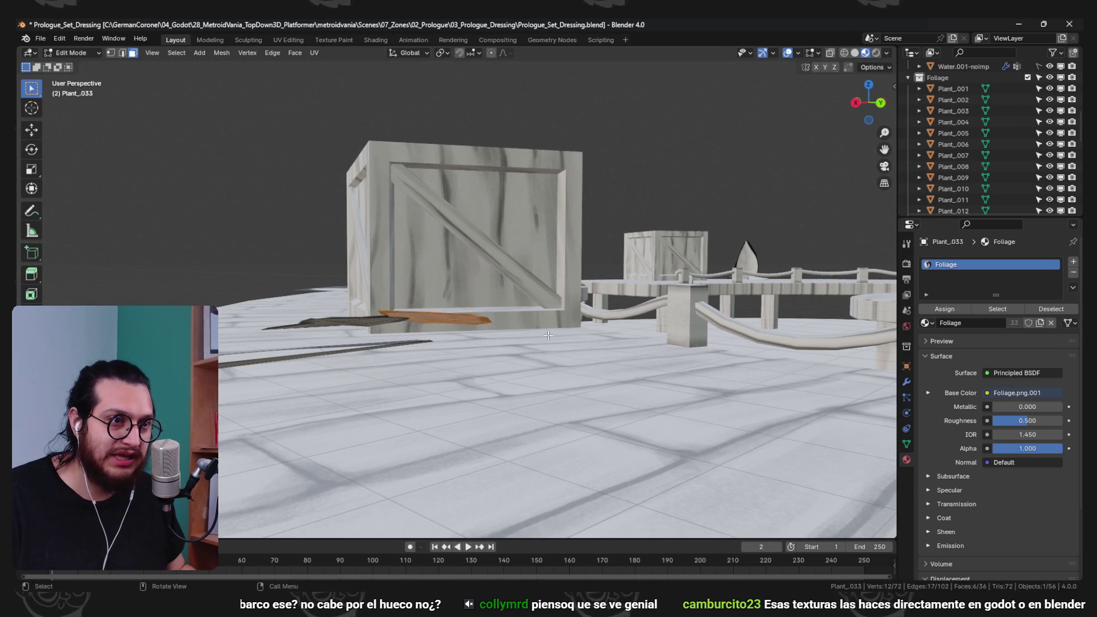
key(g)
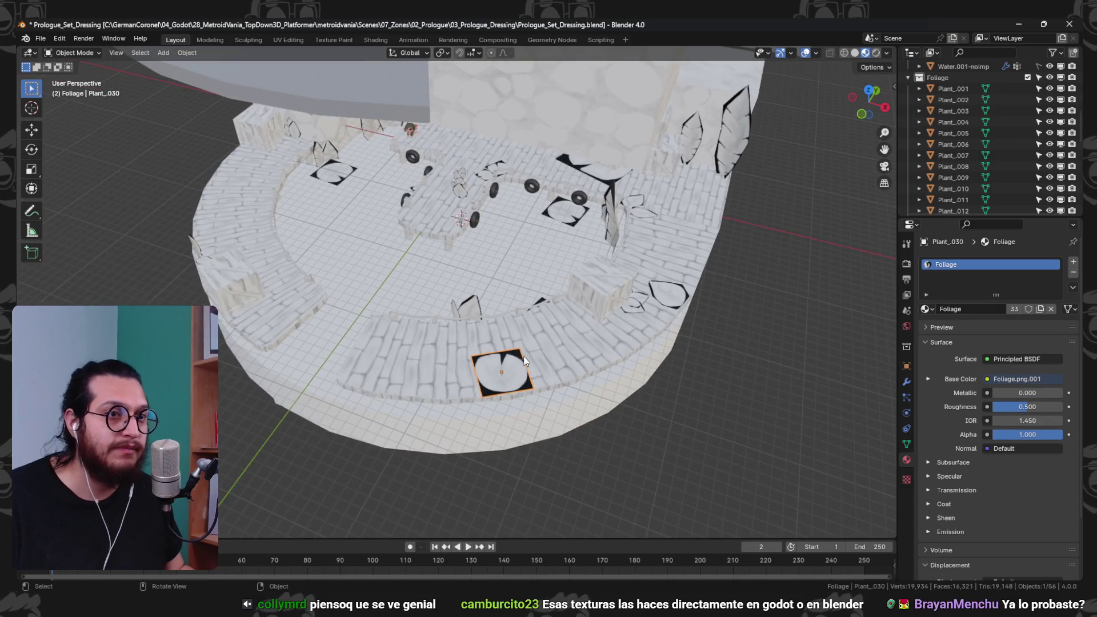
- Slide the flat plant along the Y axis to a new spot beside the dock
key(y)
key(y)
key(Escape)
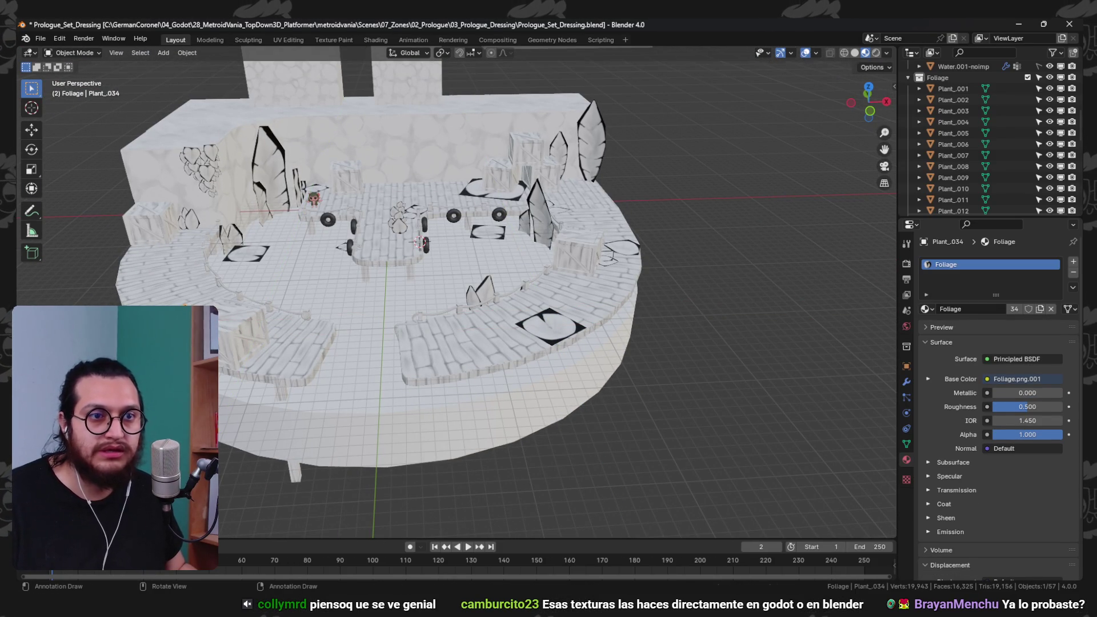
key(KP_Decimal)
key(g)
key(y)
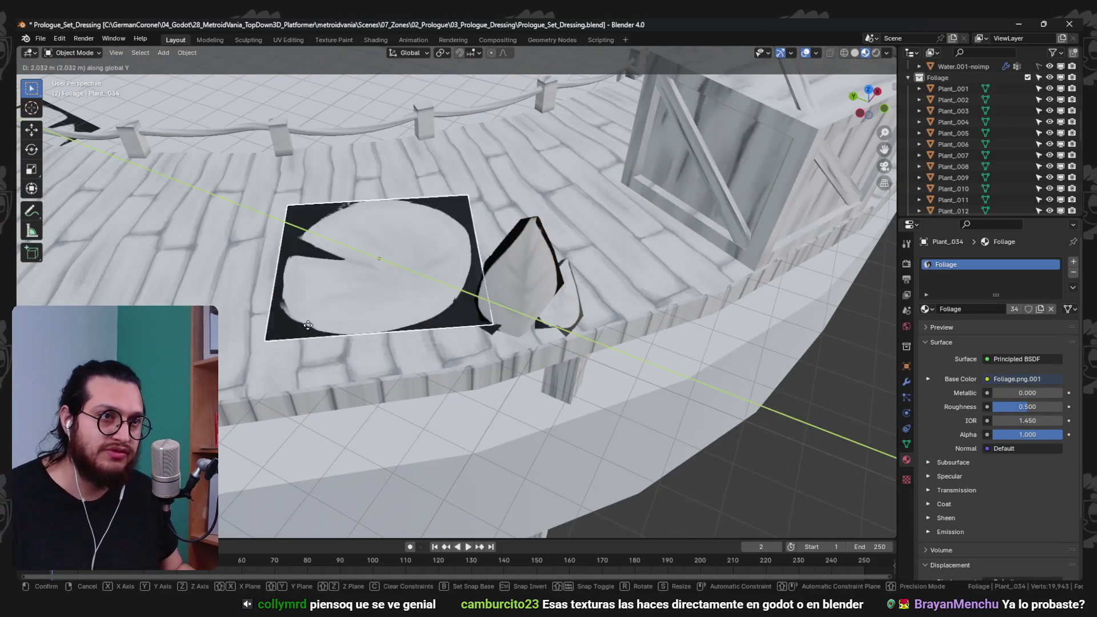
scroll(down, 3)
drag(244, 221, 502, 414)
click(245, 222)
scroll(down, 3)
scroll(down, 3)
drag(423, 407, 467, 310)
scroll(up, 3)
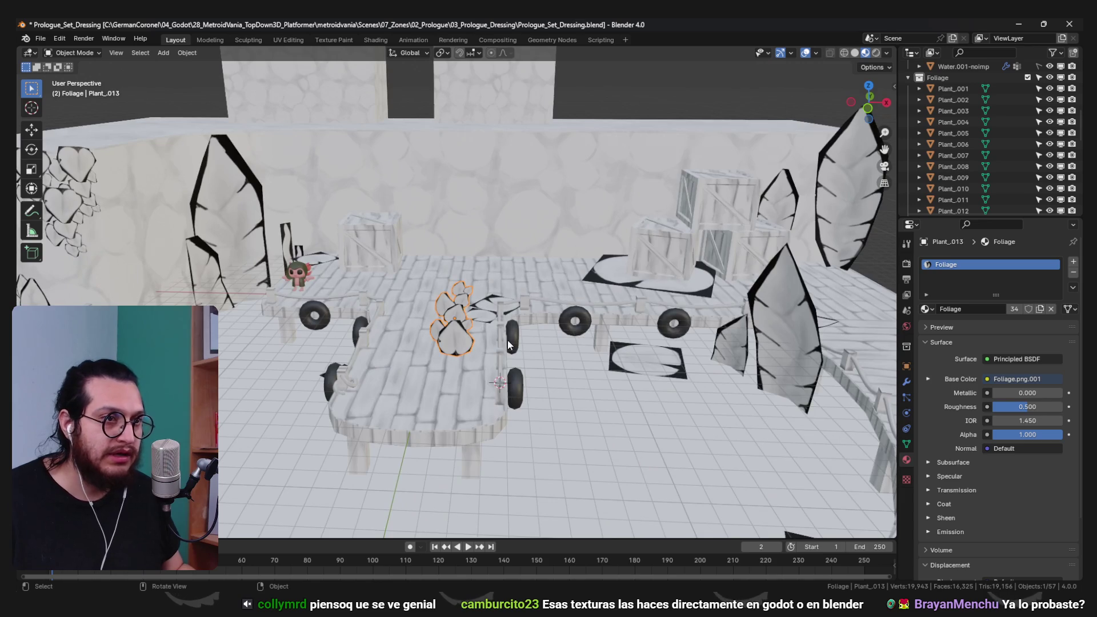
drag(507, 342, 462, 326)
- Nudge the plant further along Y, then place it against the platform leg
key(g)
key(y)
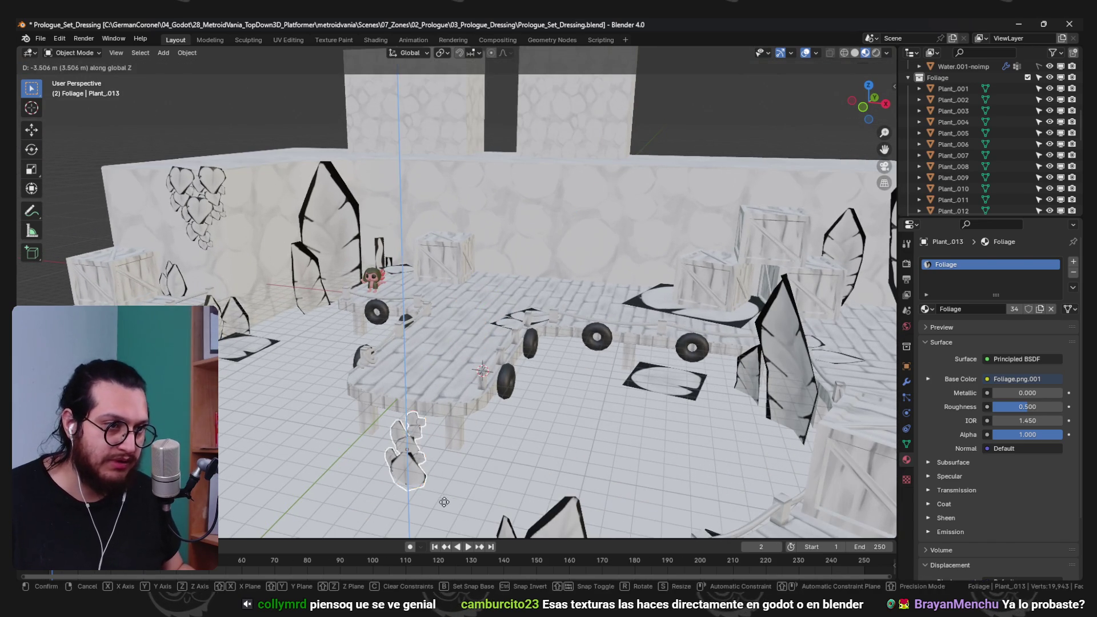
key(KP_Decimal)
drag(428, 303, 540, 334)
key(g)
key(y)
click(448, 320)
key(g)
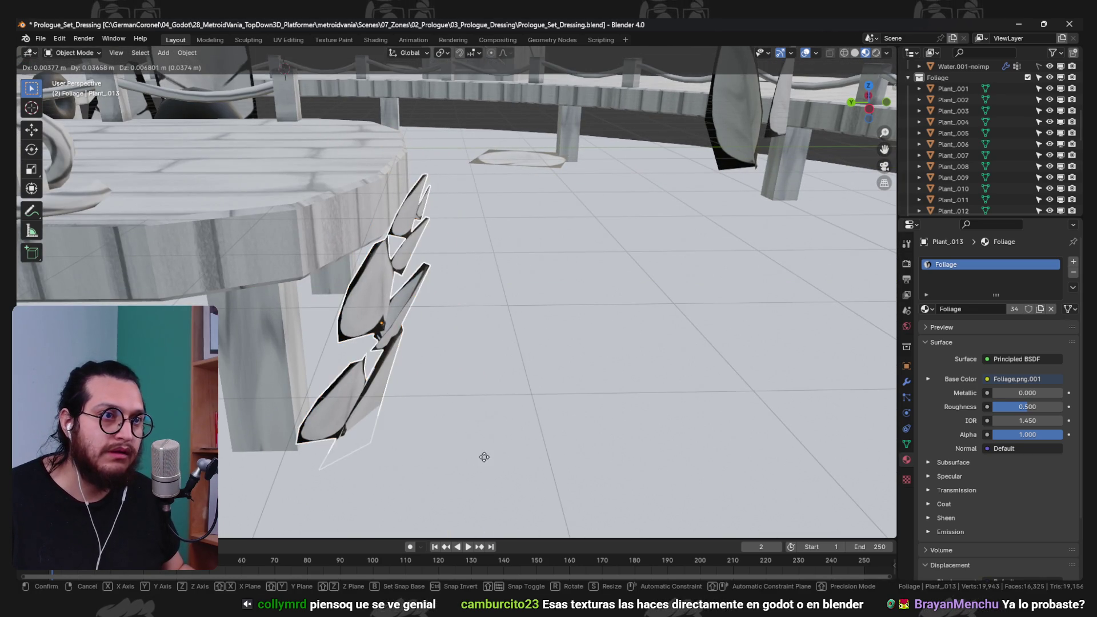
click(468, 455)
drag(468, 456, 514, 320)
- Duplicate the plant, turn the copy about Z and move it into place
key(shift+d)
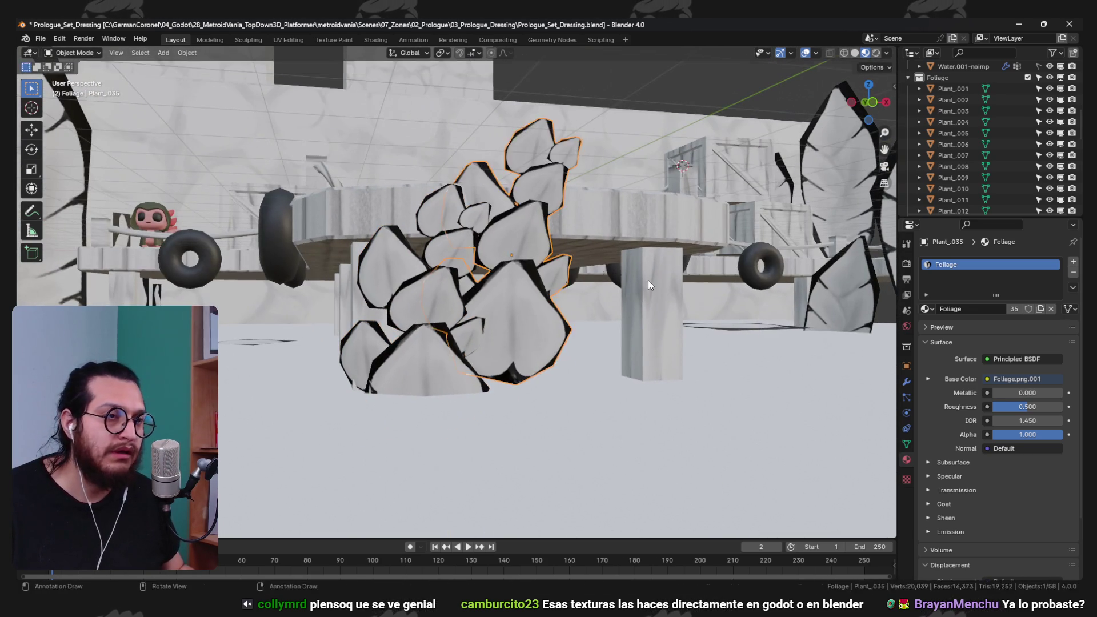
key(r)
key(z)
key(g)
drag(472, 234, 575, 307)
key(g)
click(615, 259)
- Rotate Plant_013 about the vertical Z axis
click(514, 285)
key(r)
key(z)
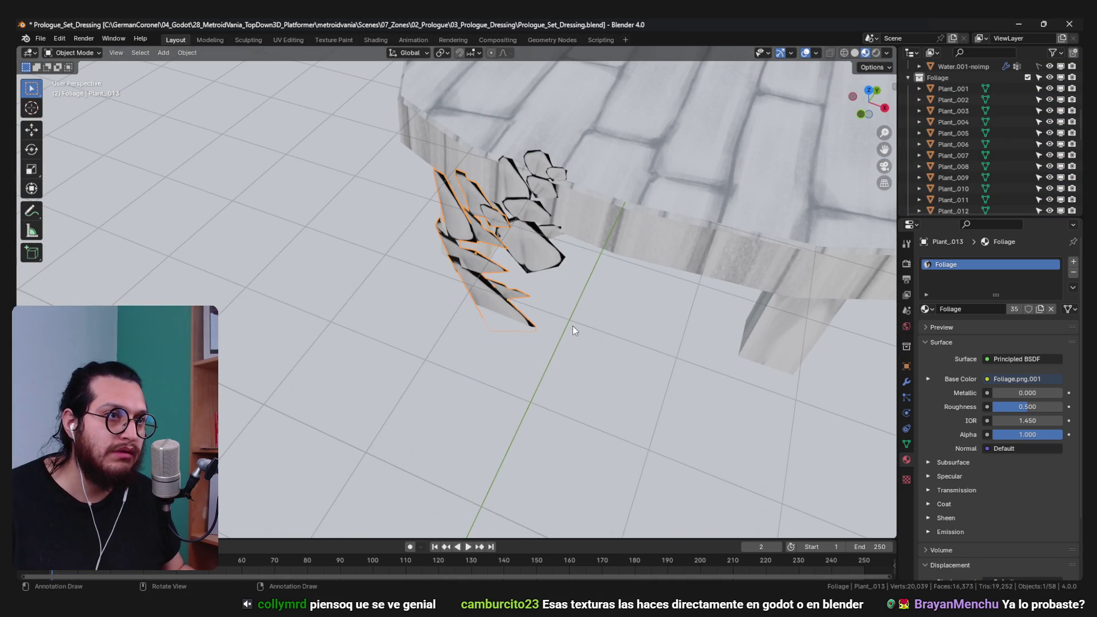
click(547, 248)
drag(547, 248, 512, 276)
click(512, 276)
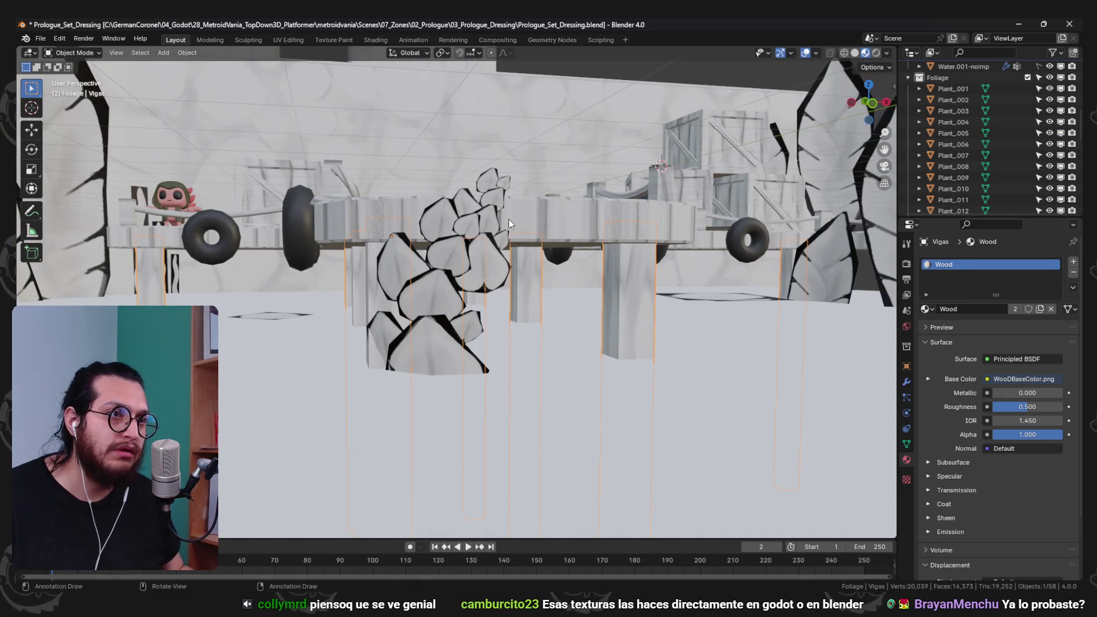
- Select Plant_035 and rotate it, checking it from under the platform
click(491, 221)
drag(490, 221, 594, 309)
key(r)
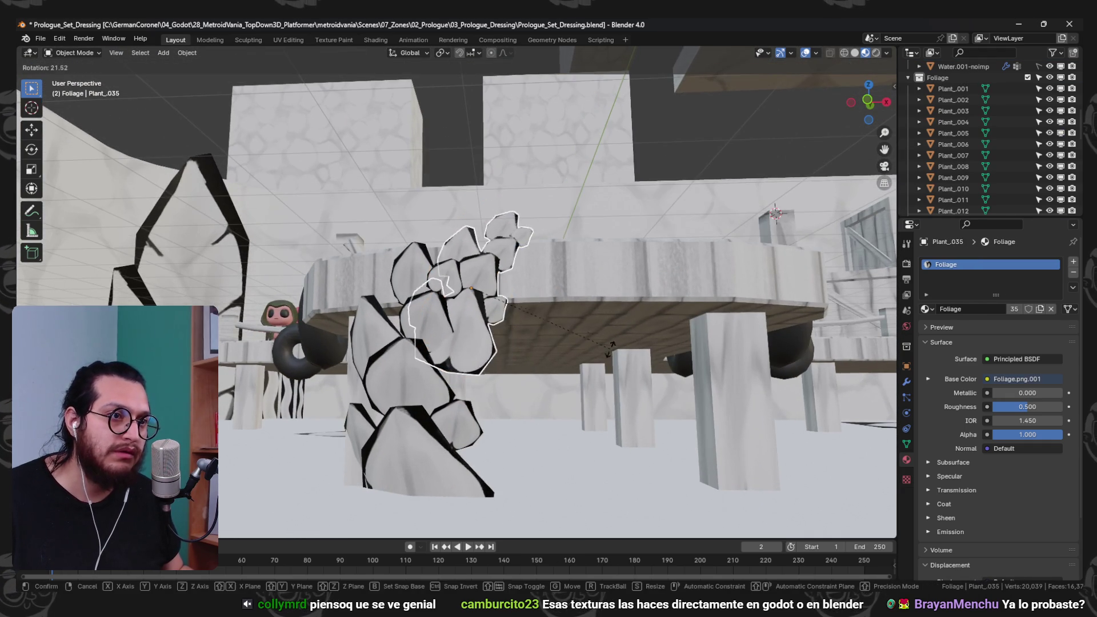
key(r)
drag(605, 354, 640, 299)
drag(545, 295, 474, 319)
- Duplicate Plant_035, turn the copy about Z and move it under the platform
key(shift+d)
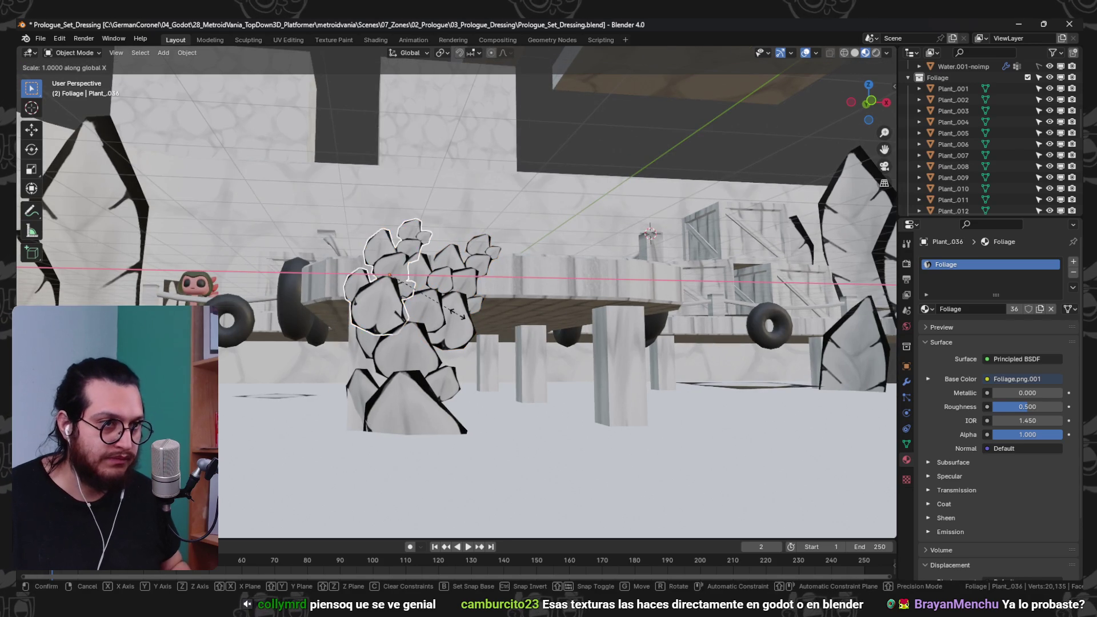
key(Escape)
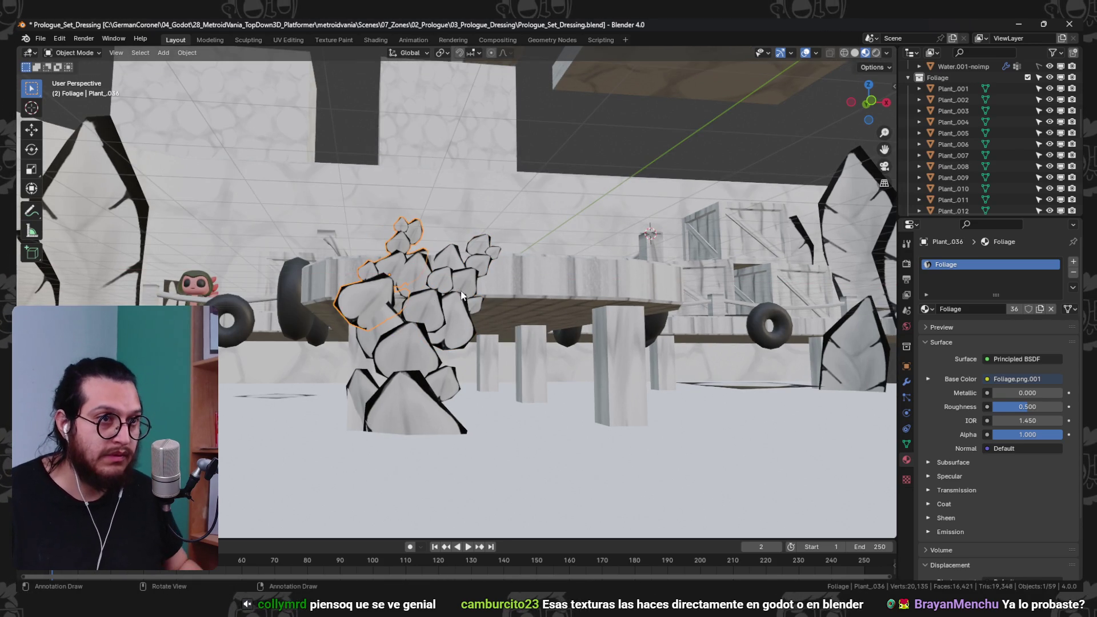
key(r)
key(z)
drag(410, 279, 505, 256)
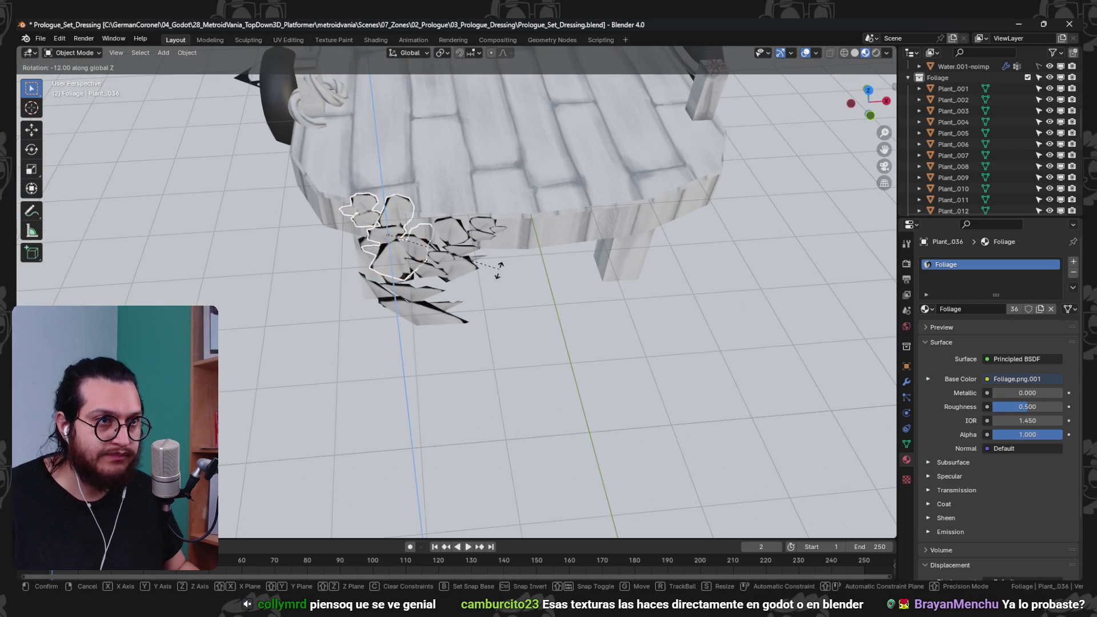
drag(386, 389, 408, 313)
key(g)
click(390, 275)
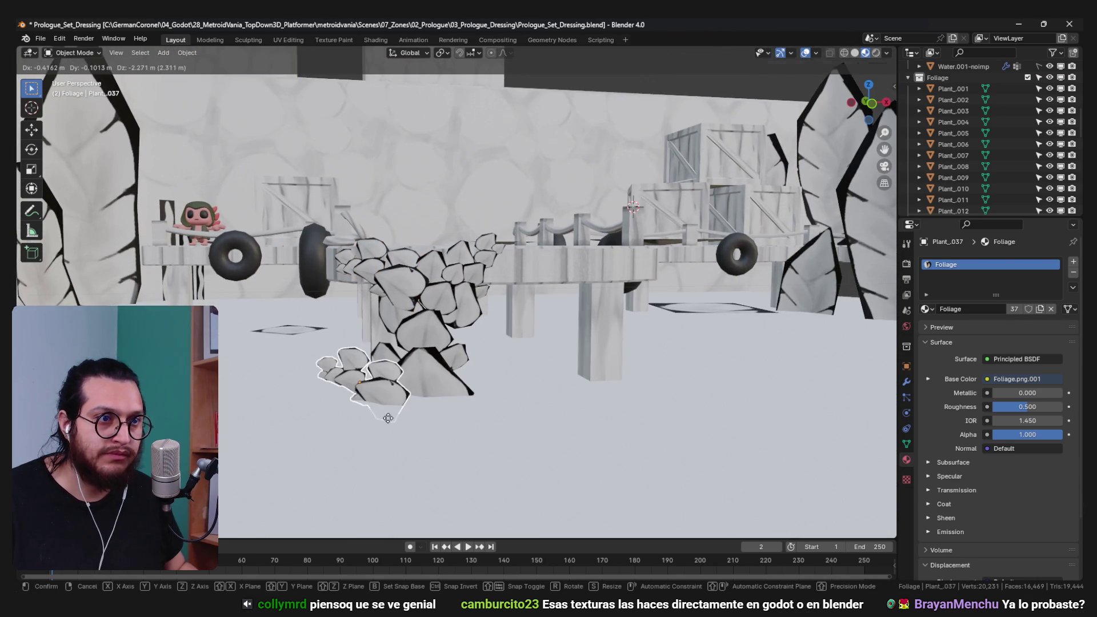
- Resize Plant_037 and reposition it beneath the platform
click(388, 418)
drag(388, 418, 492, 352)
drag(440, 477, 448, 448)
click(504, 432)
key(g)
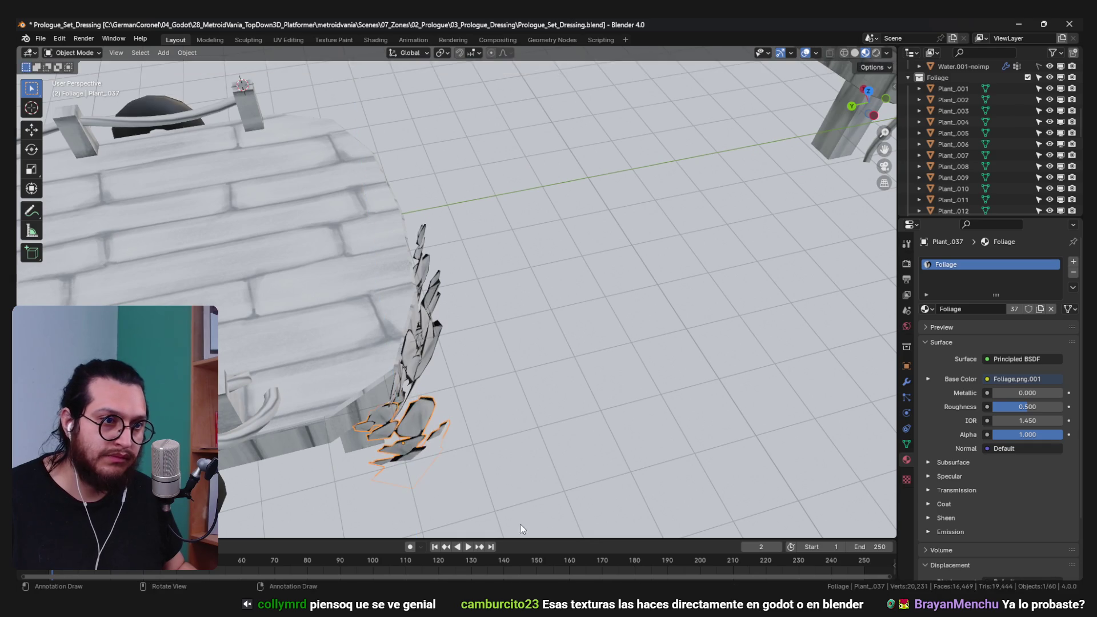
click(502, 524)
drag(502, 524, 372, 265)
- Duplicate Plant_037's thin leaves into Plant_038, then place and rotate it
click(359, 364)
key(shift+d)
click(282, 258)
drag(281, 258, 444, 286)
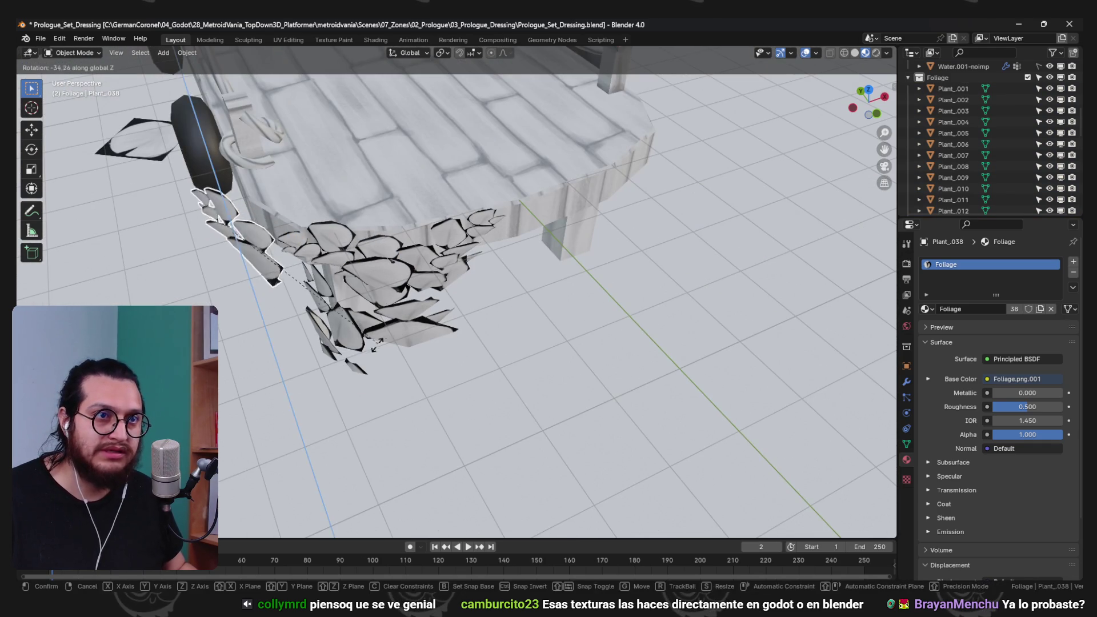
click(382, 332)
drag(383, 332, 231, 375)
key(r)
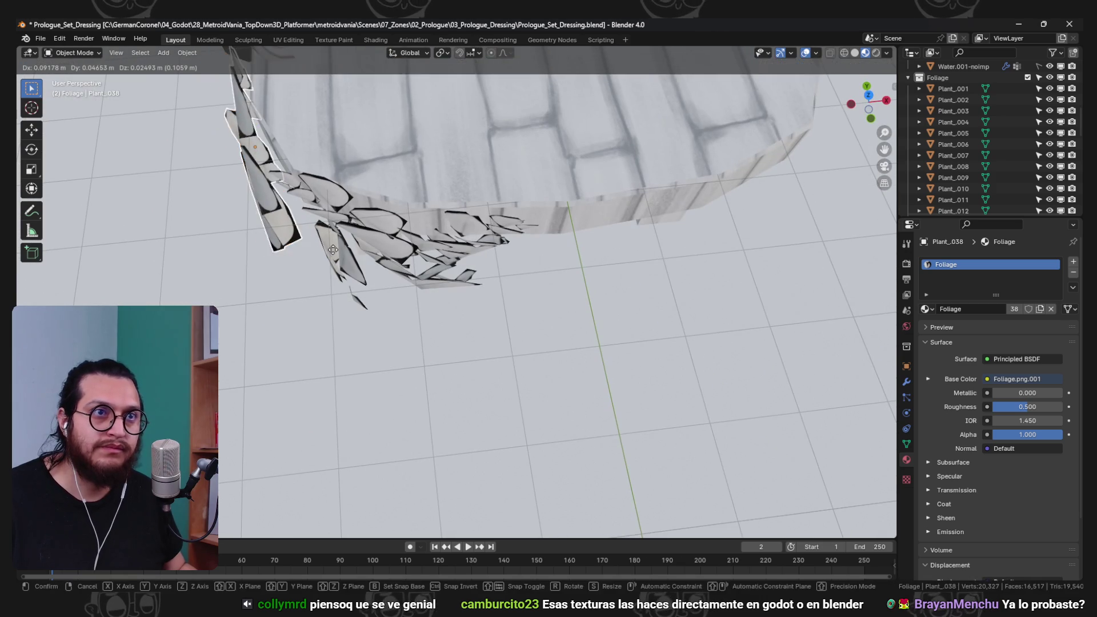
click(351, 203)
drag(352, 203, 394, 363)
drag(463, 339, 399, 365)
- Duplicate Plant_037 into another cluster, slide it to a new spot and rotate it
key(shift+d)
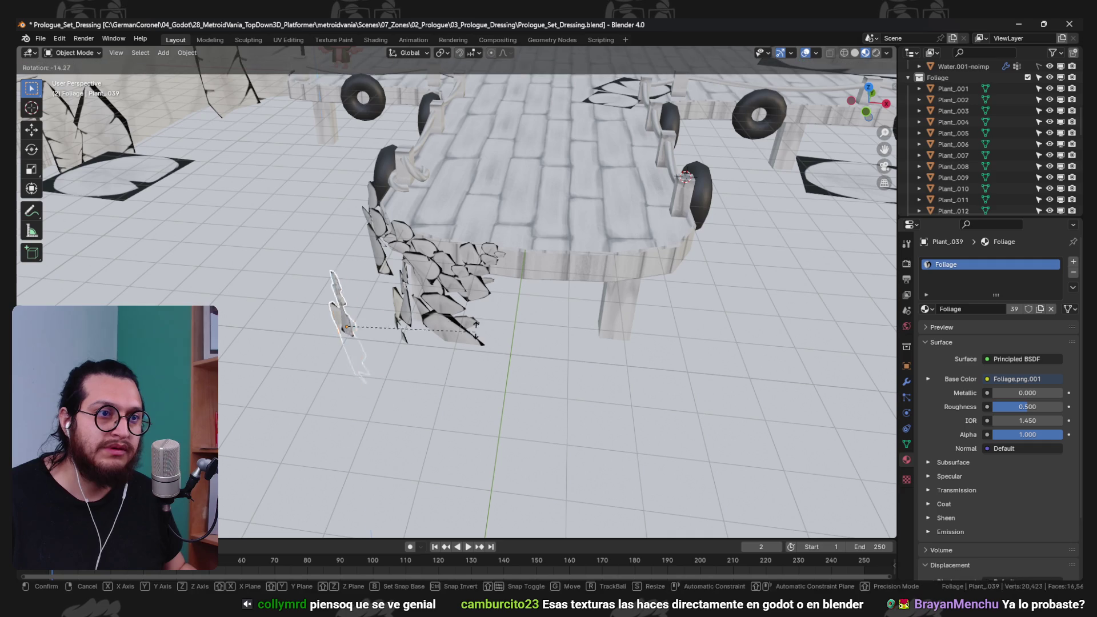
key(g)
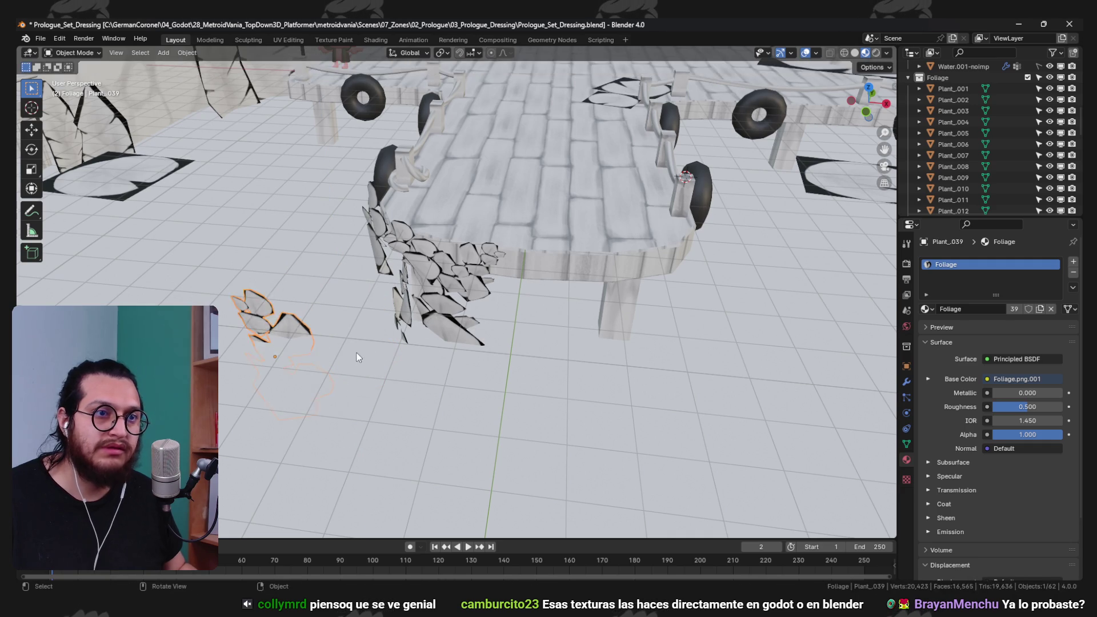
drag(388, 352, 417, 294)
key(g)
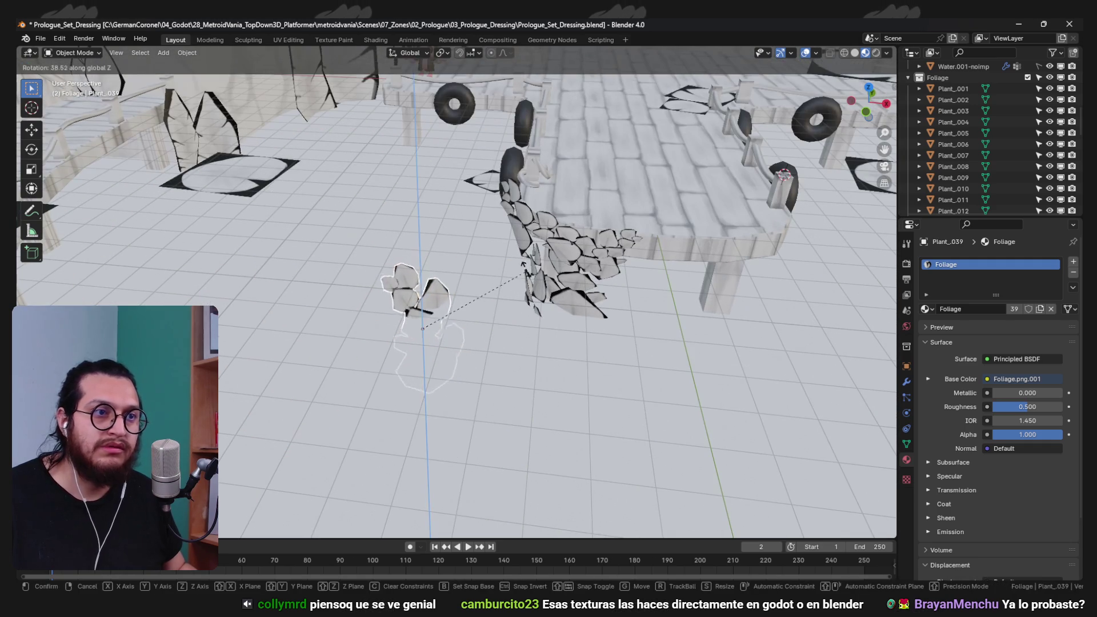
drag(197, 217, 424, 320)
key(r)
click(391, 256)
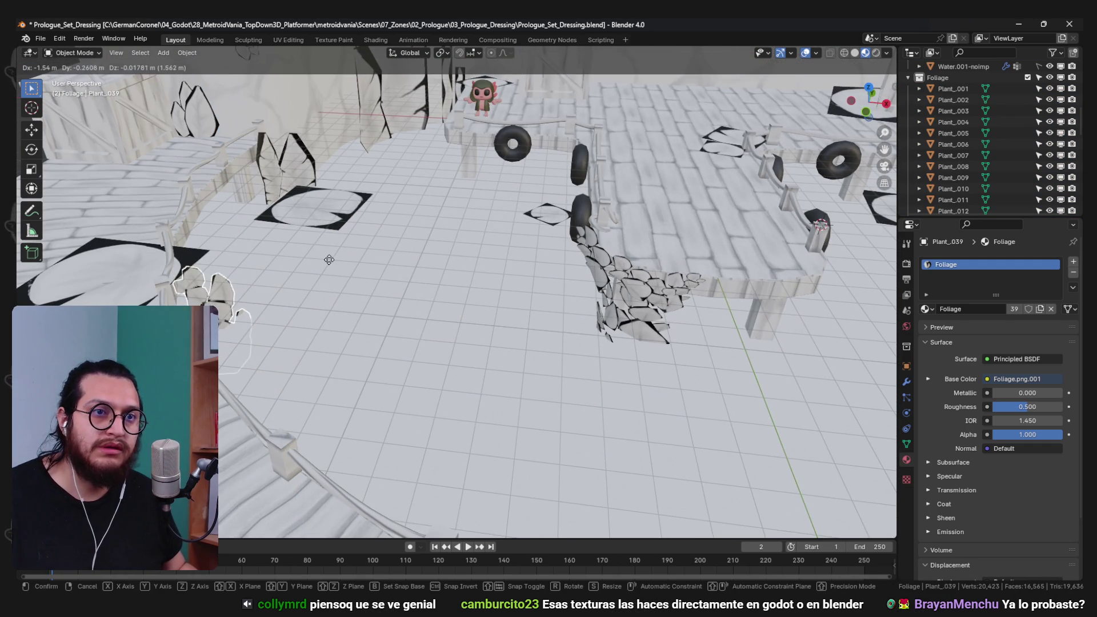
- Check the dock overview, save the set-dressing file and return to Godot
drag(351, 258, 545, 368)
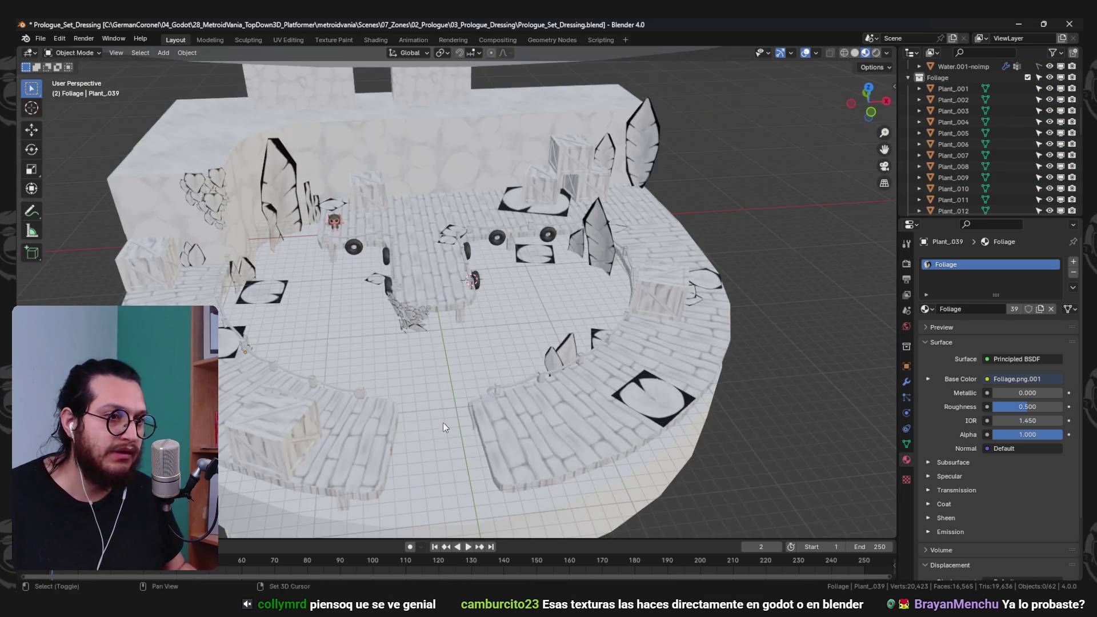
scroll(up, 3)
drag(444, 434, 457, 359)
key(ctrl+s)
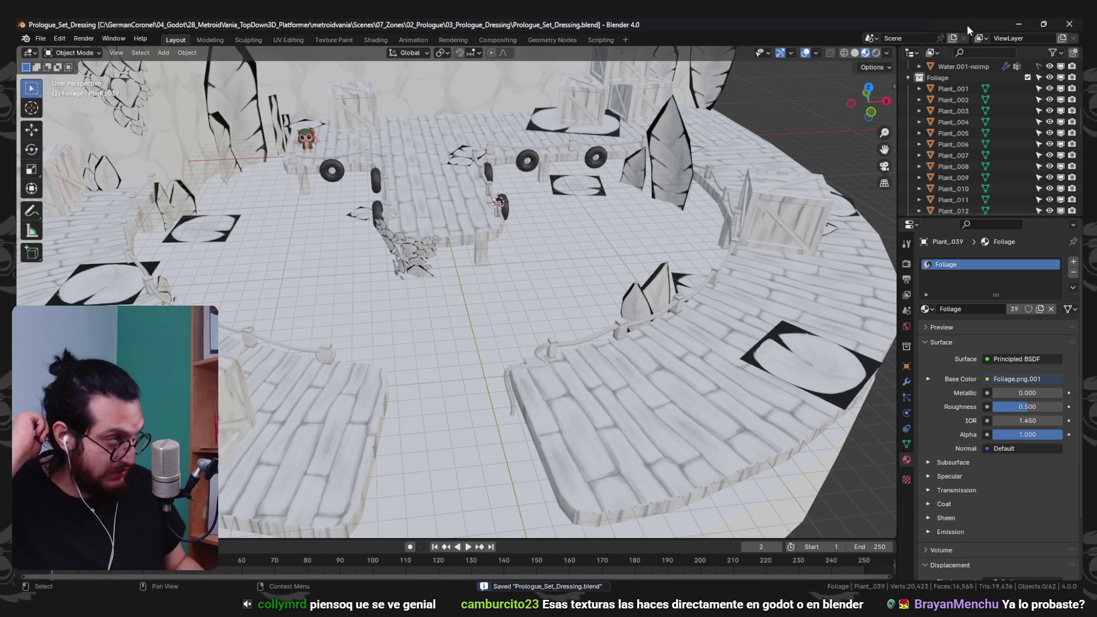
click(1018, 23)
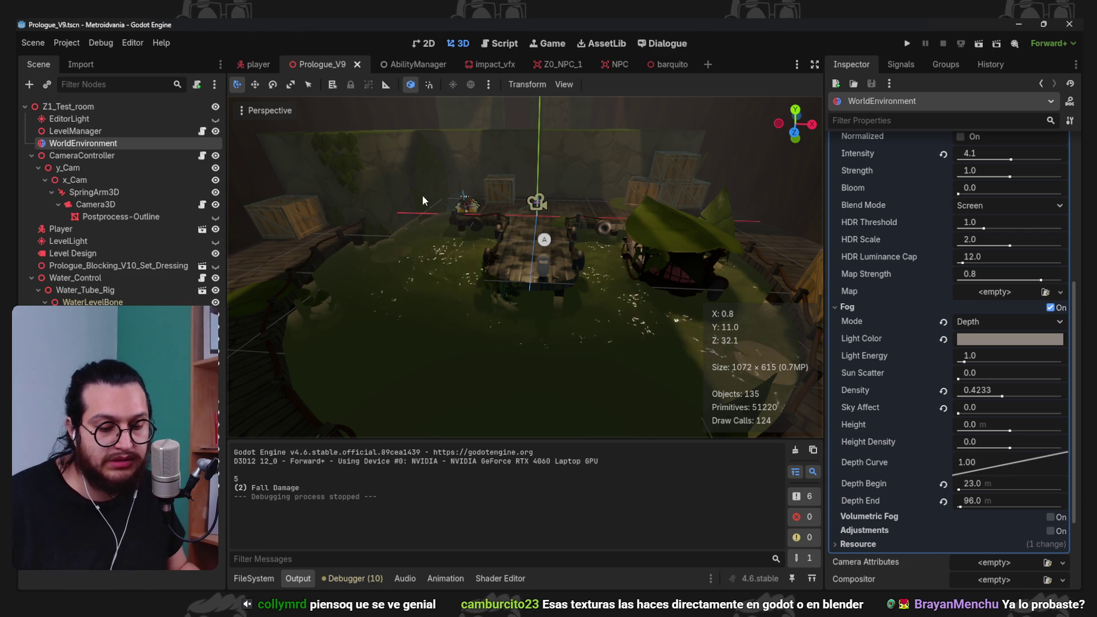
- Save the Prologue_V9 scene and frame the crate from a low side view
drag(640, 288, 550, 348)
key(ctrl+s)
scroll(down, 3)
drag(536, 295, 673, 303)
scroll(up, 3)
scroll(down, 3)
scroll(down, 3)
scroll(up, 3)
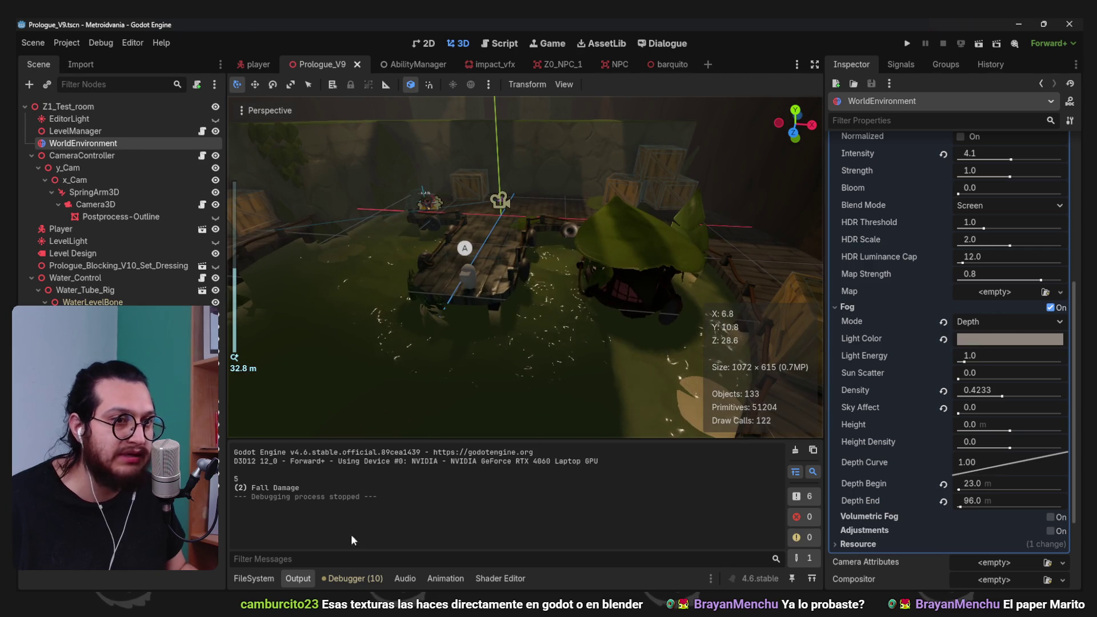
- Open the Wood_Dos.tres material from FileSystem and zoom in on the stacked crates
click(254, 578)
scroll(down, 3)
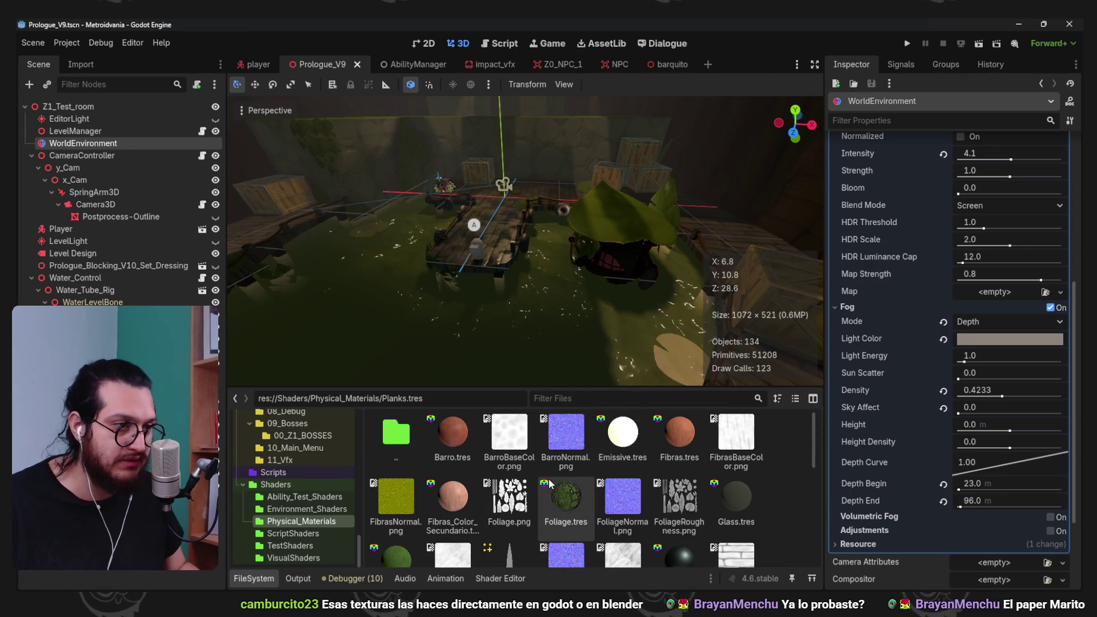
click(548, 483)
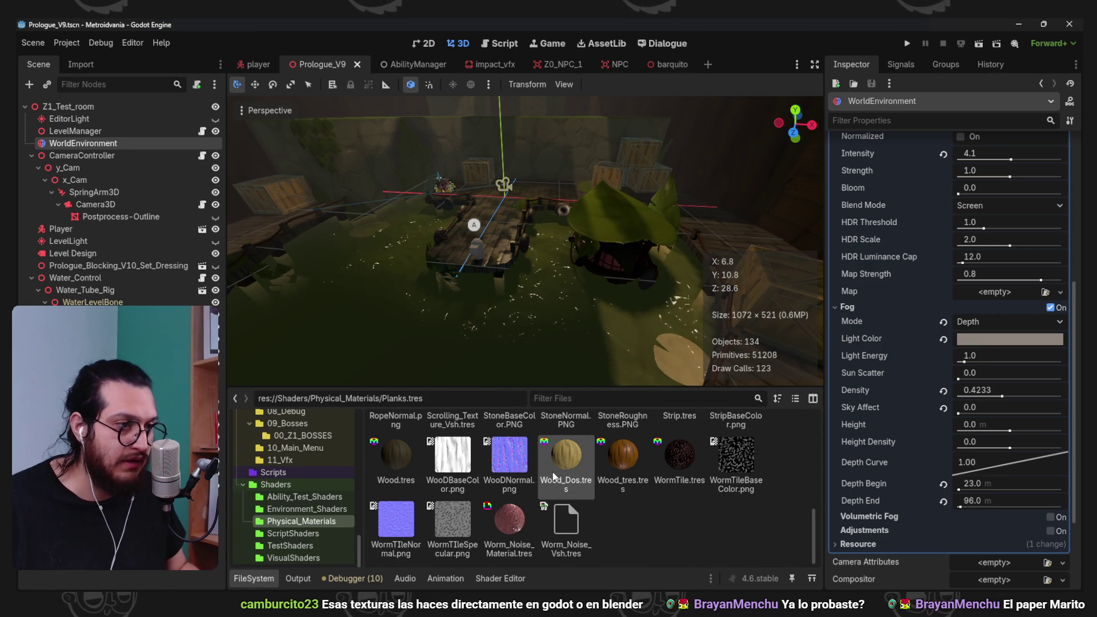
key(ctrl+j)
scroll(up, 3)
drag(553, 311, 540, 347)
- Darken Wood_Dos's albedo colour to an olive-brown, hex 7c5b34
click(989, 300)
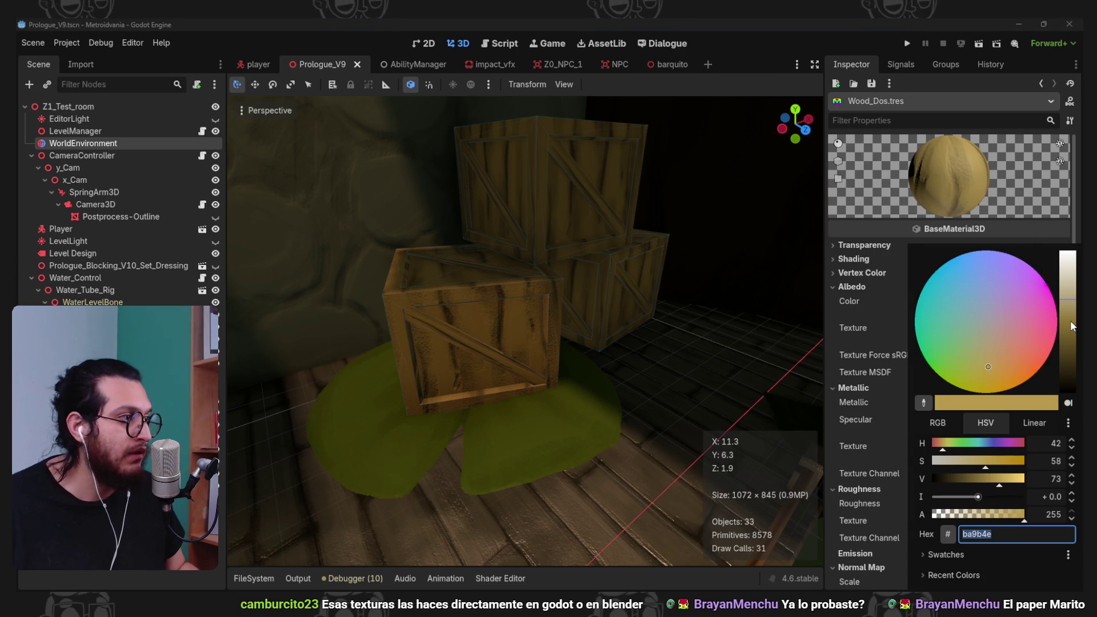
drag(1064, 316, 1066, 321)
drag(1006, 366, 989, 351)
click(1063, 334)
click(537, 393)
drag(536, 393, 502, 365)
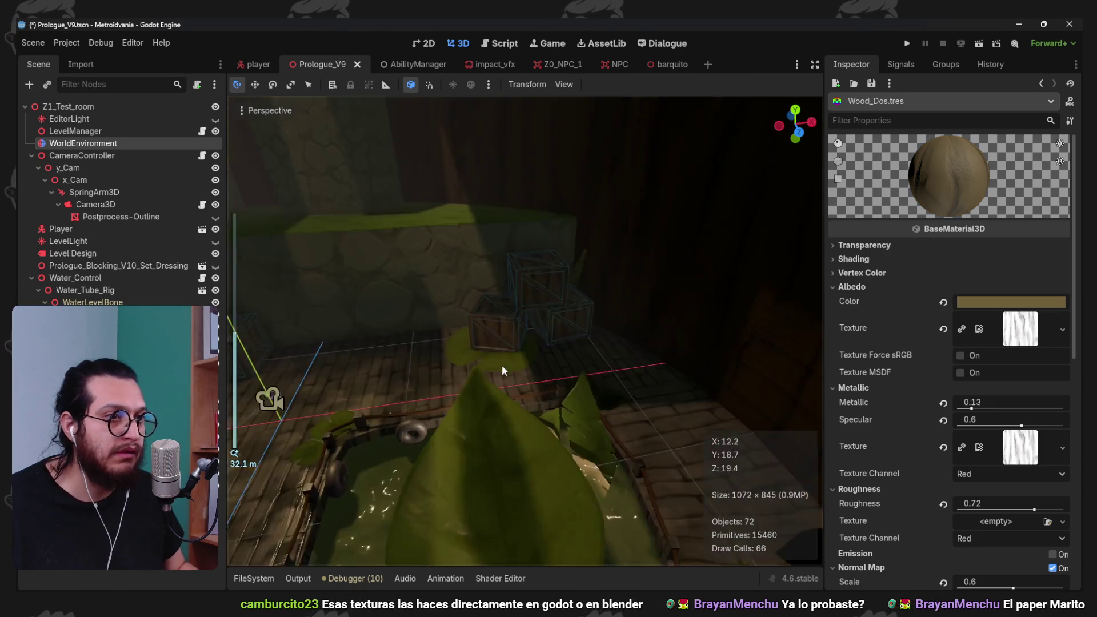
scroll(down, 3)
drag(598, 283, 602, 287)
- Save the scene and select the Barquito boat in top view
key(ctrl+s)
scroll(up, 3)
scroll(up, 3)
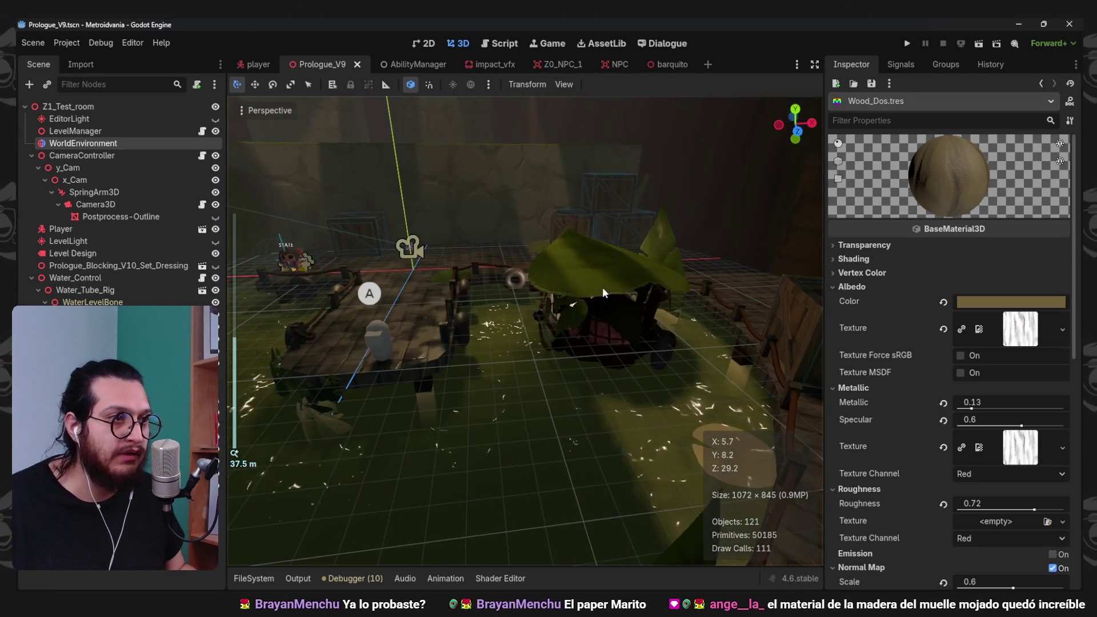
click(603, 289)
key(KP_7)
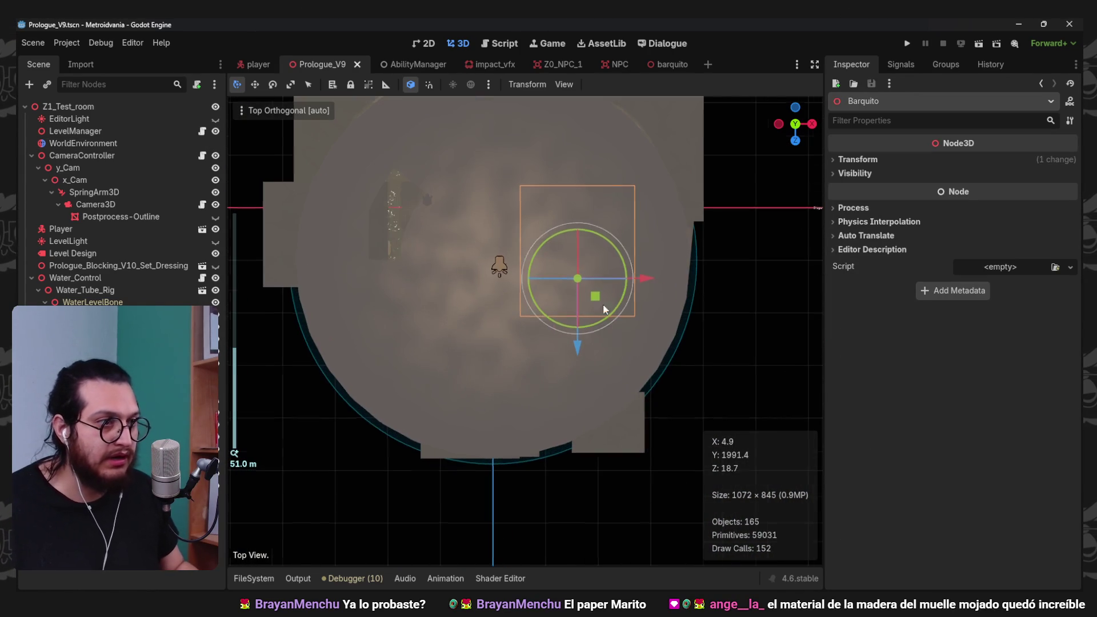
- Drag the Barquito boat across the water and sideways along X to its new spot
drag(606, 315, 515, 484)
scroll(up, 3)
drag(515, 485, 582, 329)
drag(582, 329, 555, 324)
drag(555, 323, 387, 328)
scroll(up, 3)
drag(581, 368, 381, 318)
scroll(up, 3)
drag(491, 308, 594, 280)
scroll(up, 3)
- Open Barquito_Carguero.blend in Blender via Open in External Program
click(679, 63)
click(84, 143)
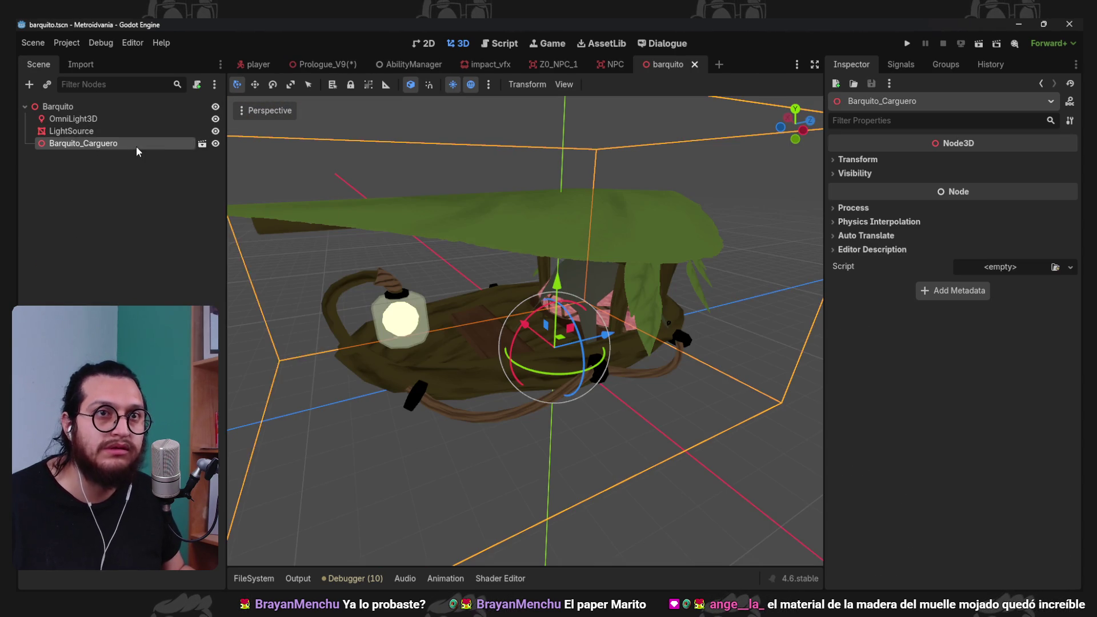
right_click(136, 144)
click(257, 441)
right_click(510, 451)
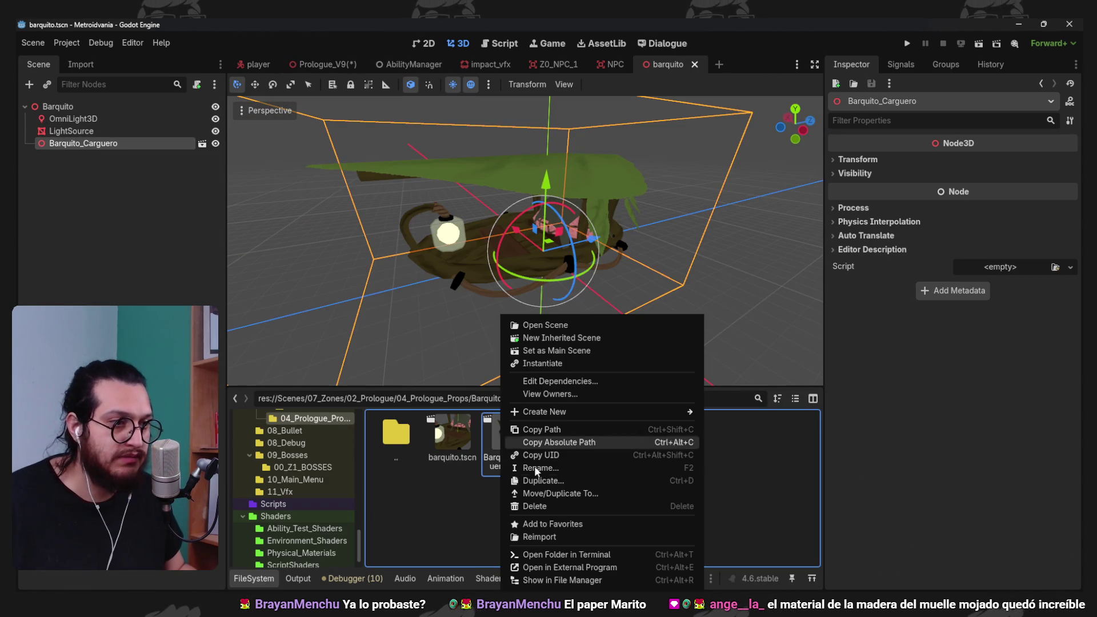
click(581, 566)
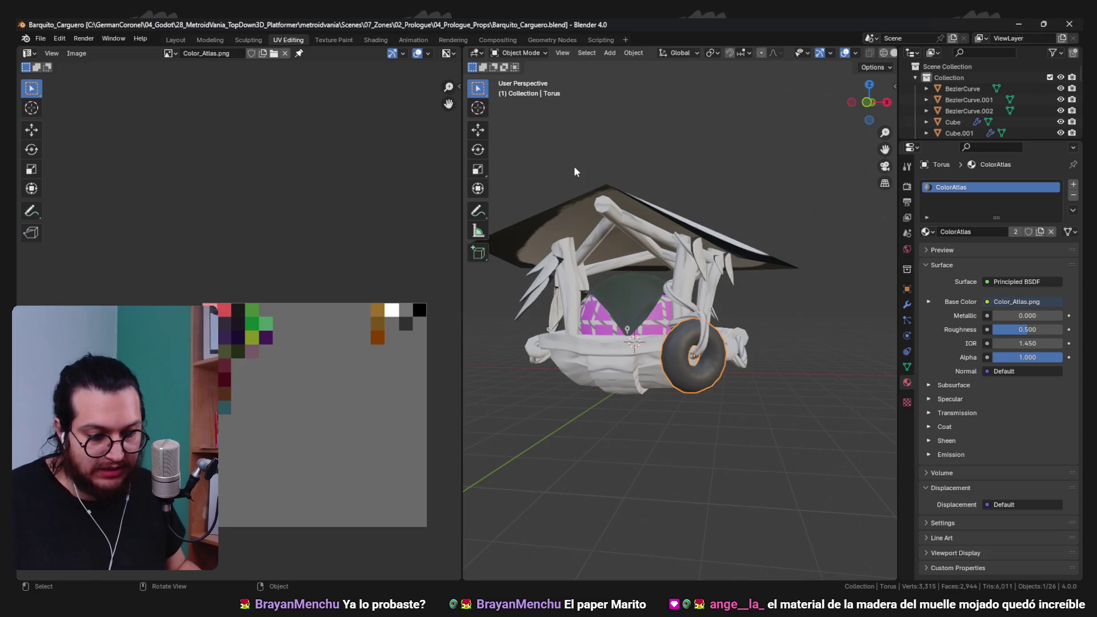
- In front ortho view, scale the boat by 0.9 twice and lower it 0.1 then 0.2 m
drag(540, 211, 655, 355)
key(KP_1)
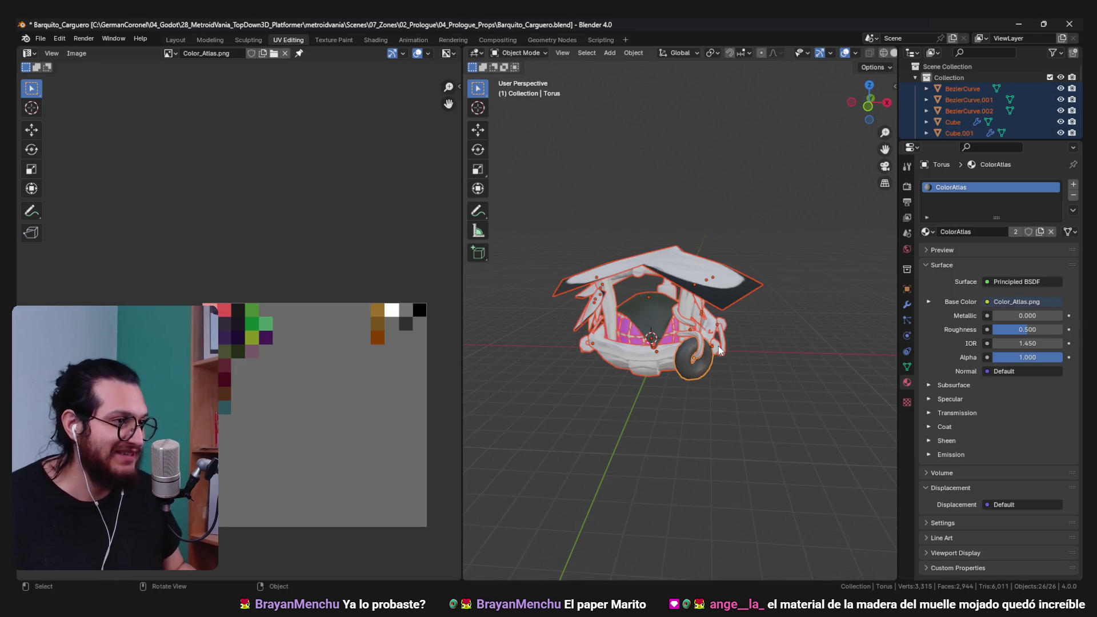
key(KP_5)
scroll(down, 3)
text(s.9)
key(Return)
text(gz-.1)
key(Return)
text(s.9)
key(Return)
text(g)
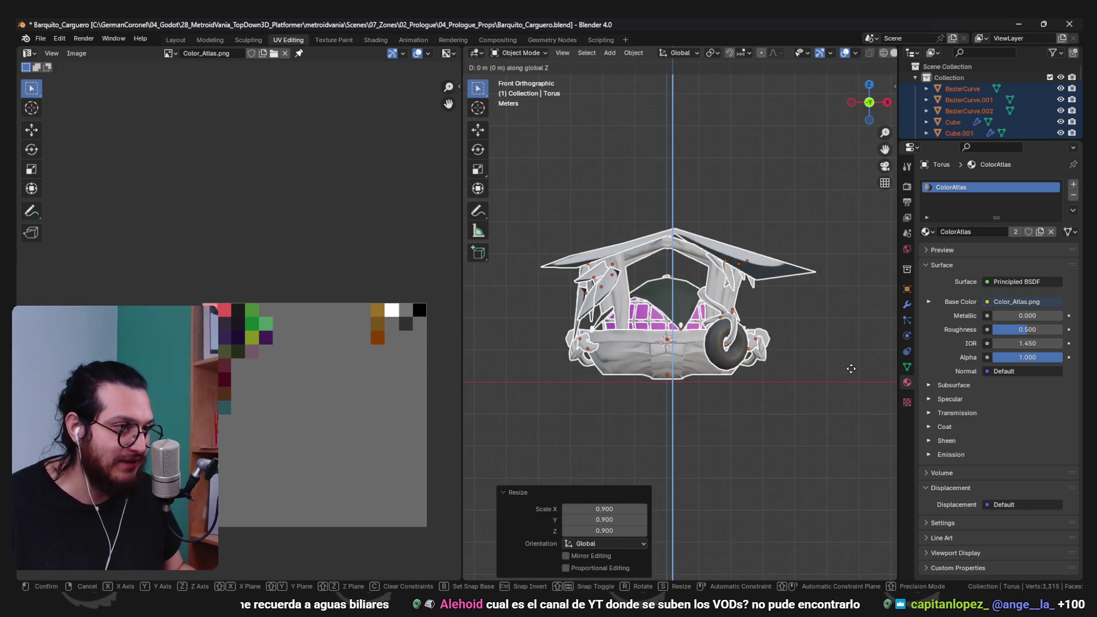
text(z-.2)
key(Return)
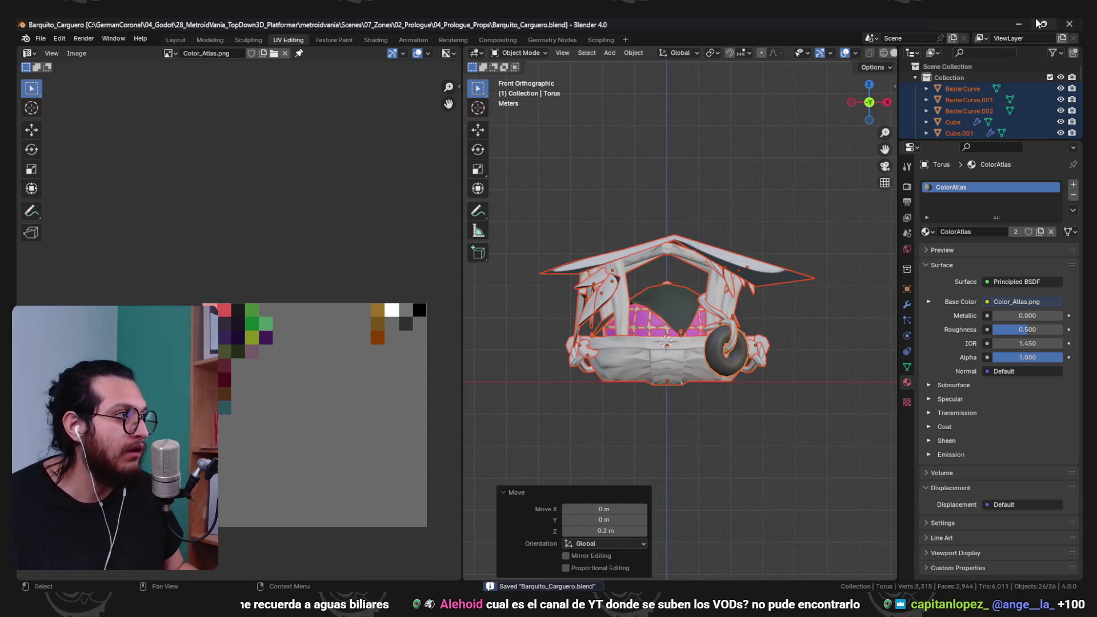
click(1018, 24)
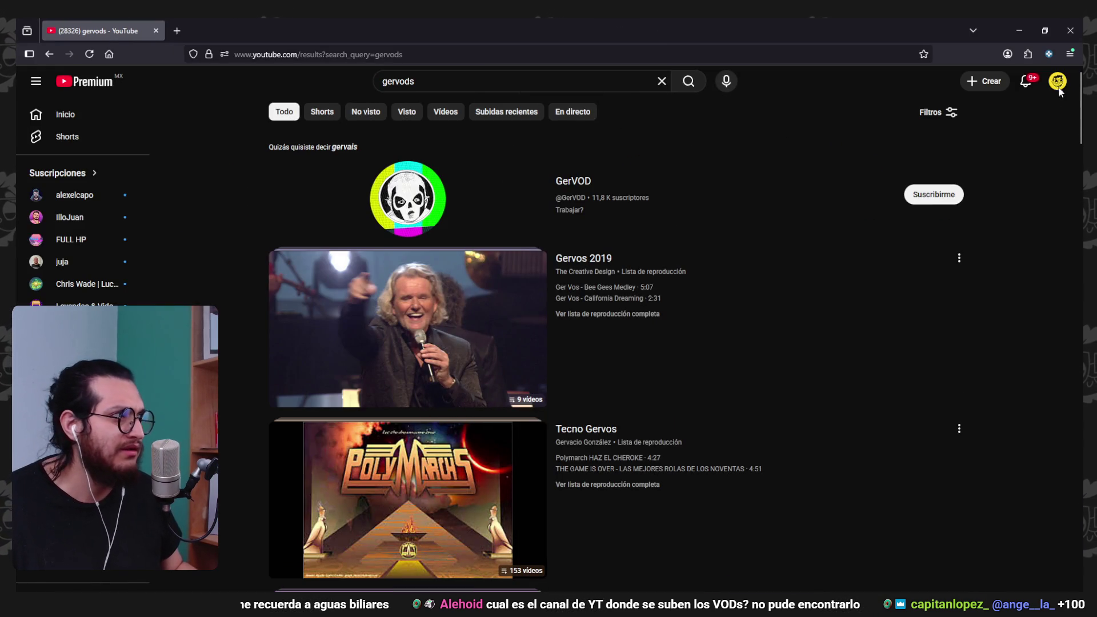
- Browse the streams channel's Videos tab on YouTube, then close the browser
click(1057, 83)
click(959, 142)
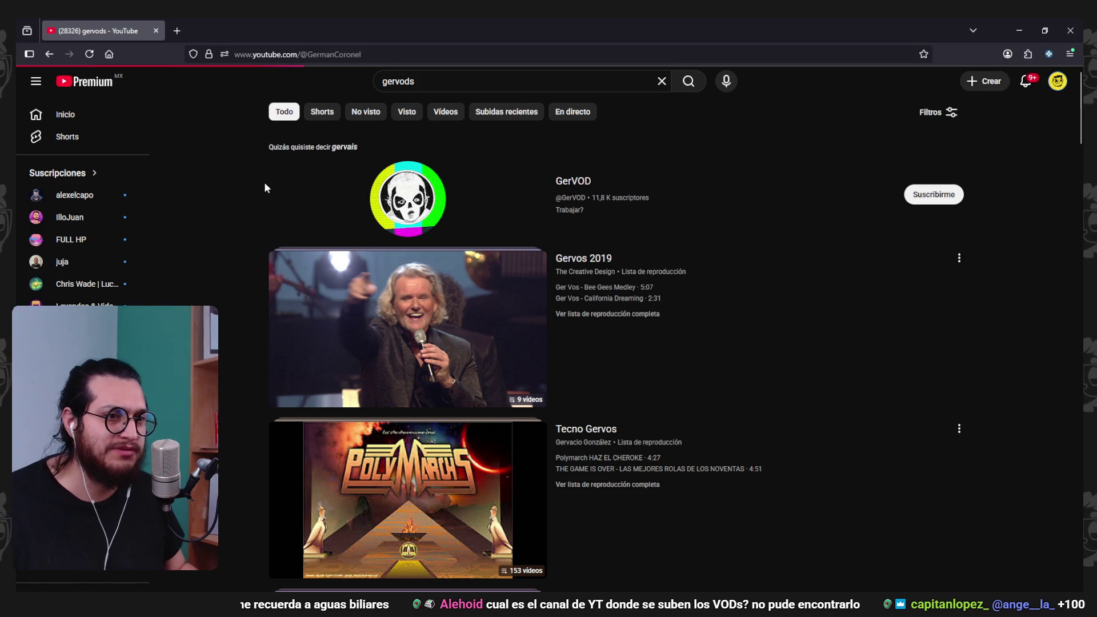
scroll(down, 3)
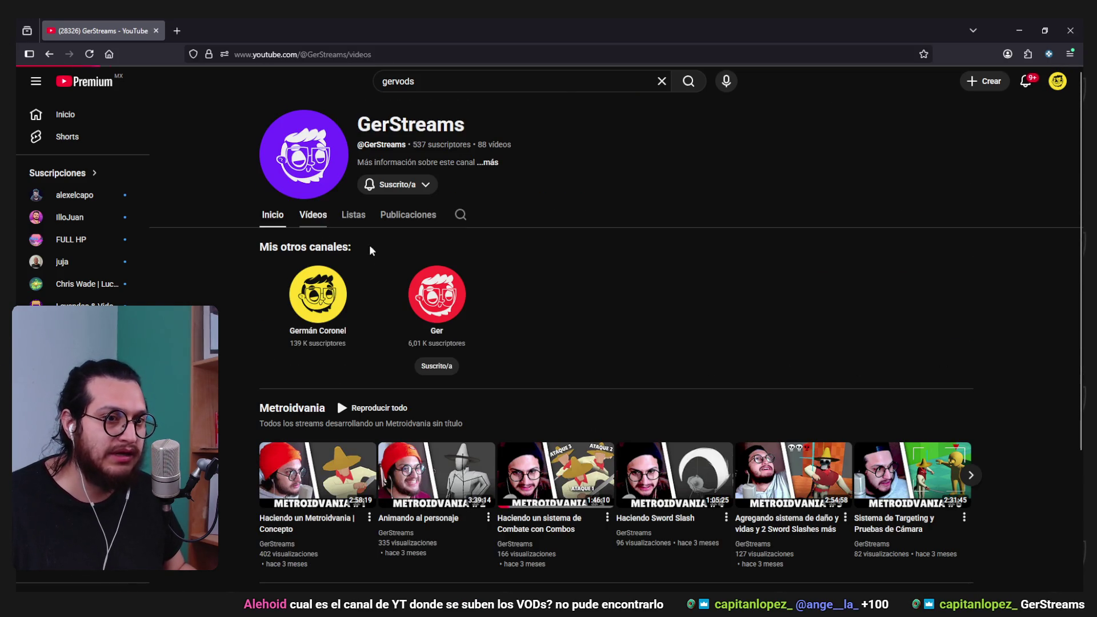
click(304, 224)
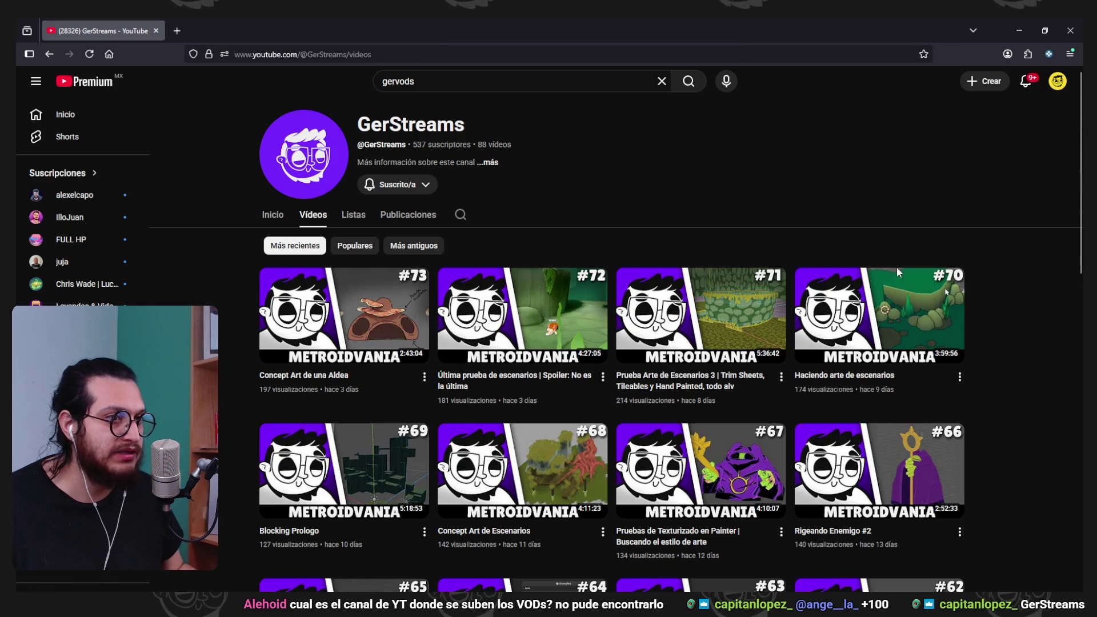
scroll(down, 3)
scroll(up, 3)
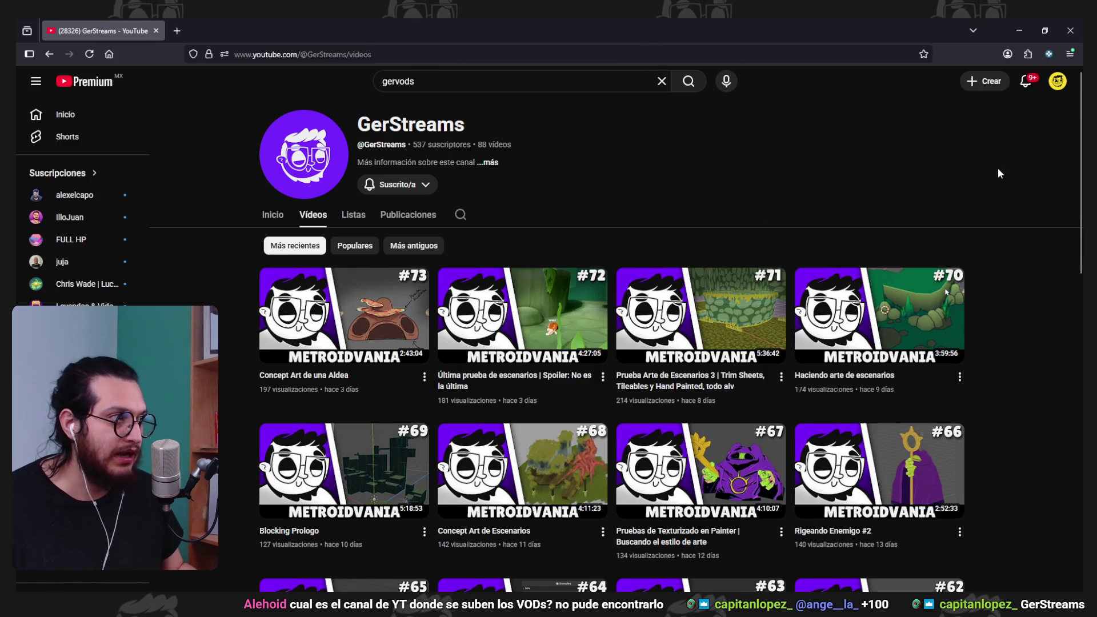
click(1071, 31)
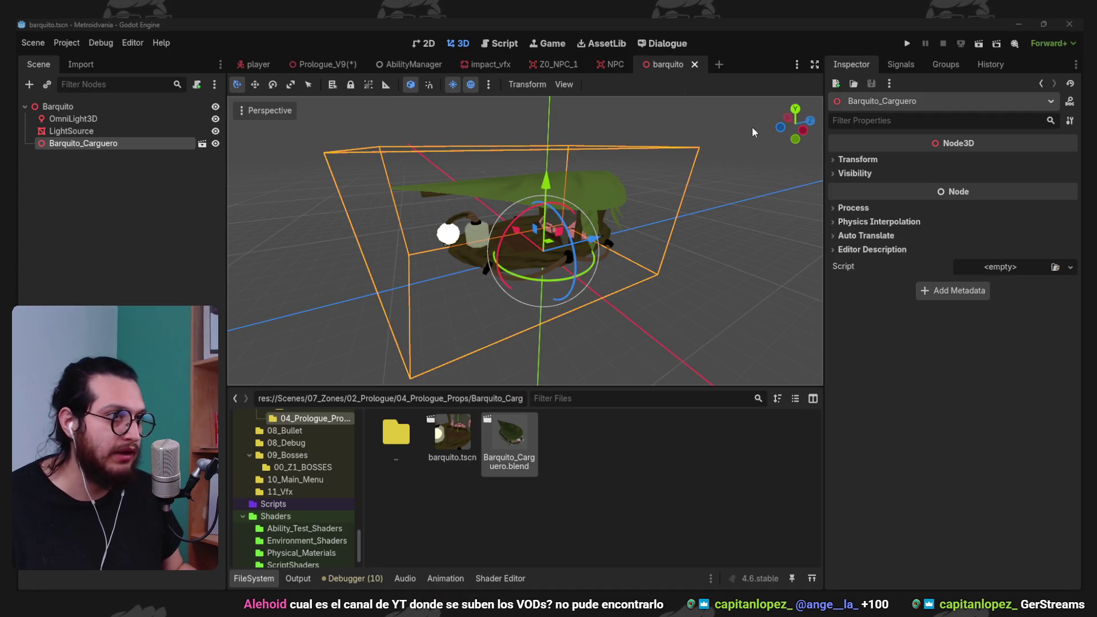
- Save the barquito scene, then lower the boat slightly in Prologue_V9 and save
drag(667, 233, 635, 220)
key(ctrl+s)
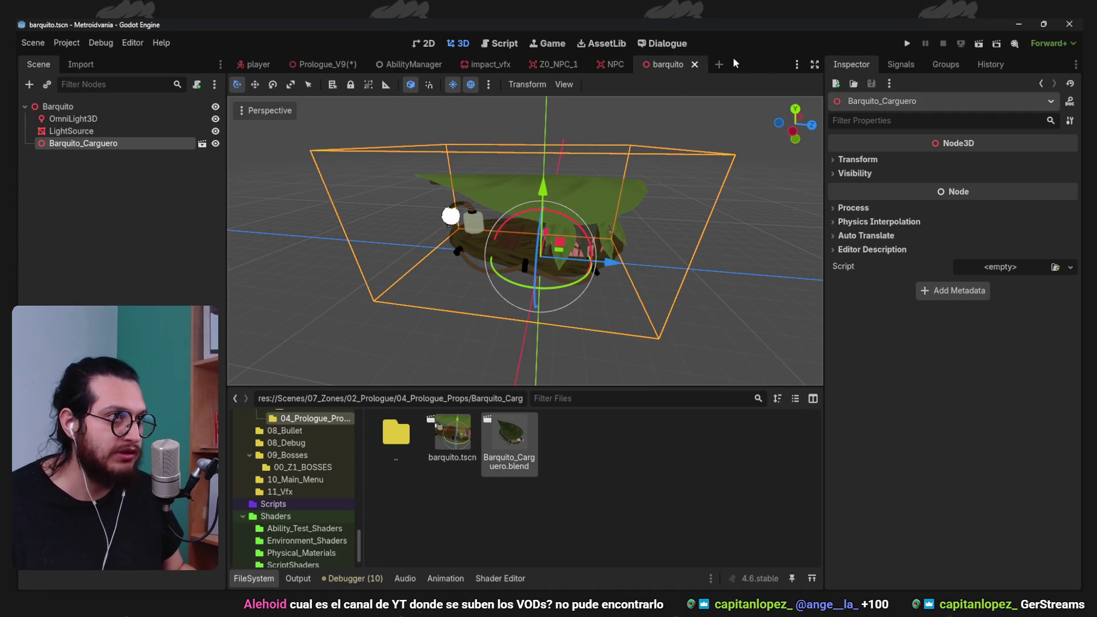
click(331, 64)
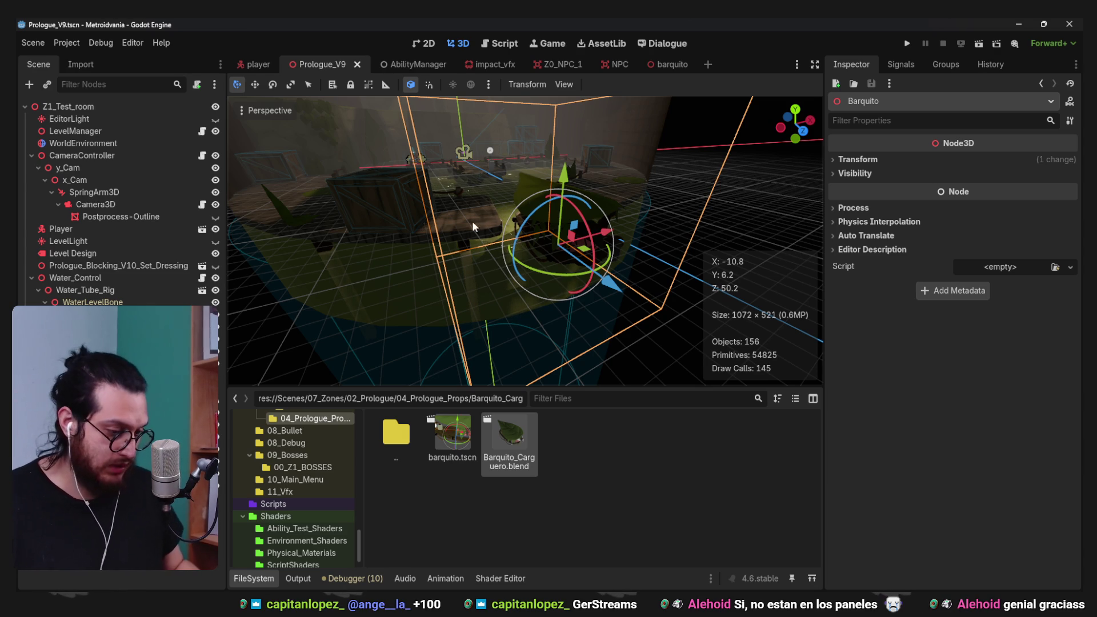
scroll(up, 3)
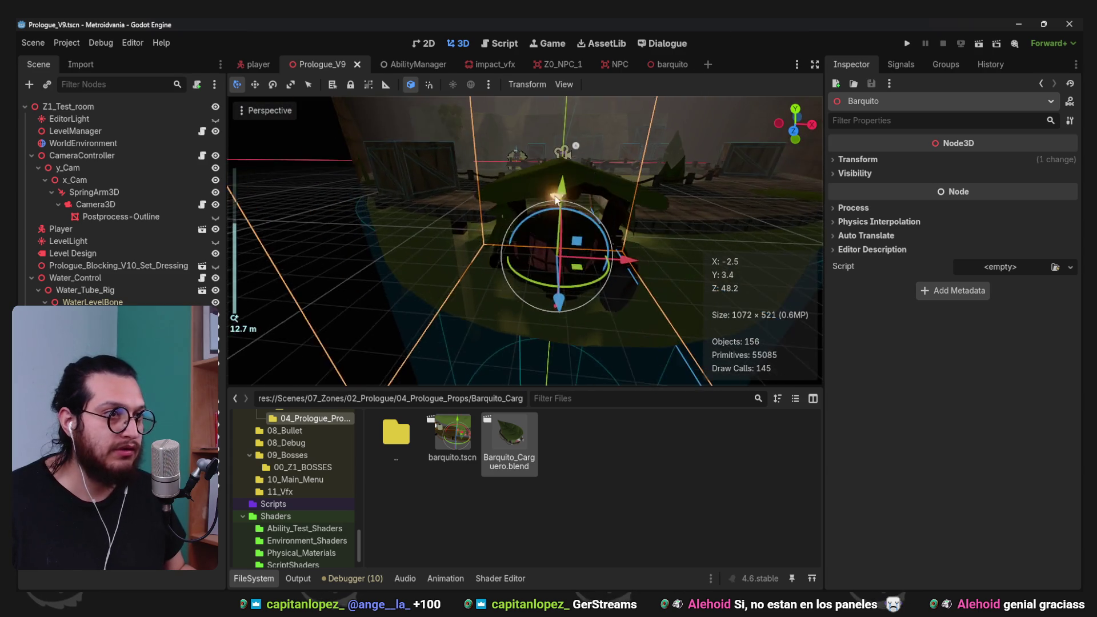
drag(553, 261, 582, 188)
scroll(up, 3)
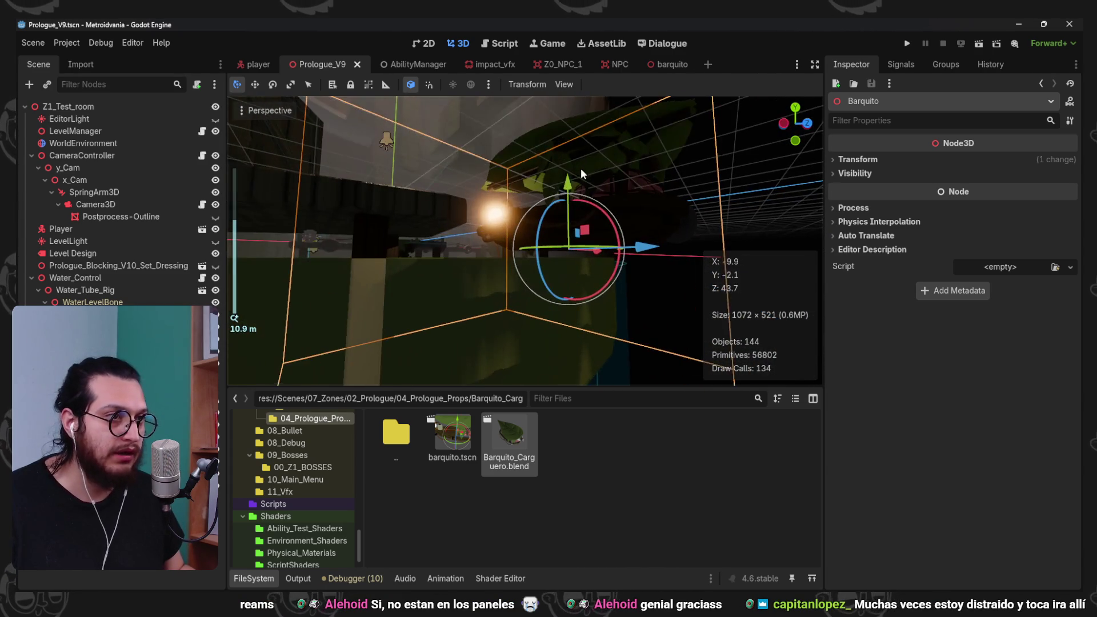
drag(574, 177, 571, 193)
key(ctrl+s)
- Slide the Barquito boat along its Z and X axes from a top-down view
scroll(down, 3)
drag(661, 221, 601, 338)
scroll(up, 3)
drag(588, 336, 499, 213)
drag(499, 213, 615, 330)
scroll(down, 3)
drag(614, 331, 538, 336)
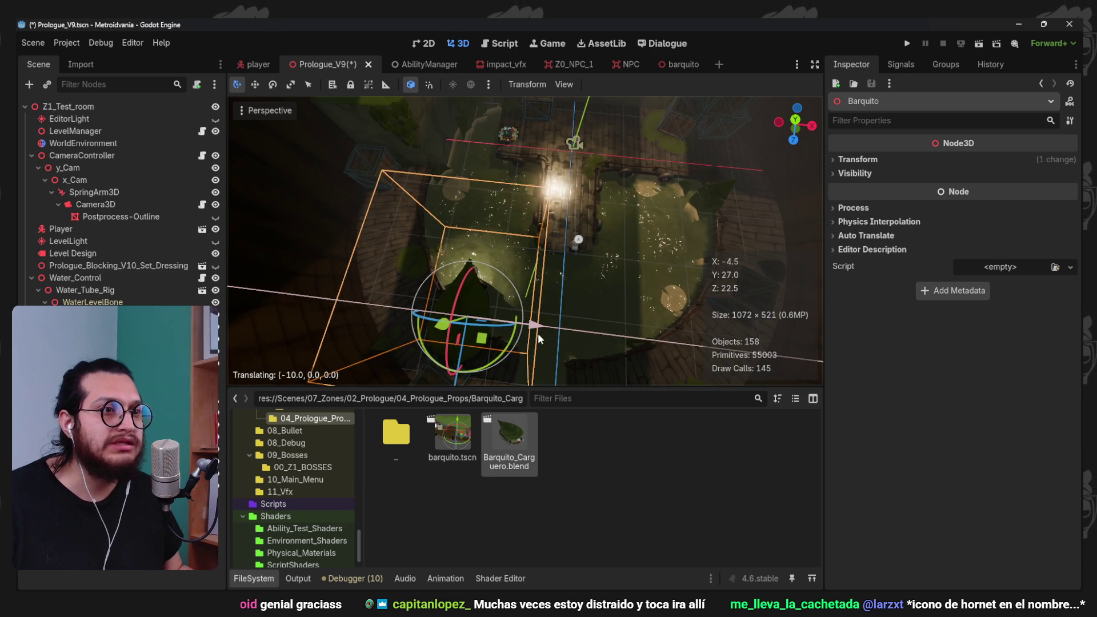
scroll(down, 3)
drag(503, 292, 550, 203)
scroll(up, 3)
drag(588, 251, 563, 258)
- Check the boat's new placement and save the Prologue_V9 scene
drag(608, 282, 605, 200)
key(ctrl+s)
scroll(down, 3)
scroll(up, 3)
scroll(up, 3)
scroll(down, 3)
- Play-test the level, walking the character toward the boat, then stop with F8
click(909, 45)
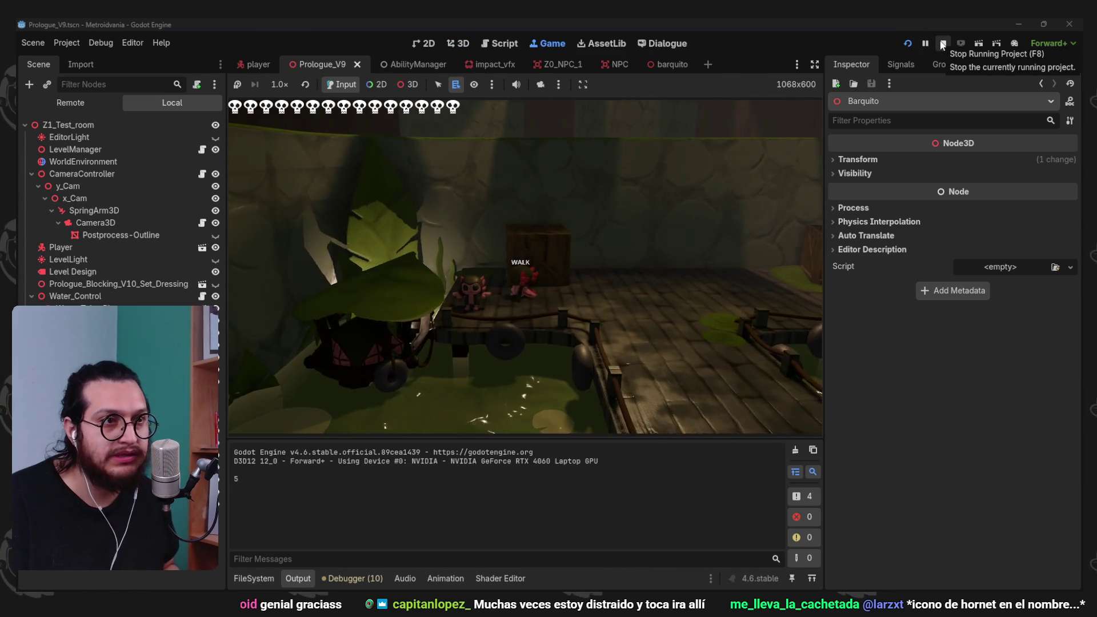
key(w)
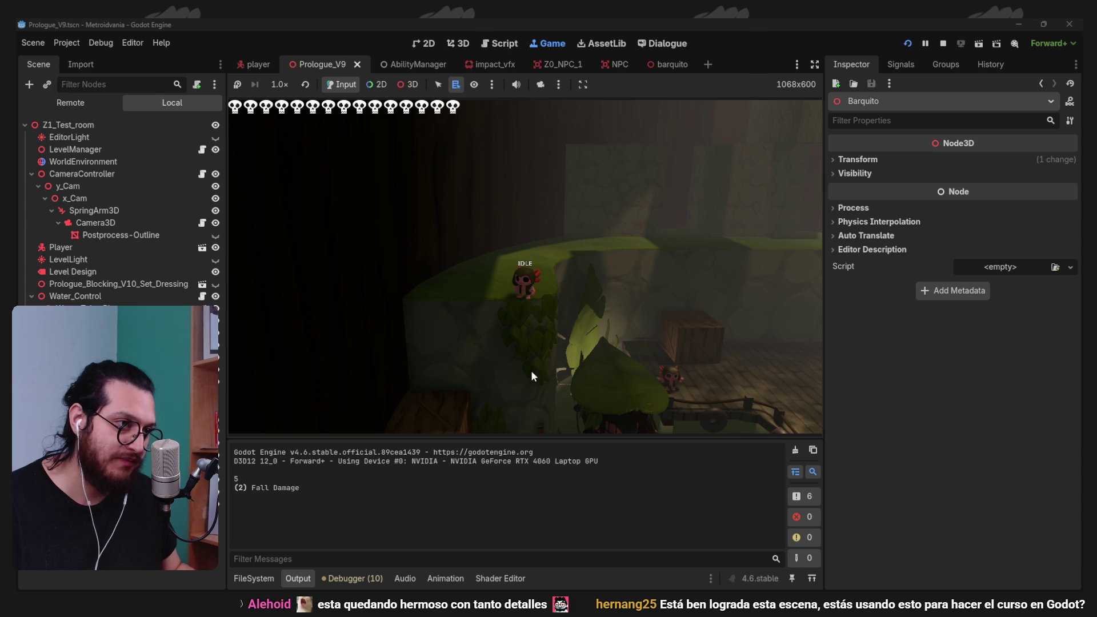
key(F8)
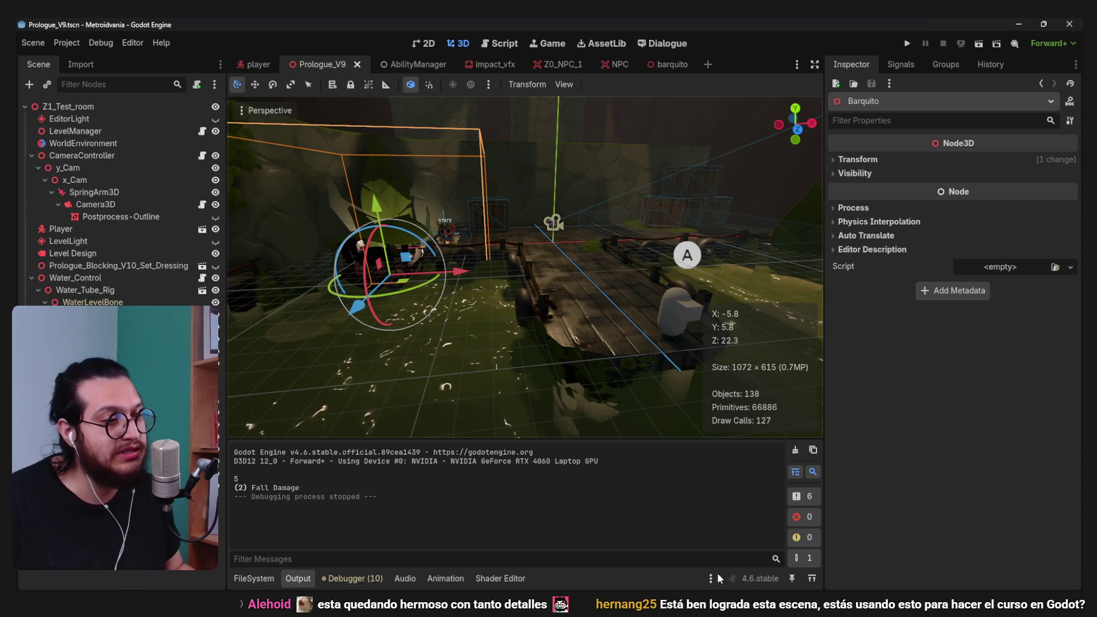
- Switch to the Prologue_Set_Dressing Blender window and orbit toward the dock
mouse_move(852, 557)
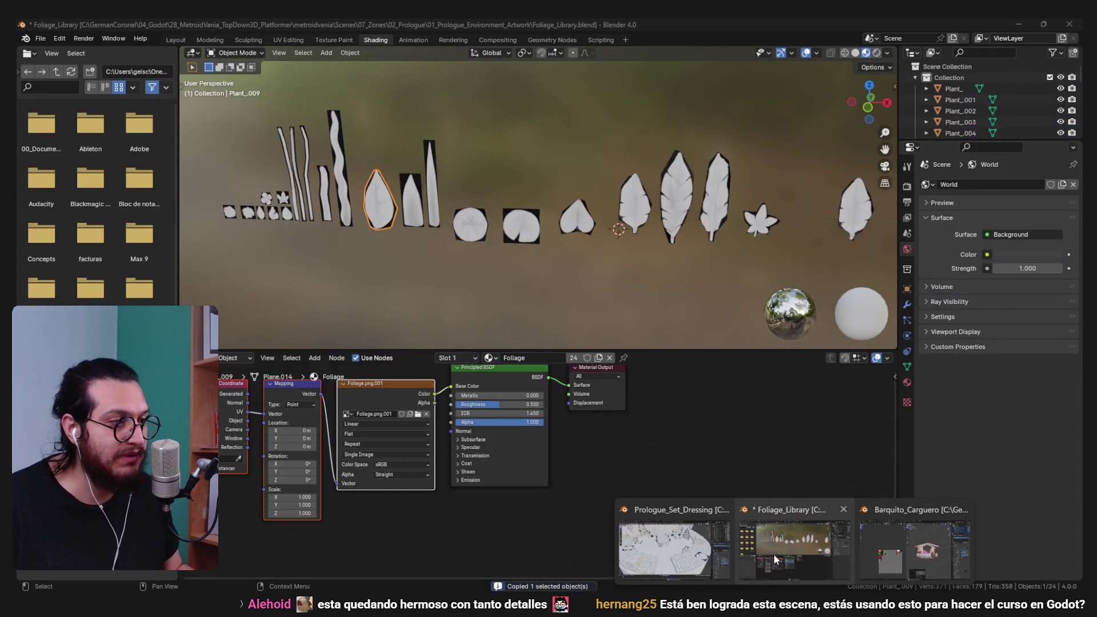
click(709, 556)
drag(571, 371, 548, 375)
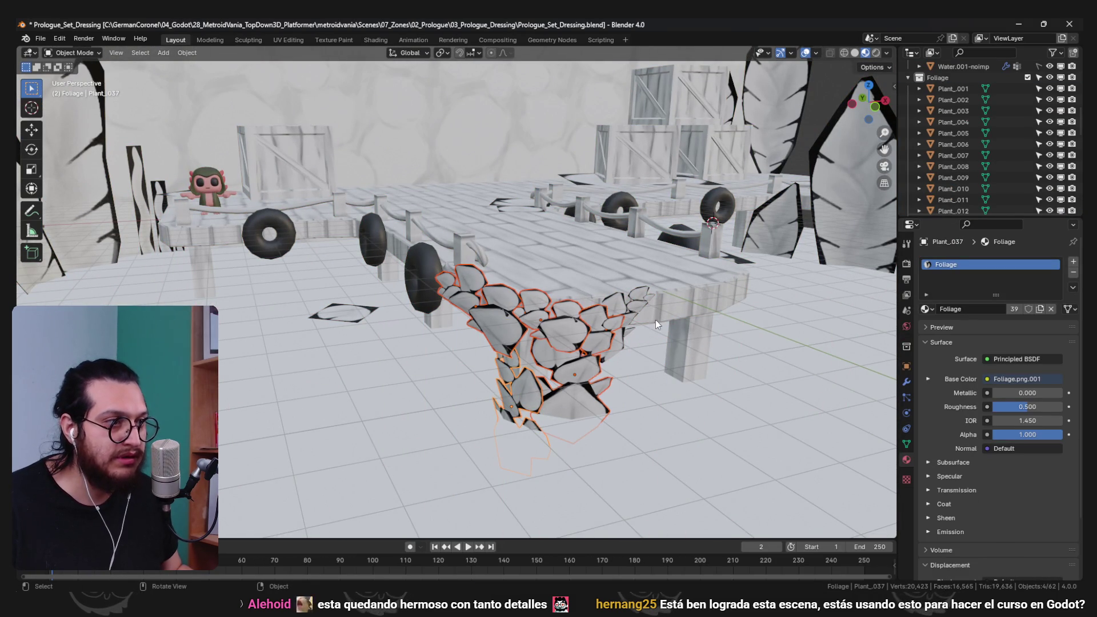
- Duplicate a foliage clump and slide the copy along X beside a dock leg
scroll(down, 3)
key(shift+d)
click(317, 337)
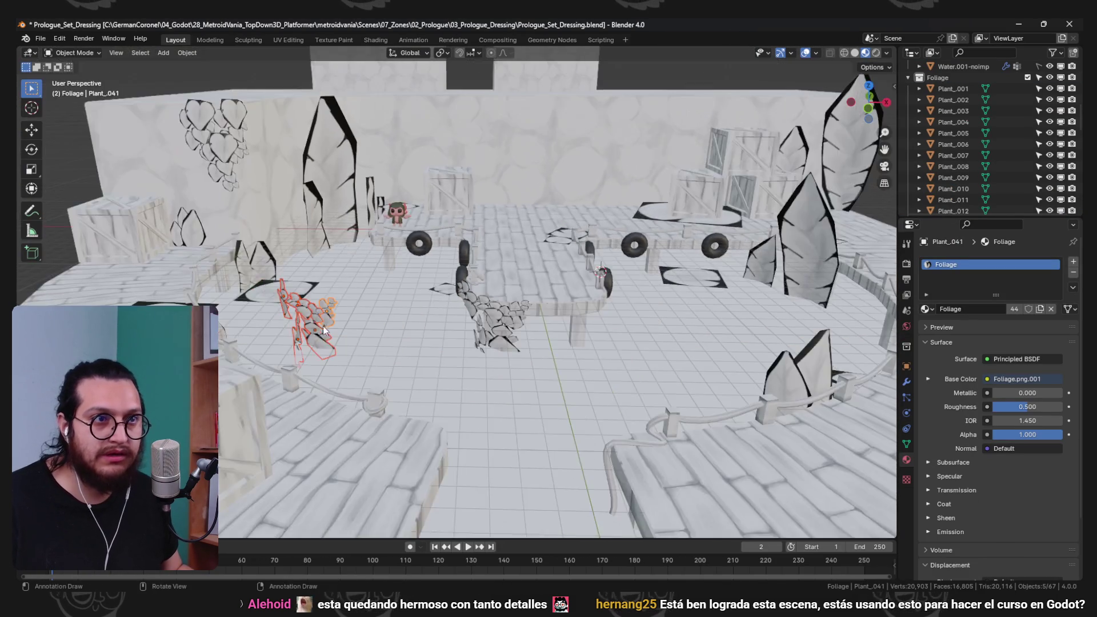
scroll(up, 3)
drag(317, 337, 362, 362)
key(g)
key(x)
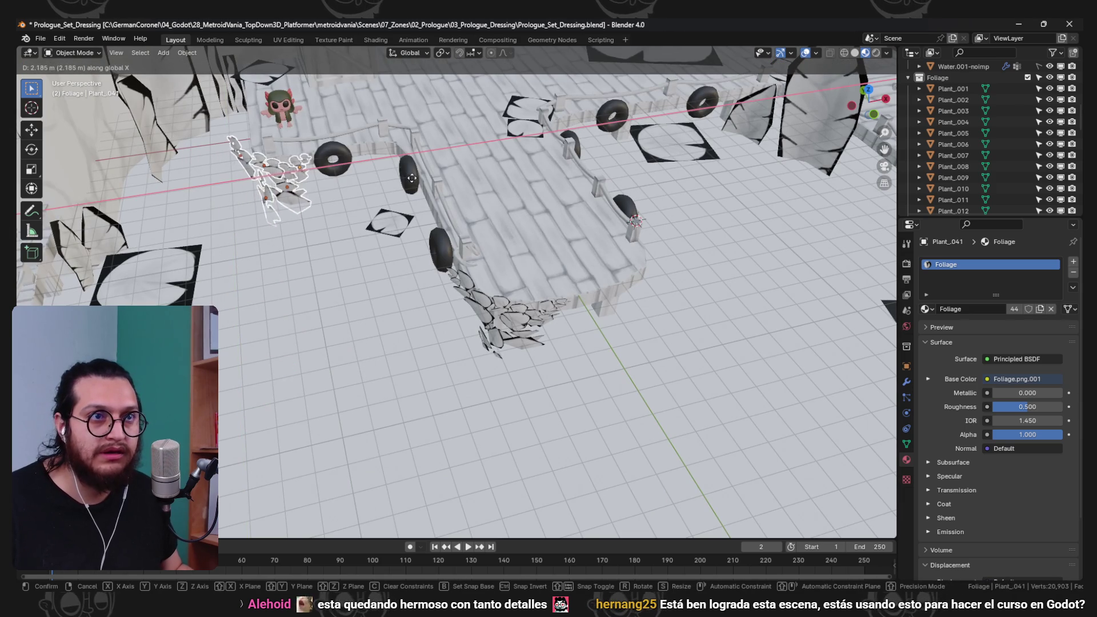
click(421, 189)
drag(421, 189, 484, 222)
- Turn Plant_044, then enlarge Plant_041 and rotate it around Z
click(399, 228)
key(r)
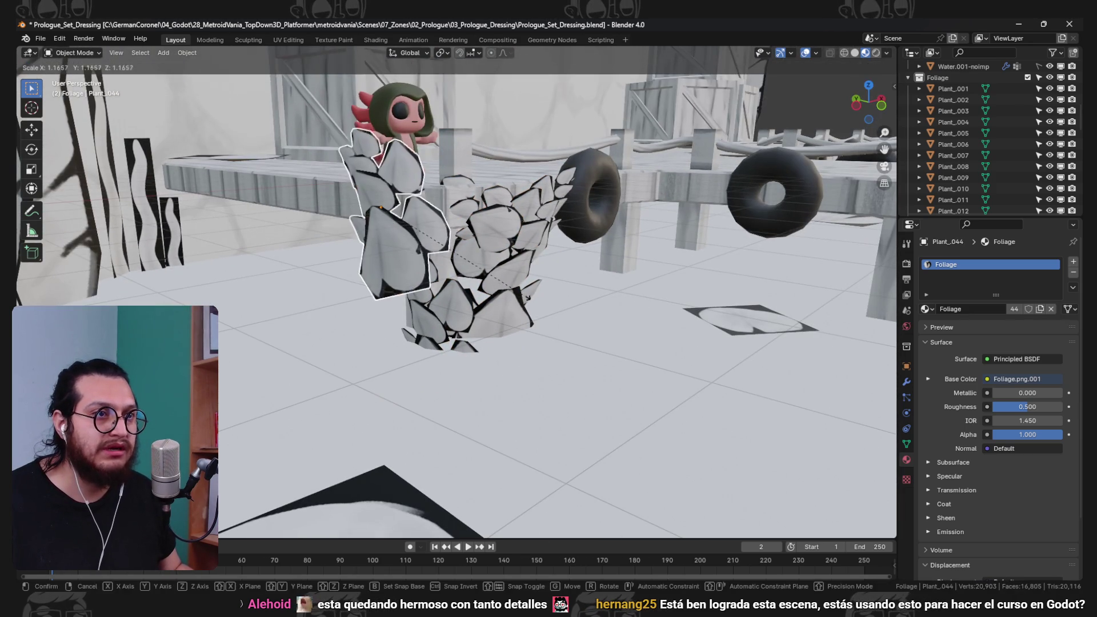
click(490, 286)
drag(490, 286, 485, 270)
key(r)
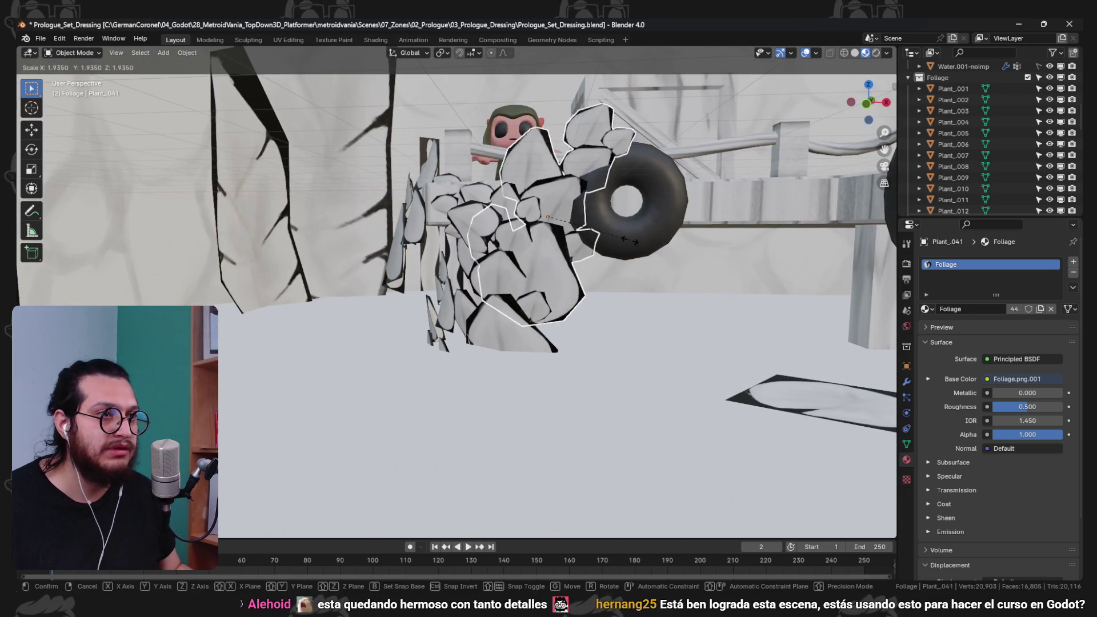
click(623, 240)
drag(622, 240, 663, 272)
key(r)
key(z)
click(654, 314)
- Move Plant_041 and Plant_042 beside the other clump
key(g)
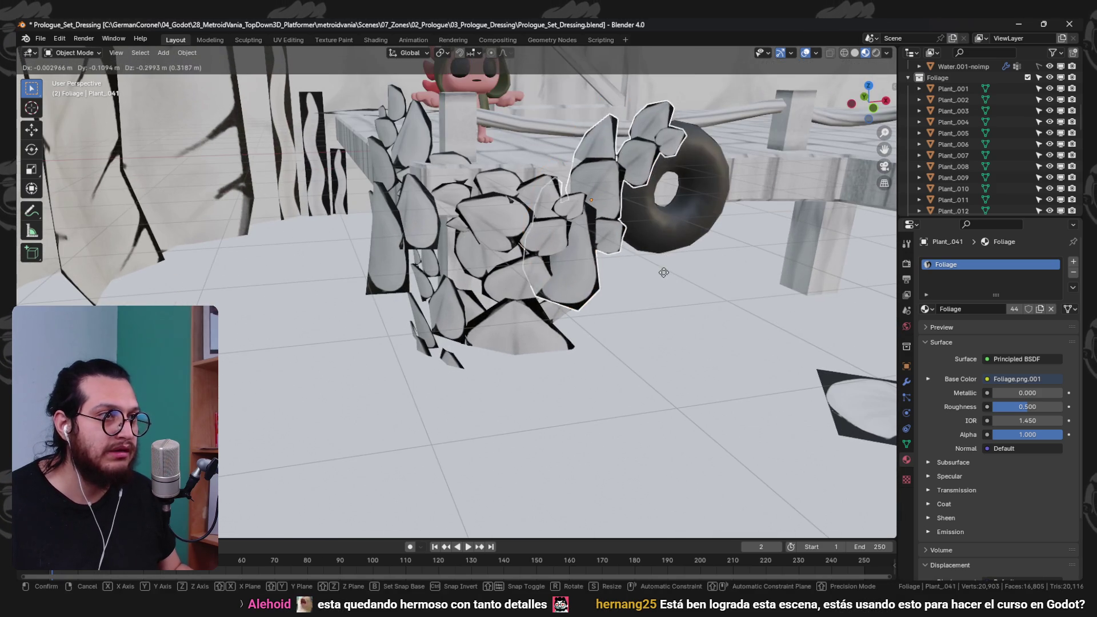
click(573, 228)
drag(573, 227, 557, 262)
key(g)
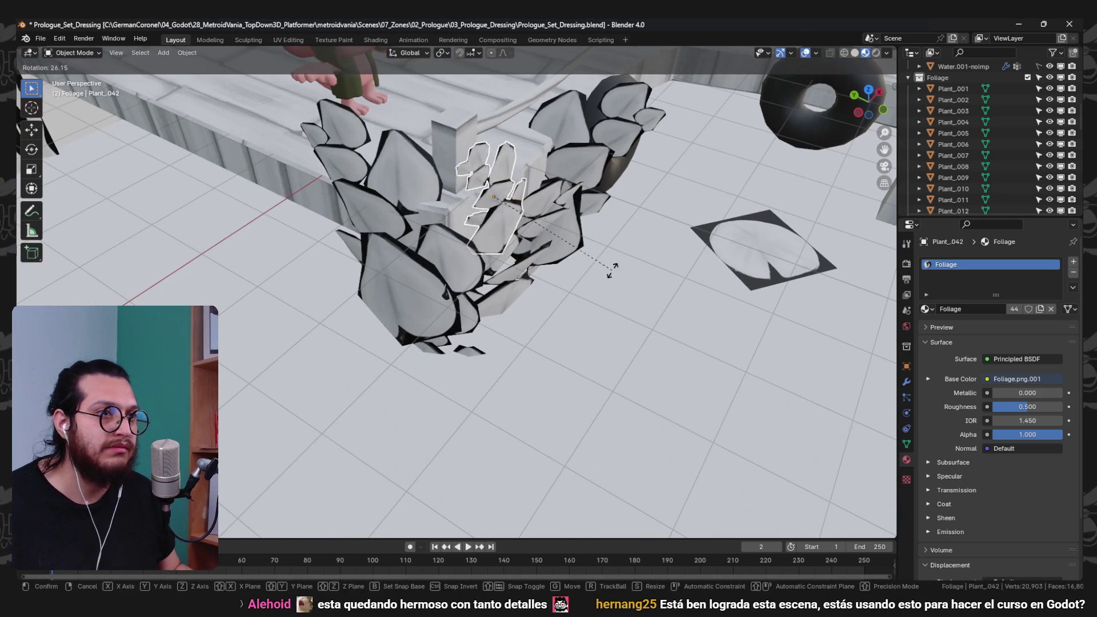
click(614, 246)
drag(614, 245, 468, 321)
drag(558, 386, 577, 391)
- Duplicate Plant_036 into Plant_045, position it on the platform, and deselect all
key(shift+d)
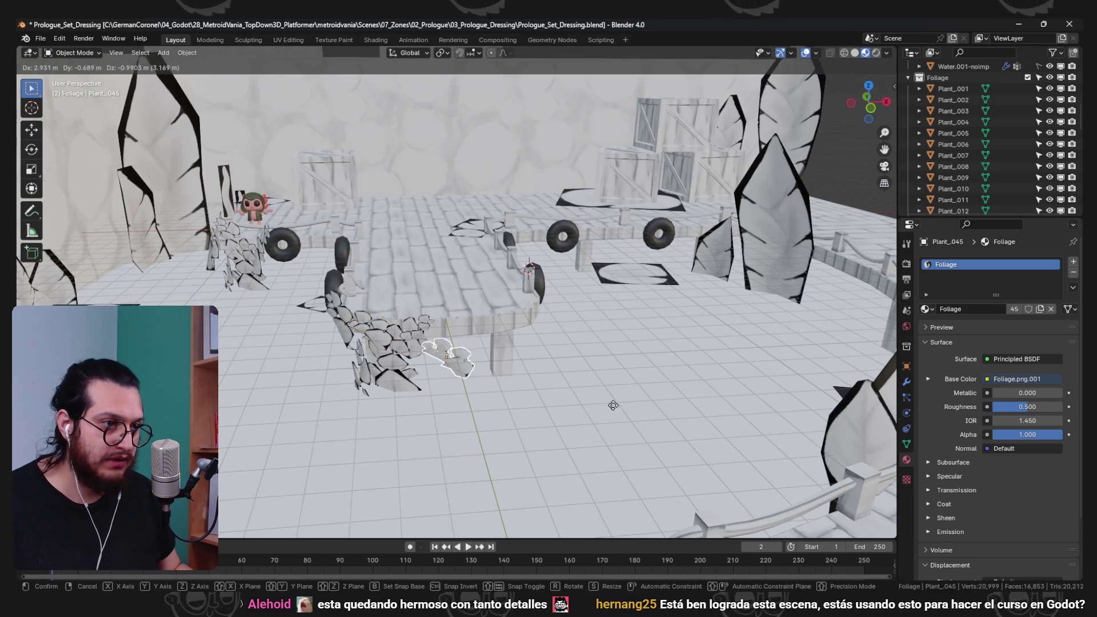
key(KP_Decimal)
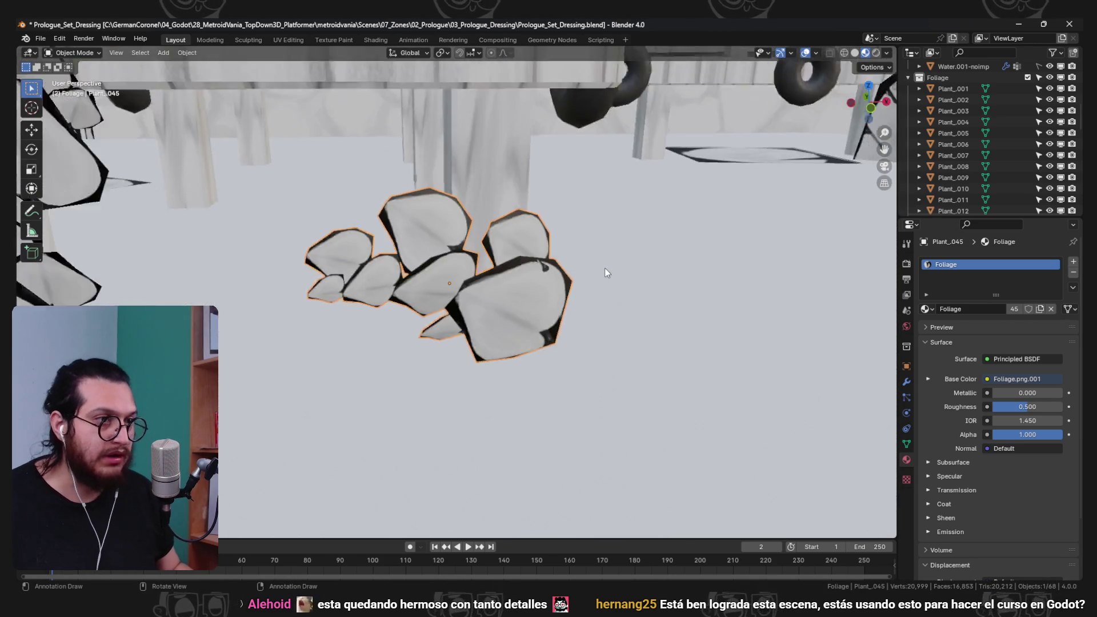
drag(604, 267, 570, 213)
scroll(down, 3)
key(g)
drag(558, 365, 700, 184)
click(629, 330)
key(alt+a)
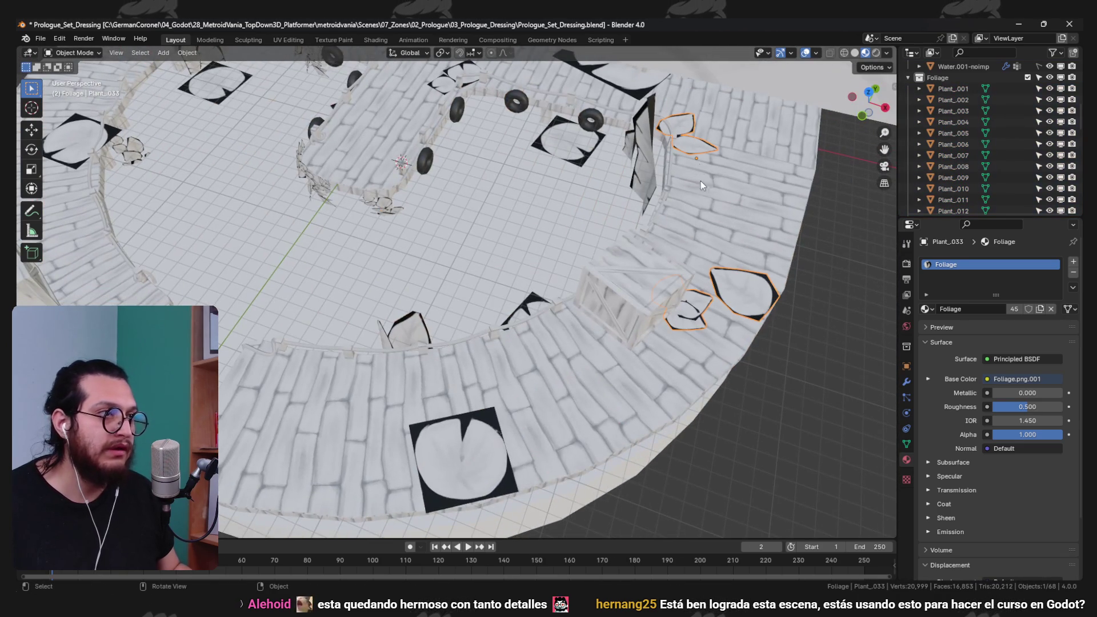
drag(407, 376, 334, 297)
drag(255, 308, 564, 334)
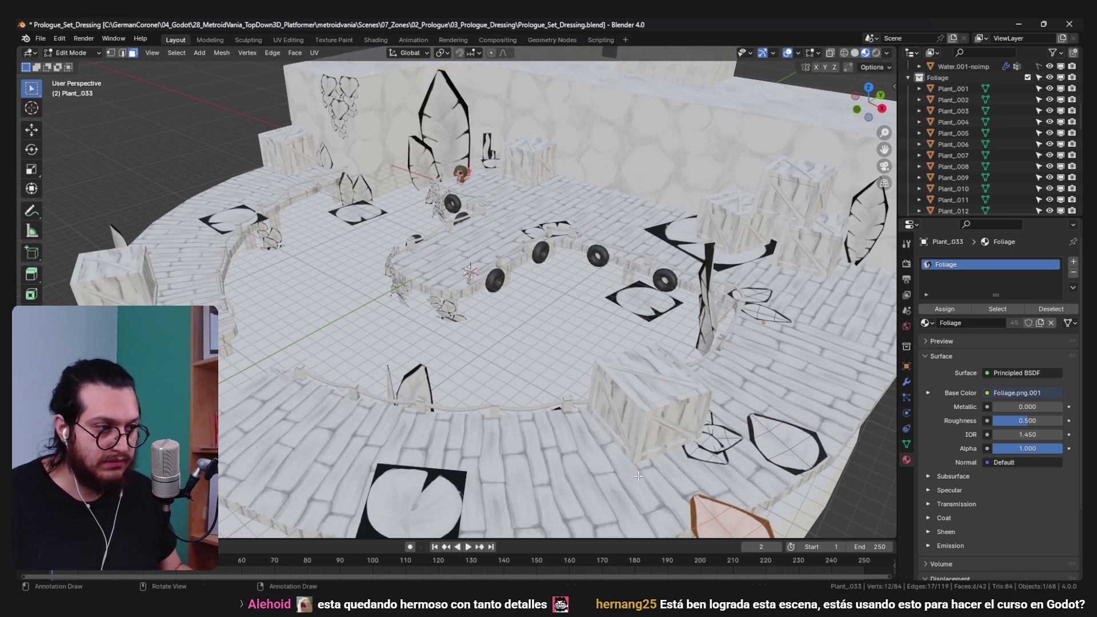
- Set the plant's origin to its geometry, move it, and save the file
key(Tab)
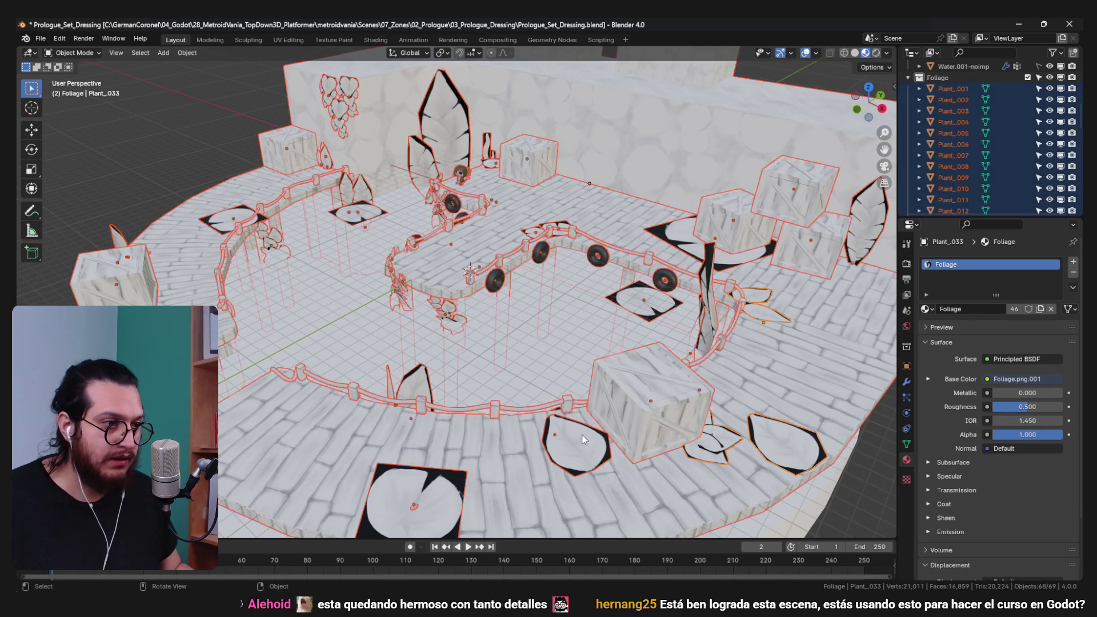
right_click(581, 433)
mouse_move(568, 406)
click(647, 418)
drag(646, 418, 621, 361)
key(g)
click(677, 259)
click(786, 304)
key(KP_Decimal)
key(ctrl+s)
- Move the plant along X and Y, checking placement from the top orthographic view
drag(786, 304, 607, 383)
click(612, 320)
key(g)
key(x)
drag(535, 324, 560, 130)
key(g)
key(y)
scroll(down, 3)
key(KP_5)
key(KP_7)
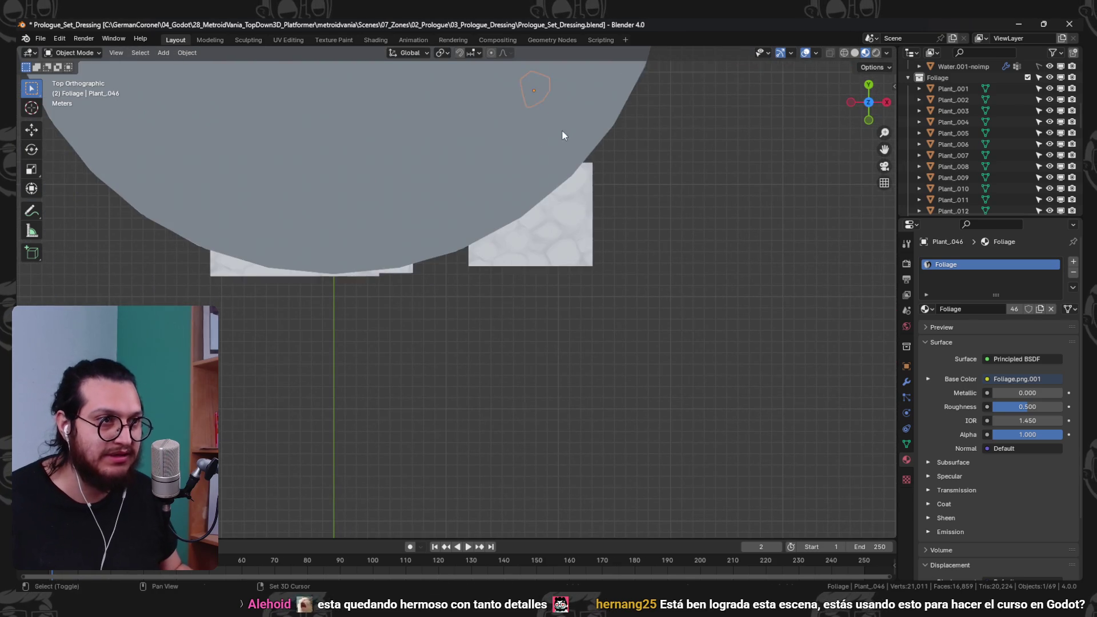
drag(526, 268, 488, 235)
key(g)
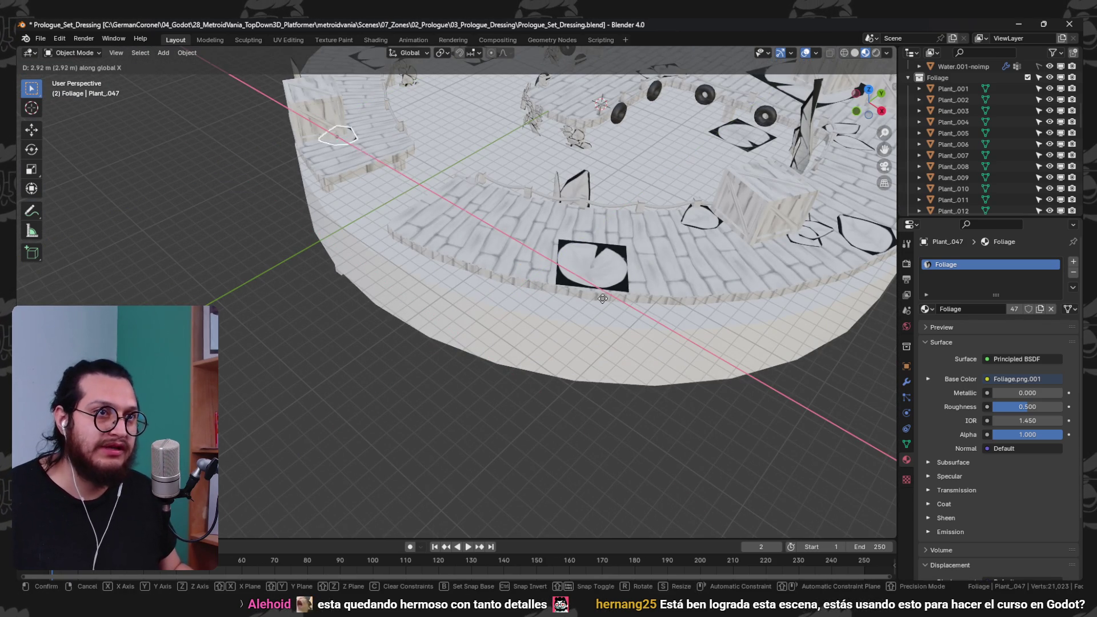
key(KP_Decimal)
- Rotate the plant around Z and settle it onto the curved walkway
key(r)
key(z)
click(495, 159)
key(g)
key(x)
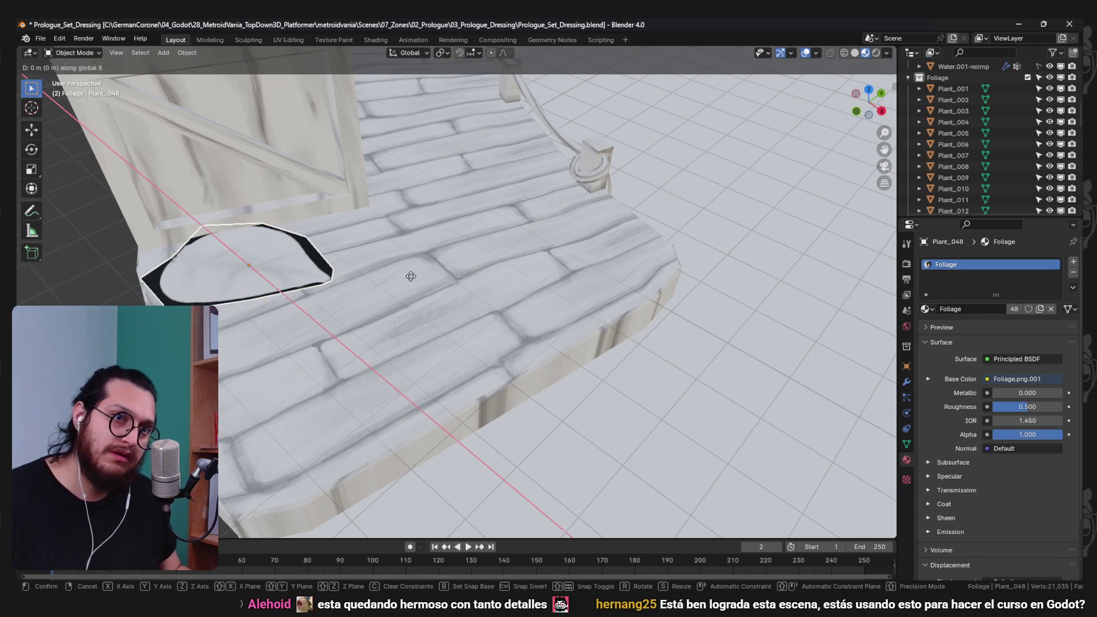
key(r)
key(g)
key(y)
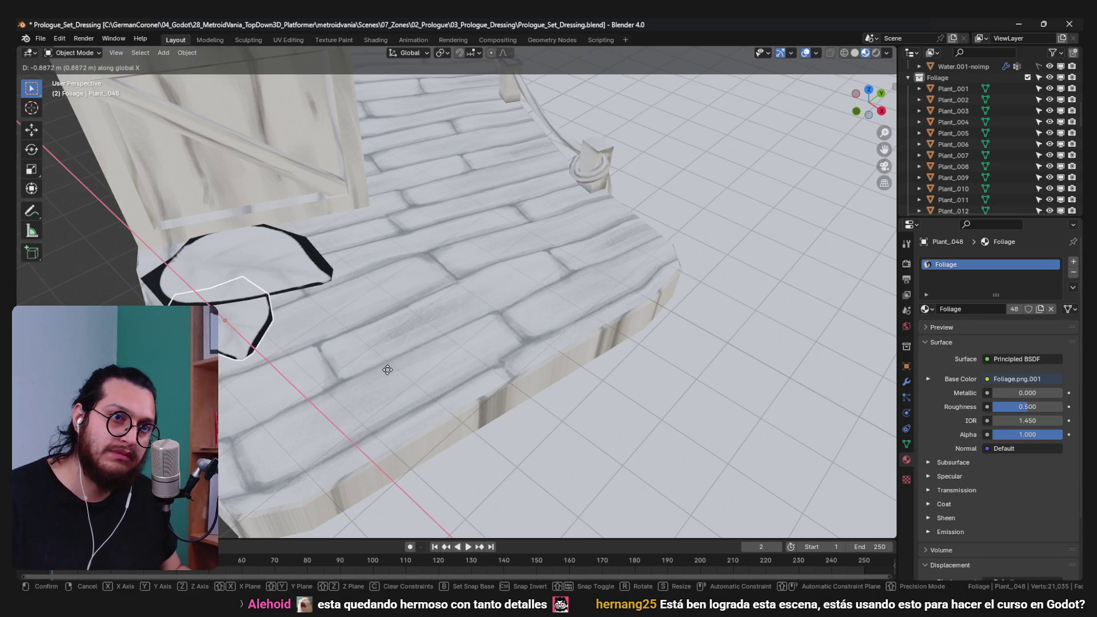
click(427, 316)
drag(427, 316, 368, 374)
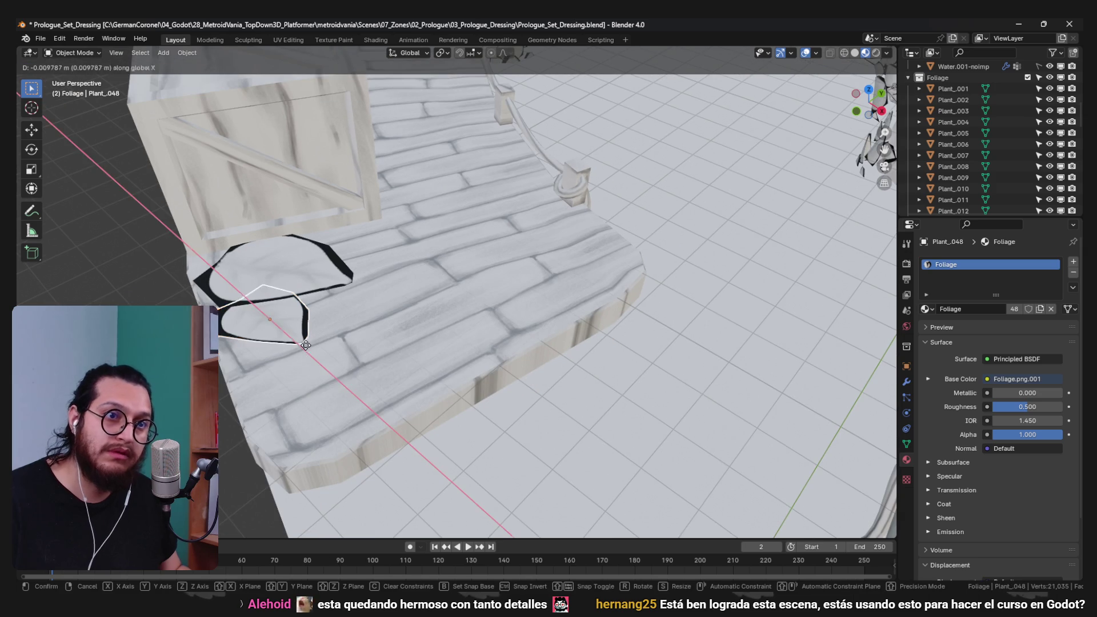
click(295, 349)
drag(296, 349, 466, 400)
- Duplicate the plant as Plant_049 and scale it up
key(shift+d)
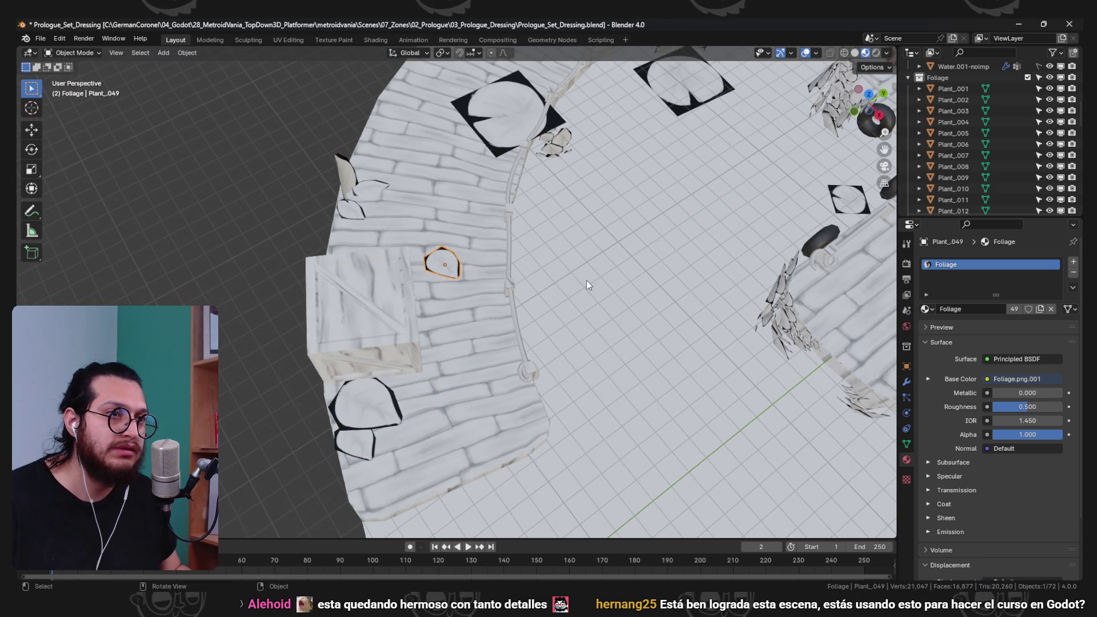
click(446, 171)
key(s)
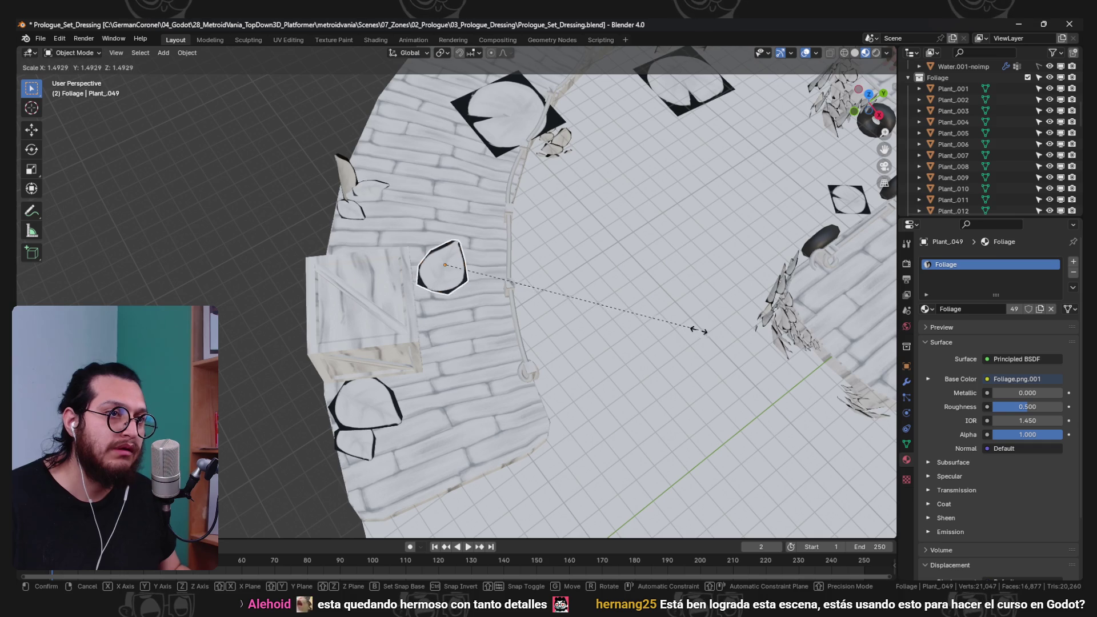
click(694, 328)
drag(581, 358, 525, 335)
- Duplicate Plant_049 as Plant_050 and rotate it to lie flat across the wooden bench
key(shift+d)
click(511, 483)
key(r)
key(z)
click(501, 295)
key(g)
key(g)
drag(557, 298, 427, 409)
key(r)
click(627, 414)
click(486, 366)
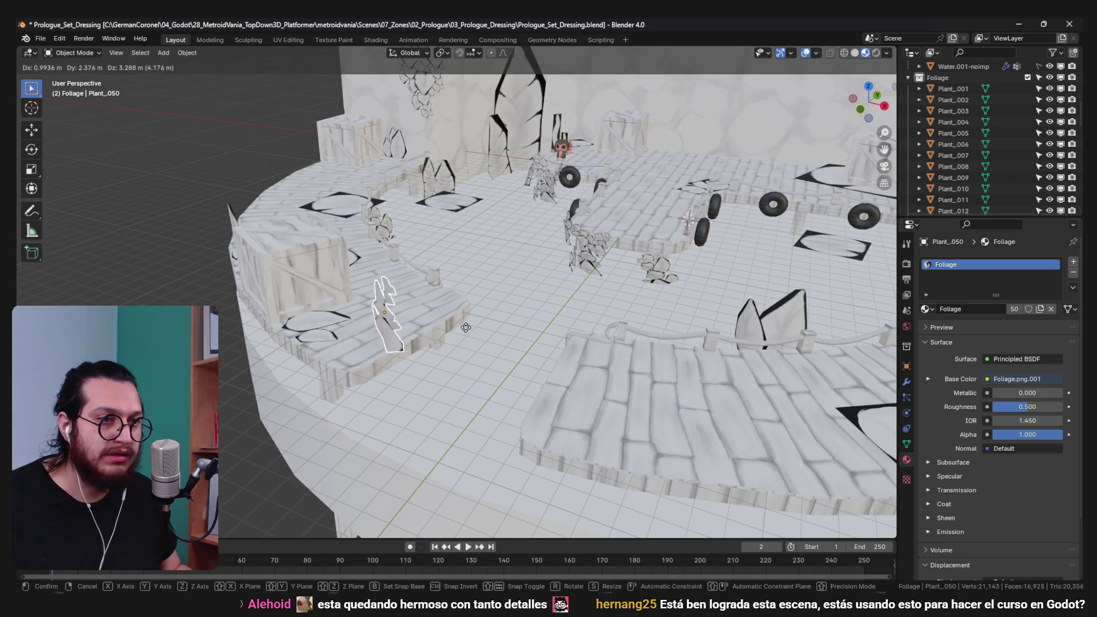
drag(486, 323, 466, 331)
- Rotate Plant_050 and flatten its mesh along the Z axis in Edit Mode
key(g)
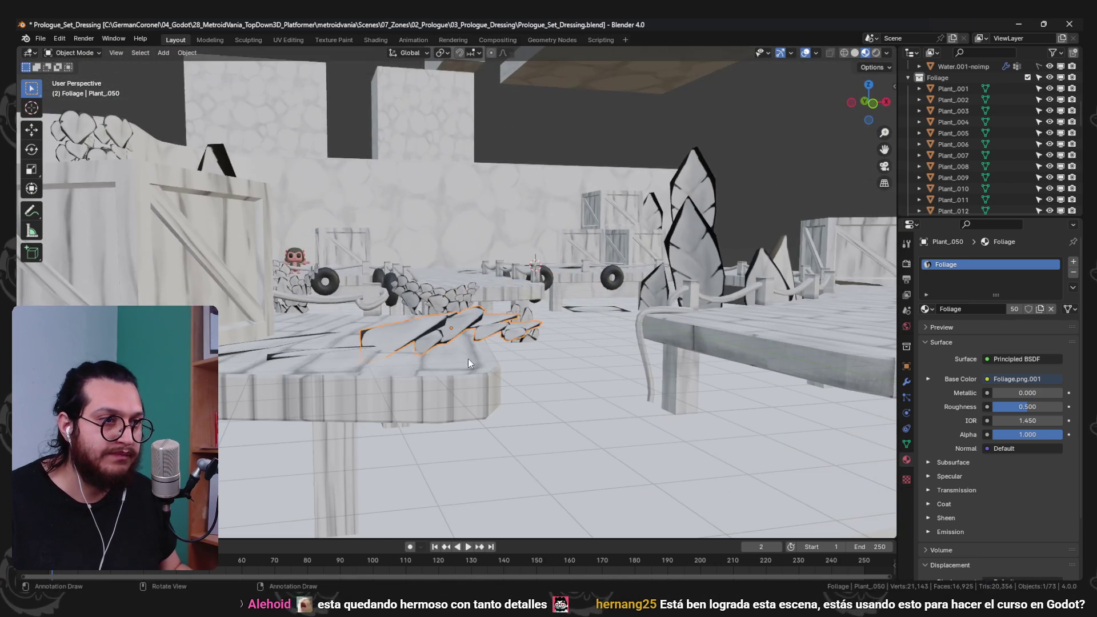
drag(438, 371, 503, 371)
key(r)
click(518, 347)
key(Tab)
key(s)
key(z)
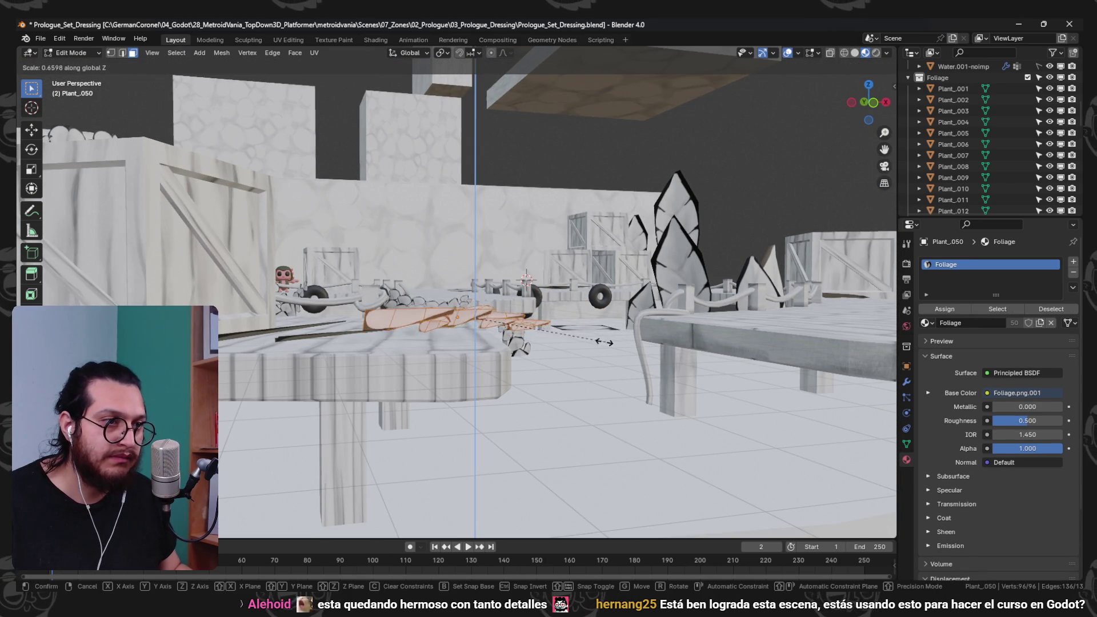
click(526, 338)
key(ctrl+Tab)
click(497, 345)
- Move Plant_050 along Y so it sits on the table edge
drag(497, 345, 465, 413)
key(g)
key(y)
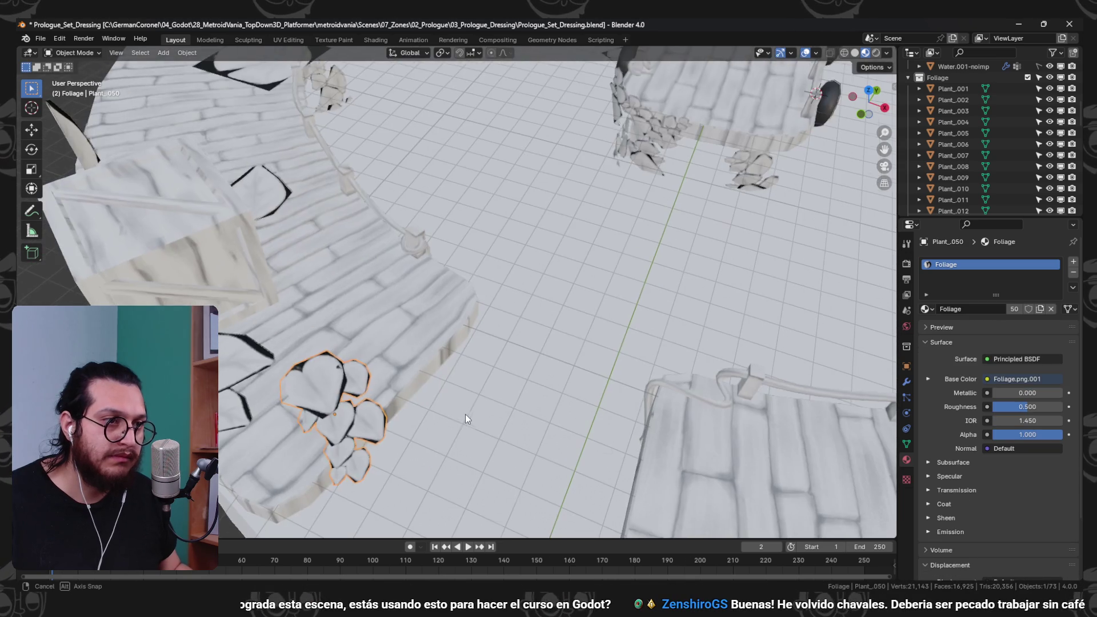
drag(579, 333, 545, 320)
key(g)
key(x)
key(y)
click(529, 319)
- Duplicate Plant_050 as Plant_051, shift the copy along Y and stretch it along Y
key(shift+d)
key(x)
key(y)
click(389, 377)
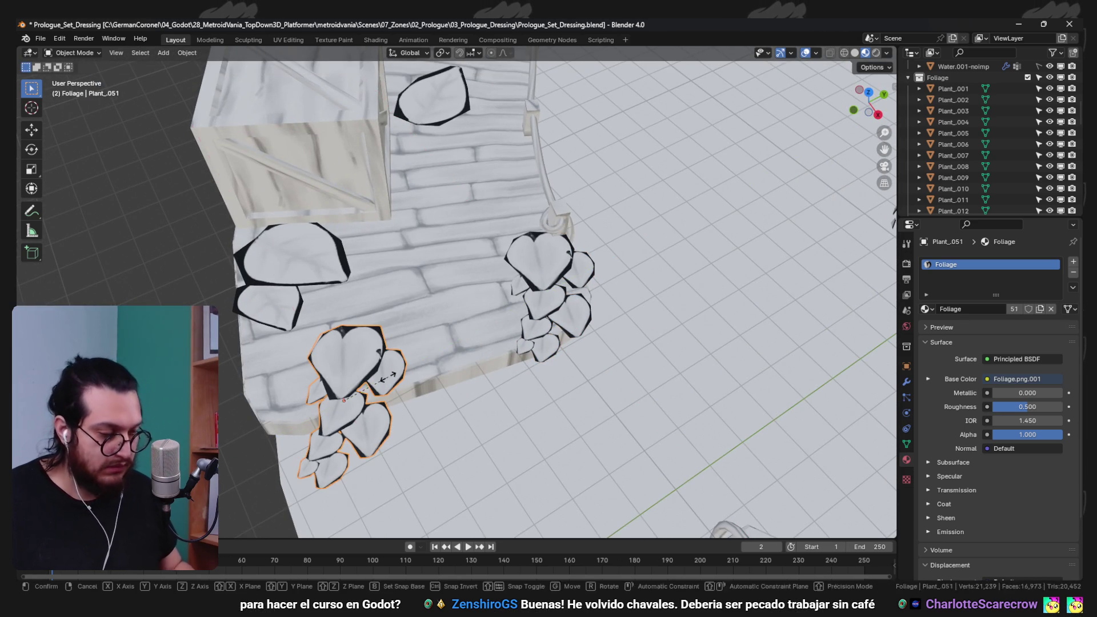
key(s)
key(y)
key(Escape)
key(s)
key(y)
click(388, 377)
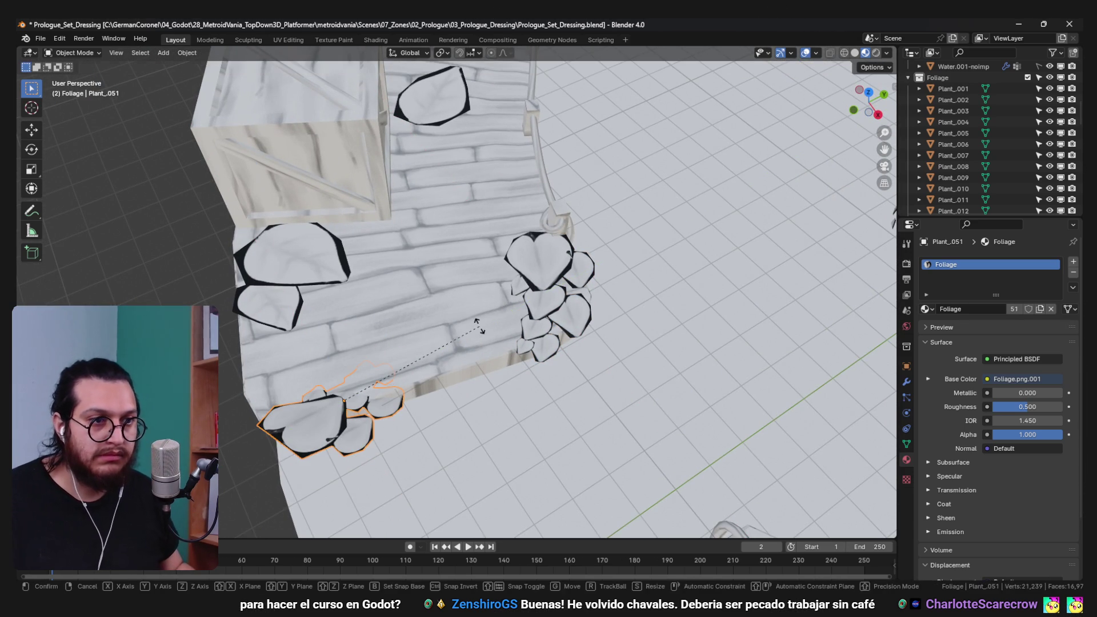
- Turn the floor plant clump, then select the Plant_051 and Plant_050 clumps
drag(389, 377, 557, 341)
key(r)
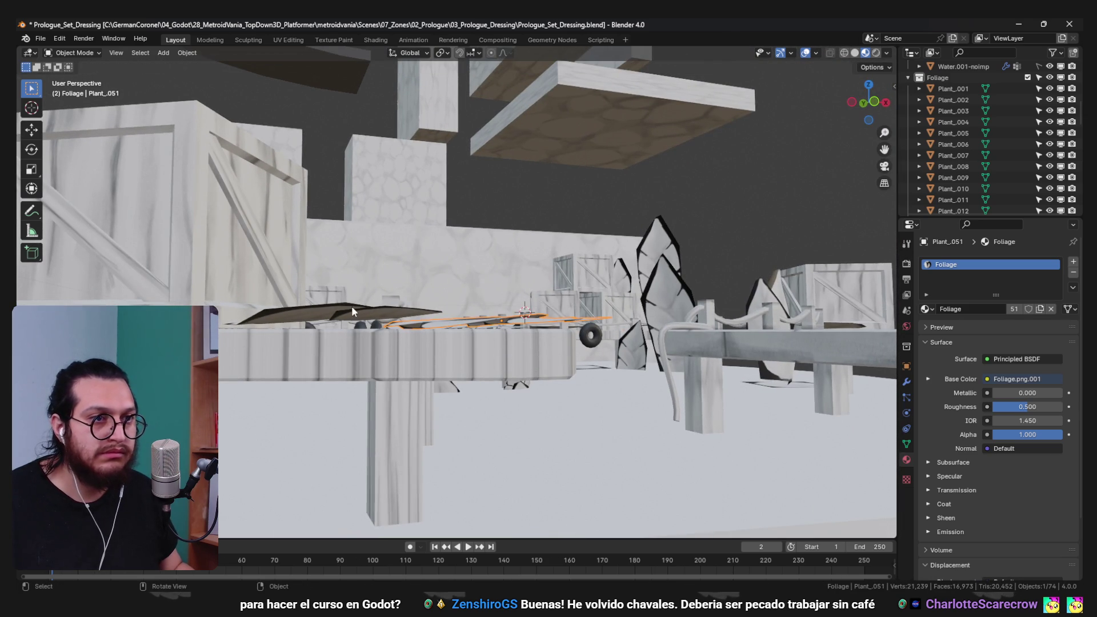
click(319, 310)
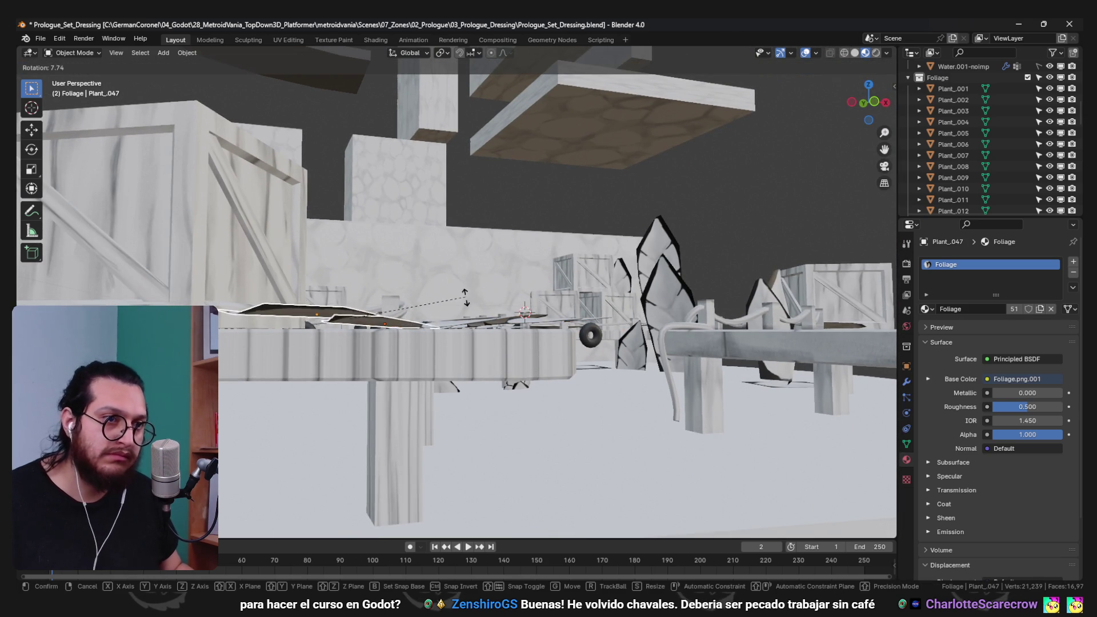
click(509, 324)
drag(508, 323, 389, 259)
key(a)
key(a)
click(465, 354)
click(389, 258)
scroll(down, 3)
drag(452, 278, 464, 317)
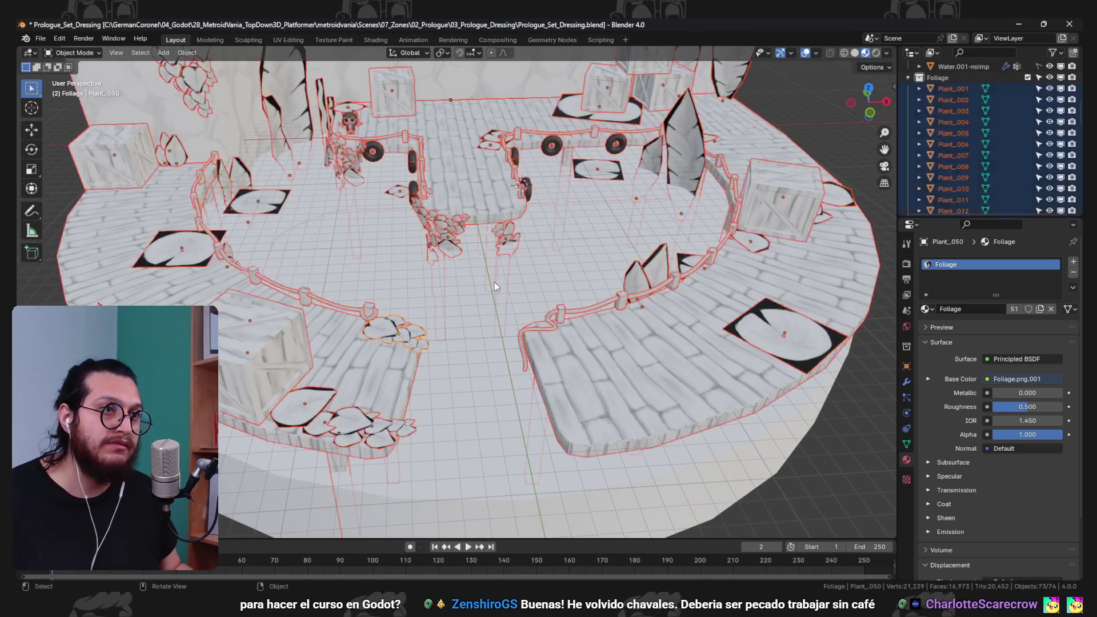
- Reposition Plant_051 by the walkway edge, deselect all and save the blend file
key(alt+a)
drag(494, 276, 310, 396)
drag(474, 419, 522, 403)
key(g)
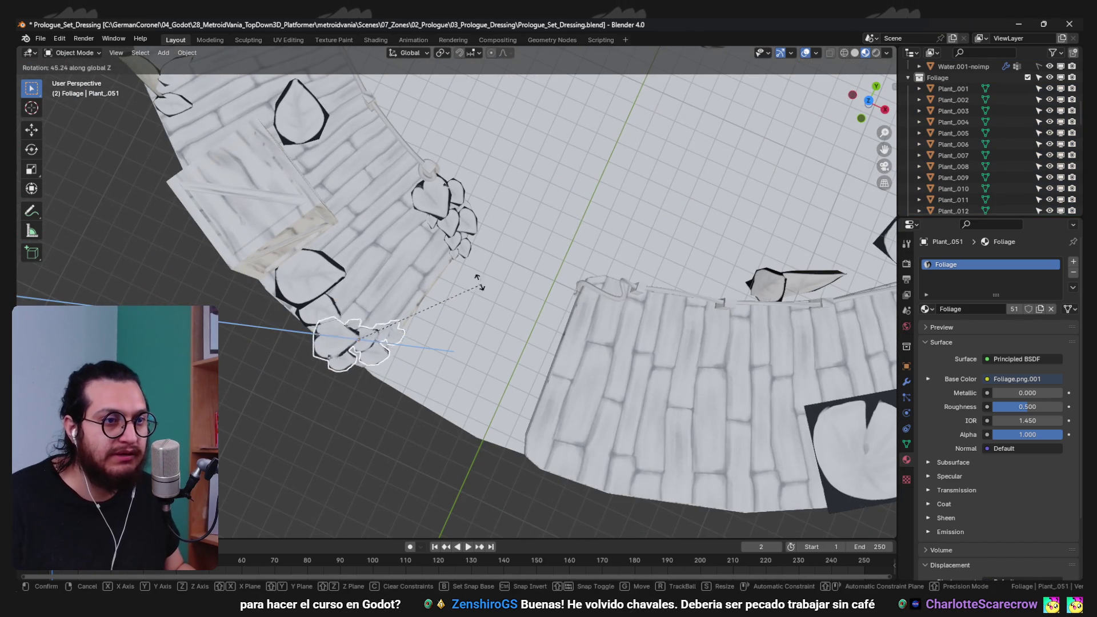
click(470, 249)
key(alt+a)
key(ctrl+s)
drag(469, 253, 429, 324)
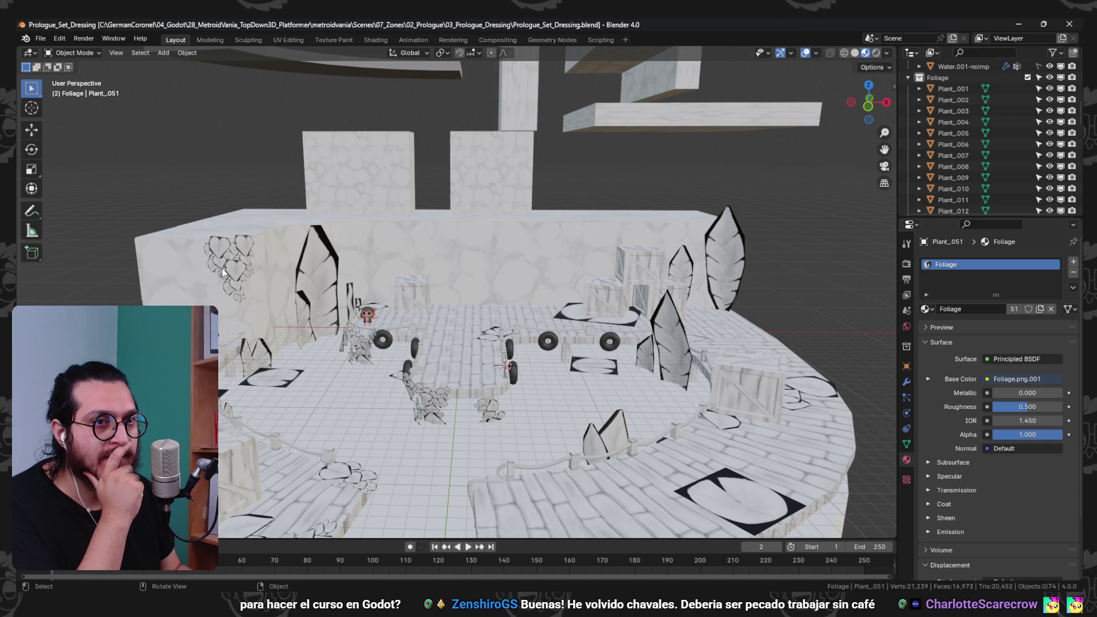
click(241, 262)
click(236, 246)
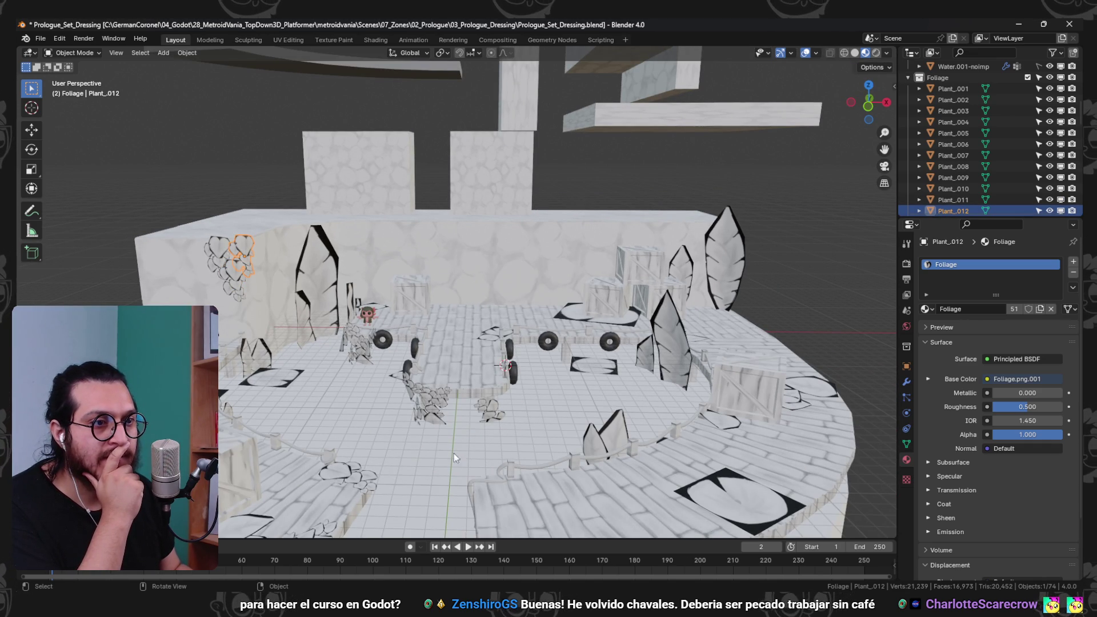
key(shift+d)
key(z)
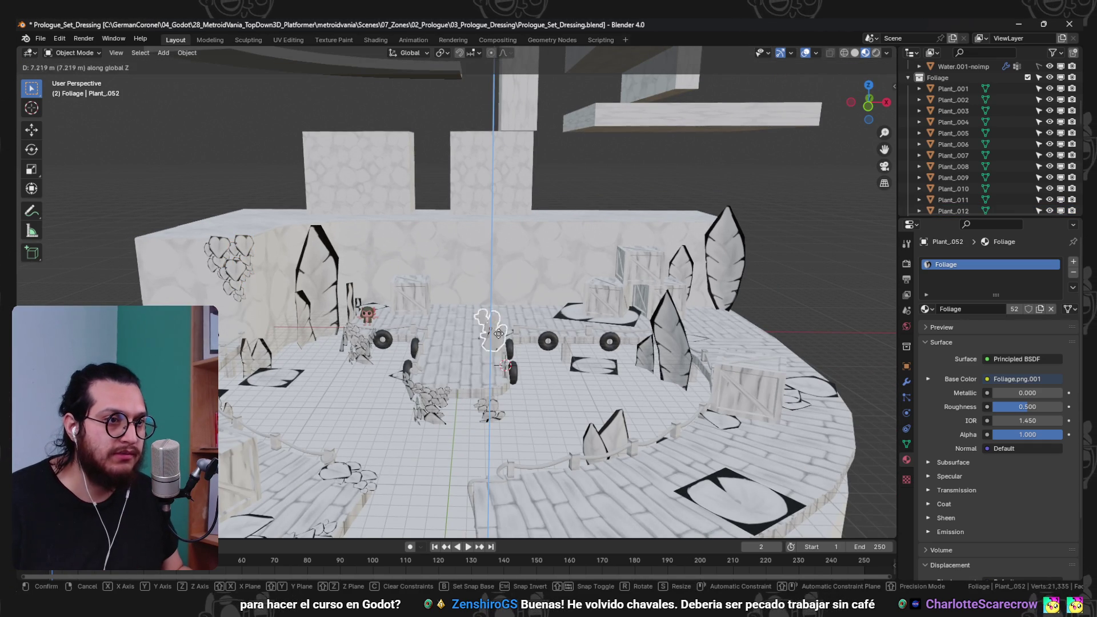
key(y)
click(498, 276)
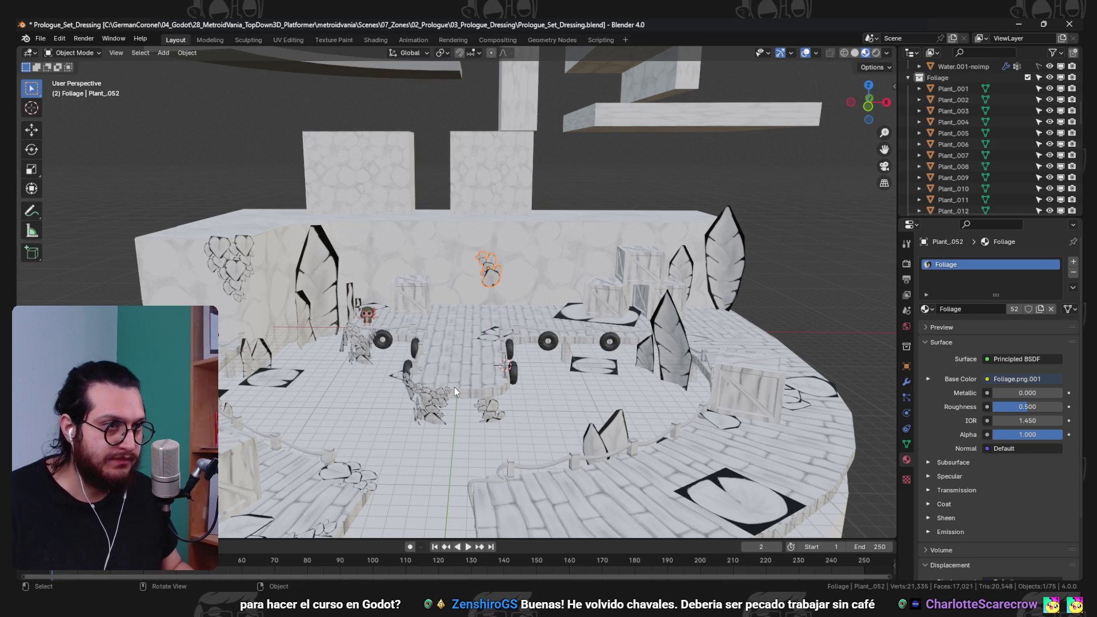
key(KP_Decimal)
key(r)
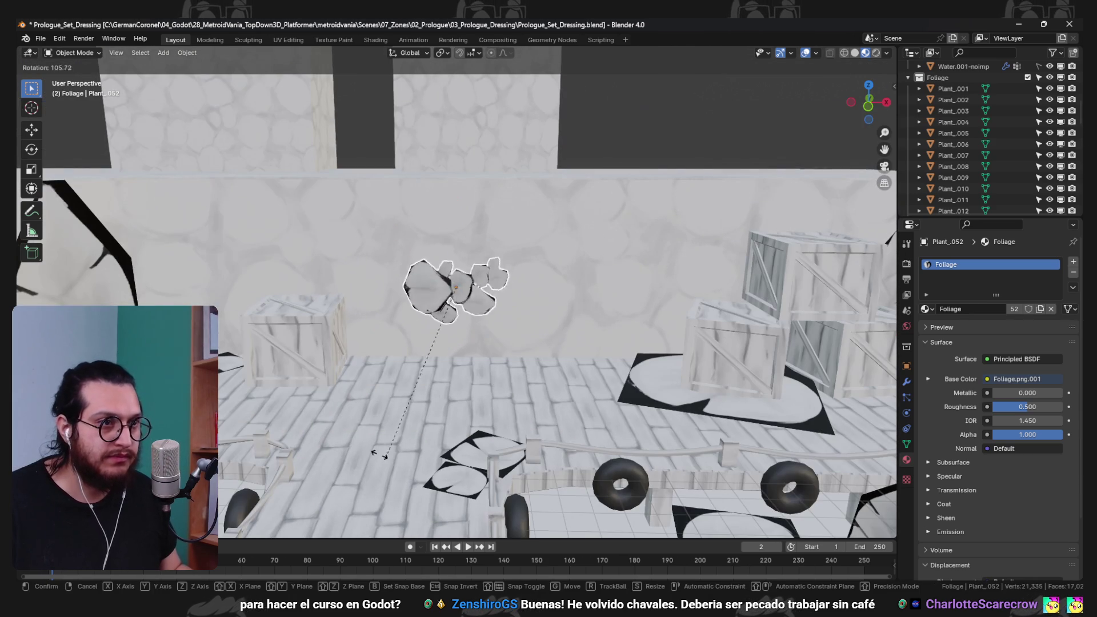
click(506, 264)
drag(506, 264, 587, 224)
key(s)
click(654, 245)
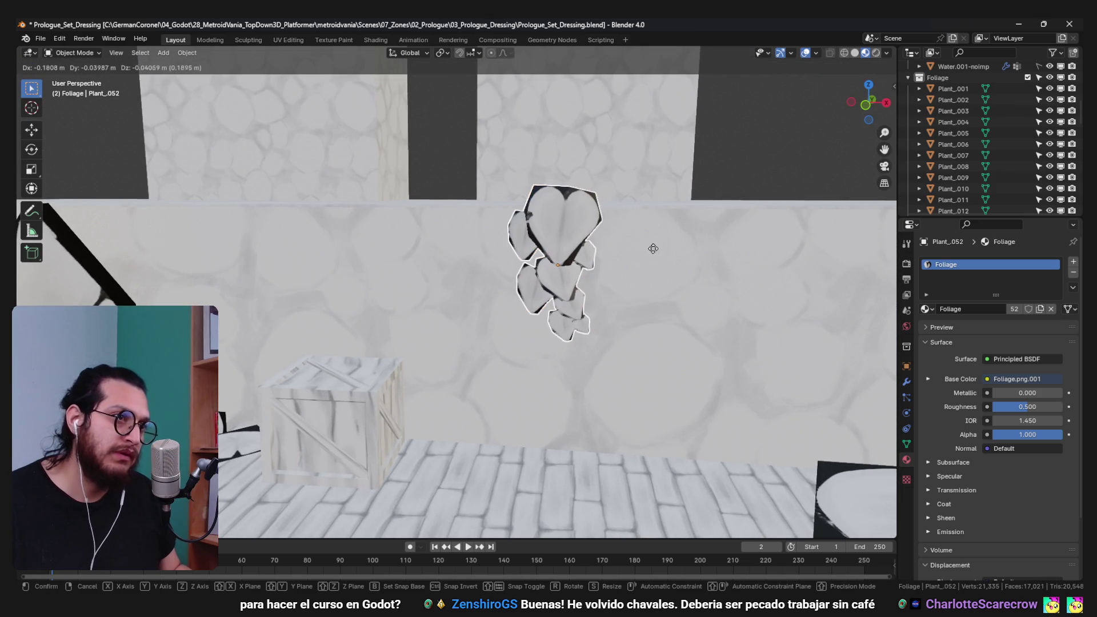
key(shift+d)
key(x)
key(g)
key(y)
drag(646, 290, 603, 323)
click(695, 275)
key(g)
key(y)
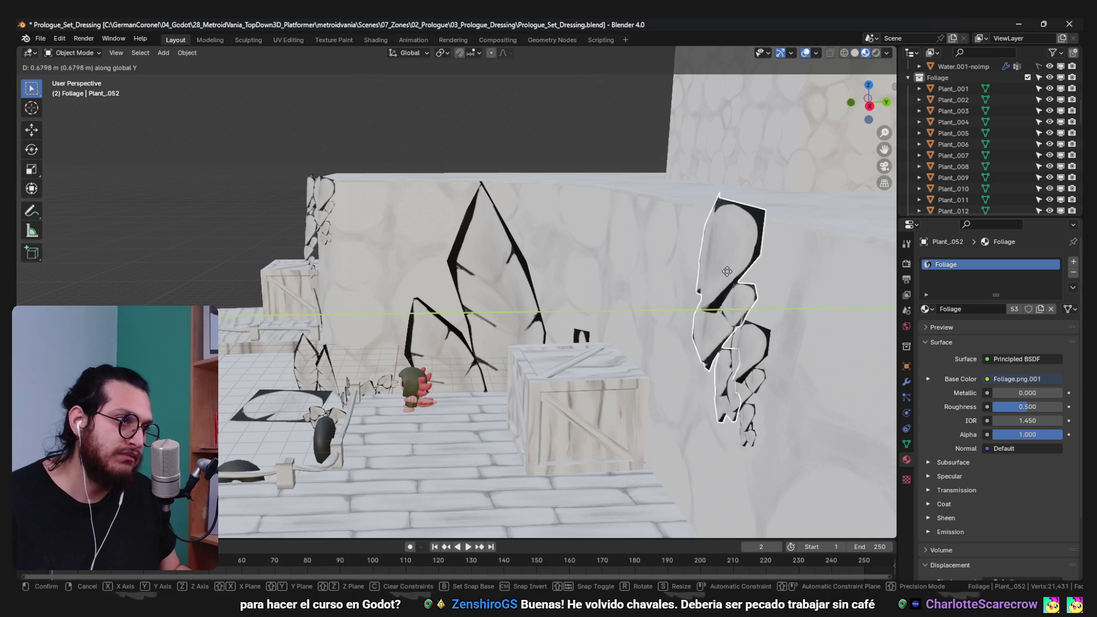
drag(733, 297, 508, 335)
click(591, 295)
click(488, 279)
key(alt+a)
key(shift+d)
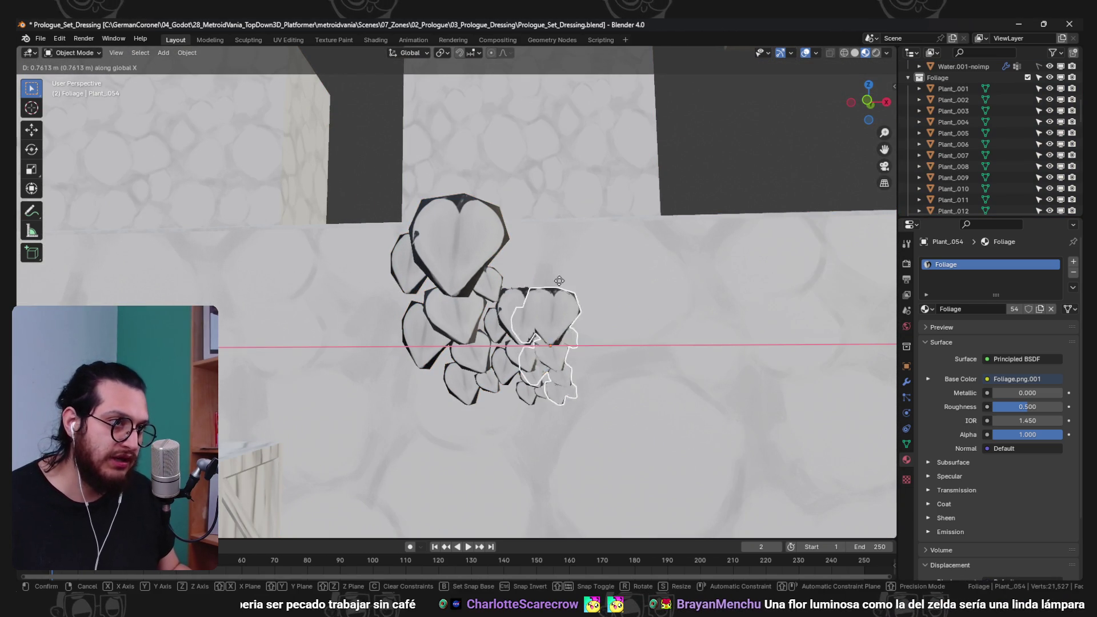
key(x)
key(s)
key(Return)
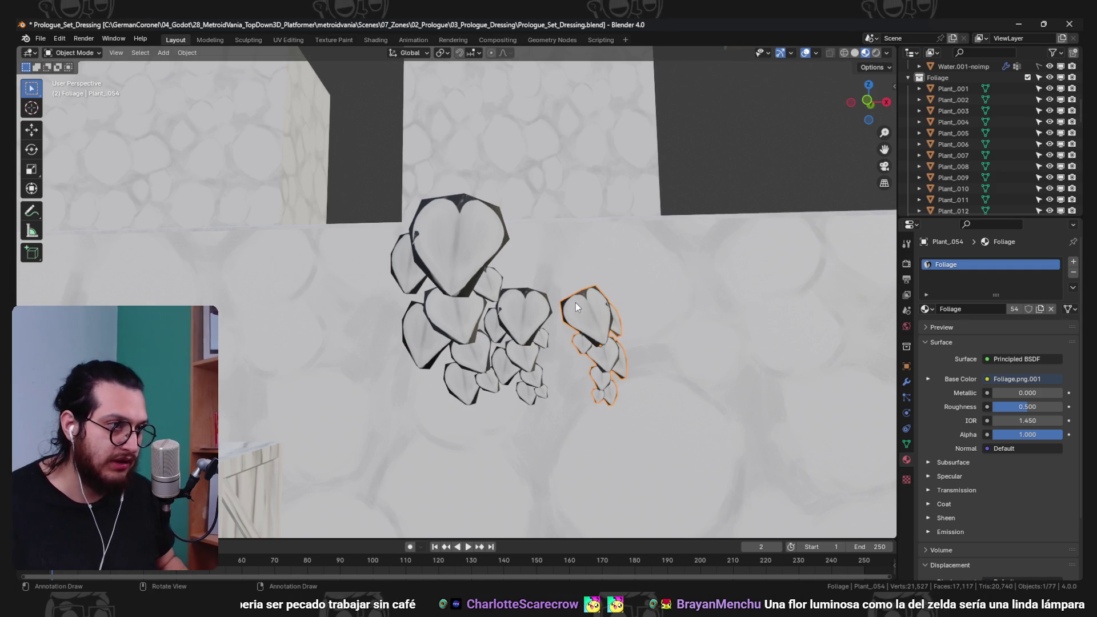
key(r)
key(z)
key(Return)
drag(640, 277, 693, 310)
key(s)
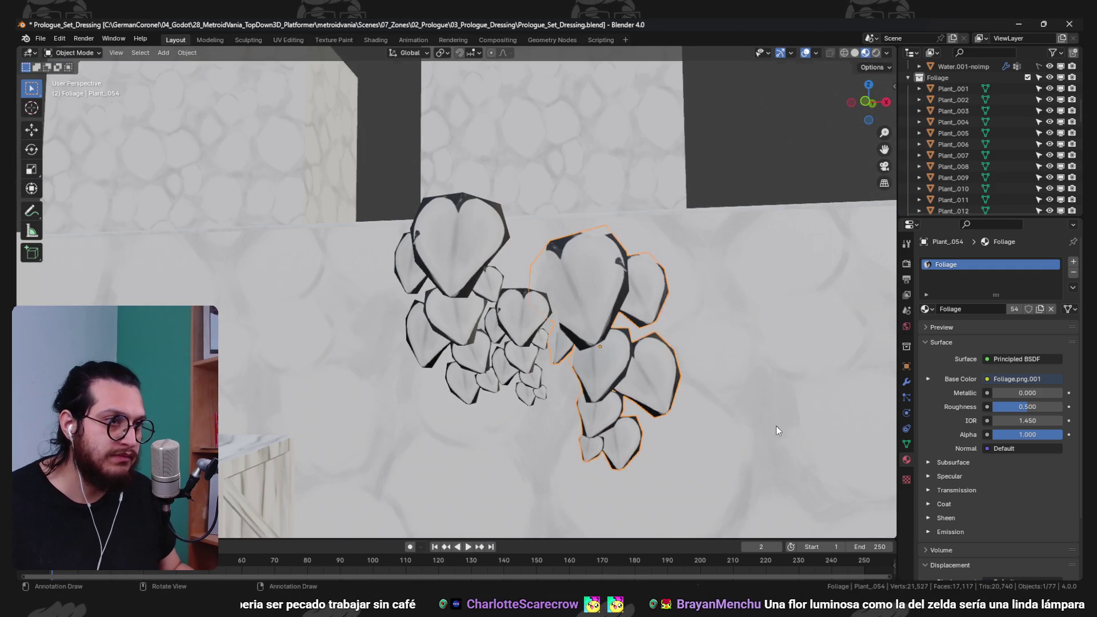
key(Return)
key(r)
key(z)
key(Return)
key(r)
key(x)
key(Return)
scroll(down, 3)
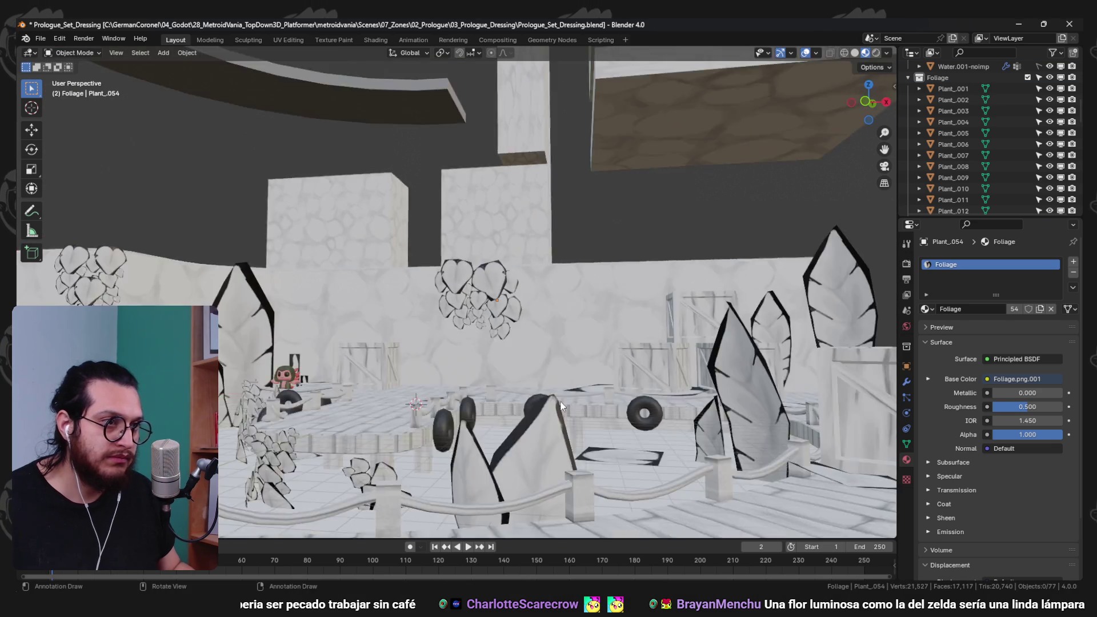
scroll(down, 3)
scroll(up, 3)
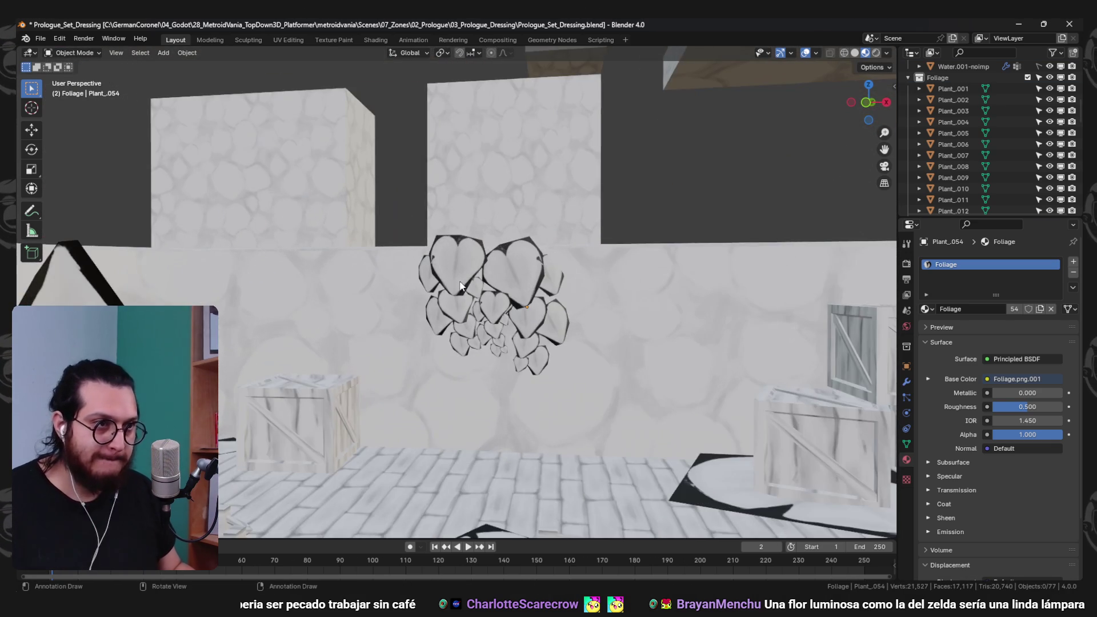
key(shift+d)
key(x)
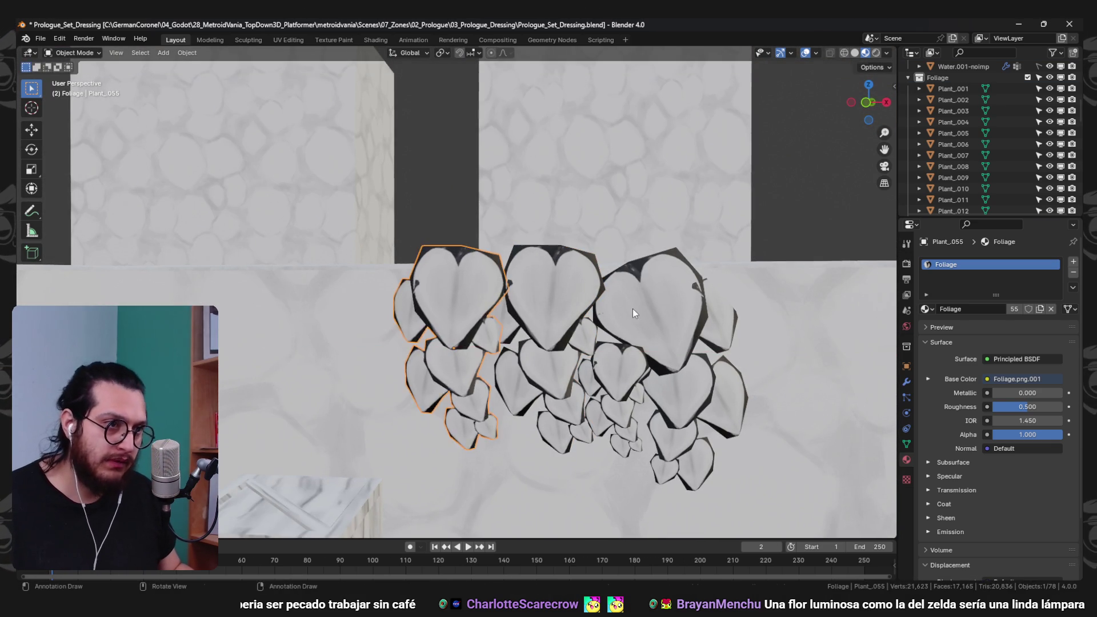
key(z)
click(575, 309)
key(s)
click(575, 309)
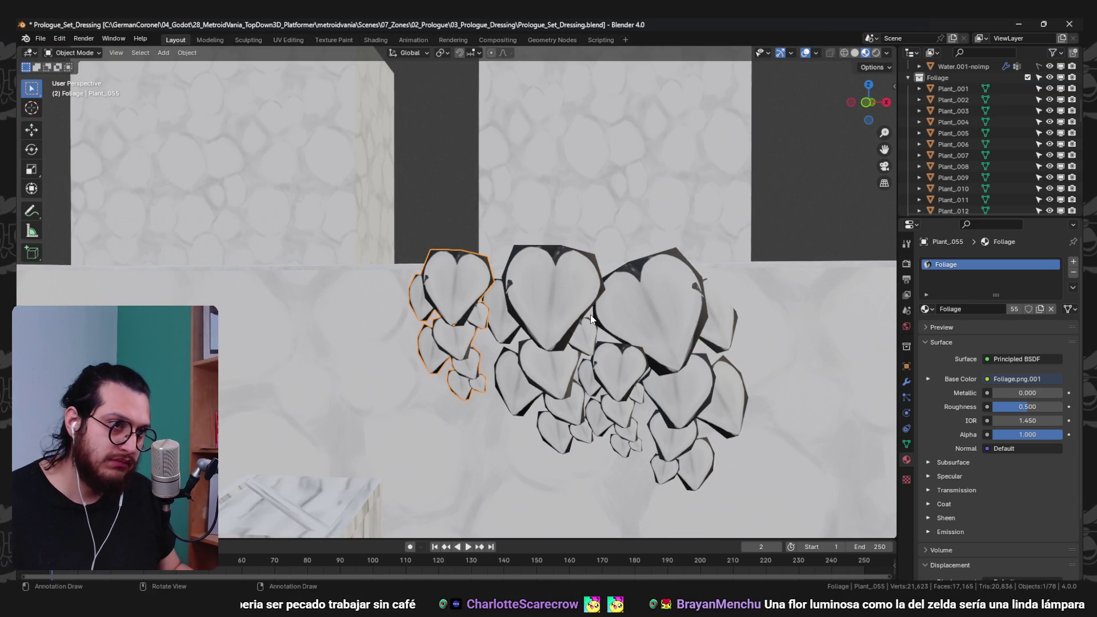
scroll(down, 3)
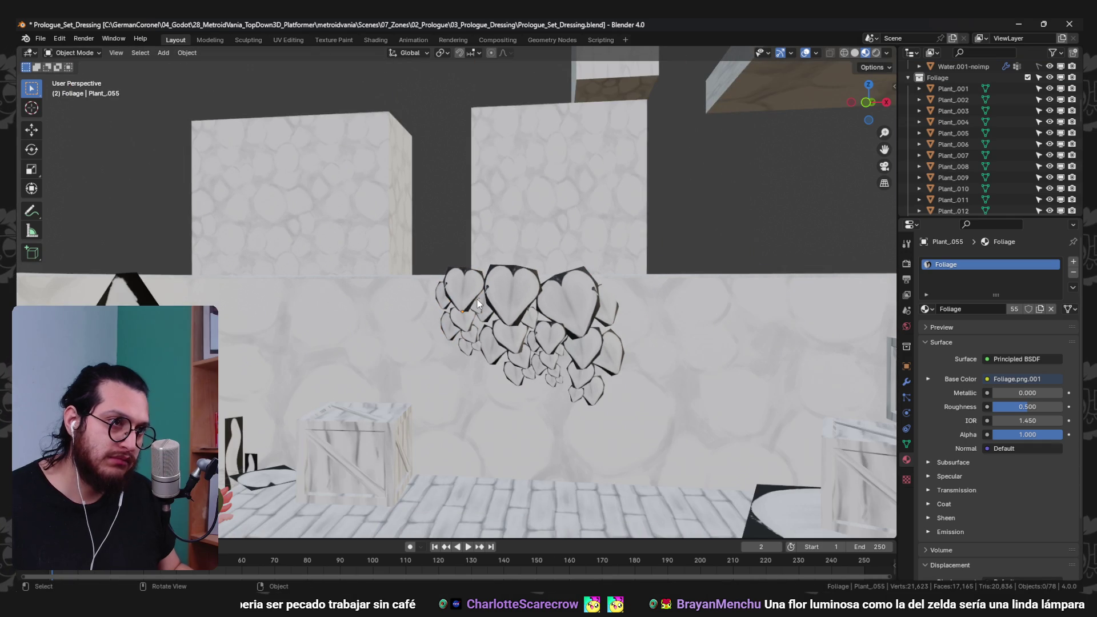
key(shift+d)
key(x)
click(680, 356)
key(g)
key(x)
click(698, 363)
key(s)
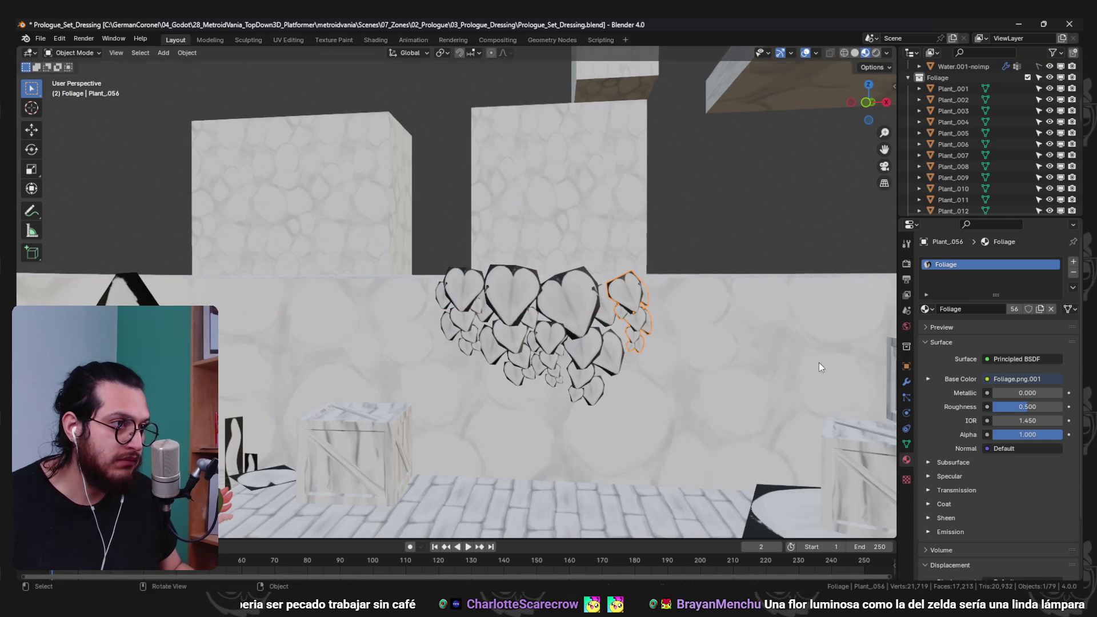
click(734, 323)
key(r)
right_click(737, 321)
key(r)
click(737, 358)
key(ctrl+s)
scroll(down, 3)
drag(617, 354, 584, 324)
scroll(up, 3)
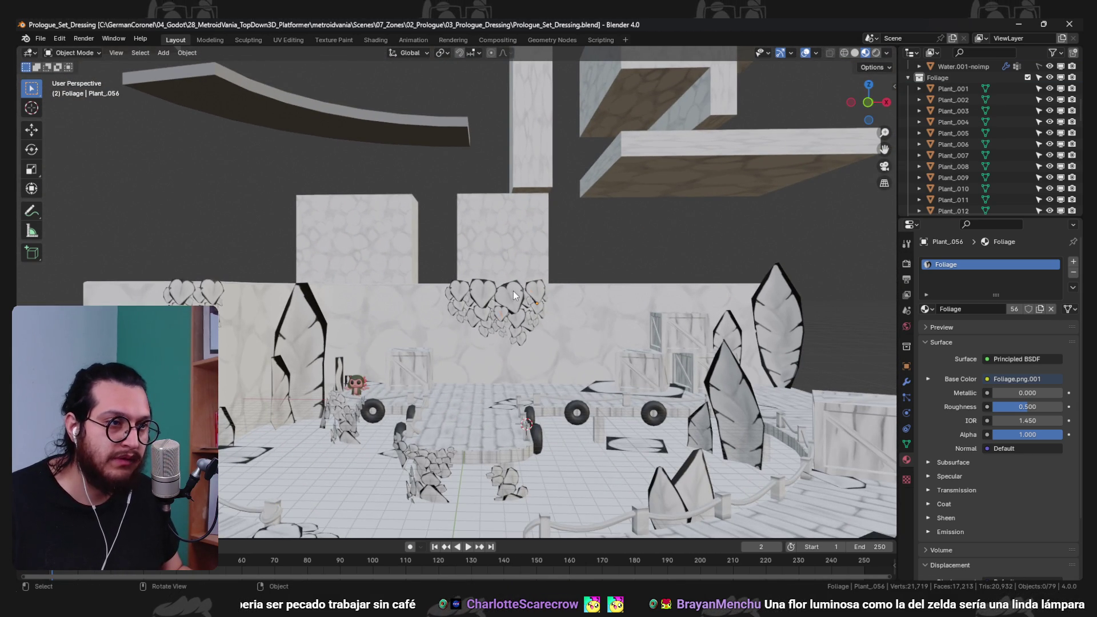
click(513, 290)
scroll(up, 3)
key(Tab)
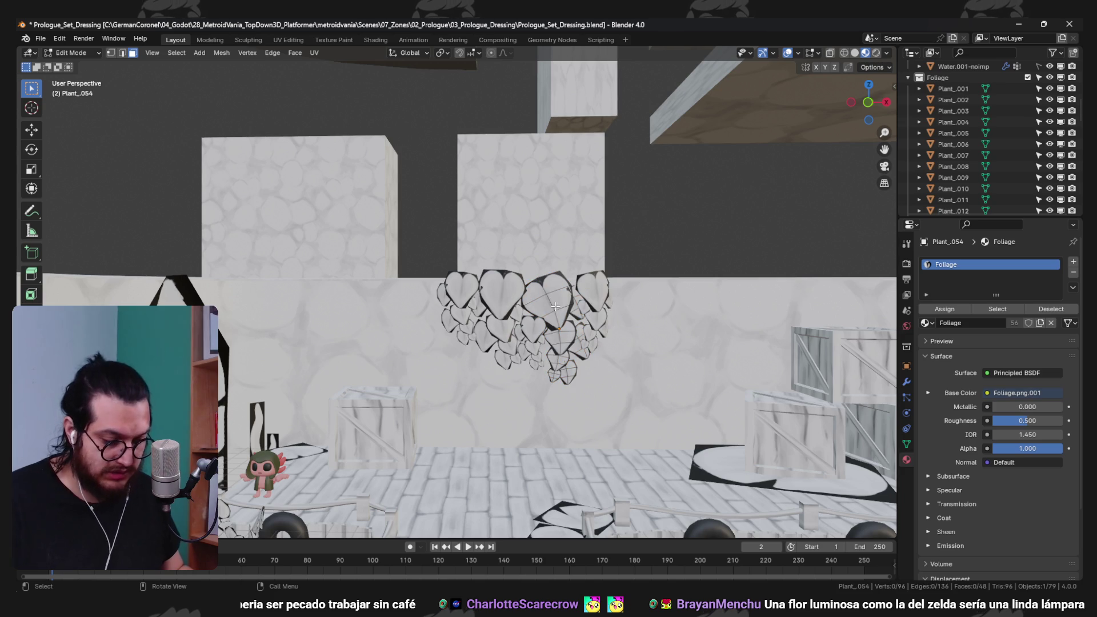
key(l)
scroll(up, 3)
key(g)
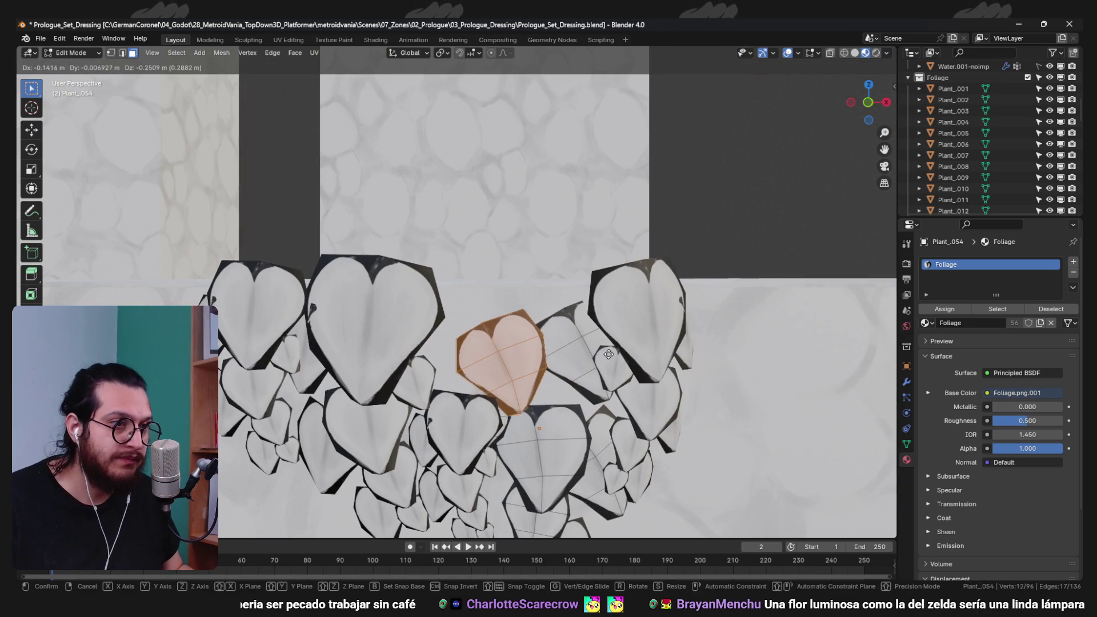
key(r)
click(422, 401)
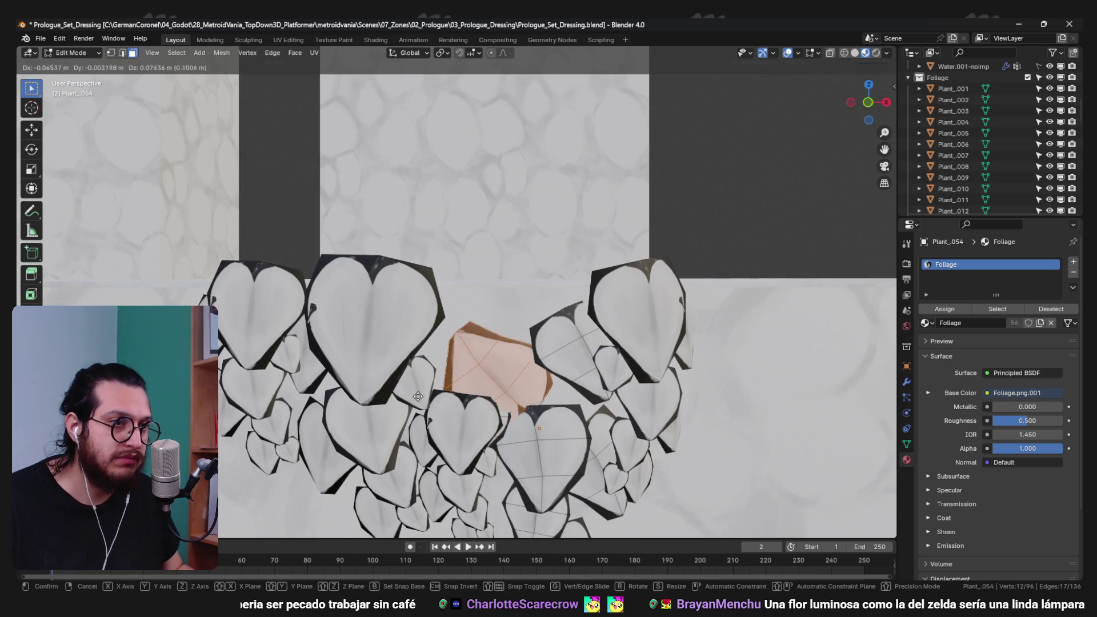
key(alt+q)
key(l)
key(r)
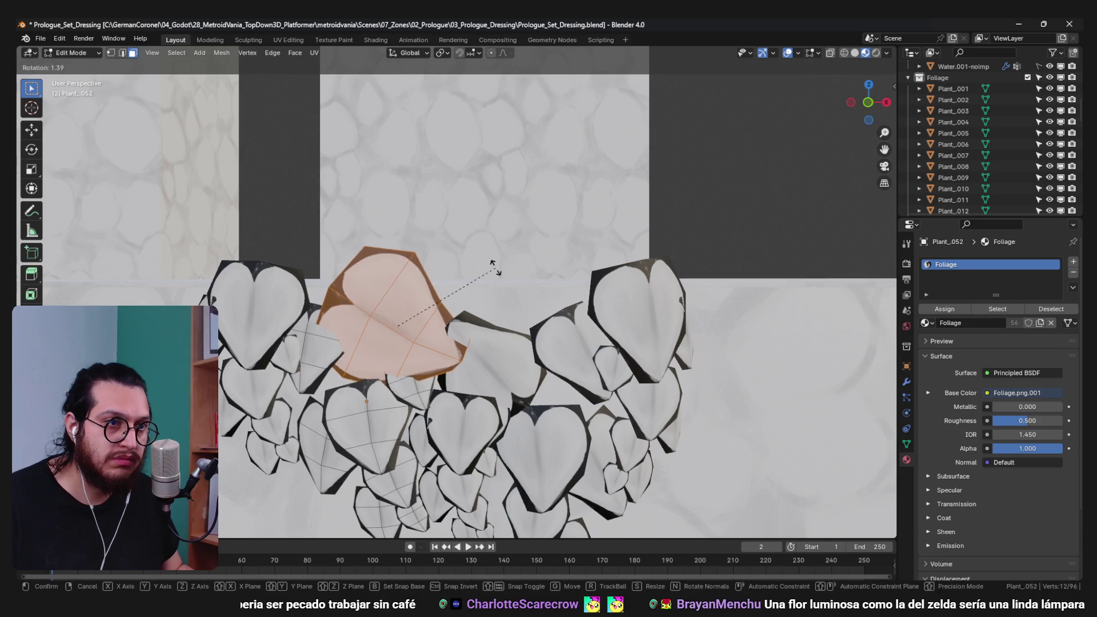
click(457, 269)
key(g)
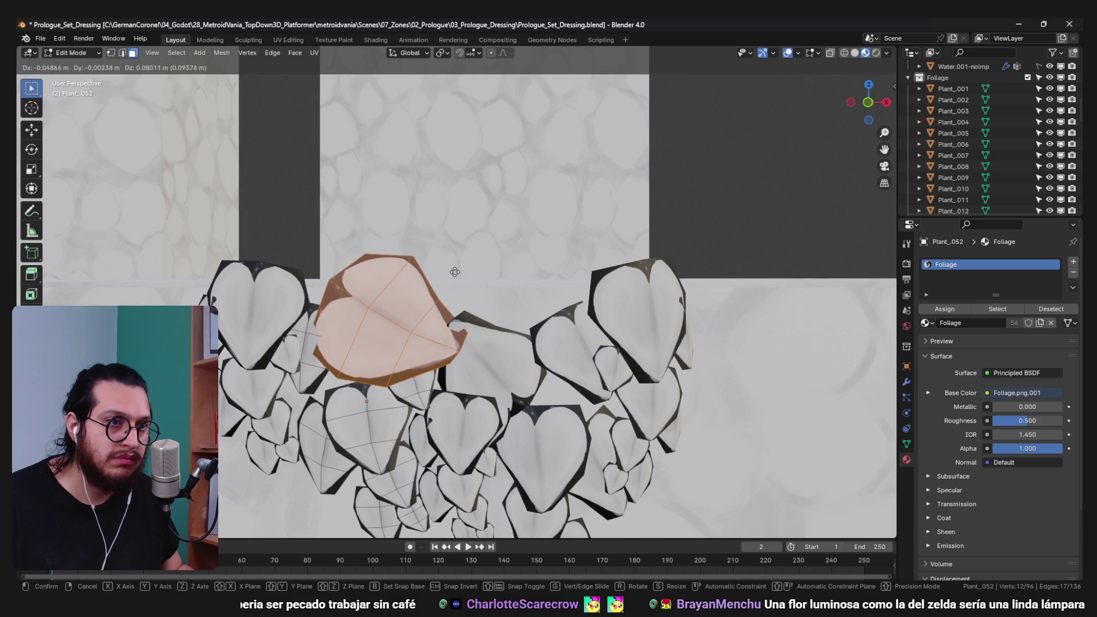
click(456, 270)
key(Tab)
scroll(down, 3)
key(ctrl+s)
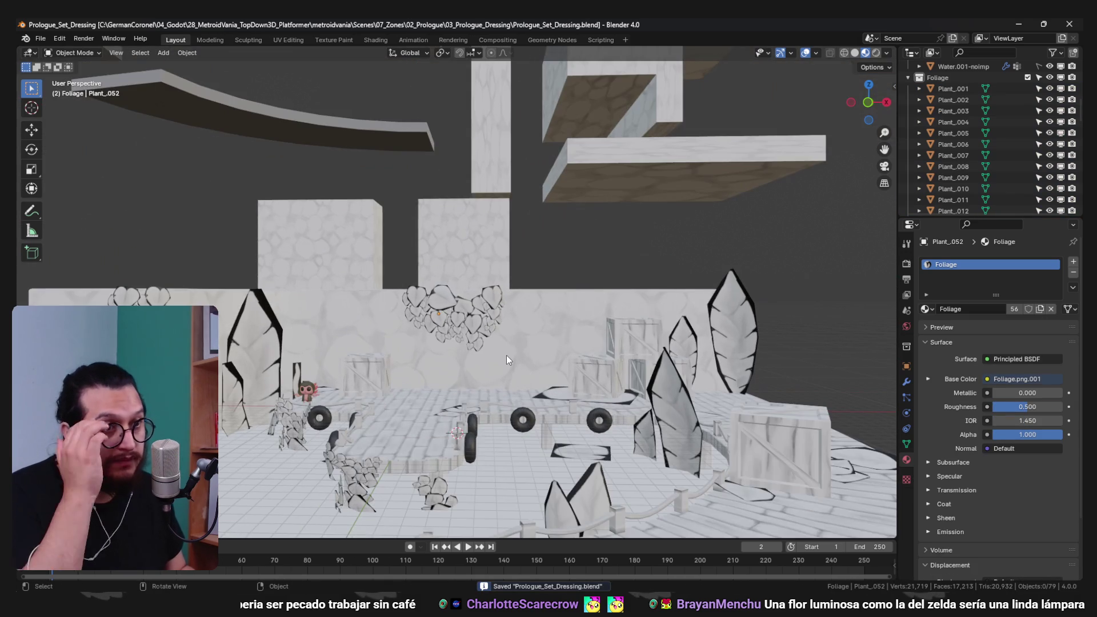
scroll(down, 3)
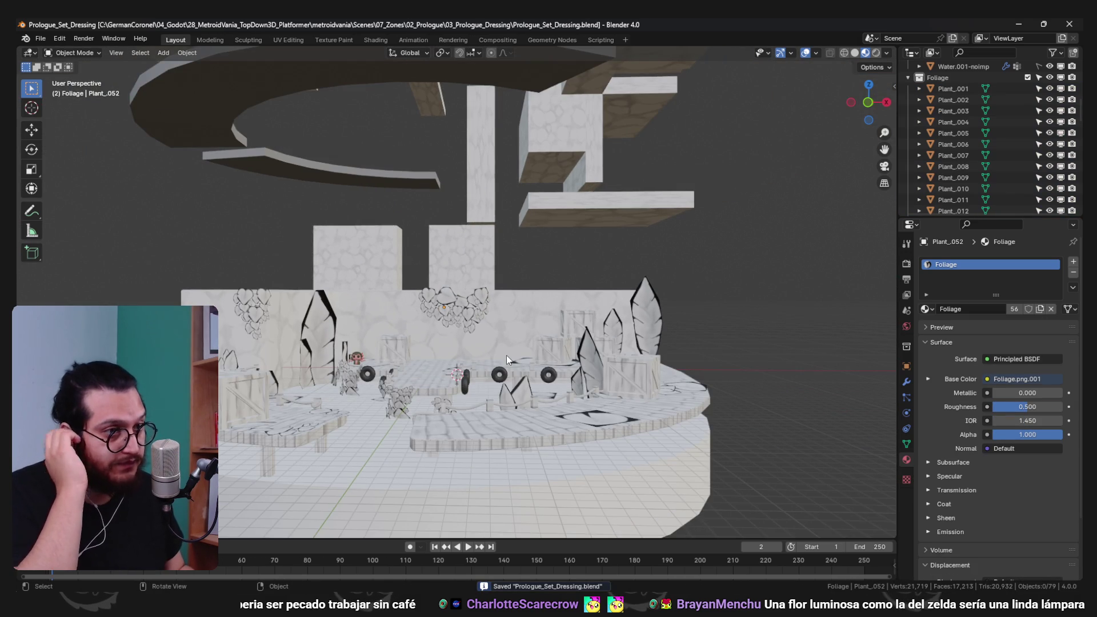
scroll(up, 3)
drag(478, 261, 557, 339)
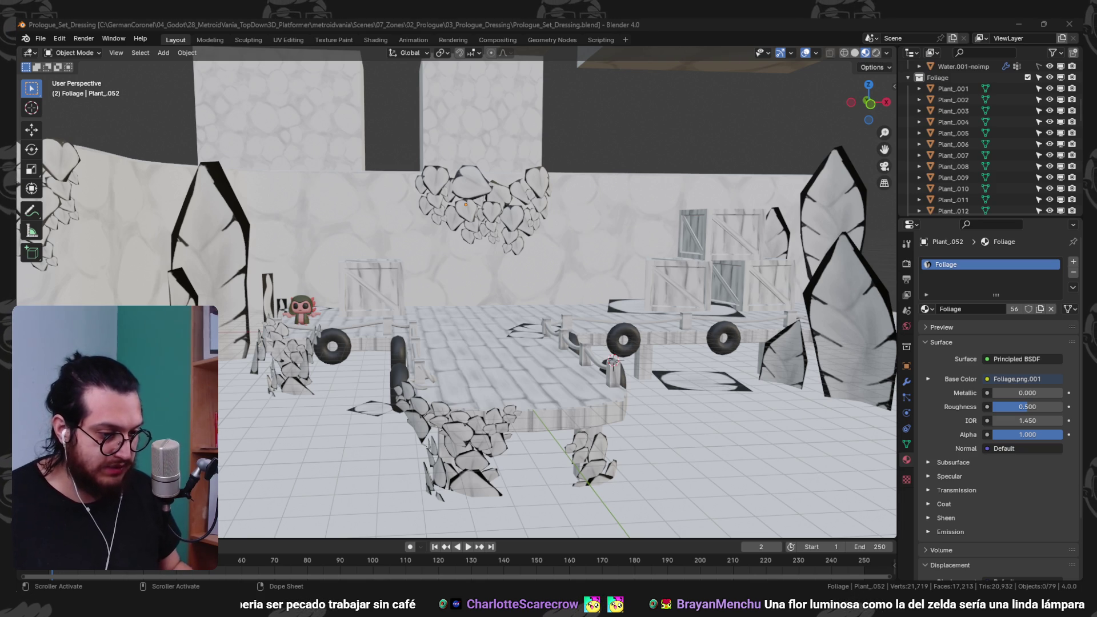
key(alt+Tab)
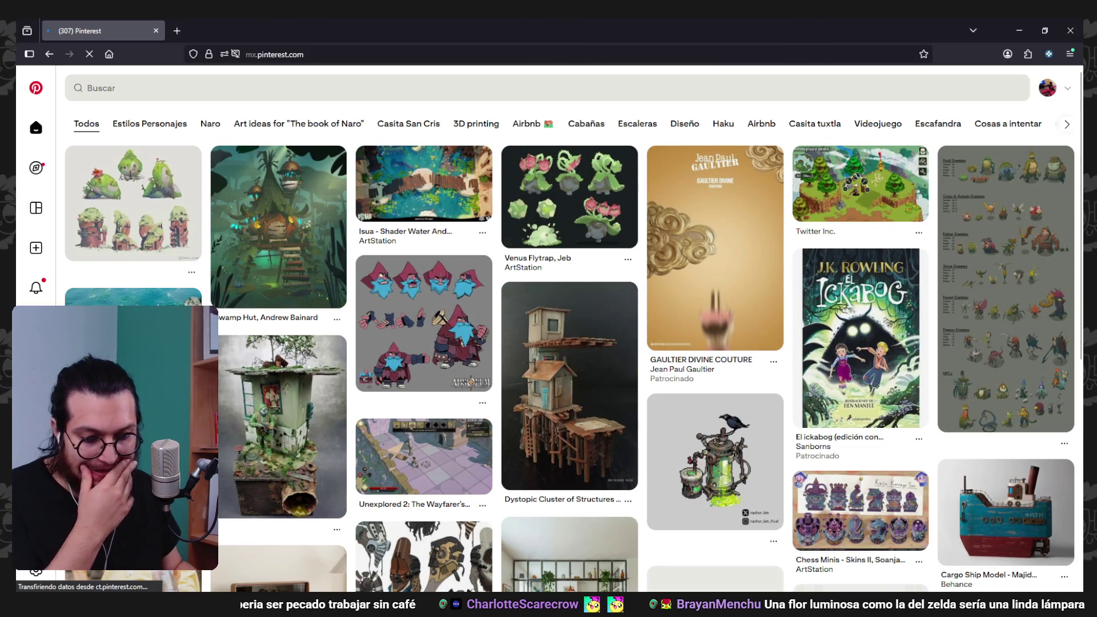
- Search Pinterest for 'fantasy port boat'
click(211, 86)
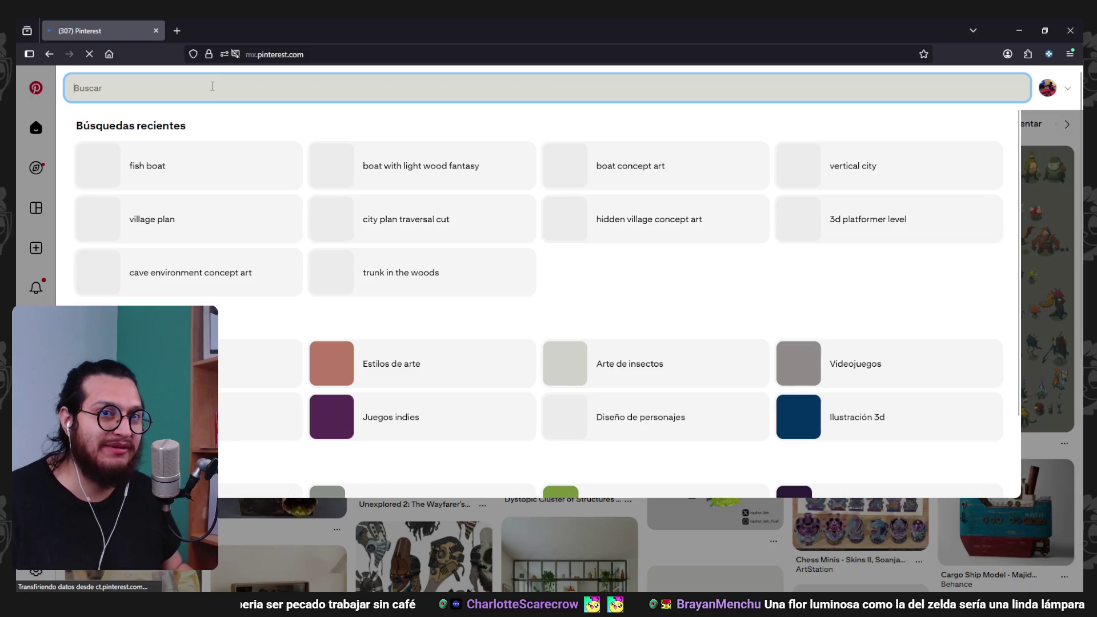
text(fantasy port)
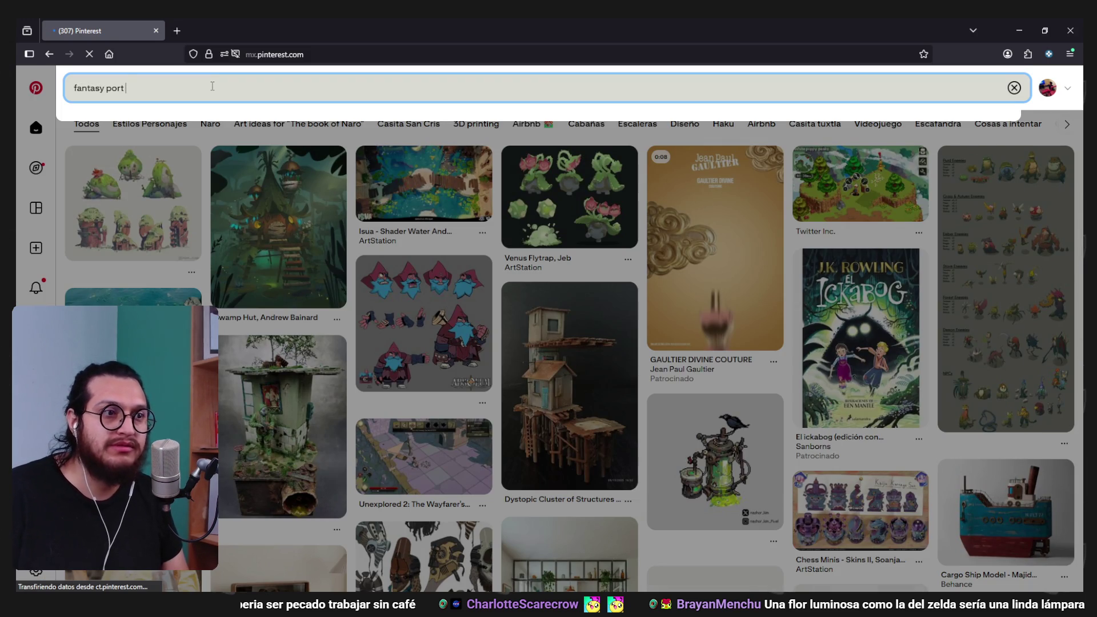
key(Return)
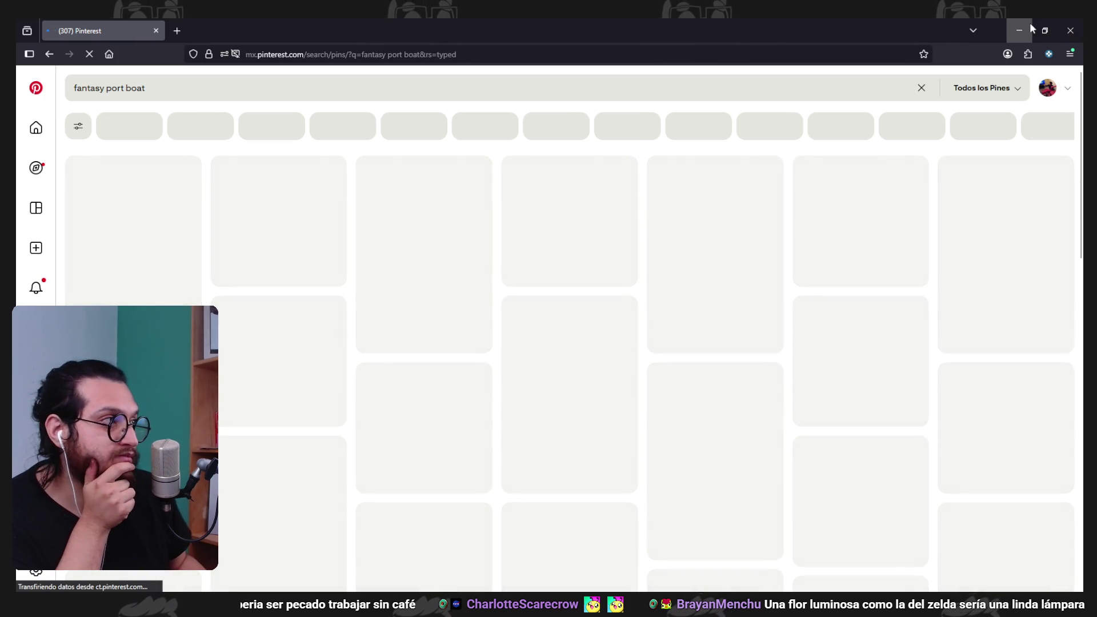
- Minimize Firefox and orbit the Blender dock scene
click(1030, 23)
drag(578, 264, 664, 313)
scroll(up, 3)
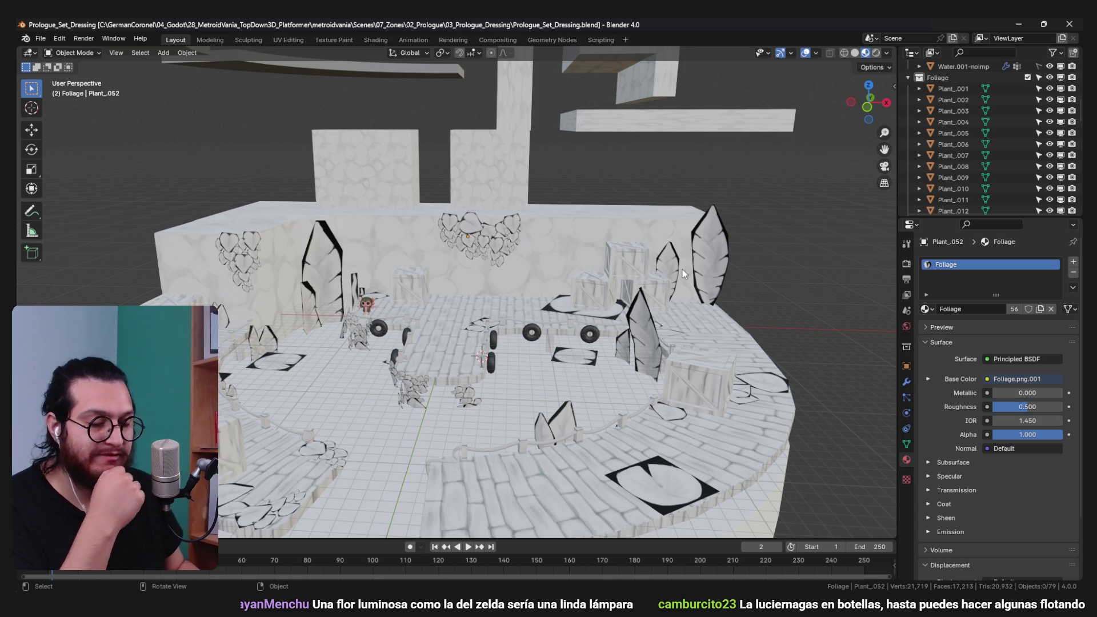
- Minimize Blender, restore Firefox and reload the 'fantasy port boat' results
drag(523, 271, 516, 313)
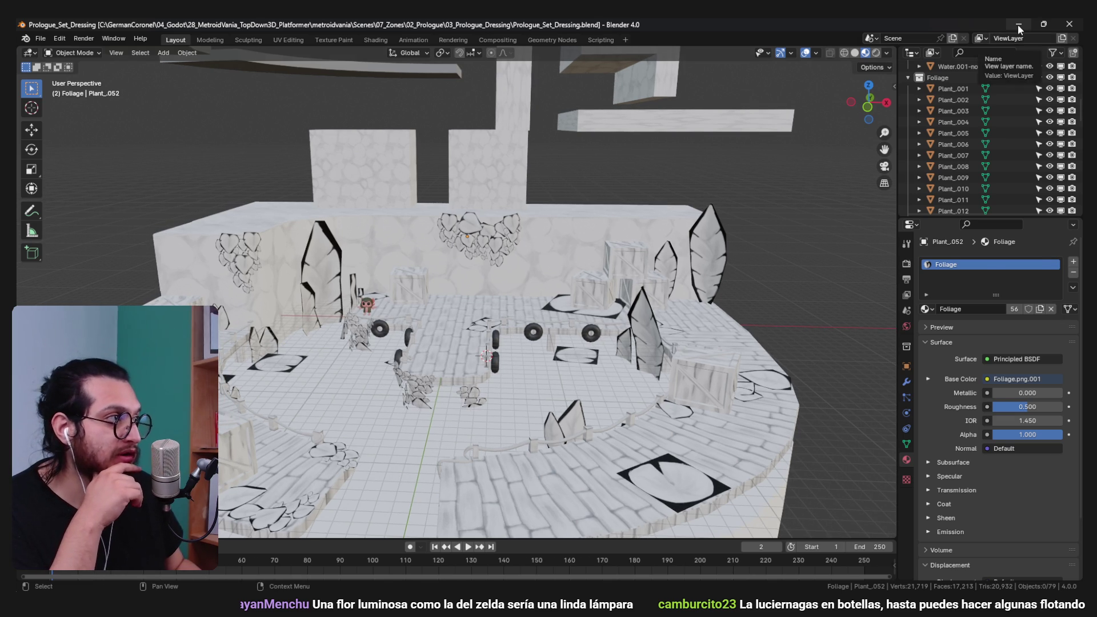
click(1018, 26)
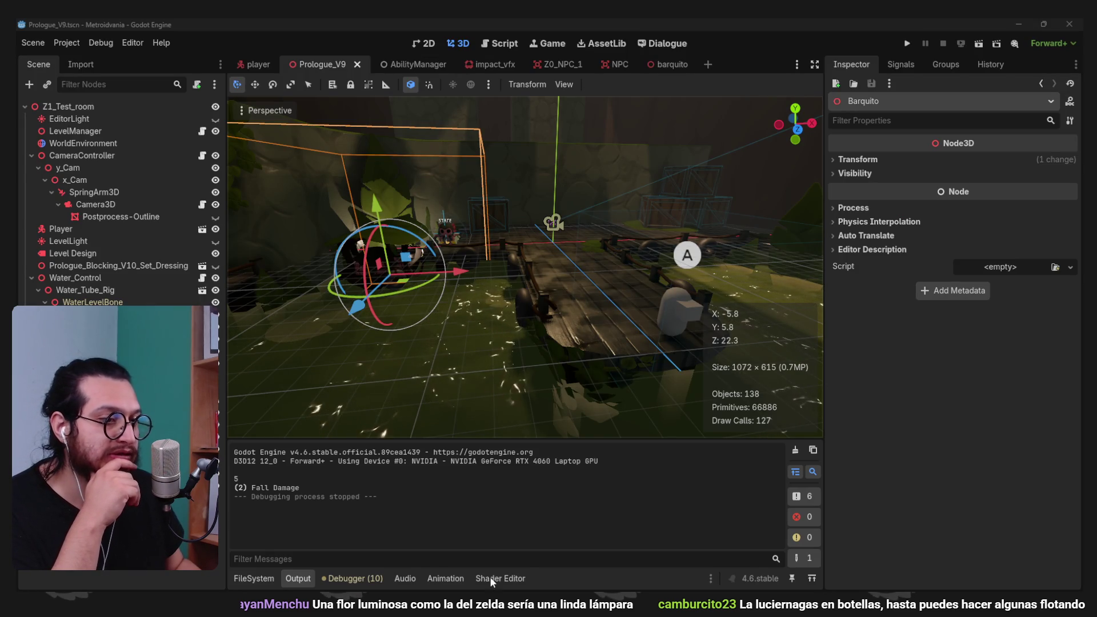
click(560, 543)
click(91, 54)
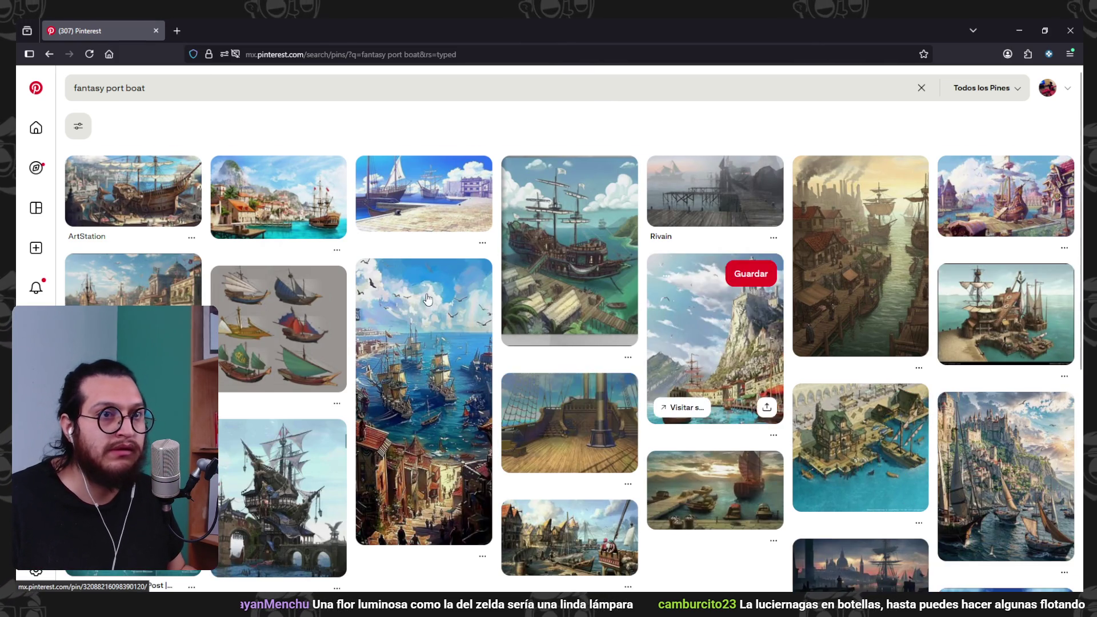
- Scroll the results and open the dock concept pin
scroll(down, 3)
scroll(down, 3)
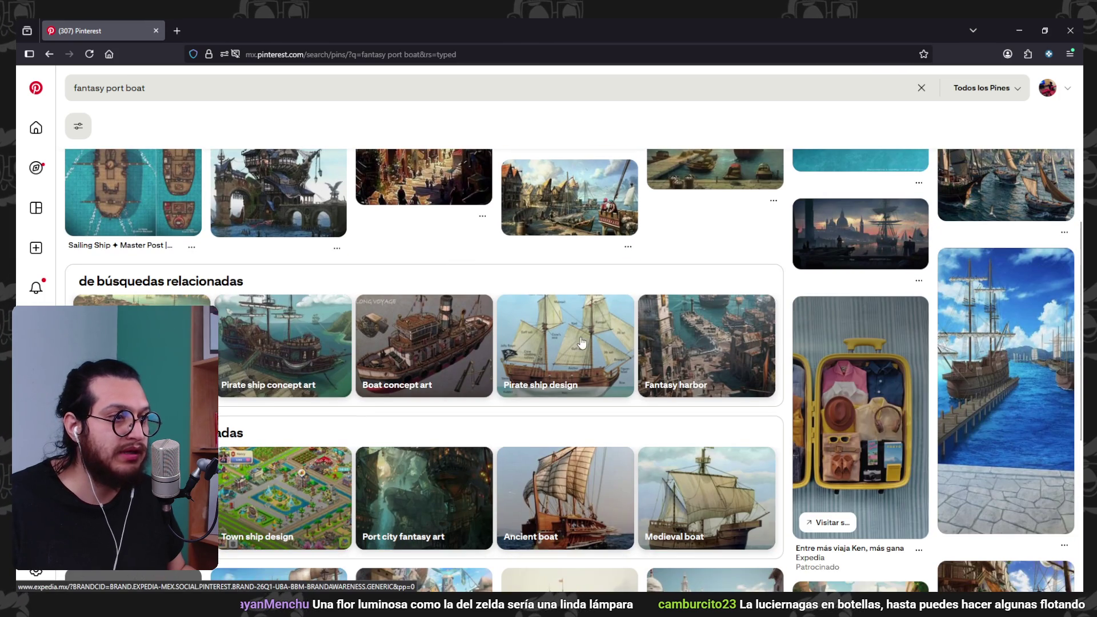
scroll(down, 3)
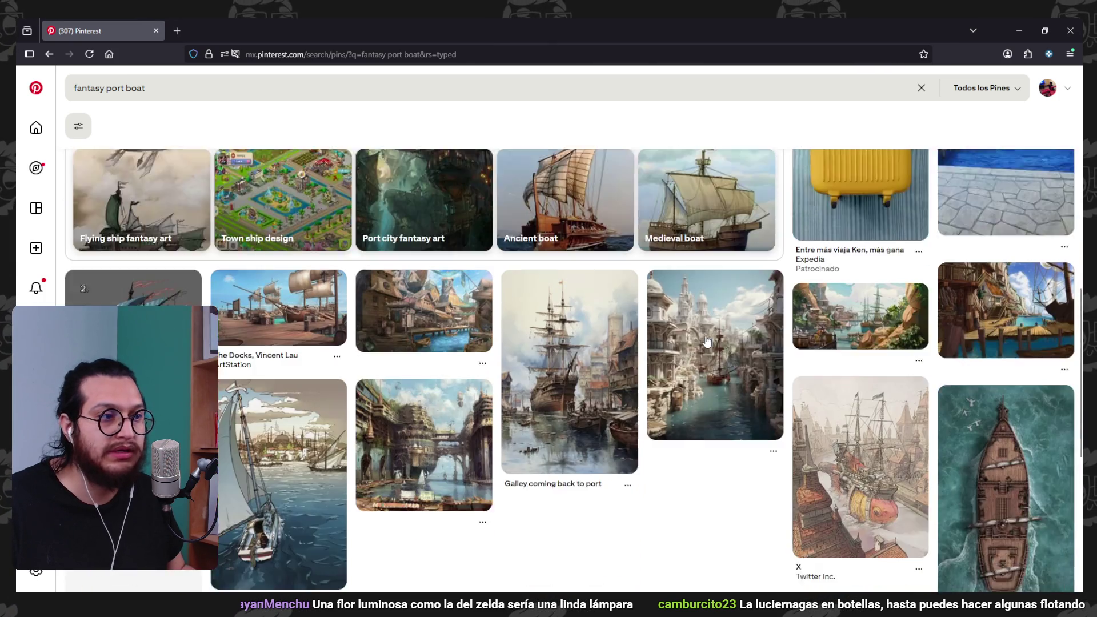
scroll(down, 3)
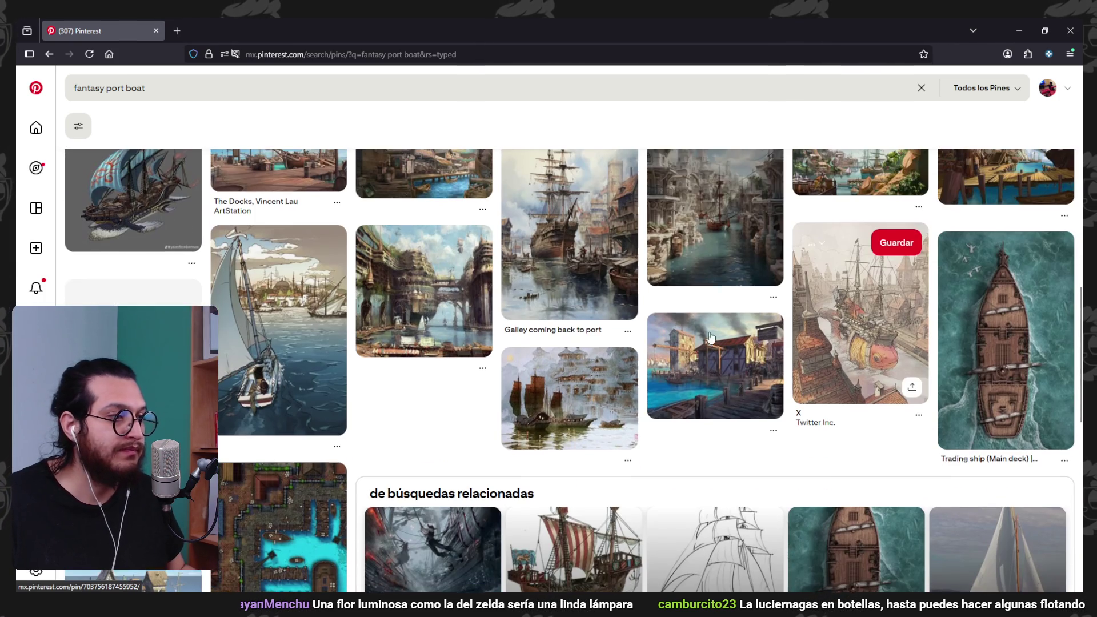
click(708, 383)
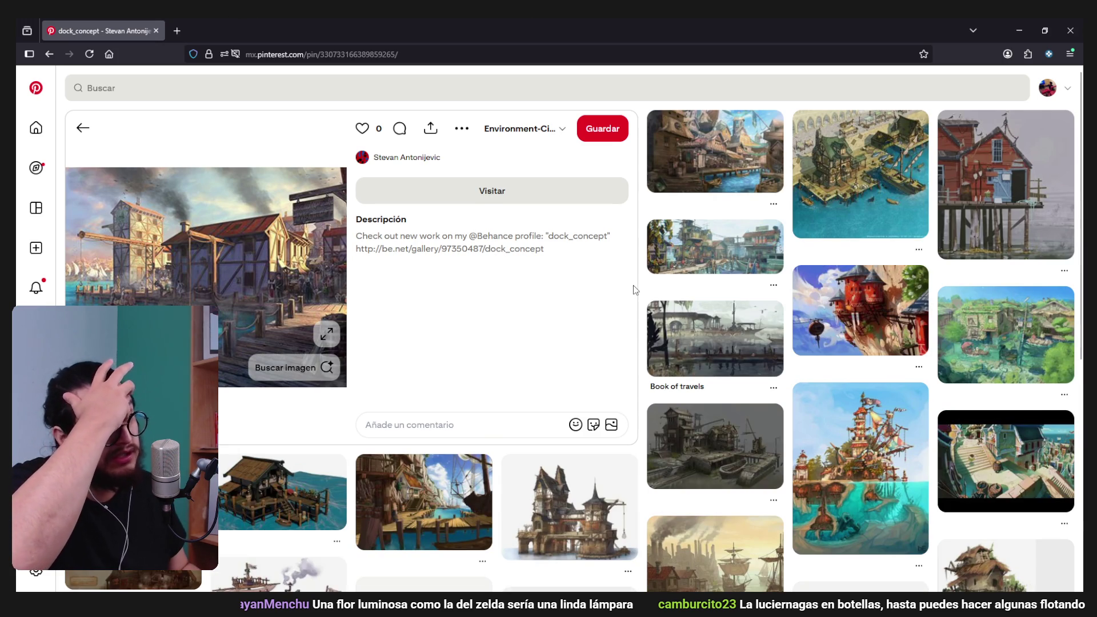
- Browse the related pins beneath the dock concept pin
scroll(down, 3)
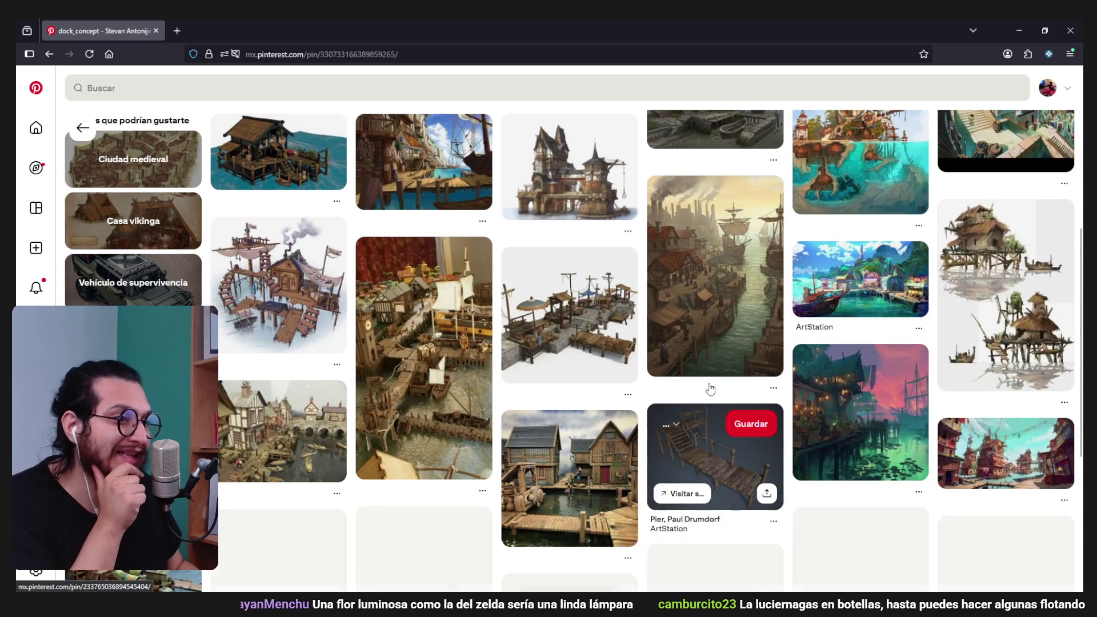
scroll(down, 3)
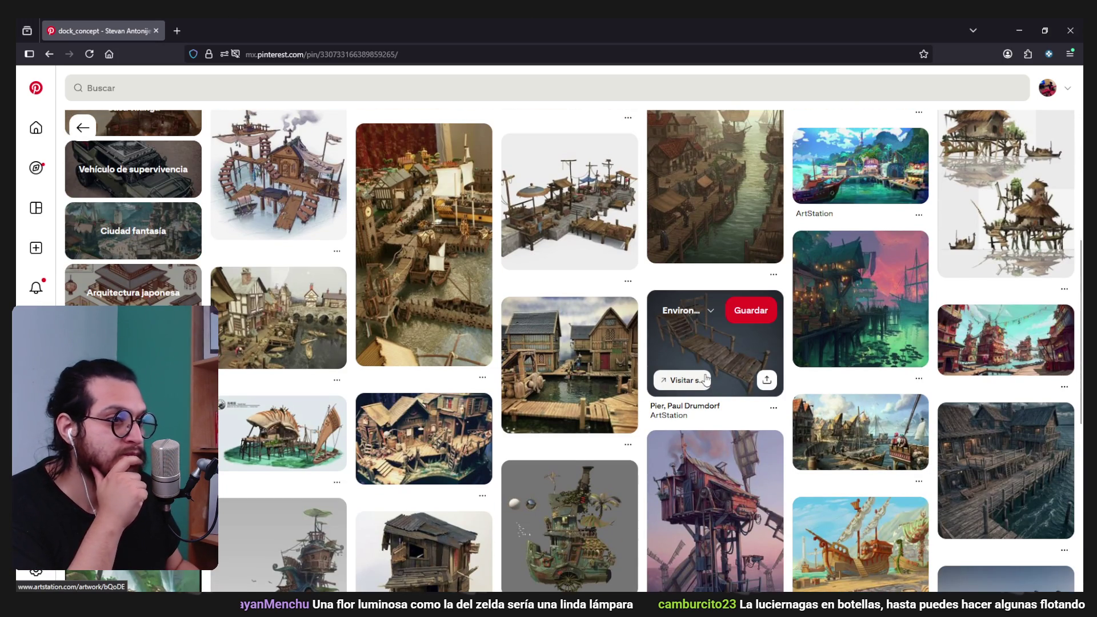
scroll(down, 3)
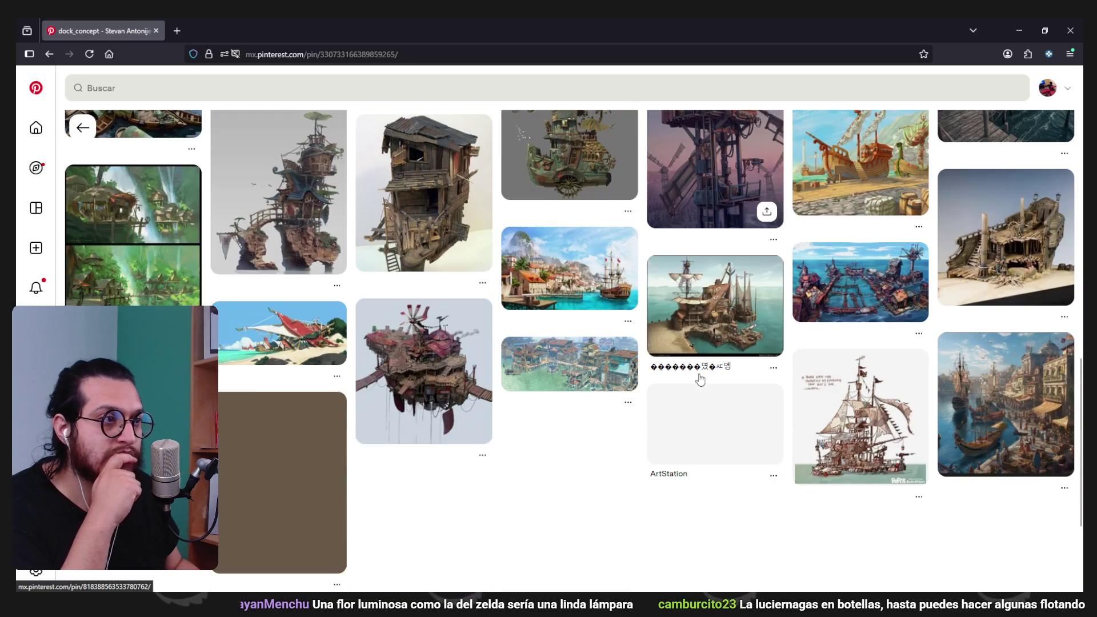
scroll(down, 3)
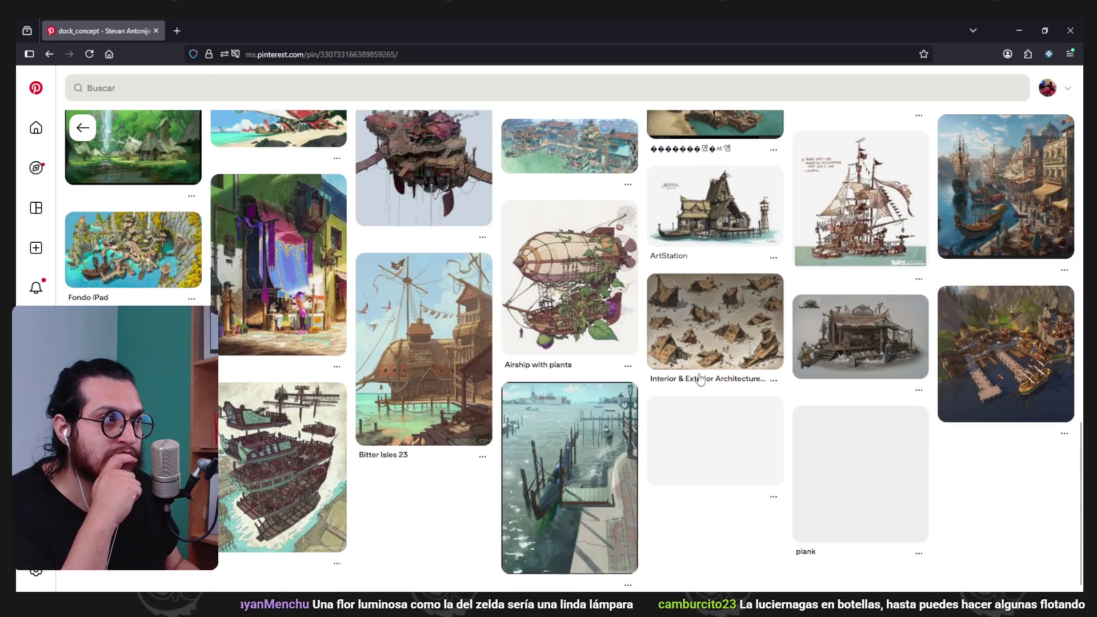
scroll(down, 3)
scroll(up, 3)
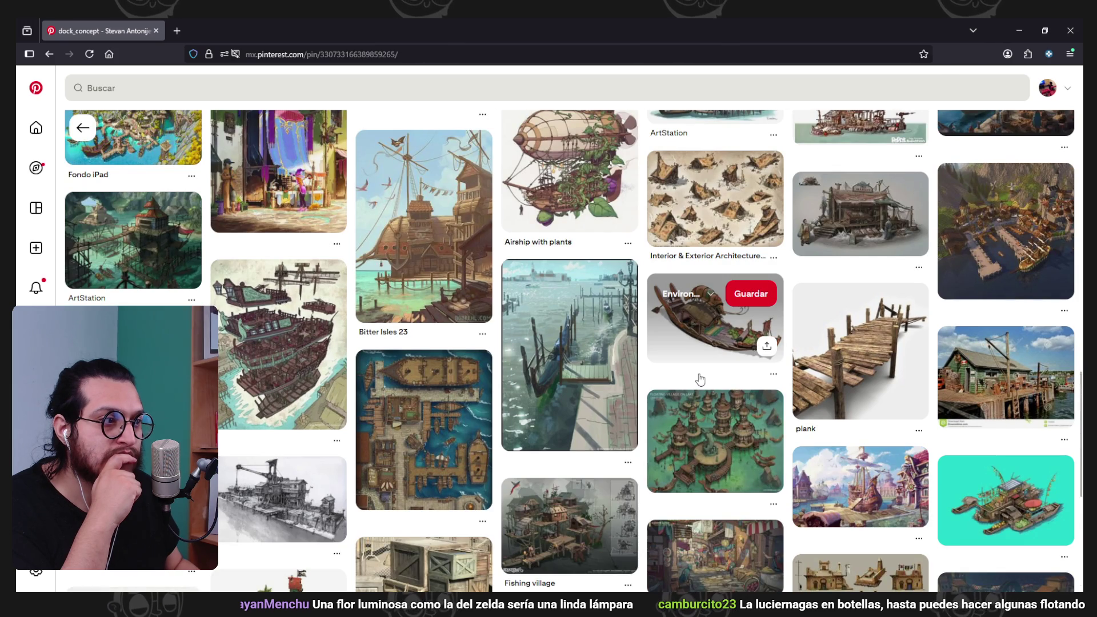
scroll(down, 3)
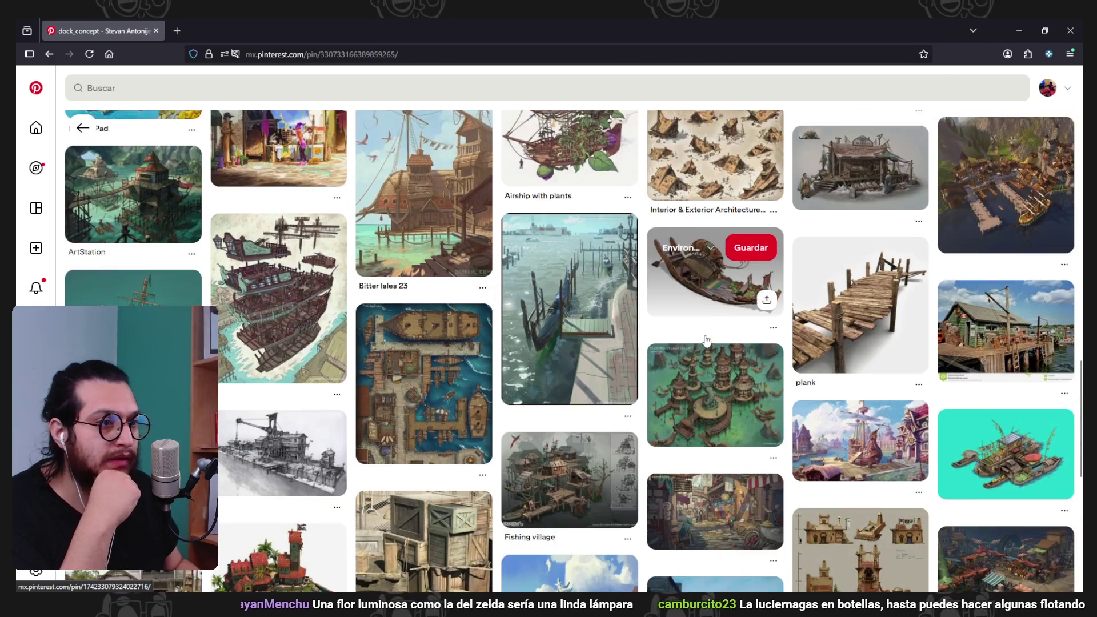
scroll(up, 3)
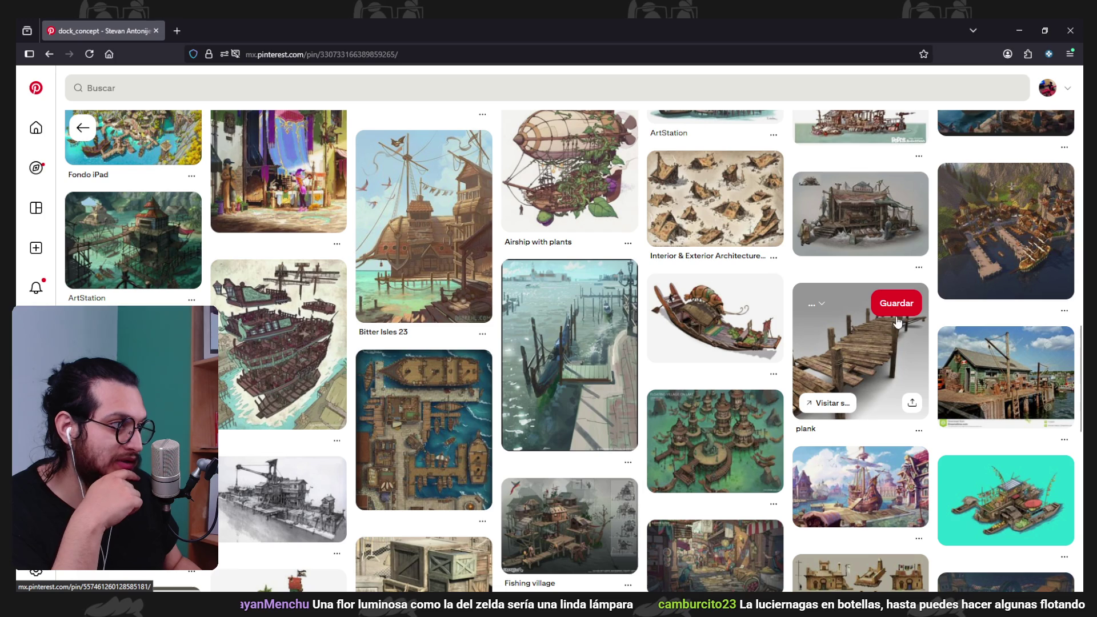
scroll(down, 3)
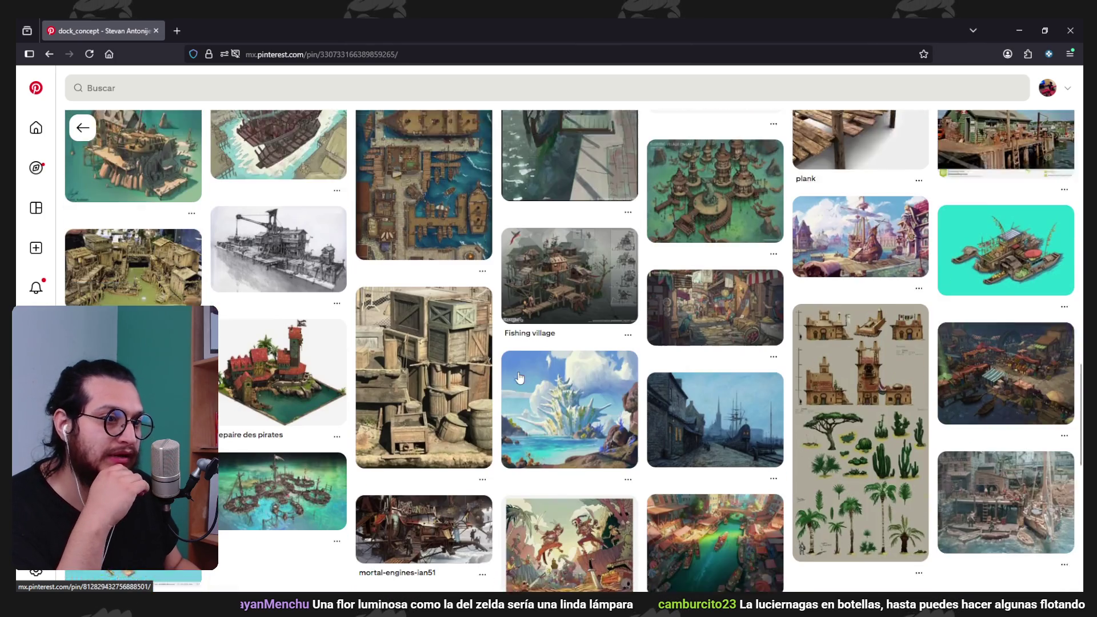
scroll(up, 3)
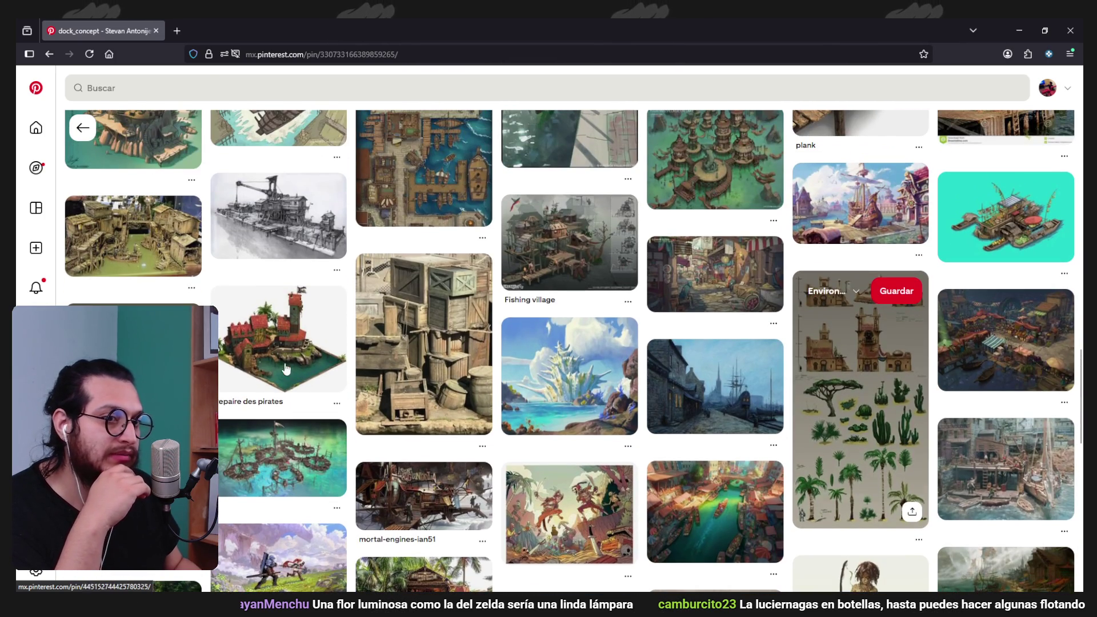
scroll(down, 3)
scroll(up, 3)
scroll(up, 3)
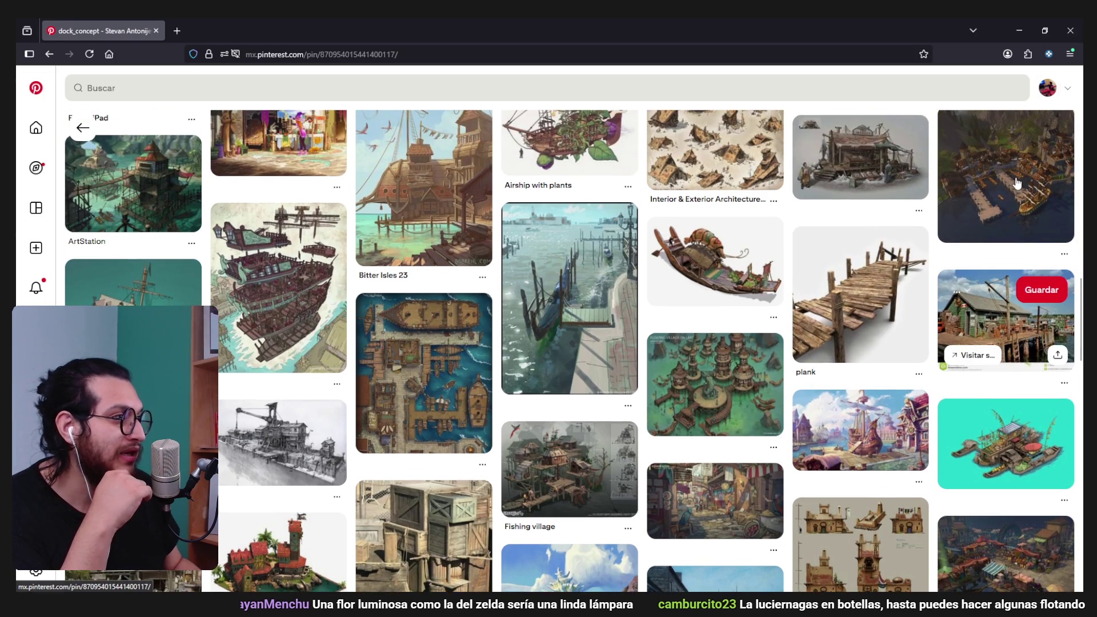
- Open the Minecraft harbour town pin and scroll through it
click(1023, 317)
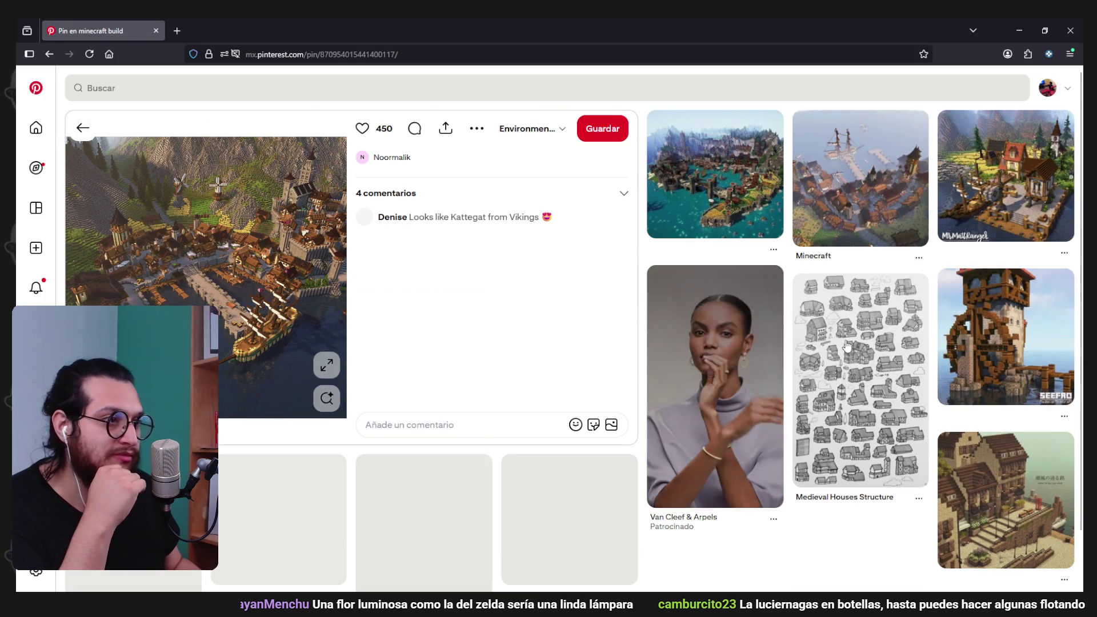
scroll(down, 3)
scroll(down, 3)
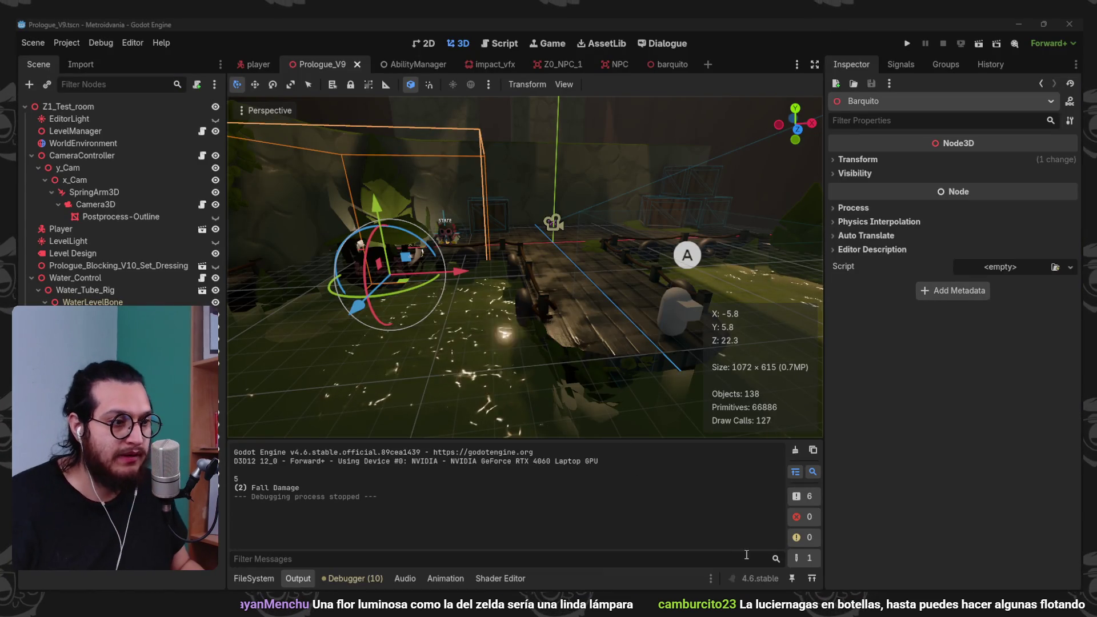
- In the cargo boat file, select the jug and its linked mesh in Edit Mode
click(1021, 549)
scroll(up, 3)
drag(757, 334, 742, 291)
click(731, 310)
key(KP_Decimal)
key(Tab)
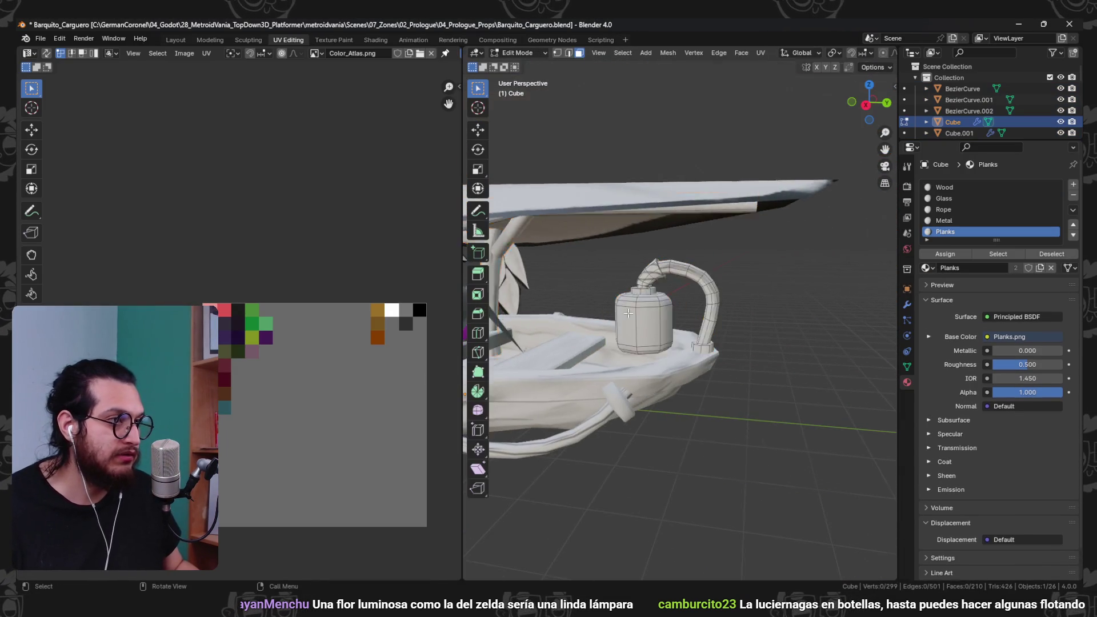
key(l)
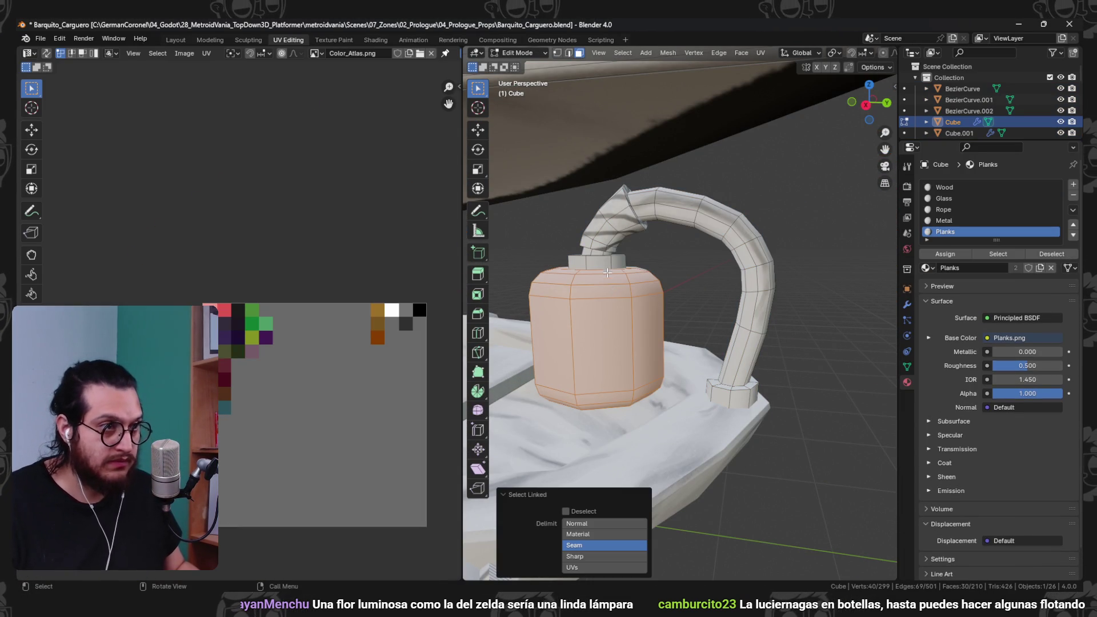
key(ctrl+z)
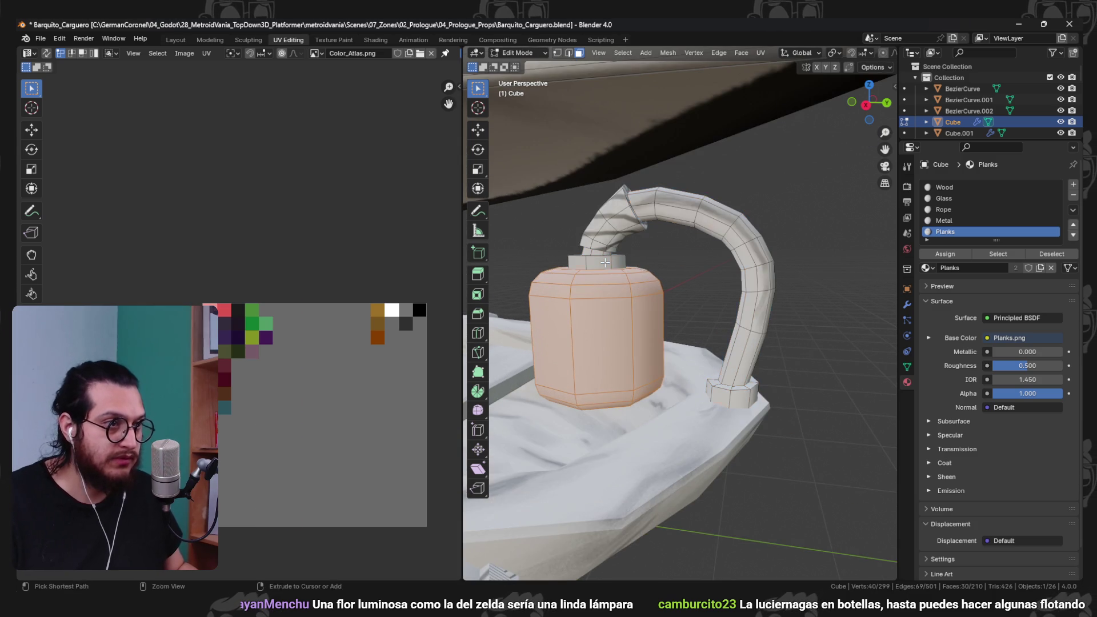
scroll(down, 3)
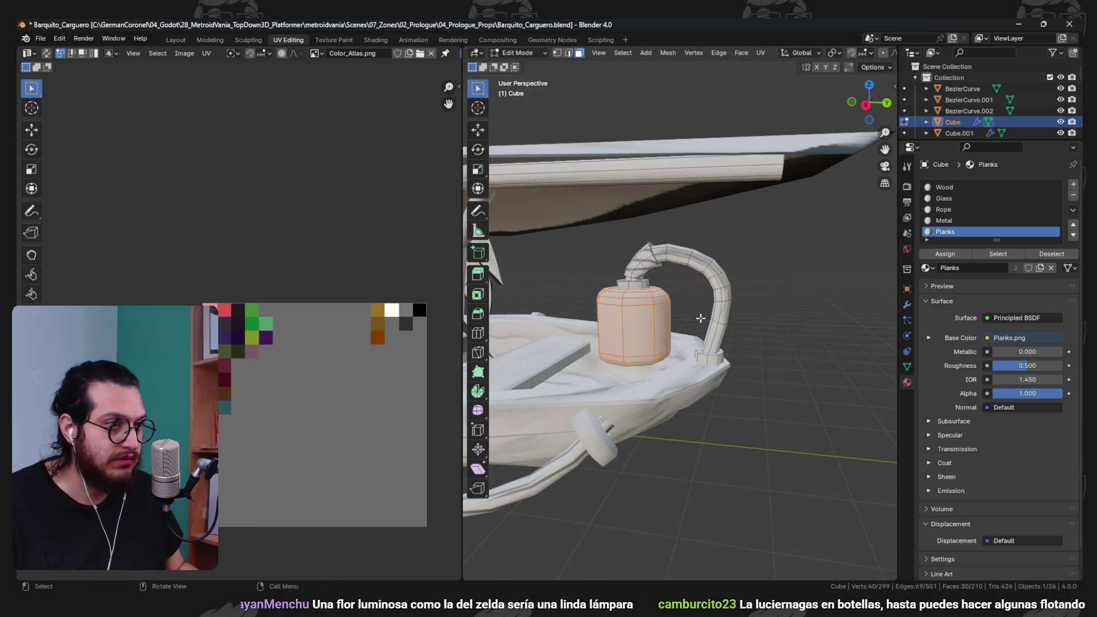
- Check the level in Godot, then restore Prologue_Set_Dressing and view the lamp post area
click(1017, 24)
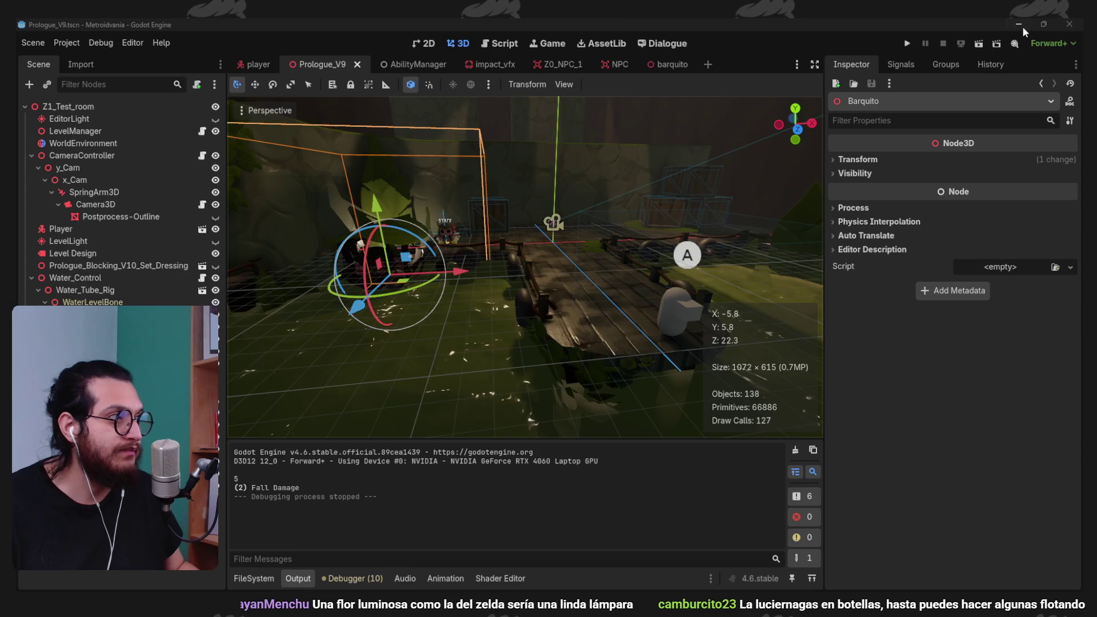
scroll(up, 3)
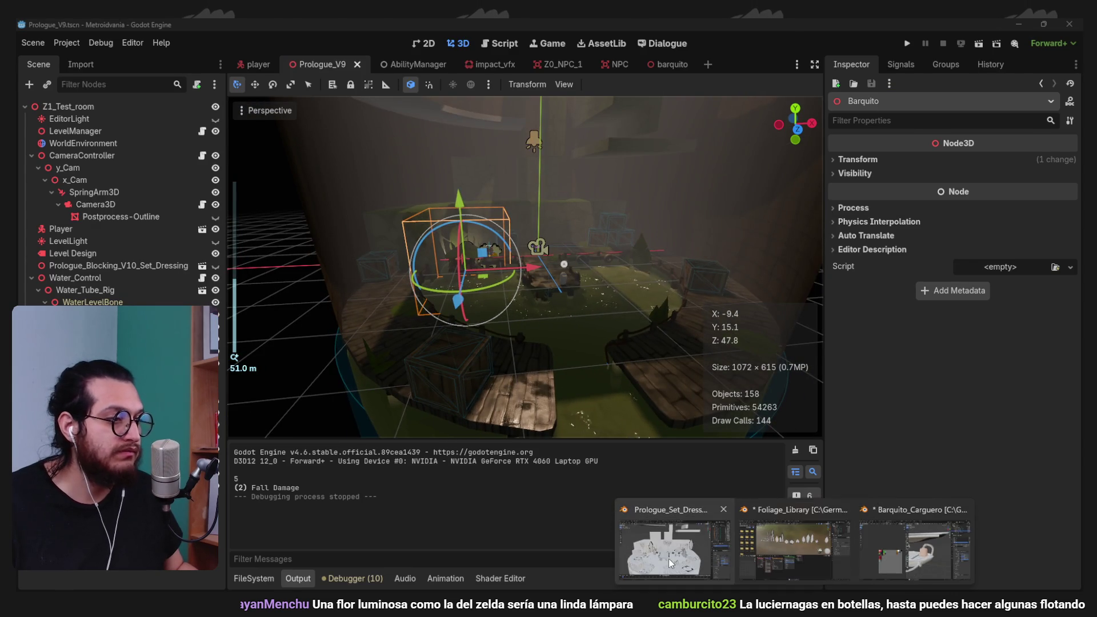
click(668, 557)
scroll(down, 3)
scroll(up, 3)
drag(618, 330, 722, 335)
- Move the lamp post into a new collection named Lamps
scroll(up, 3)
key(m)
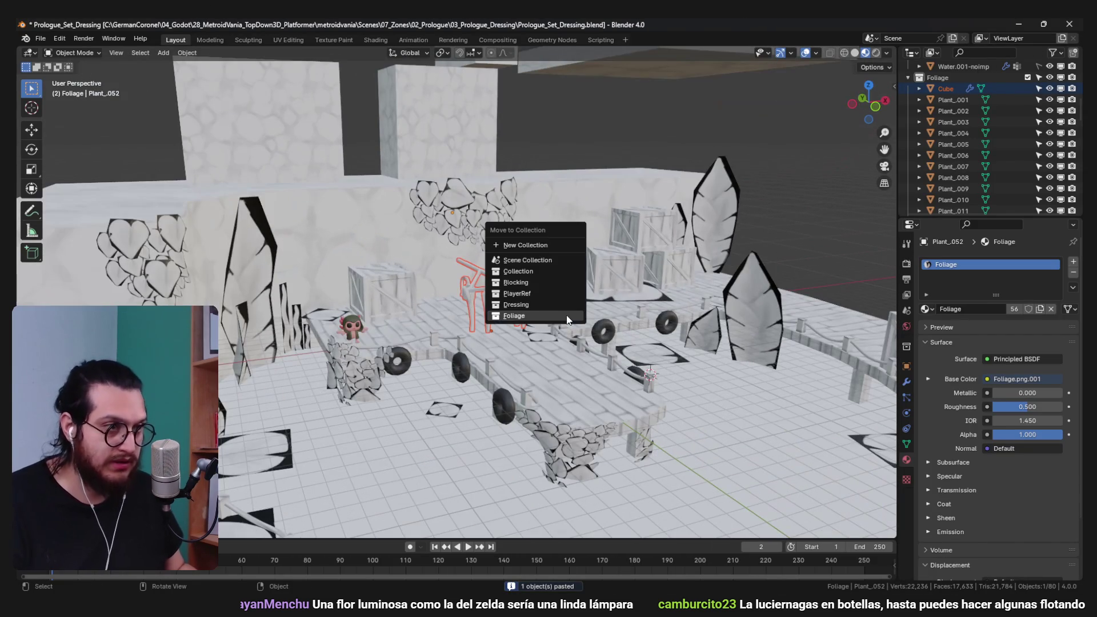
click(542, 247)
text(Lamps)
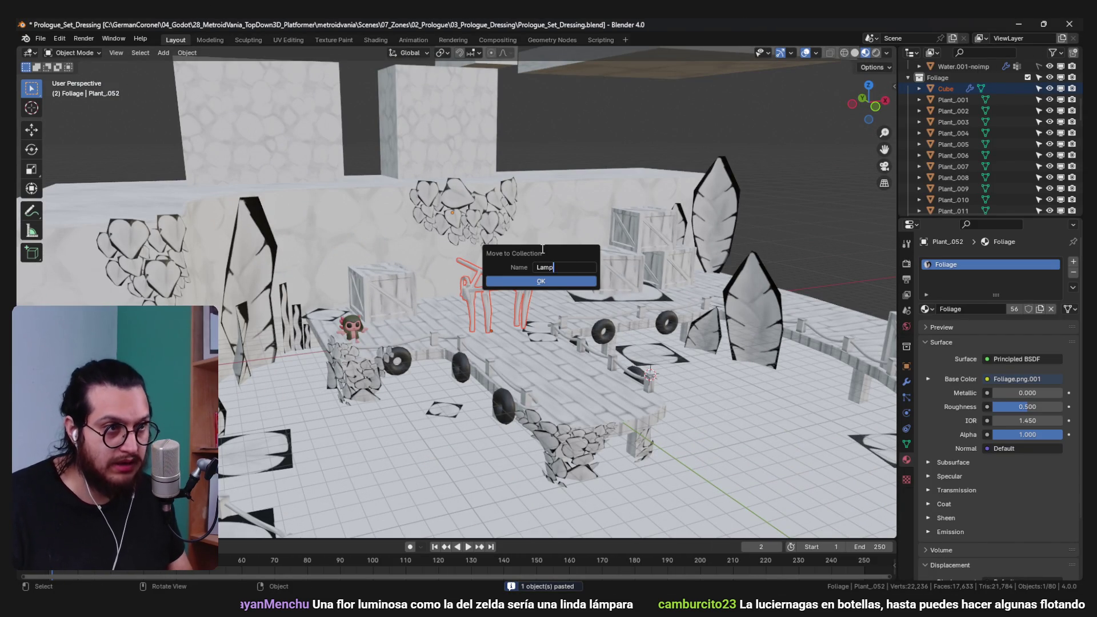
key(Return)
- Select the lantern part in Edit Mode and separate it into its own object
key(Tab)
scroll(up, 3)
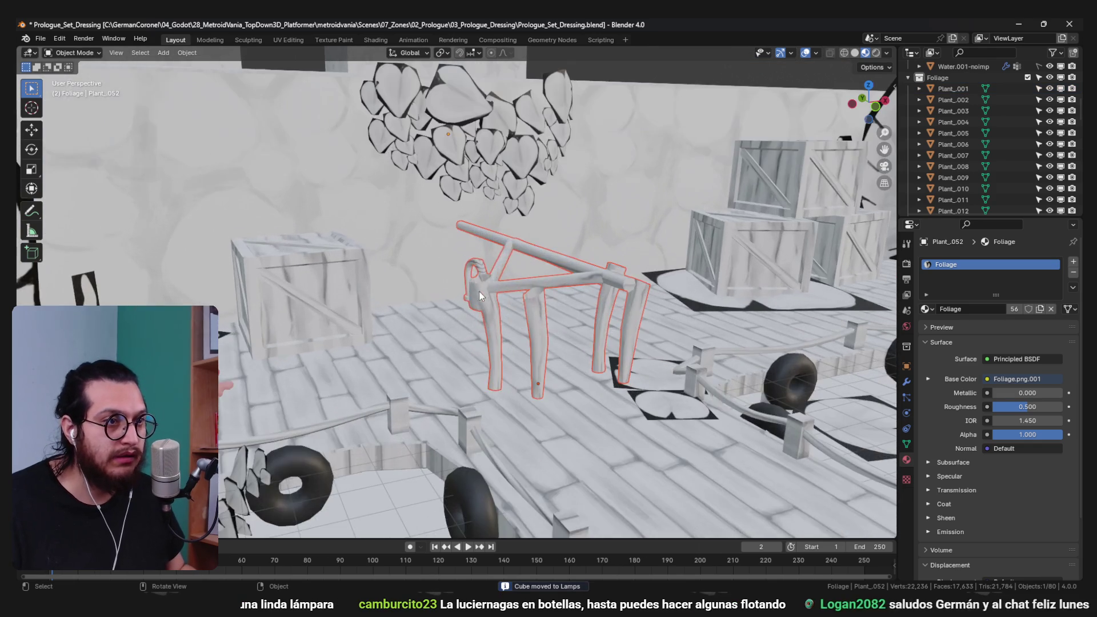
drag(464, 307, 550, 289)
key(a)
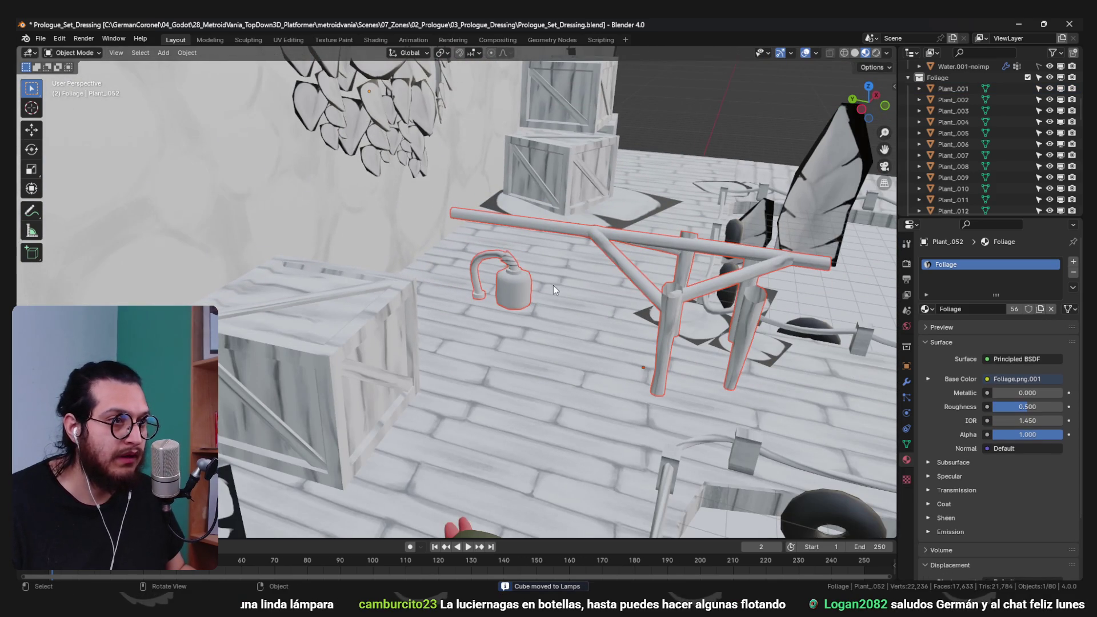
drag(526, 275, 392, 275)
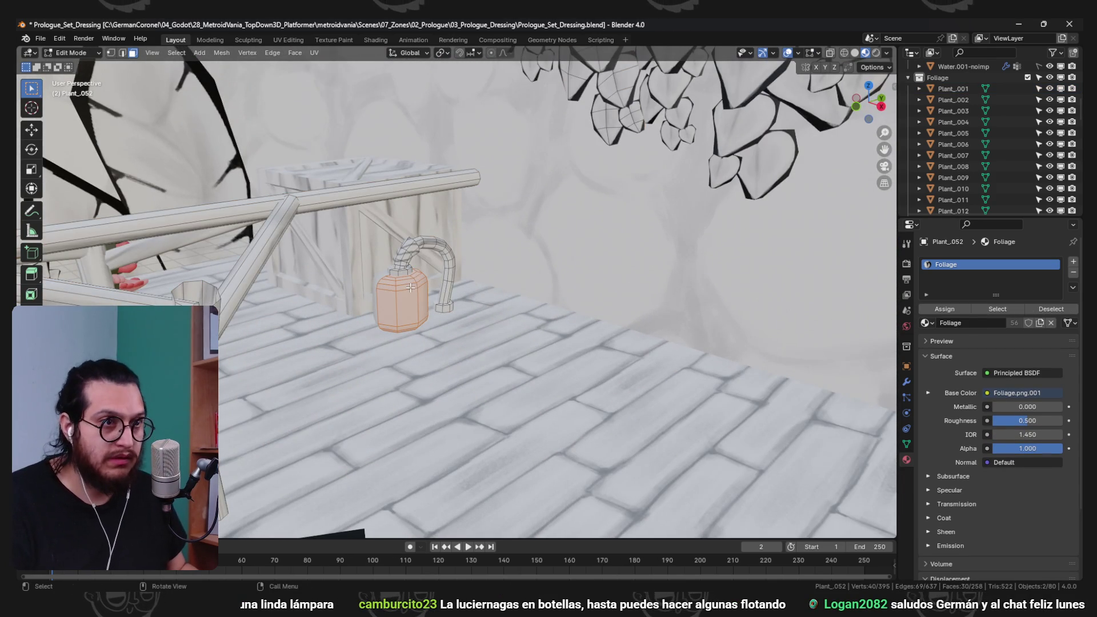
key(p)
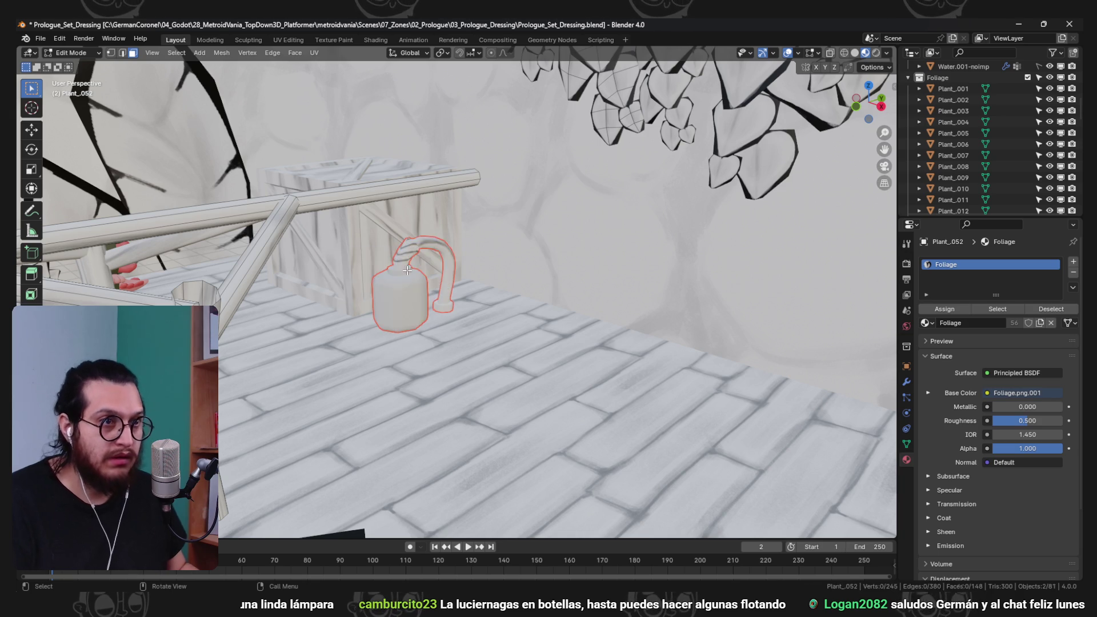
click(354, 264)
- Select the separated Cube.001 lantern object and switch it to mesh editing
key(Tab)
key(alt+a)
click(407, 286)
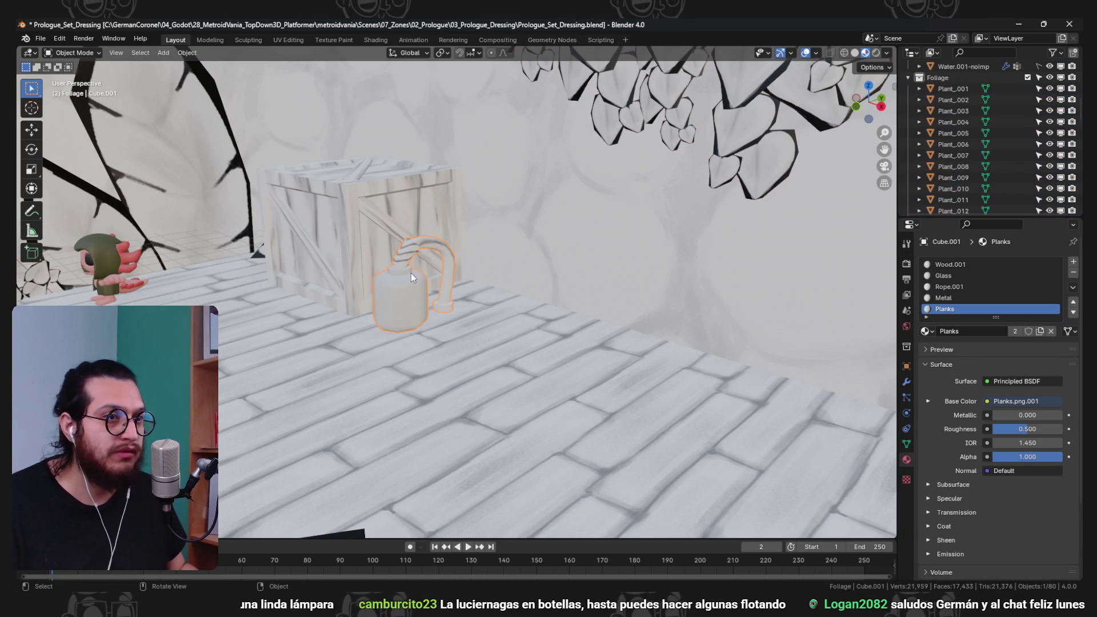
key(ctrl+Tab)
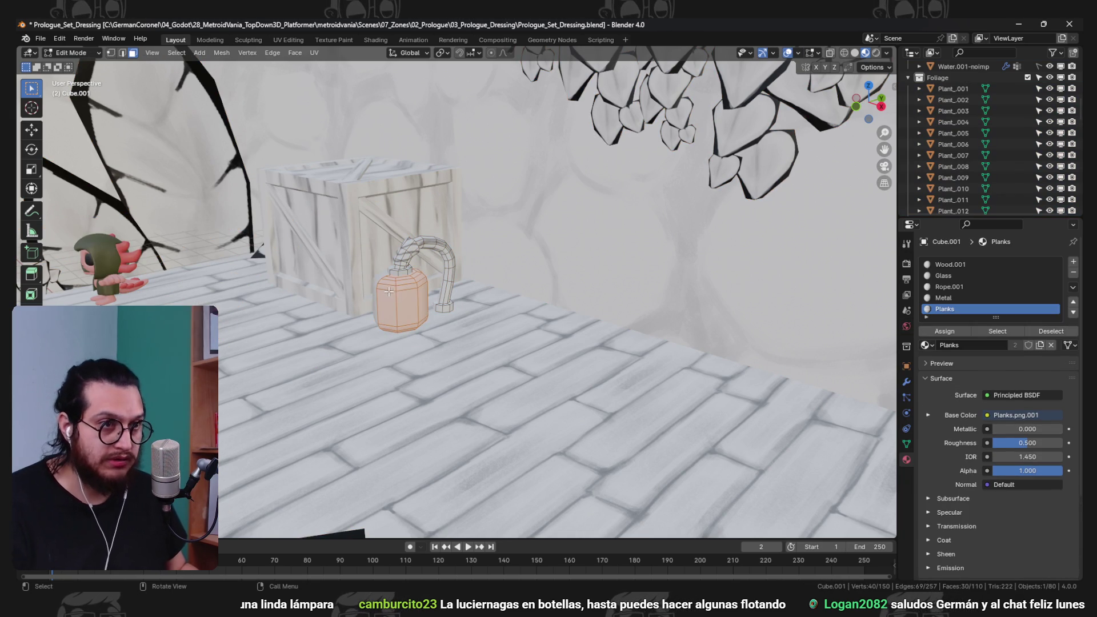
scroll(up, 3)
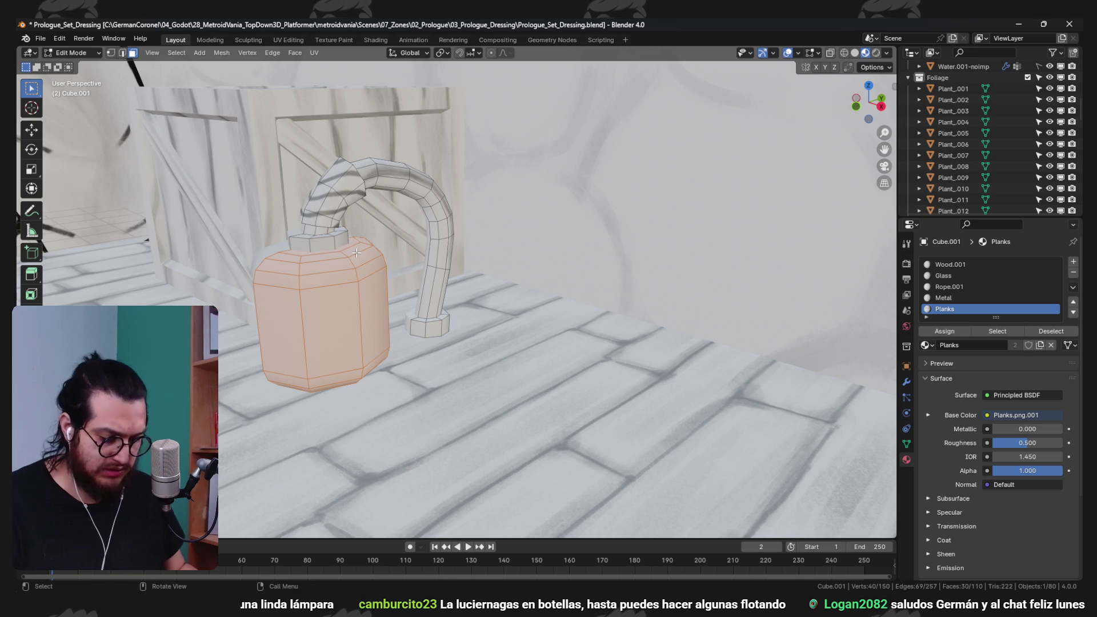
- Separate the lantern body and remove Planks, Metal, Rope.001 and Wood.001, keeping only Glass
click(355, 251)
key(Tab)
click(331, 297)
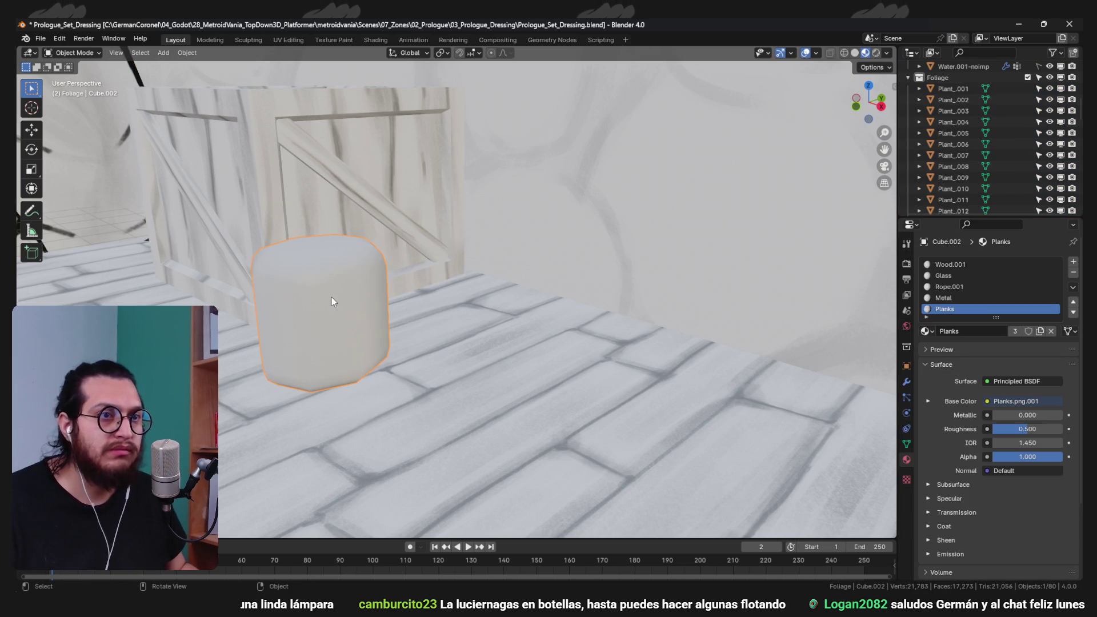
click(1072, 273)
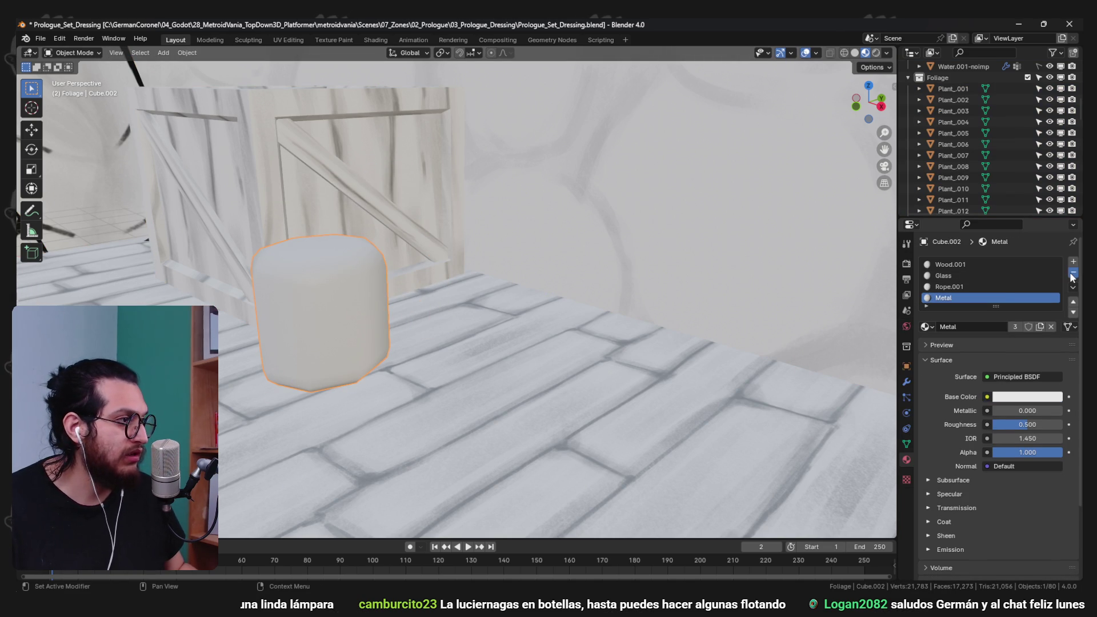
click(1072, 275)
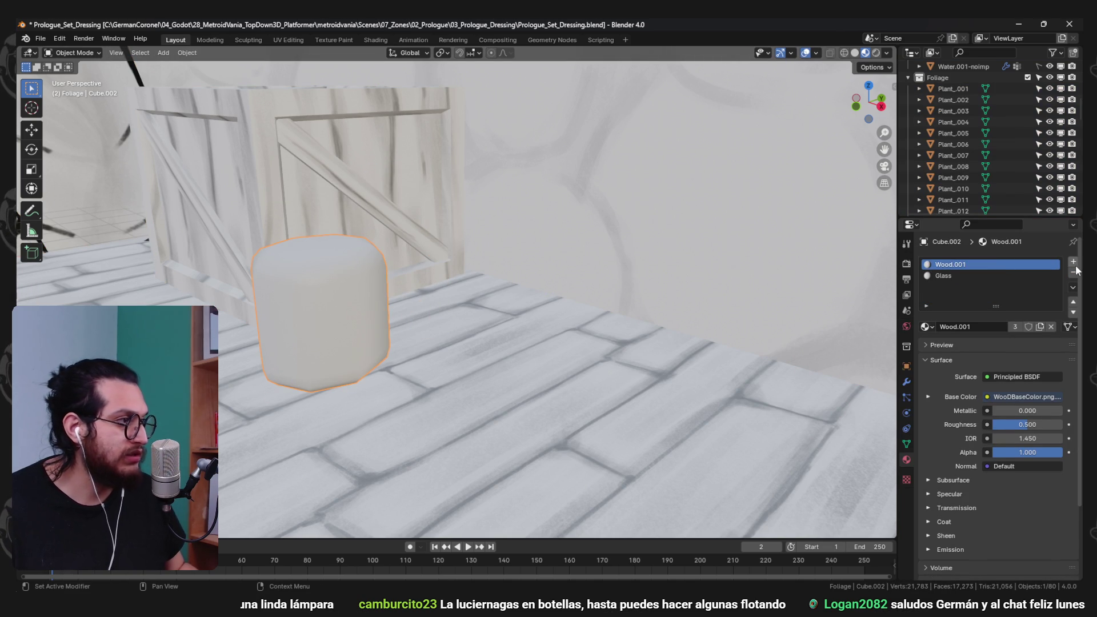
click(1073, 274)
- Apply the body's Mirror modifier and set its origin to geometry
scroll(down, 3)
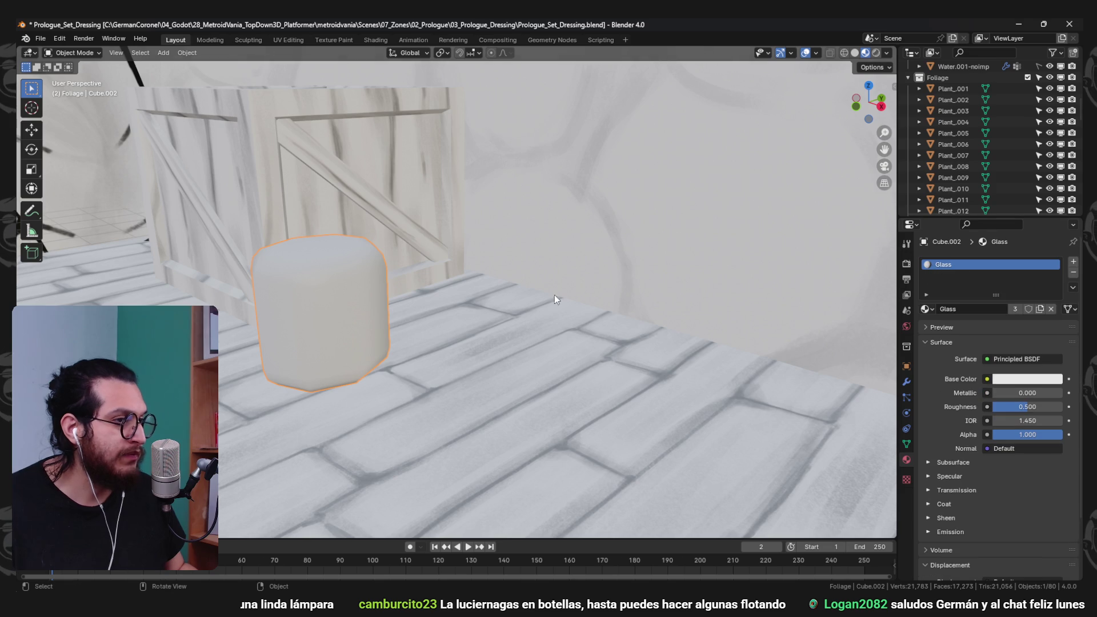
drag(410, 321, 529, 352)
right_click(453, 298)
mouse_move(448, 301)
click(507, 310)
scroll(up, 3)
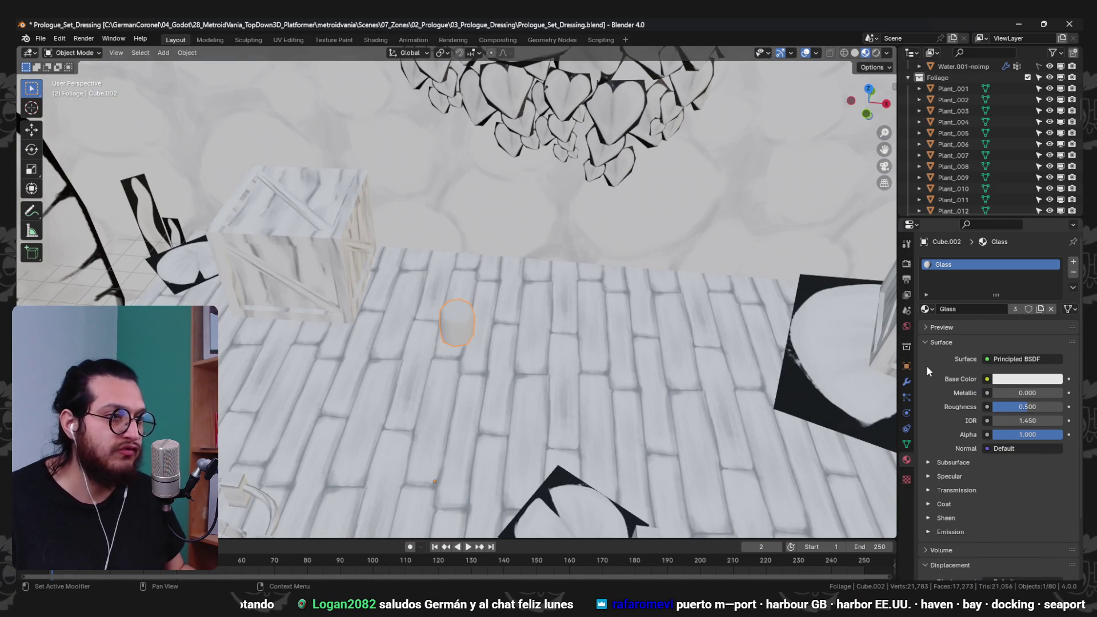
click(907, 381)
right_click(462, 321)
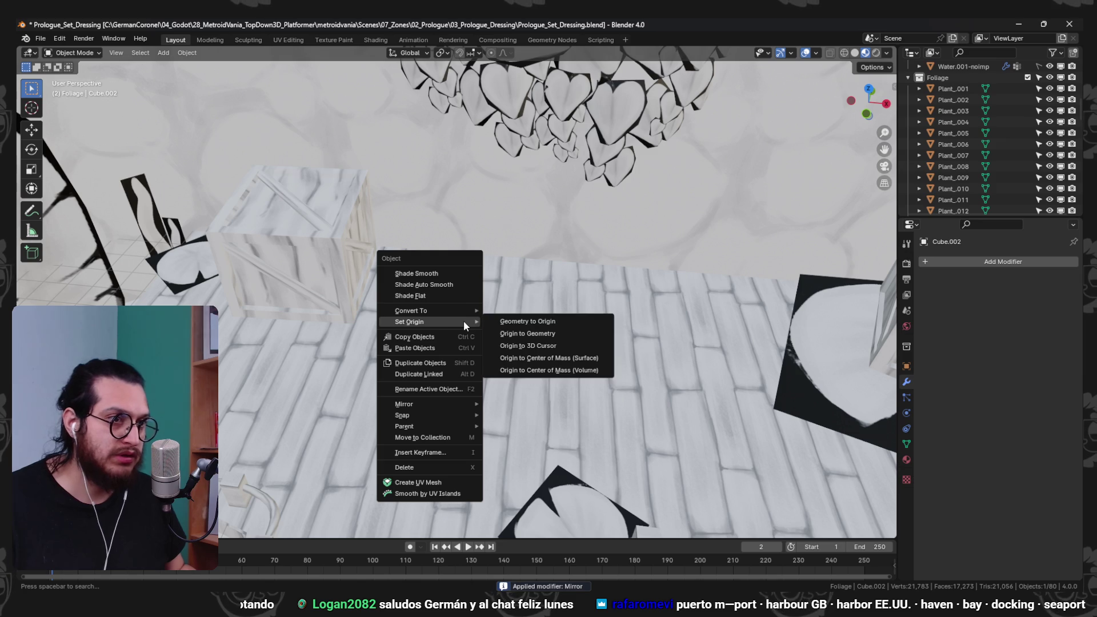
click(525, 340)
- Save Prologue_Set_Dressing.blend and purge unused data-blocks
key(ctrl+s)
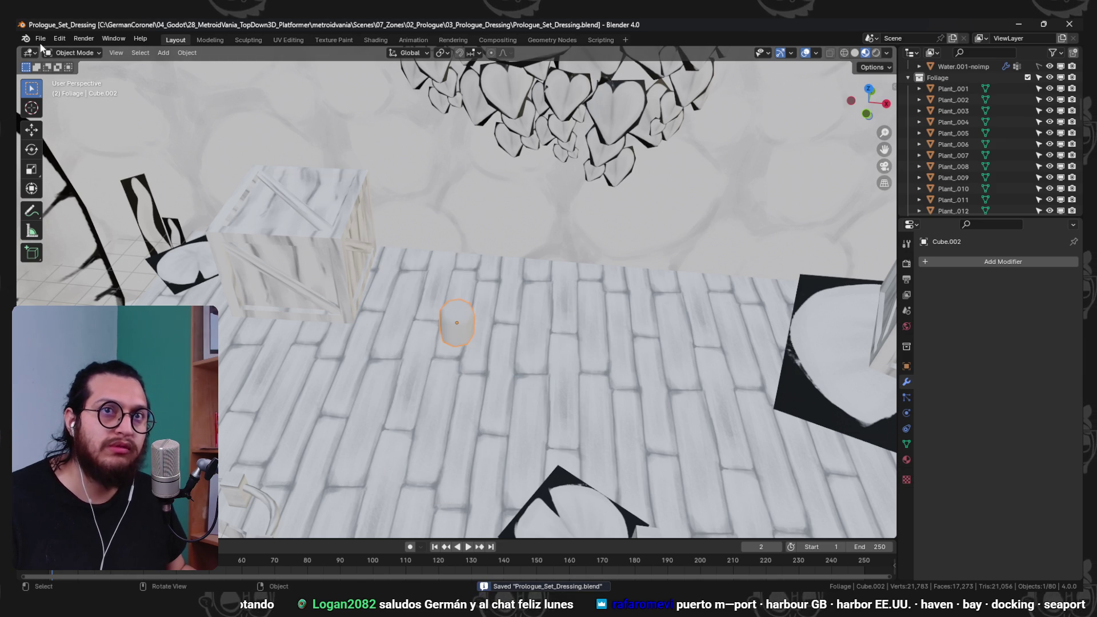
click(40, 39)
mouse_move(102, 227)
click(163, 234)
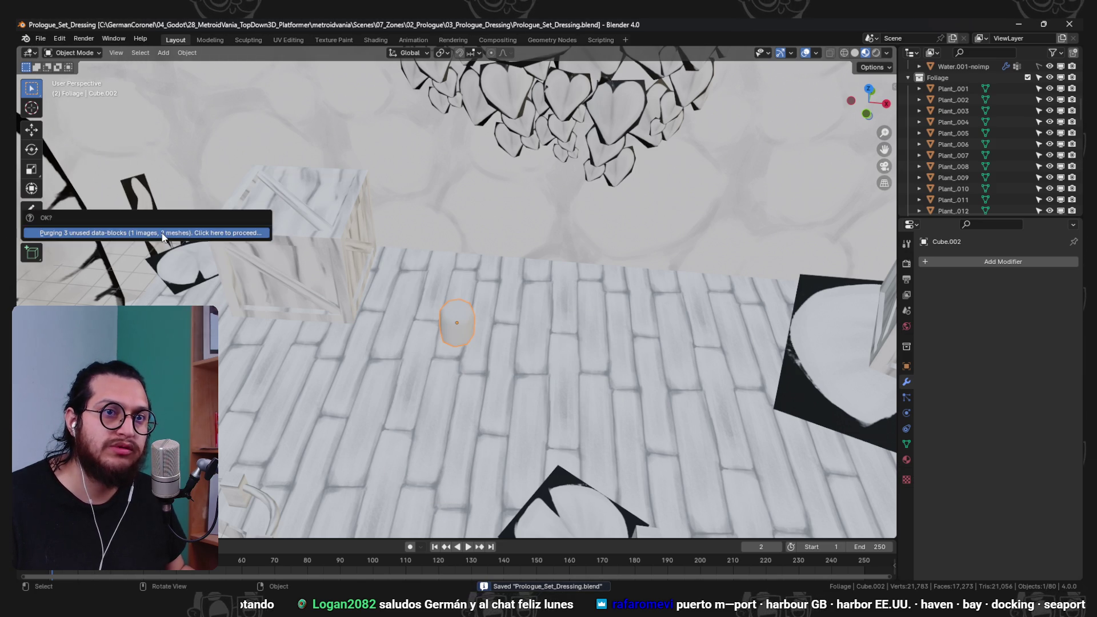
- Confirm purging the 3 unused data-blocks and orbit around the dock scene
click(163, 234)
scroll(down, 3)
drag(450, 325, 506, 289)
scroll(up, 3)
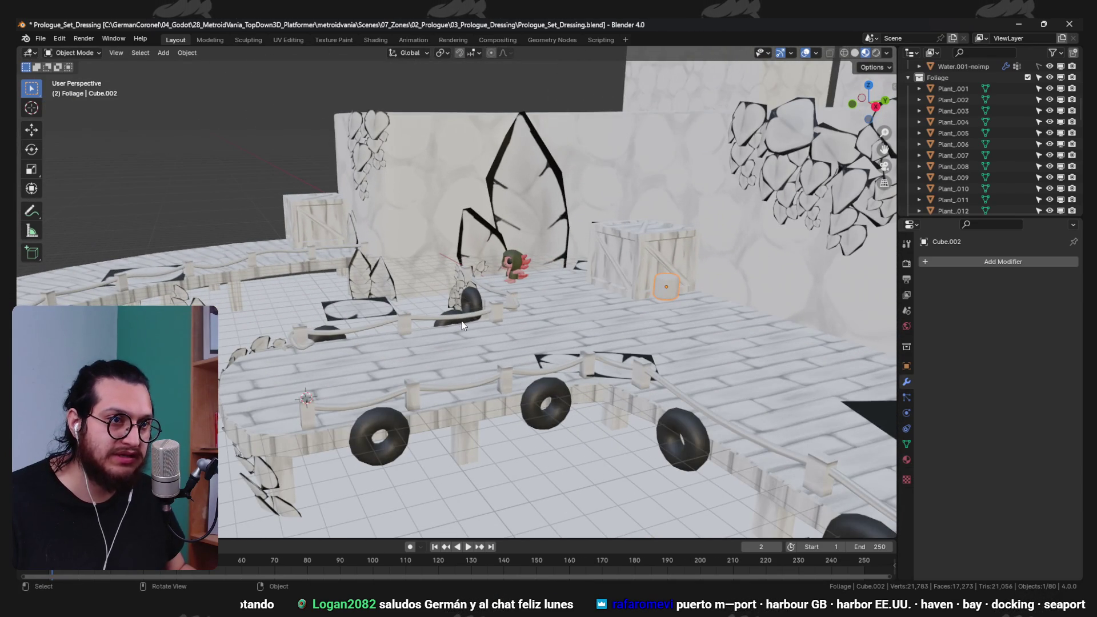
drag(441, 275, 490, 314)
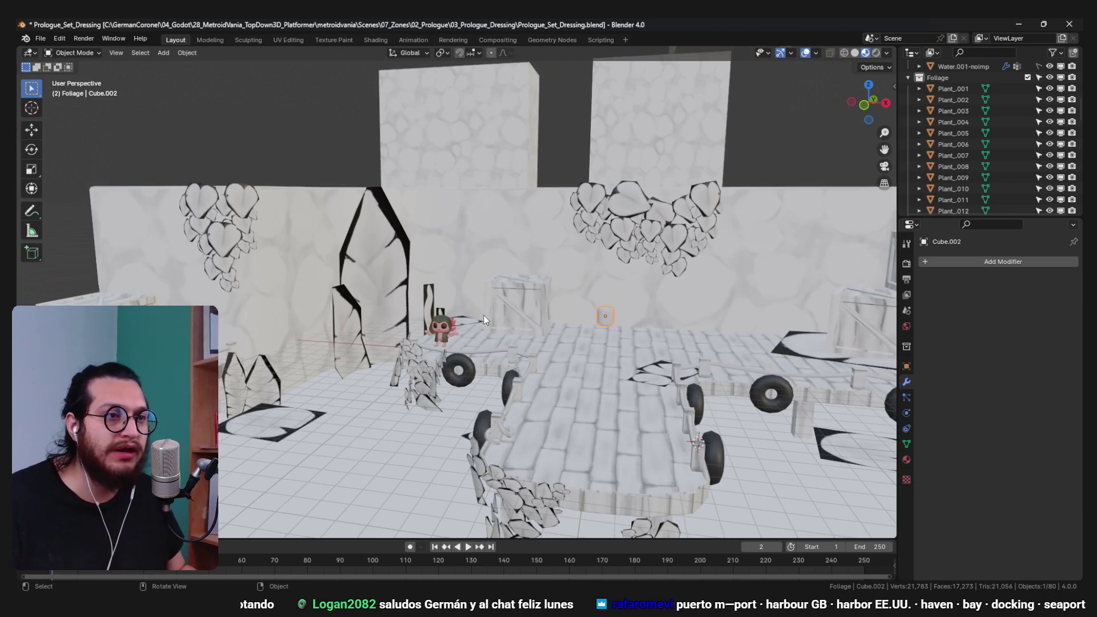
drag(462, 222, 489, 300)
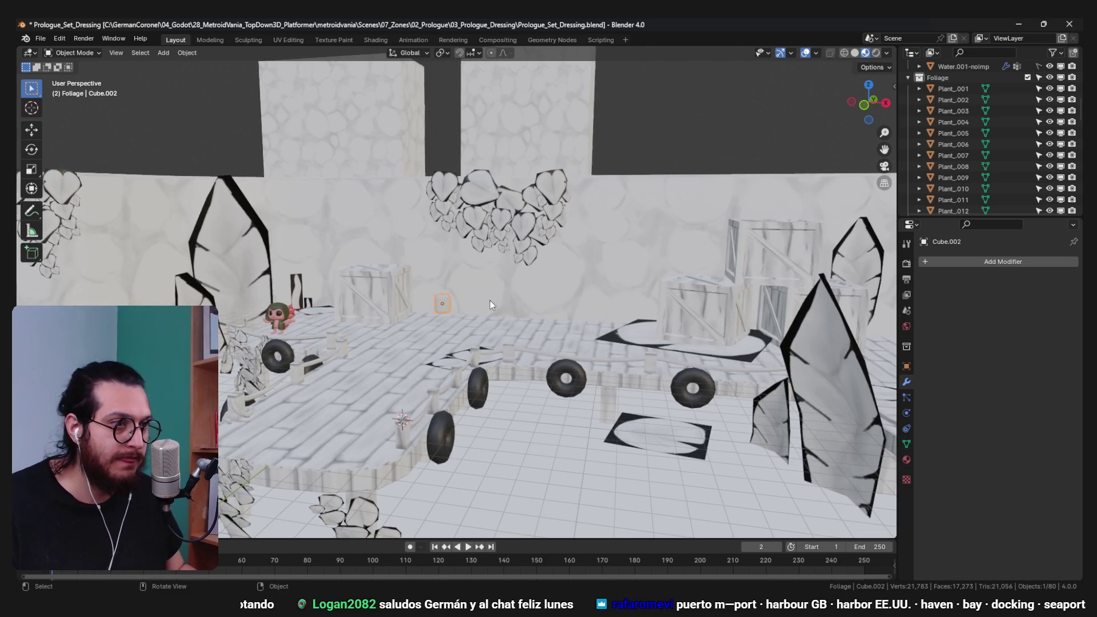
scroll(down, 3)
drag(641, 223, 613, 332)
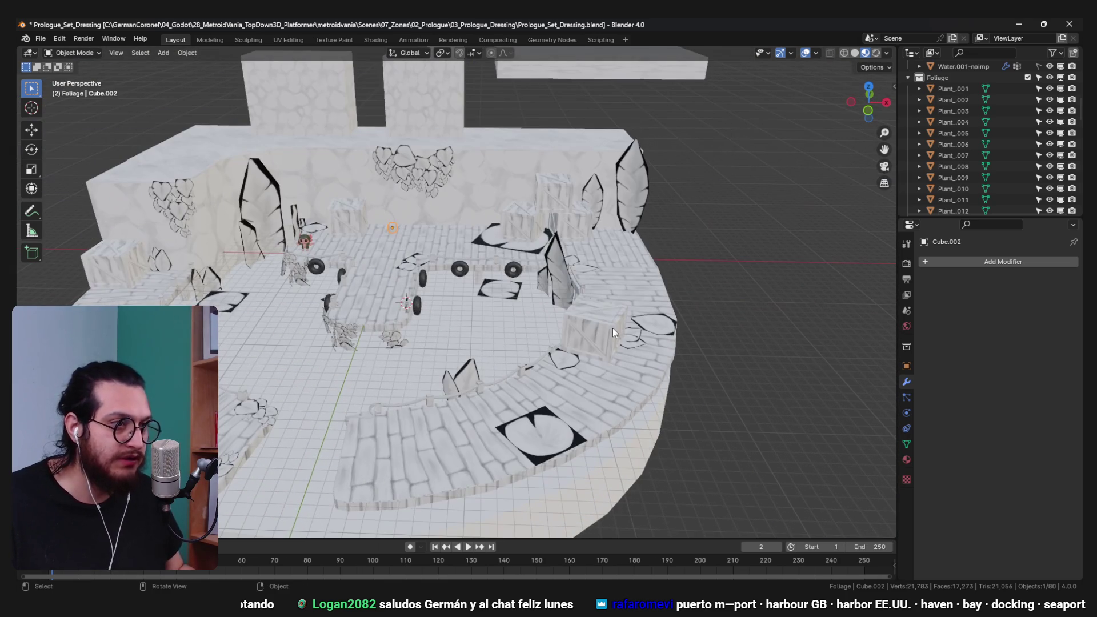
- Raise the glass lantern capsule 3 m straight up along Z
drag(427, 239, 386, 206)
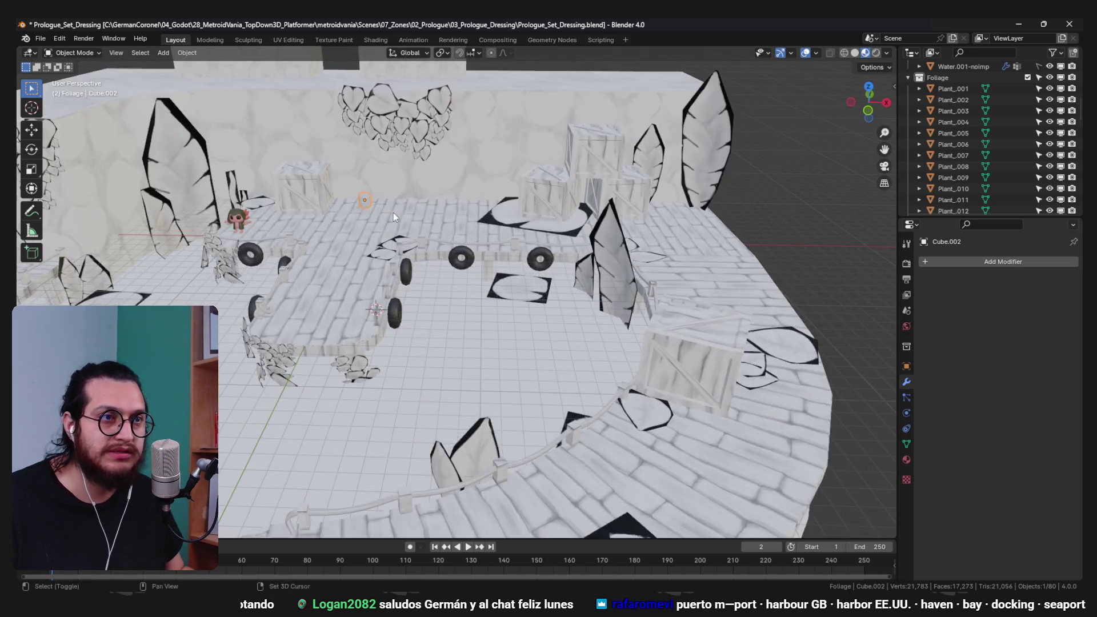
key(KP_Decimal)
scroll(down, 3)
scroll(up, 3)
key(g)
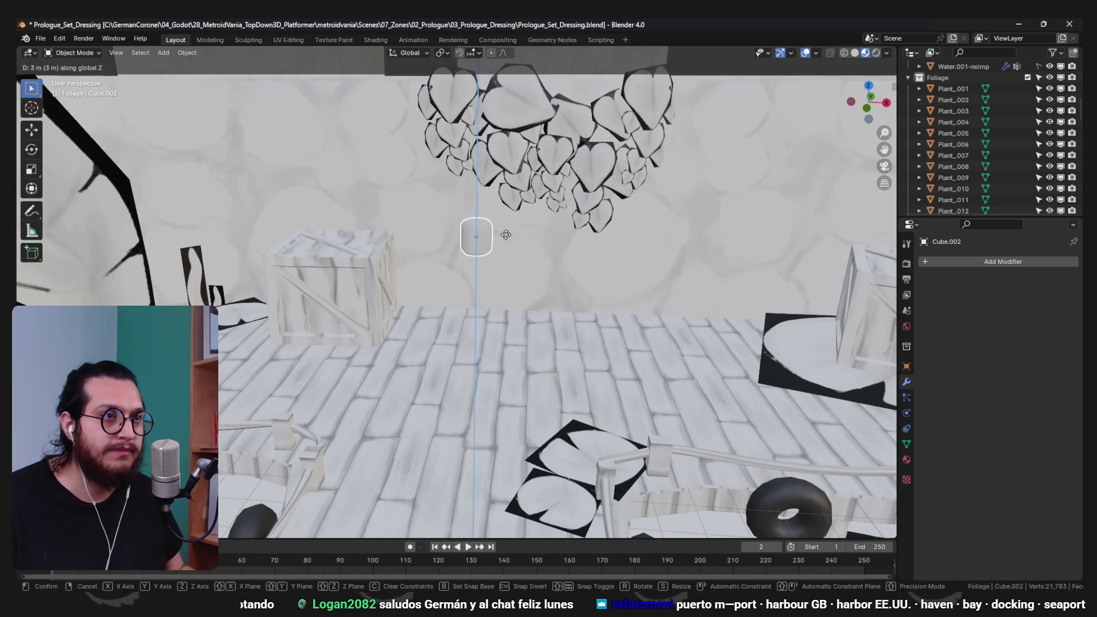
click(506, 223)
scroll(up, 3)
scroll(down, 3)
drag(505, 223, 448, 302)
- In Edit Mode, extrude the capsule's bottom face into a new ring below it
key(ctrl+Tab)
click(775, 304)
drag(775, 304, 584, 288)
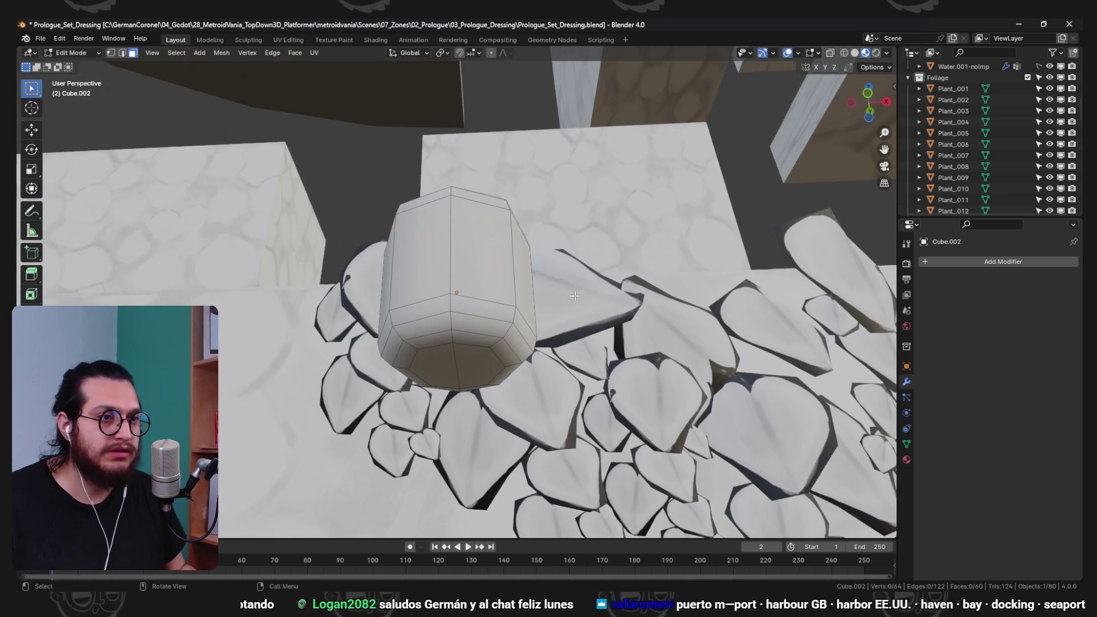
click(457, 351)
drag(457, 351, 485, 297)
key(g)
key(z)
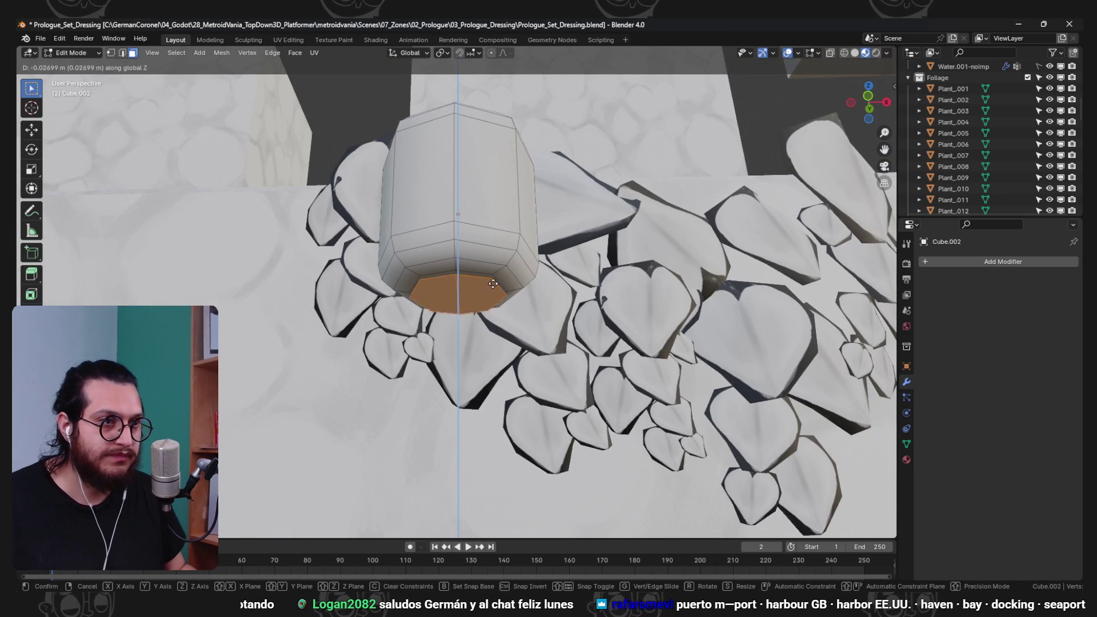
key(z)
key(KP_1)
scroll(down, 3)
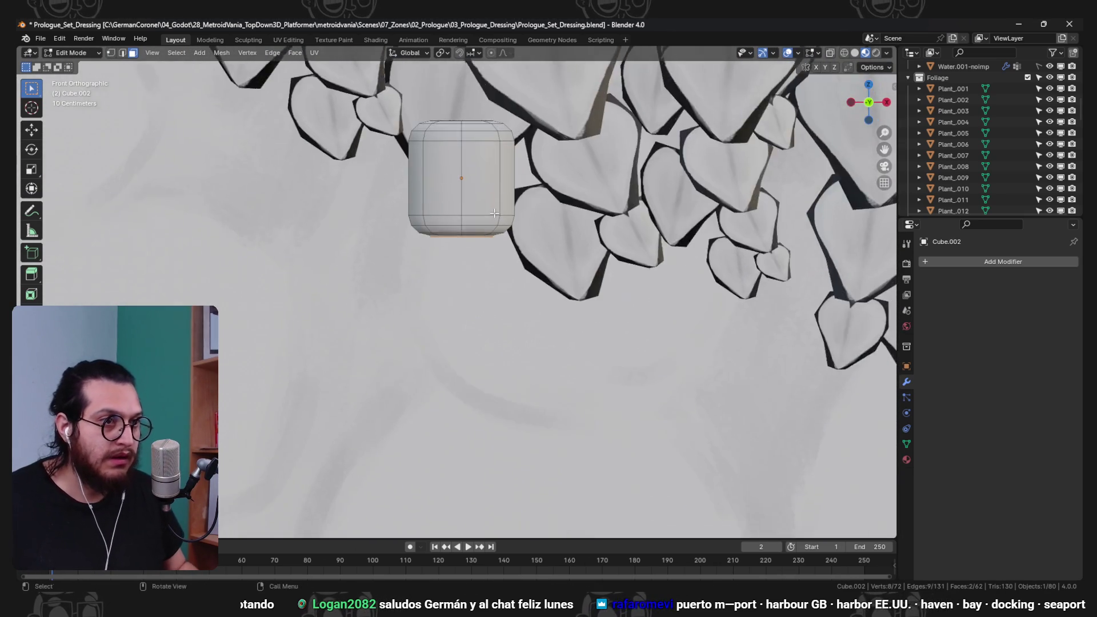
scroll(up, 3)
click(578, 234)
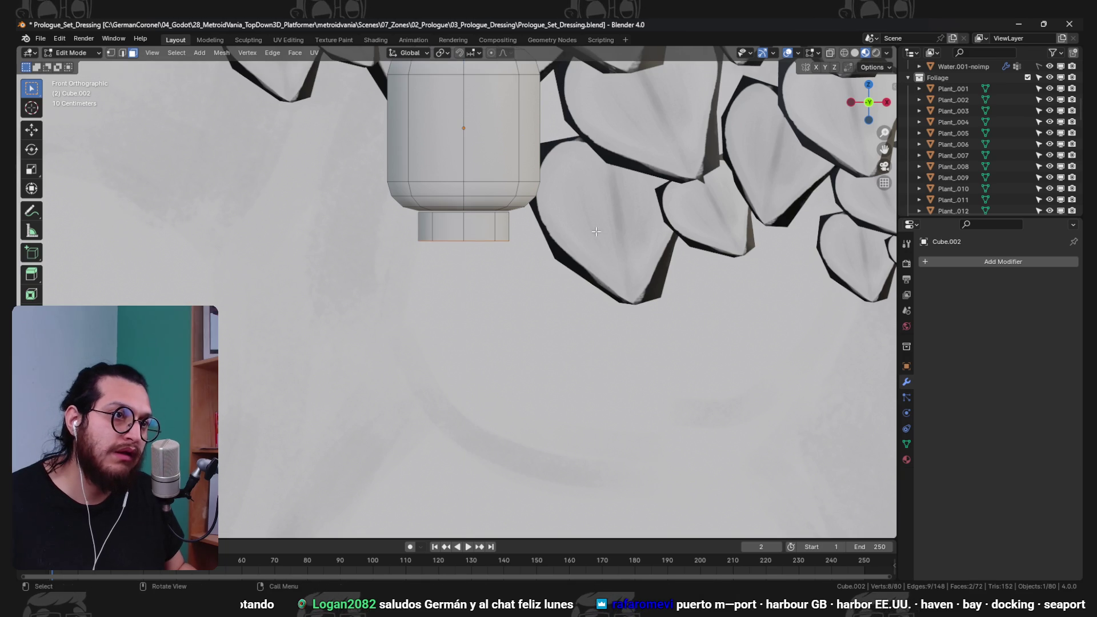
- Extrude and scale the bottom face into a narrow neck and a long stem
key(e)
key(s)
click(542, 243)
key(e)
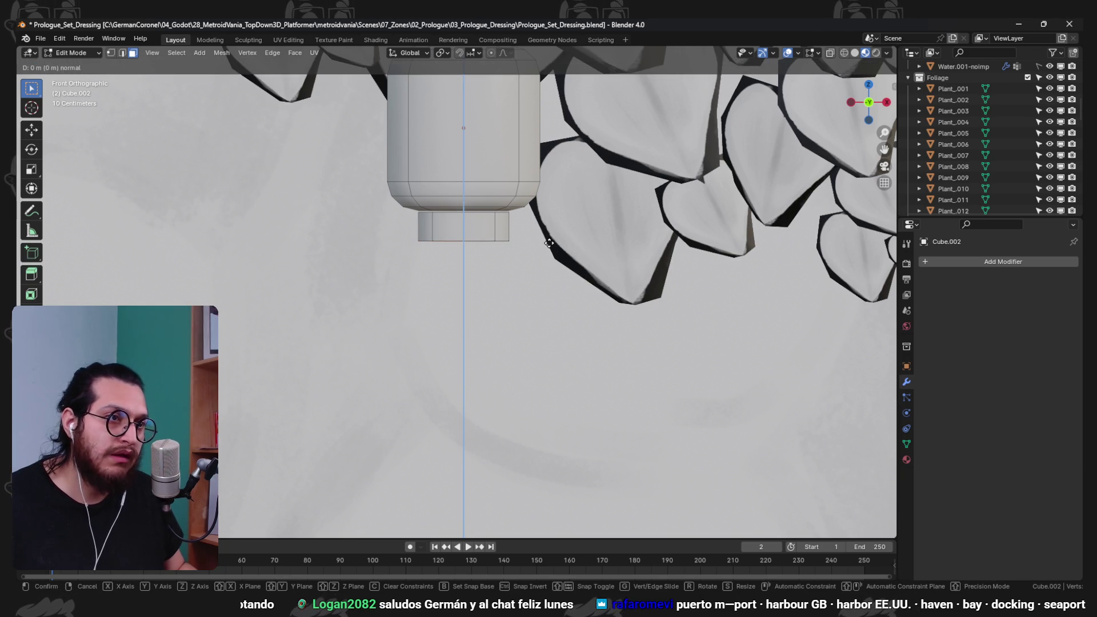
click(549, 460)
scroll(down, 3)
scroll(up, 3)
drag(640, 265, 606, 246)
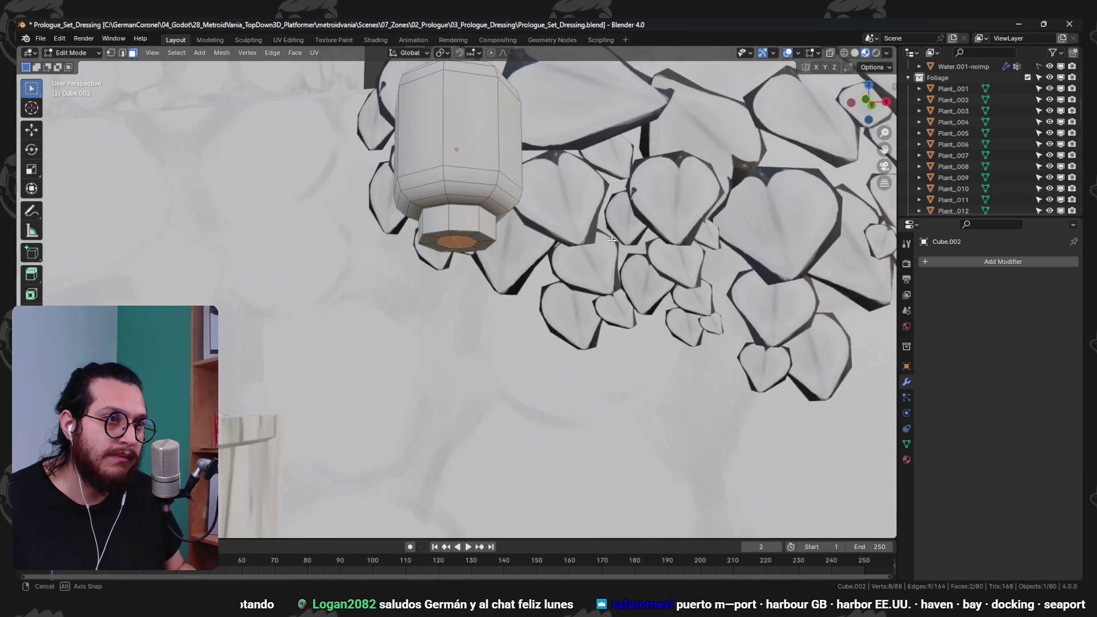
key(s)
click(568, 242)
- Extend the stem further downward from the front view
scroll(down, 3)
key(KP_1)
scroll(down, 3)
scroll(up, 3)
key(e)
click(570, 427)
scroll(up, 3)
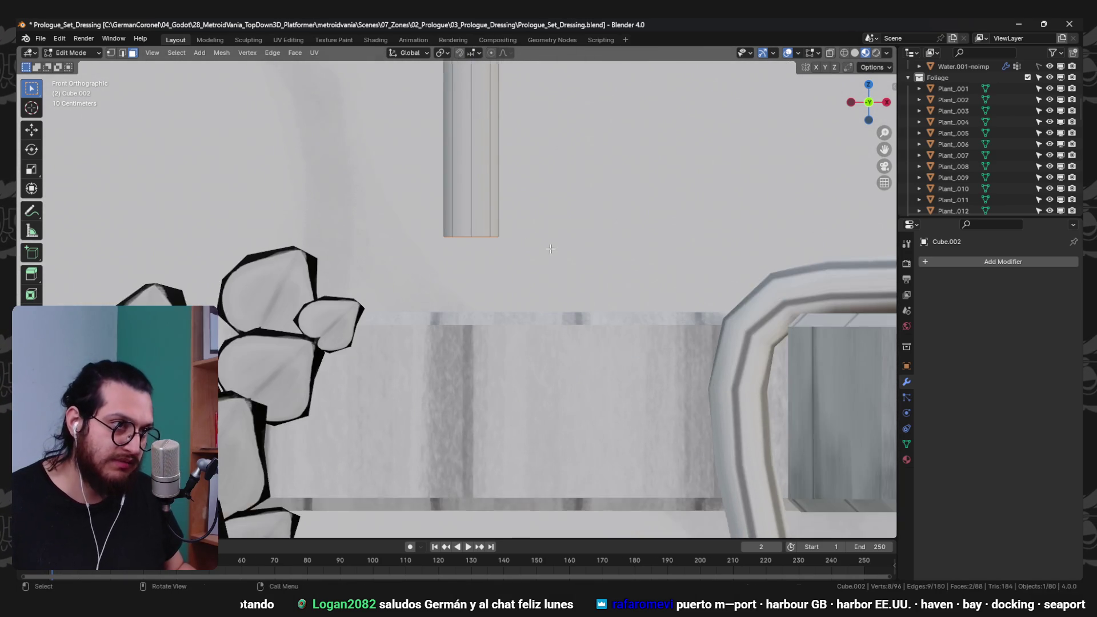
scroll(up, 3)
- Extrude and widen the stem's bottom into flared bands forming the octagonal base
key(e)
click(550, 257)
key(s)
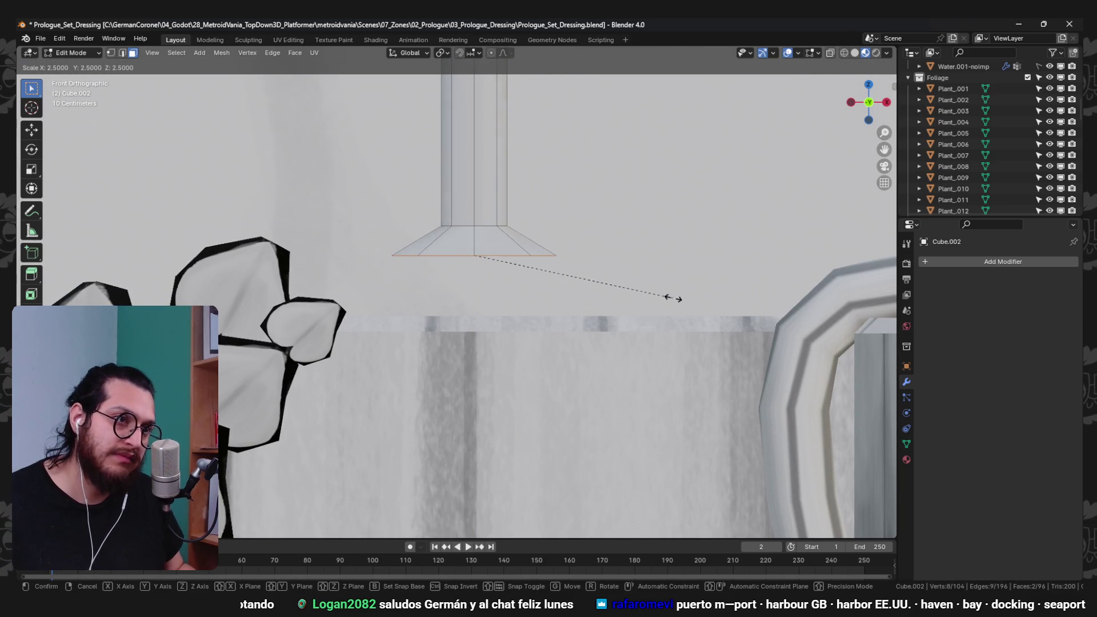
click(708, 299)
key(e)
click(702, 350)
key(s)
click(683, 318)
- Slide, widen and vertically reposition the base's bottom edge loop
drag(684, 318, 572, 382)
key(KP_1)
key(shift+v)
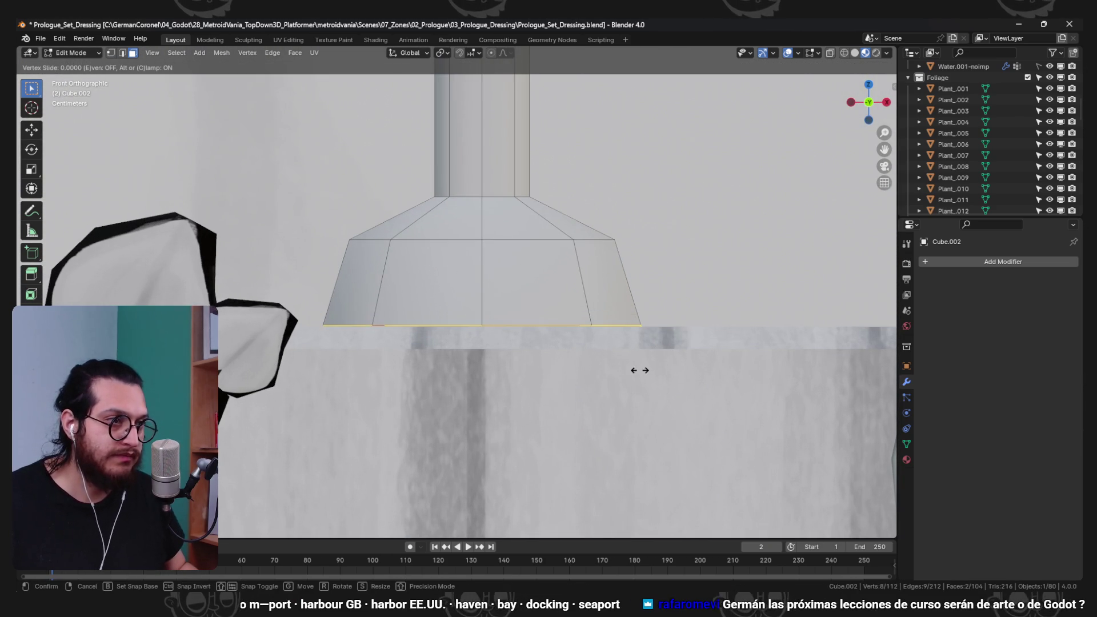
click(717, 318)
key(s)
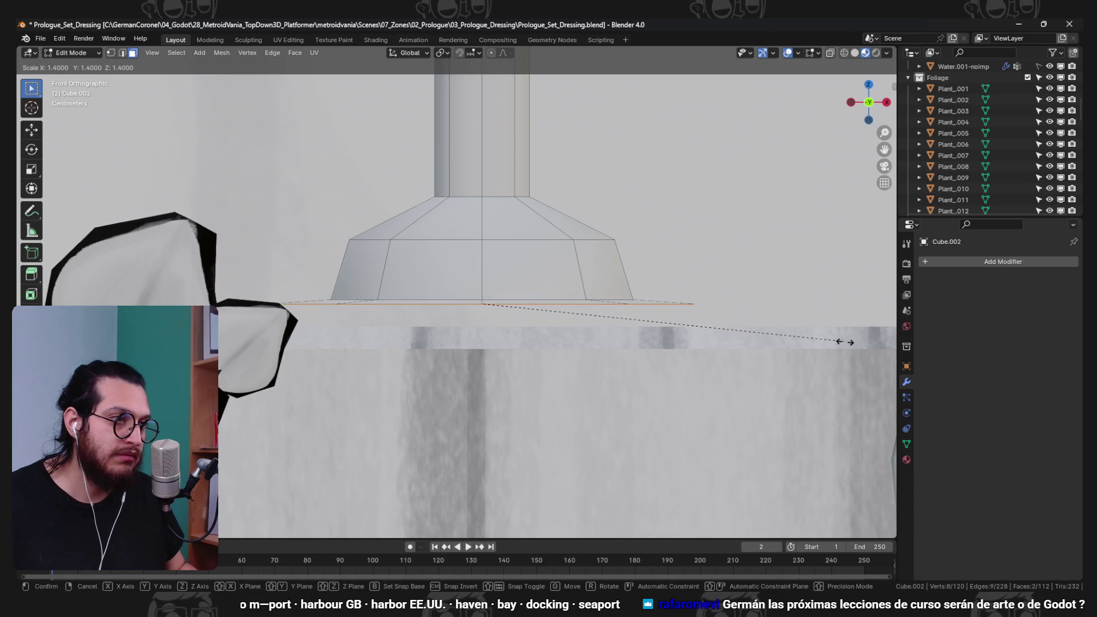
click(866, 346)
key(s)
key(Escape)
key(g)
key(z)
click(781, 316)
- Delete the faces on the underside of the base
drag(781, 317, 711, 405)
key(x)
click(676, 440)
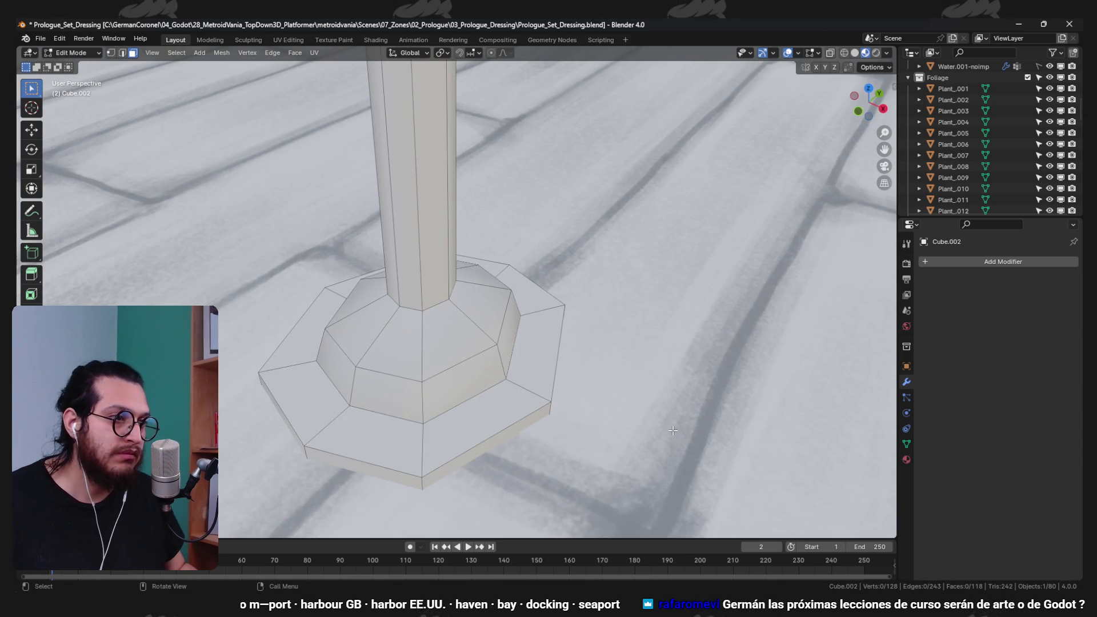
key(shift+z)
drag(470, 436, 480, 377)
key(x)
click(484, 378)
key(shift+z)
scroll(down, 3)
drag(558, 325, 533, 318)
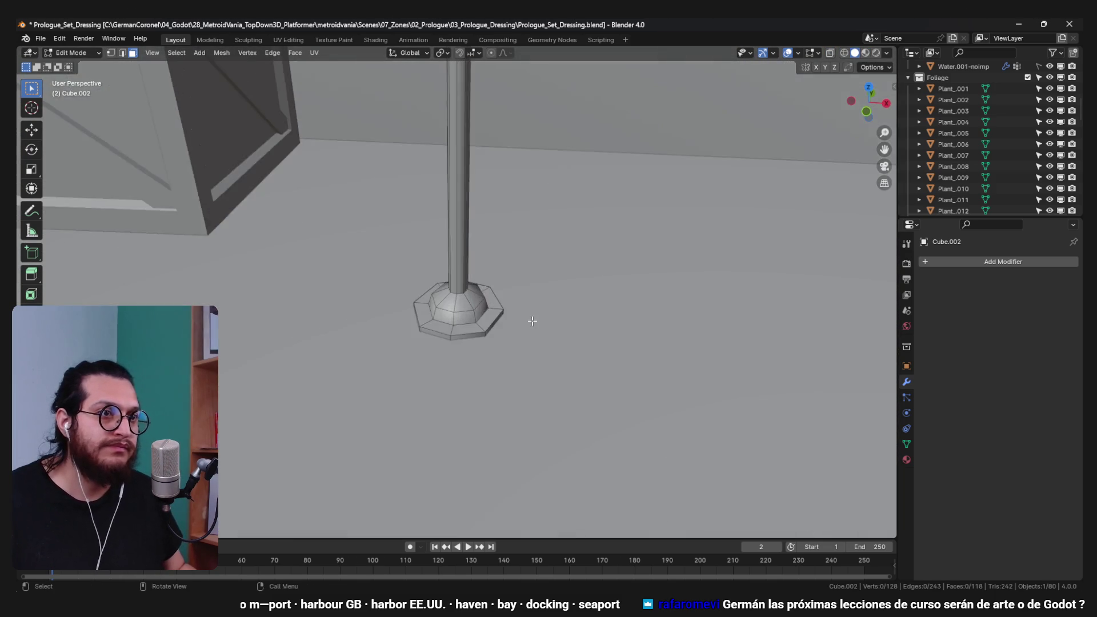
scroll(up, 3)
- Return to Object Mode and set the post's origin at the base
key(shift+z)
key(2)
key(a)
key(alt+a)
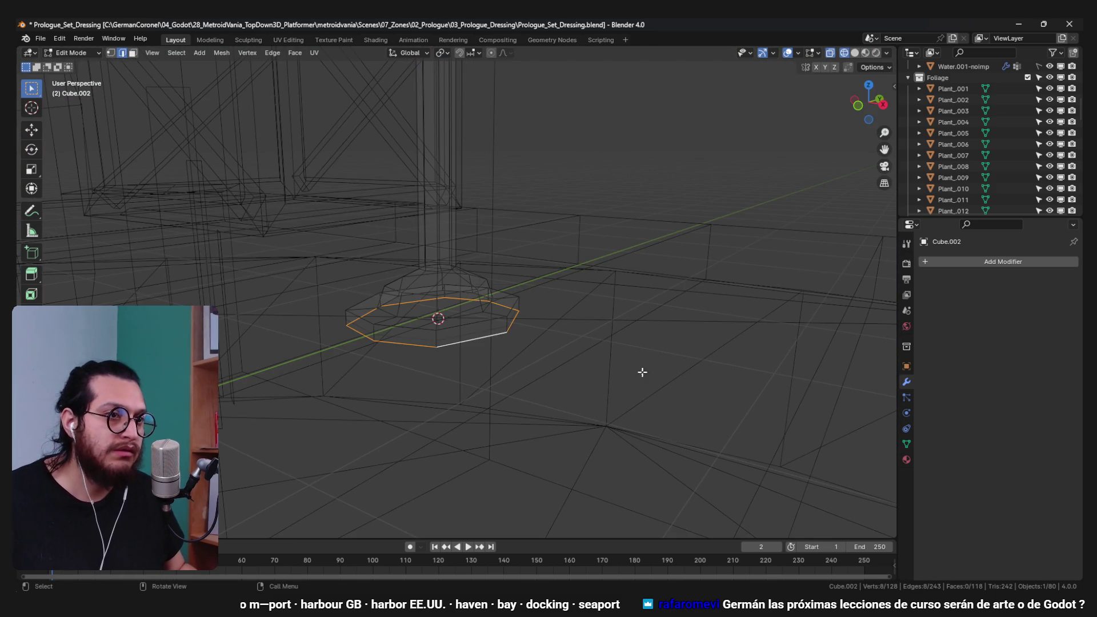
key(shift+z)
key(Tab)
right_click(435, 290)
click(498, 317)
drag(403, 222, 530, 310)
- Save the Blender scene
scroll(up, 3)
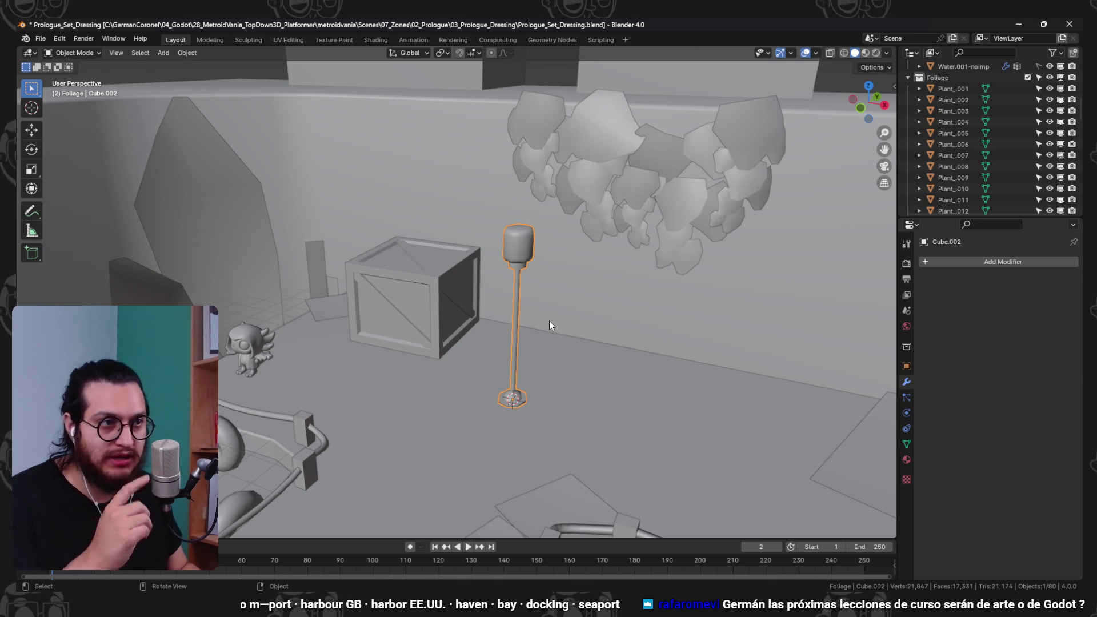
drag(548, 331, 556, 335)
key(a)
key(ctrl+z)
key(ctrl+s)
- Move the lamp post in front of the crate, finishing with a Y-axis move
drag(679, 309, 533, 369)
key(g)
click(400, 451)
key(g)
key(y)
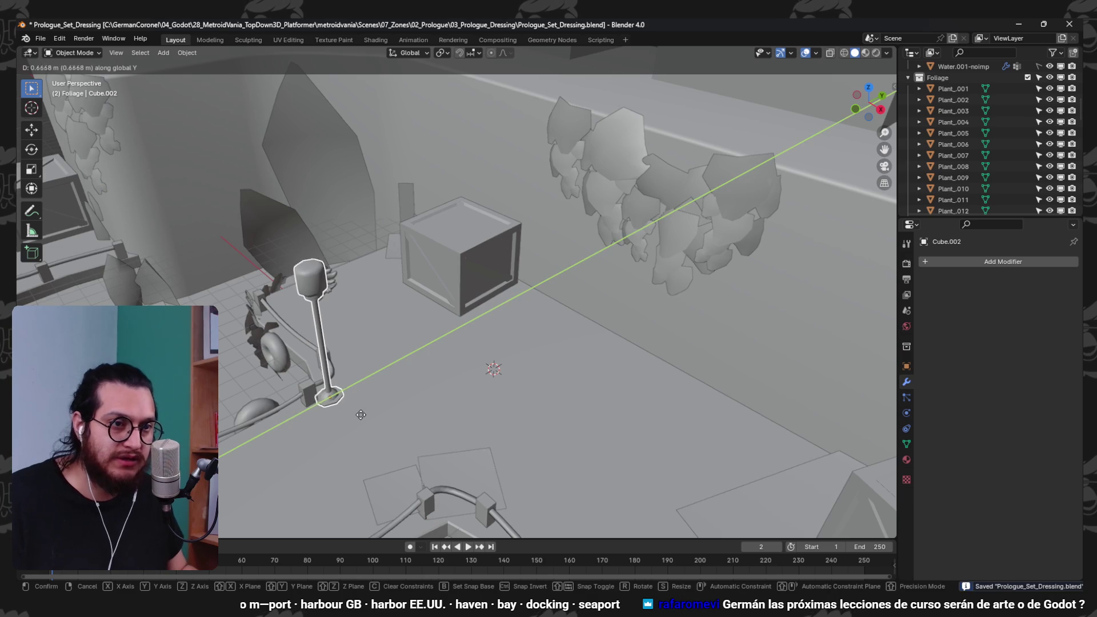
click(361, 414)
key(a)
key(alt+a)
- Apply a narrow bevel to the stem-to-lantern joint edge loop, then return to Object Mode
drag(362, 414, 338, 224)
click(407, 259)
scroll(up, 3)
key(Tab)
key(KP_Decimal)
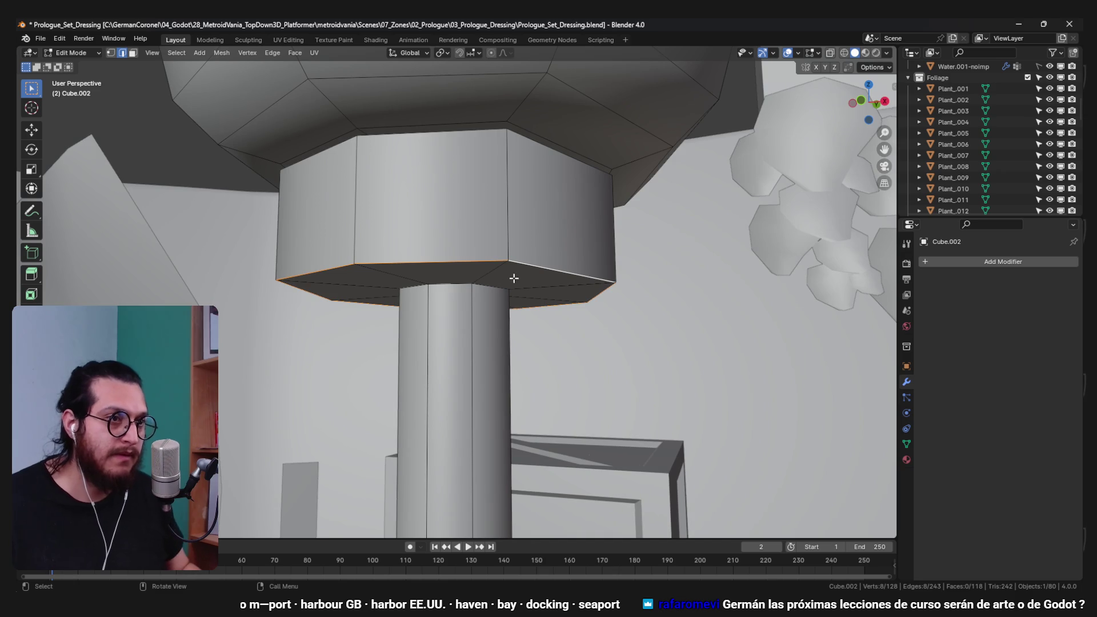
scroll(down, 3)
key(ctrl+b)
click(468, 279)
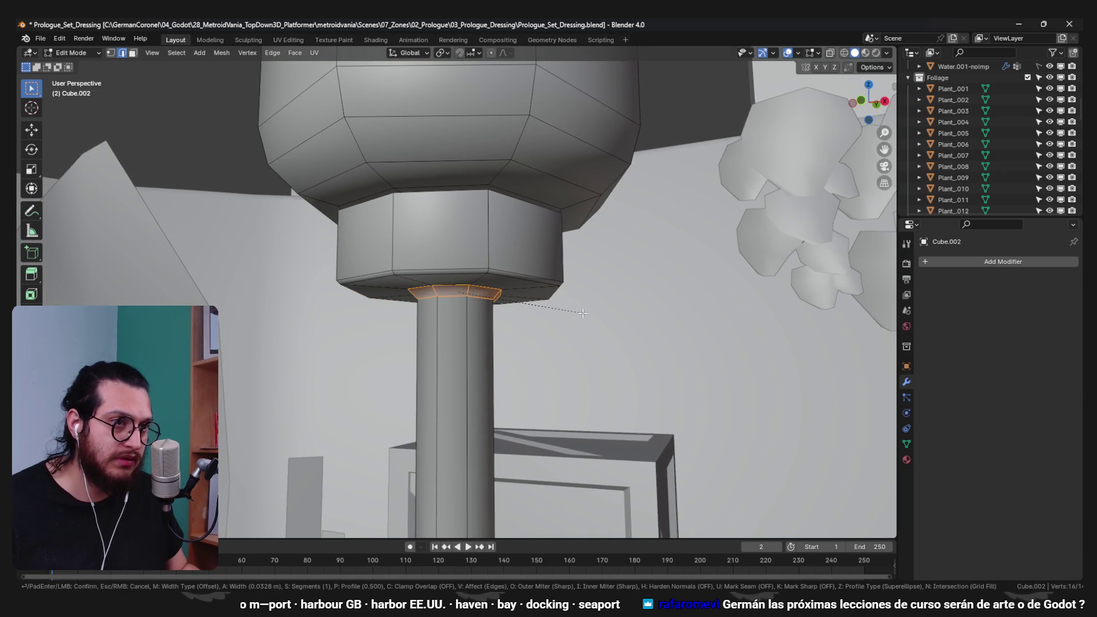
key(Tab)
scroll(down, 3)
click(502, 348)
drag(501, 349, 457, 316)
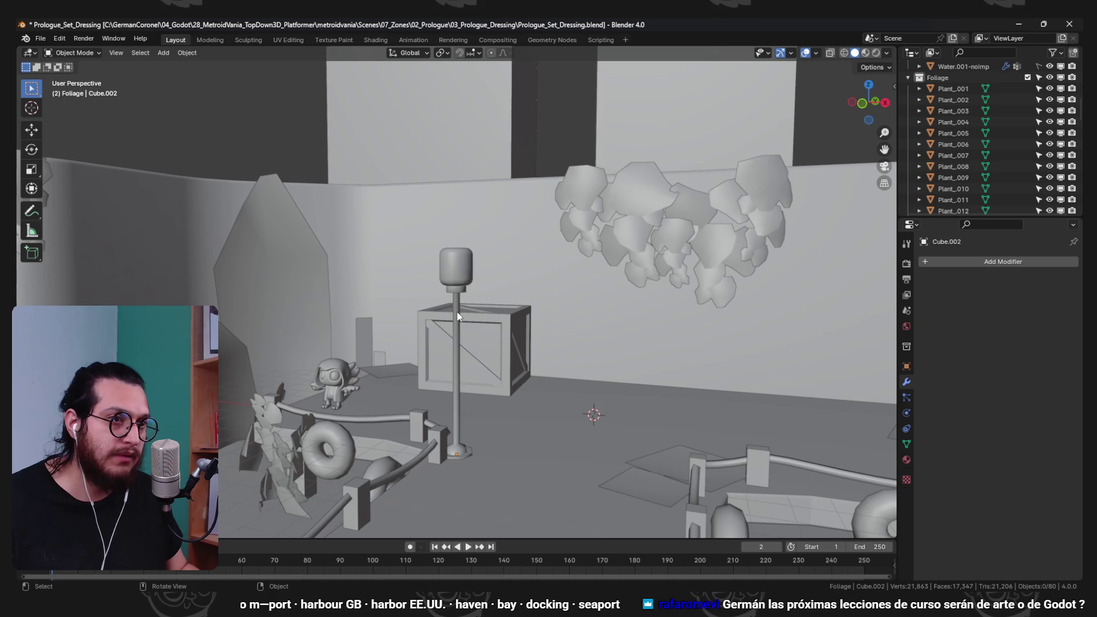
- Add a second material slot to the lamp post under Material Properties
key(z)
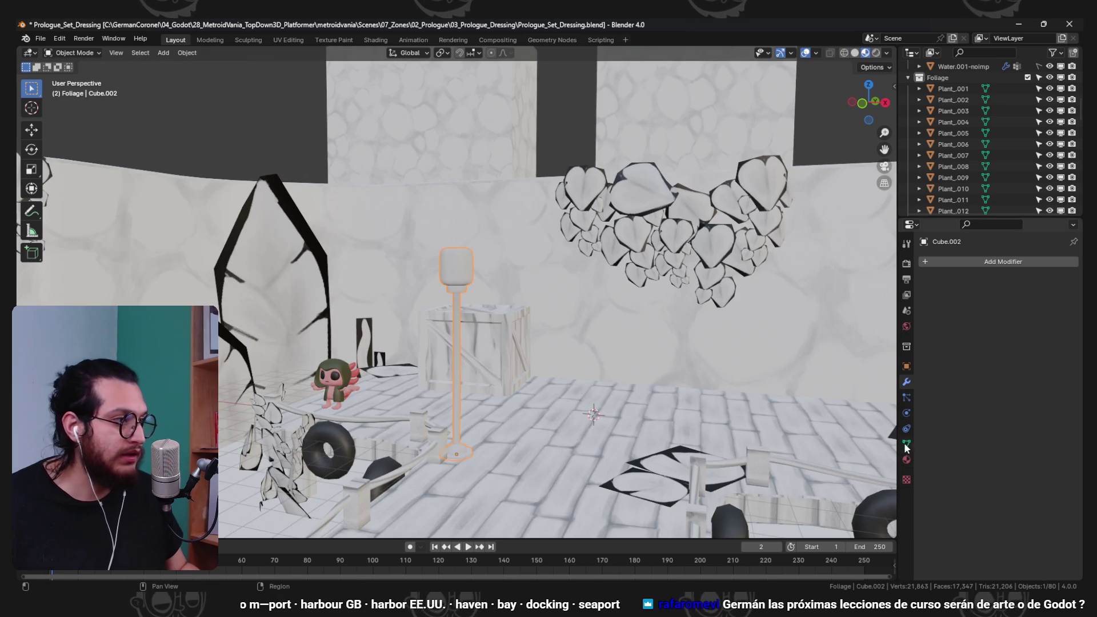
scroll(up, 3)
click(906, 459)
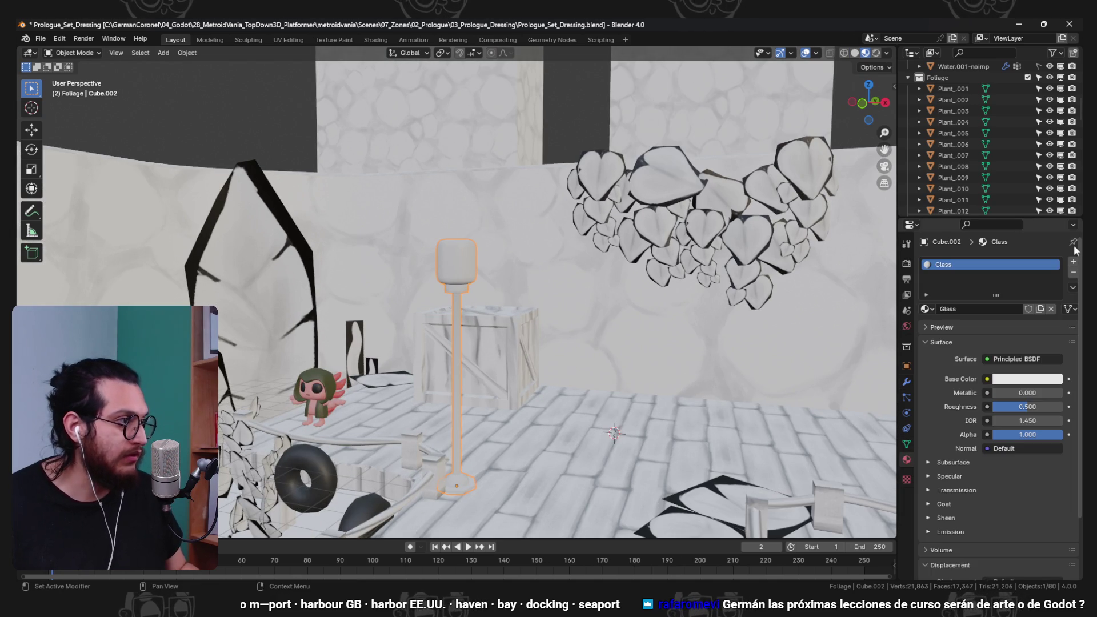
click(1074, 264)
click(926, 326)
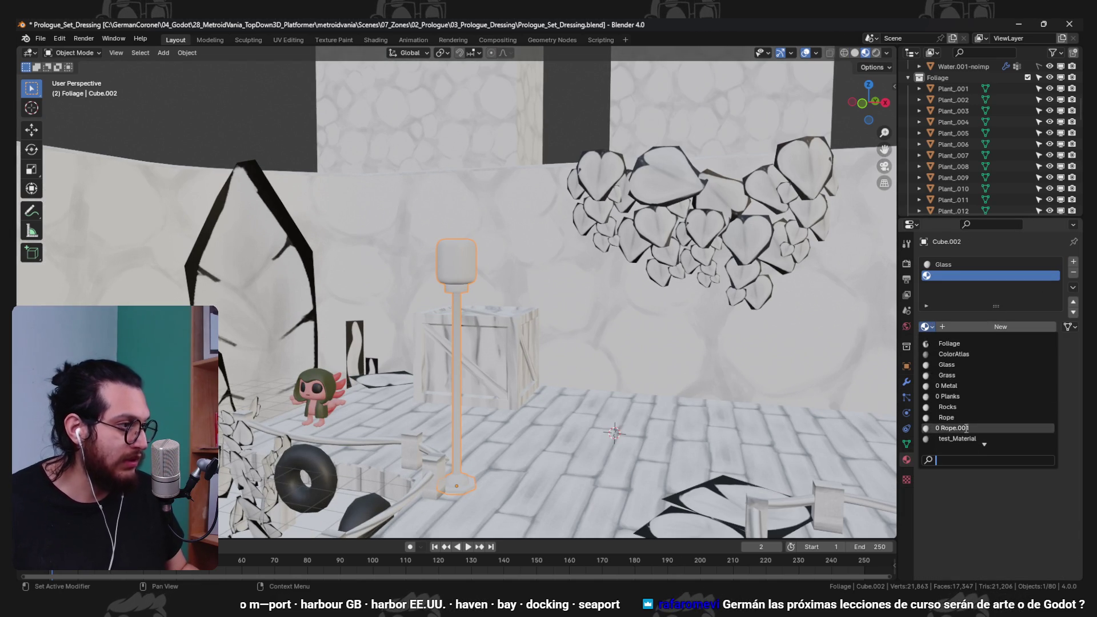
- Purge the 4 unused data-blocks and assign the Wood material to the new slot
click(41, 40)
mouse_move(93, 234)
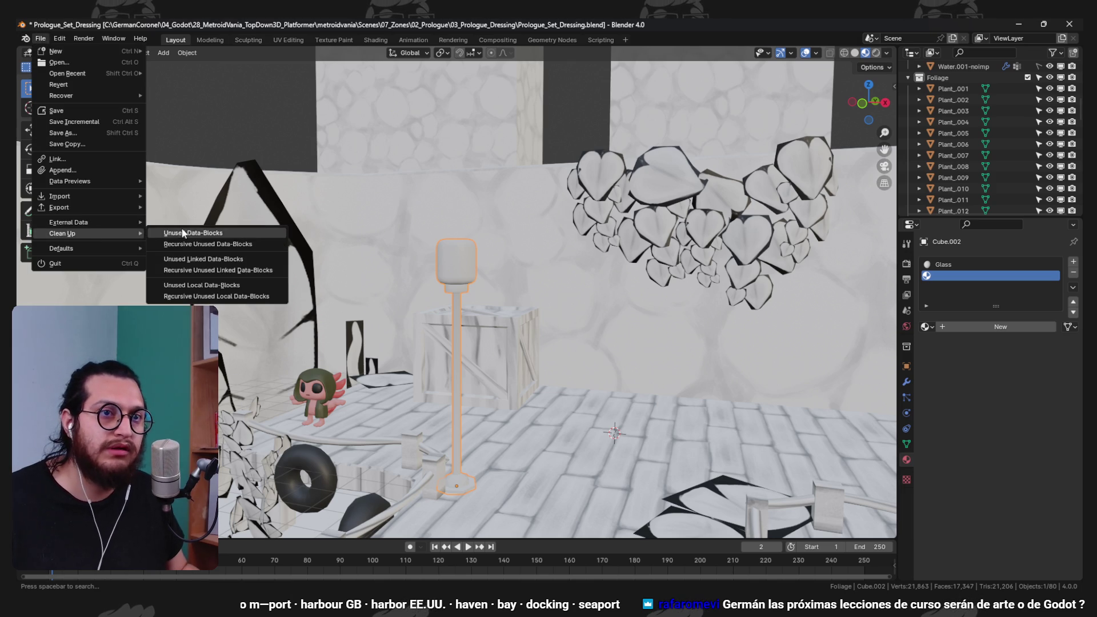
click(194, 233)
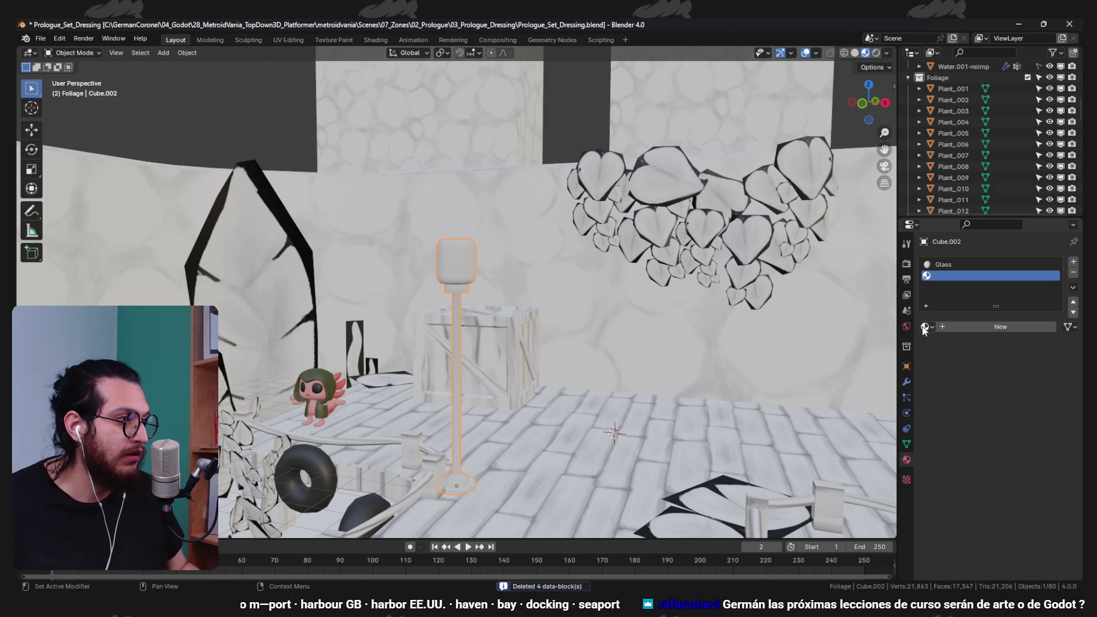
click(925, 327)
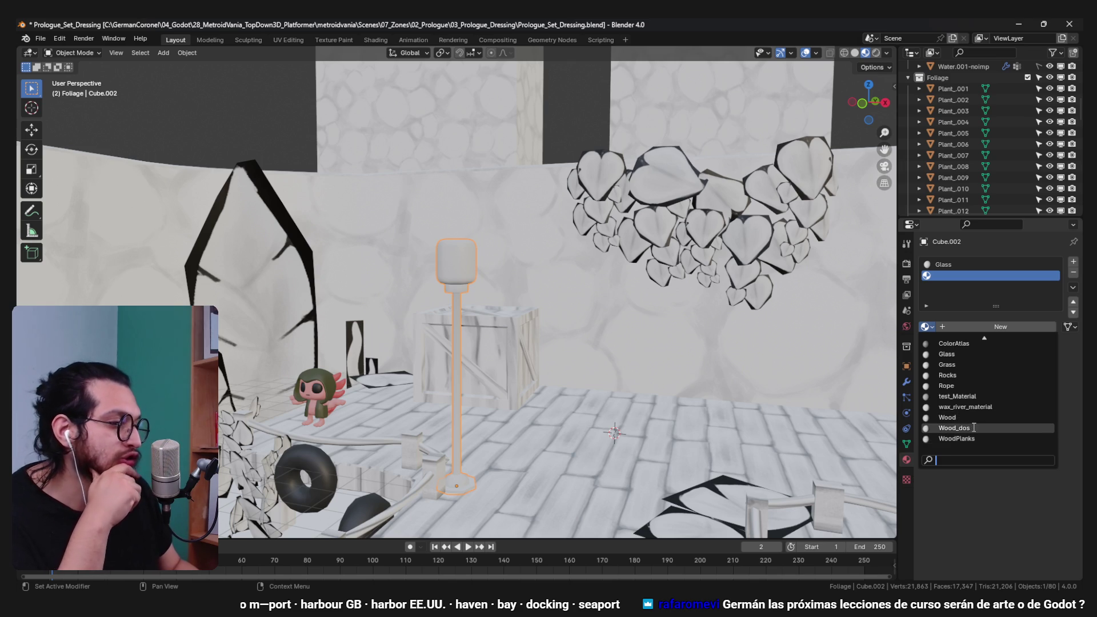
click(966, 418)
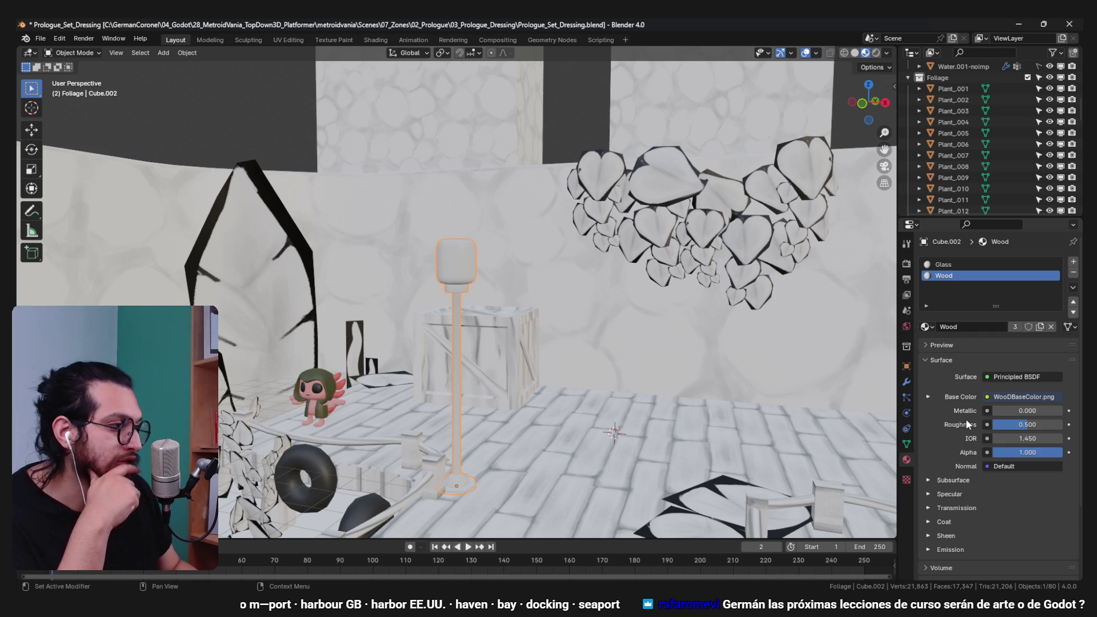
- Enter Edit Mode on the lamp post and select all its connected geometry
key(Tab)
scroll(up, 3)
drag(410, 354, 534, 304)
scroll(up, 3)
key(l)
key(ctrl+z)
key(l)
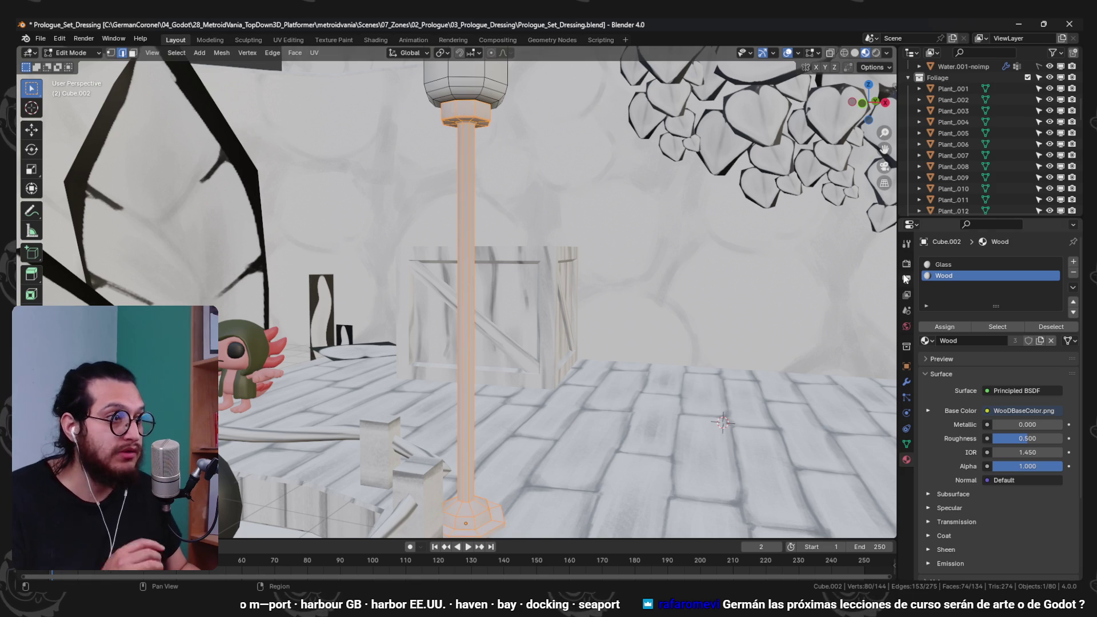
right_click(474, 157)
click(494, 167)
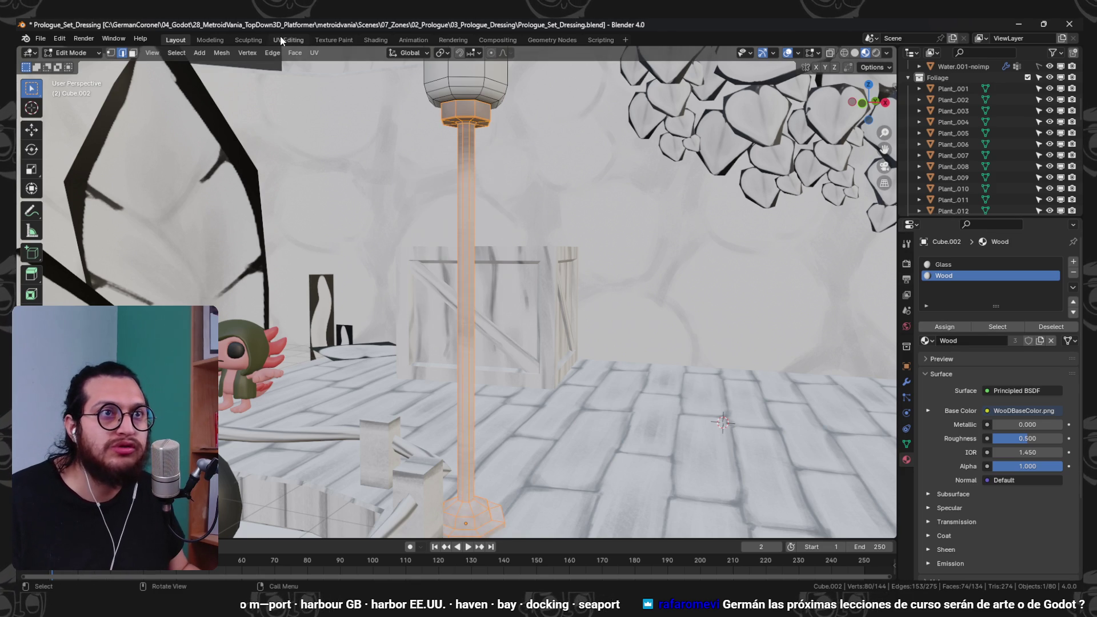
- In the UV Editing workspace, cube-project the post's UVs with cube size 6.593
click(280, 39)
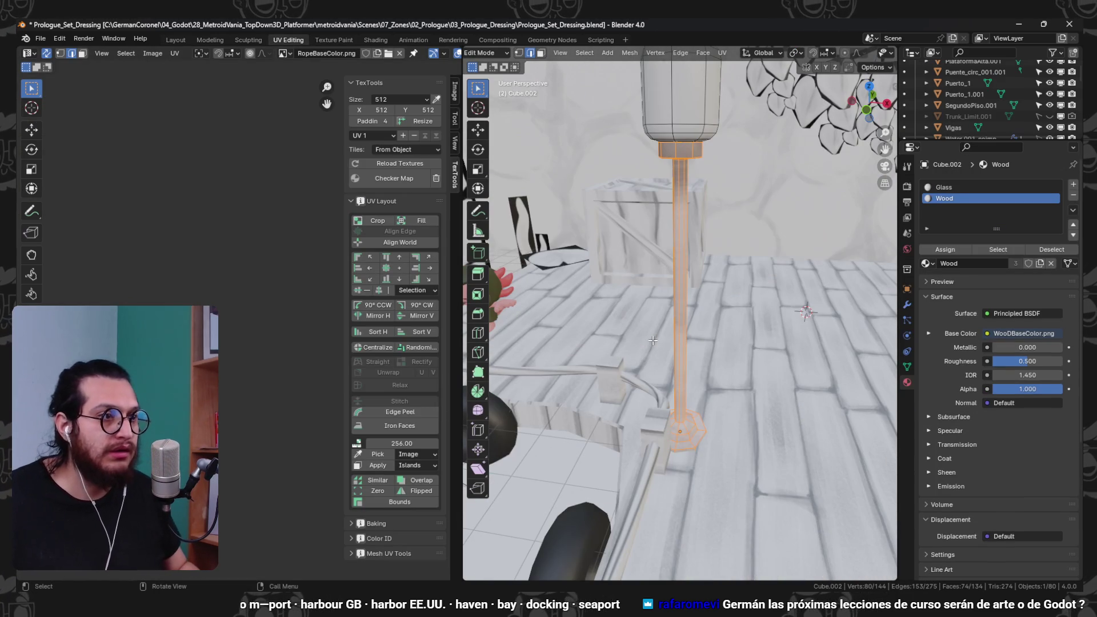
key(s)
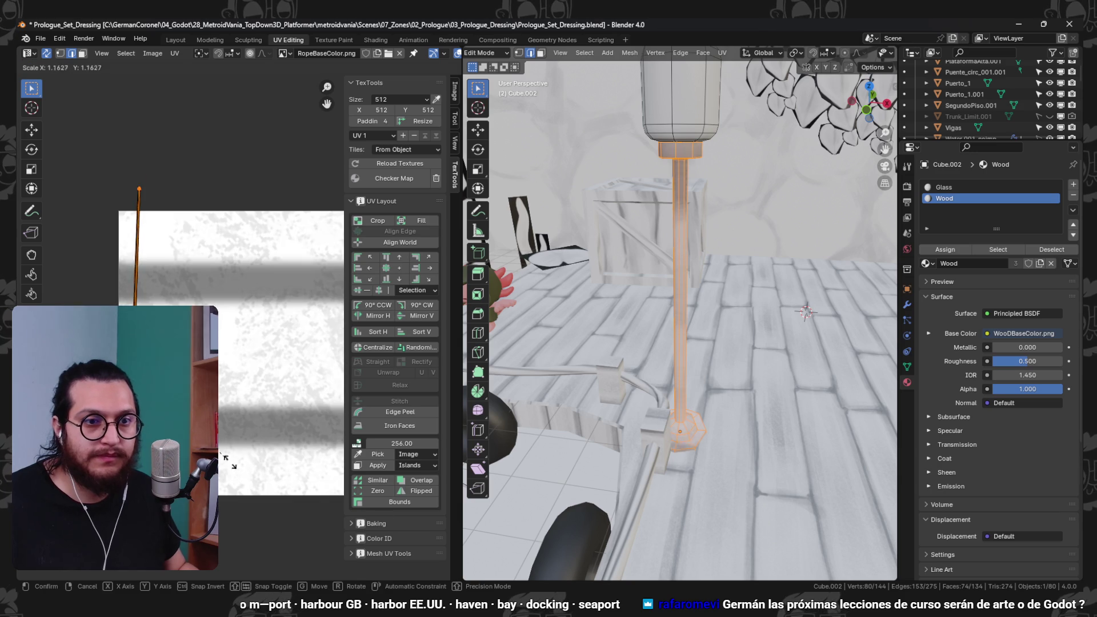
drag(714, 354, 753, 337)
key(u)
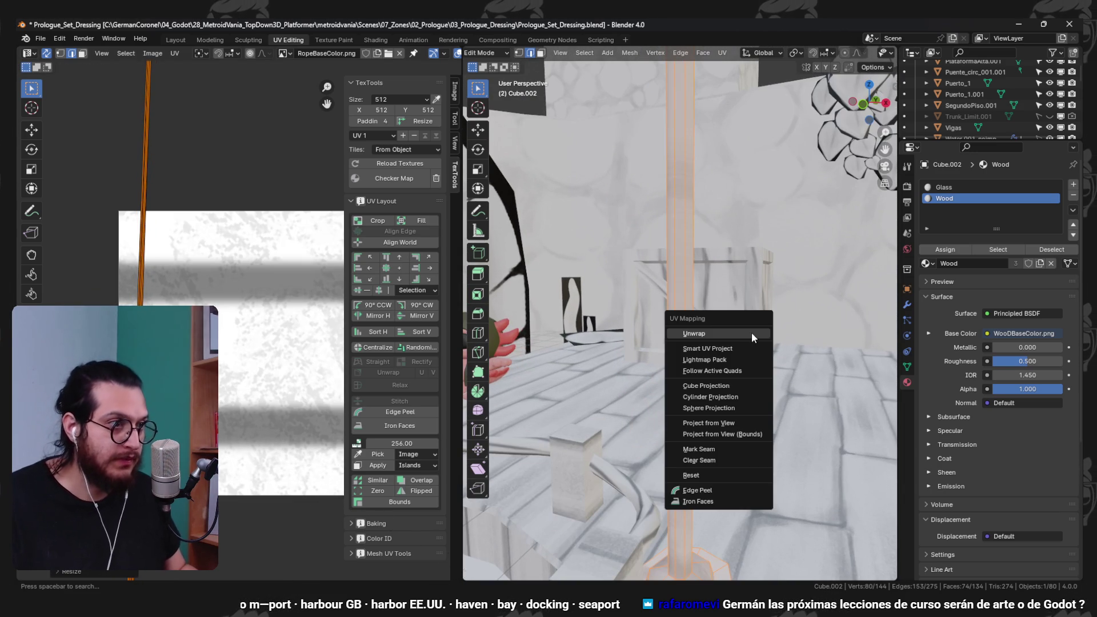
click(745, 387)
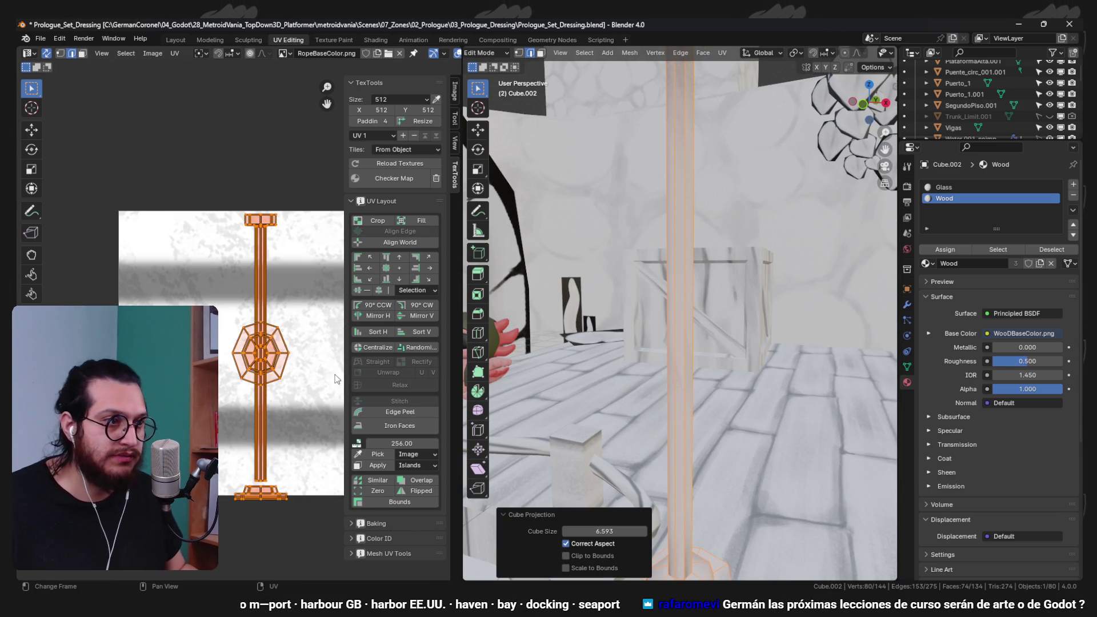